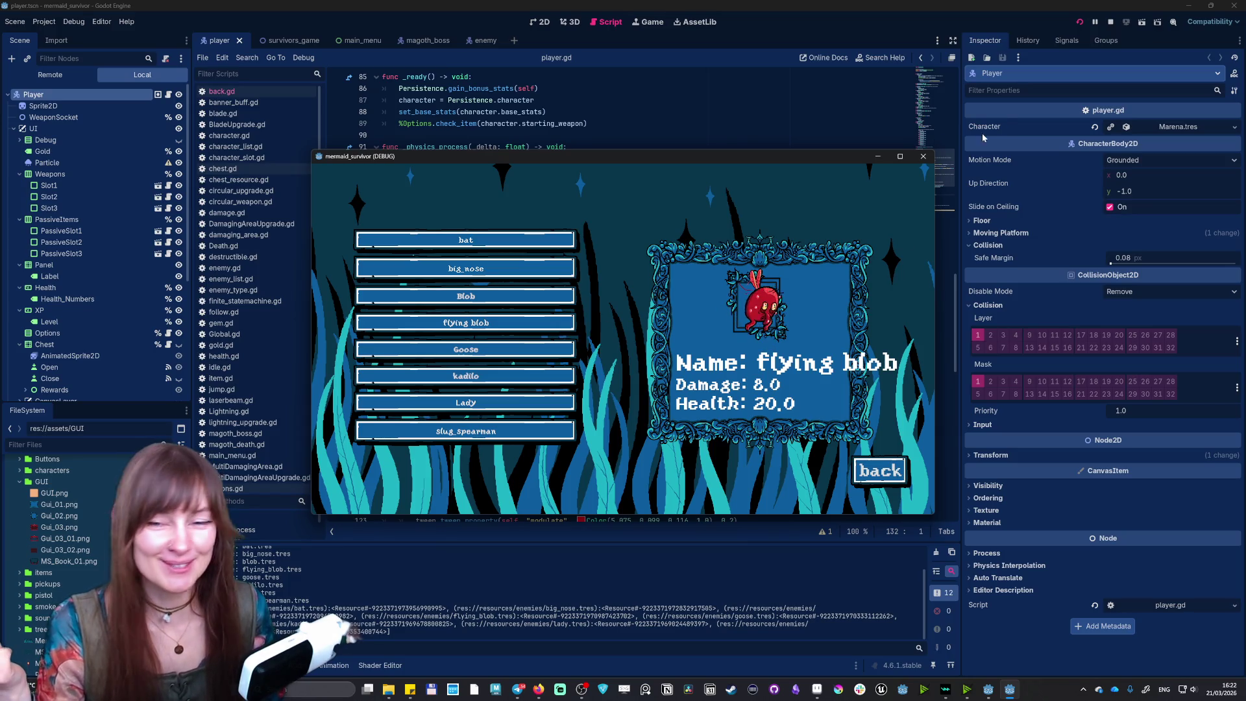
- Switch the running game to fullscreen from its Options screen
{"action": "left_click", "coordinate": [879, 470]}
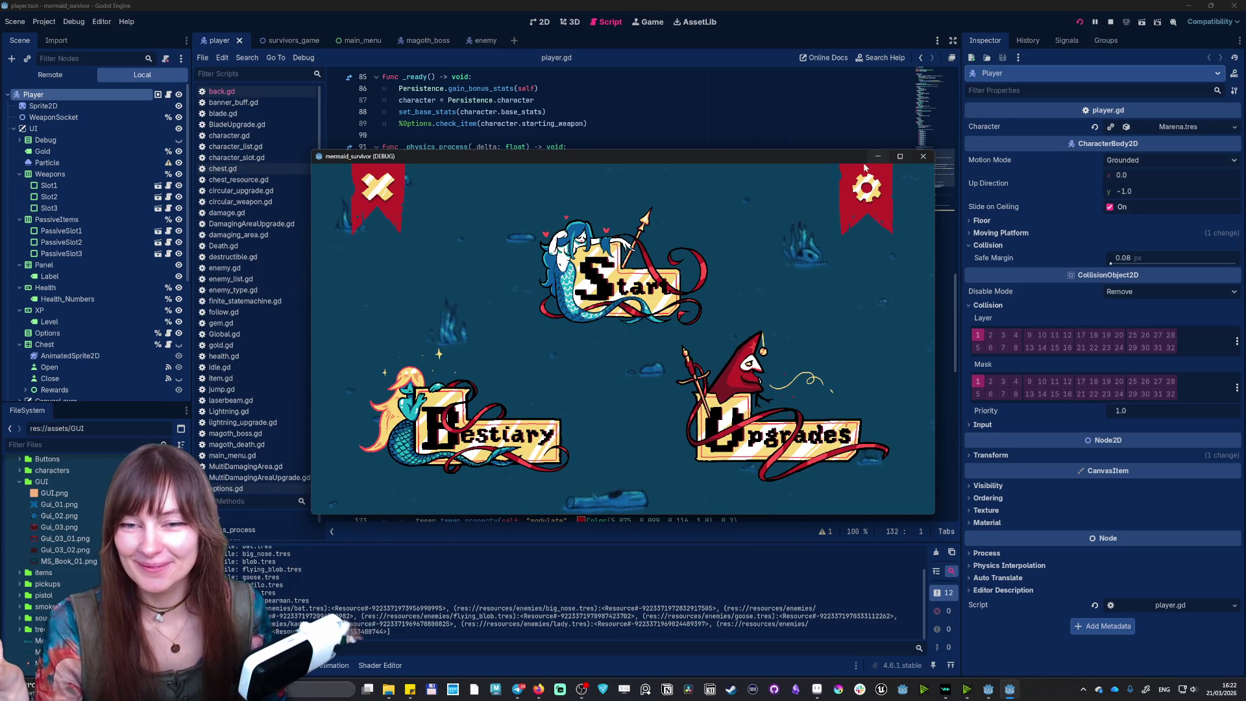
{"action": "left_click", "coordinate": [867, 189]}
{"action": "left_click", "coordinate": [361, 474]}
{"action": "left_click", "coordinate": [1137, 611]}
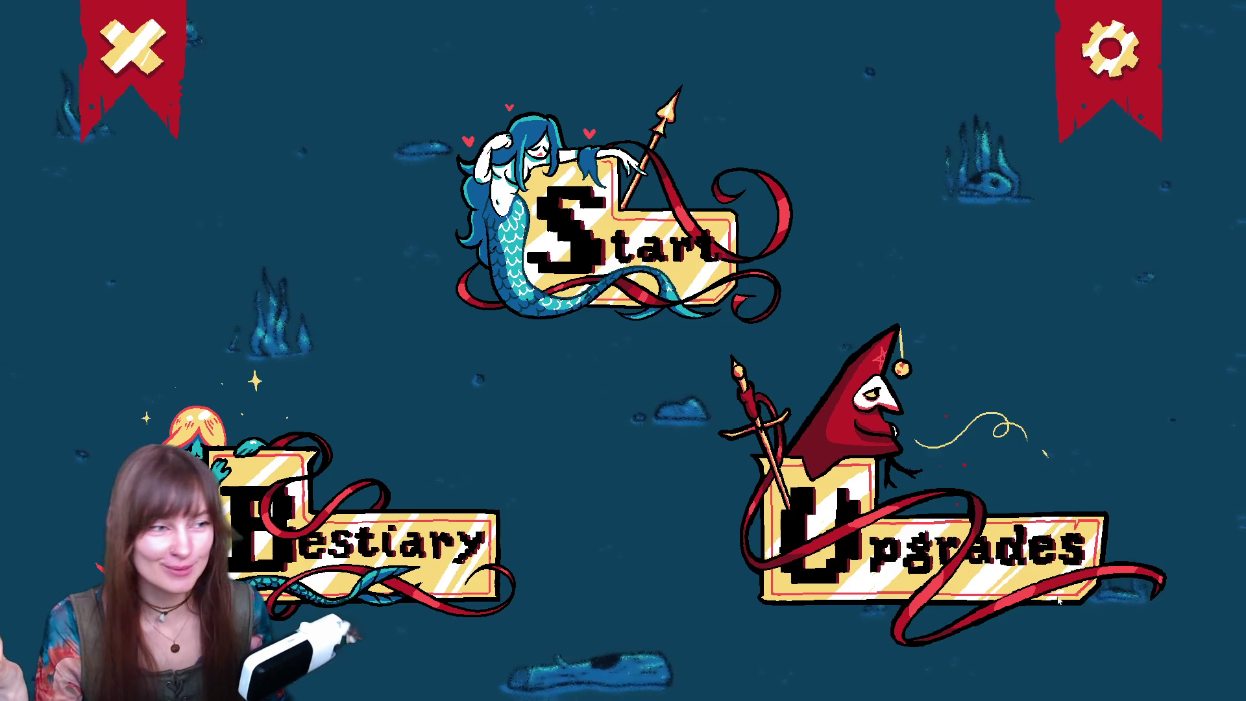
- In the Bestiary, browse kadilo, Lady, slug_spearman, Blob, Goose and flying blob, ending on kadilo
{"action": "left_click", "coordinate": [363, 538]}
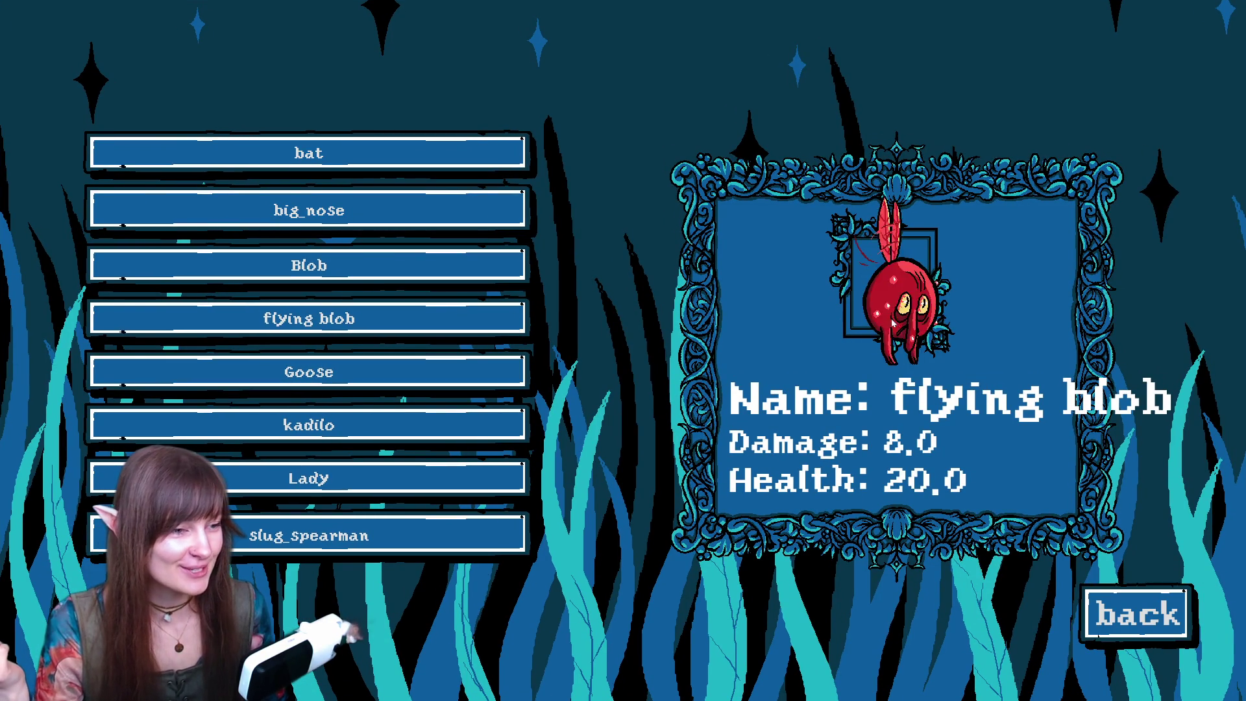
{"action": "left_click", "coordinate": [246, 427]}
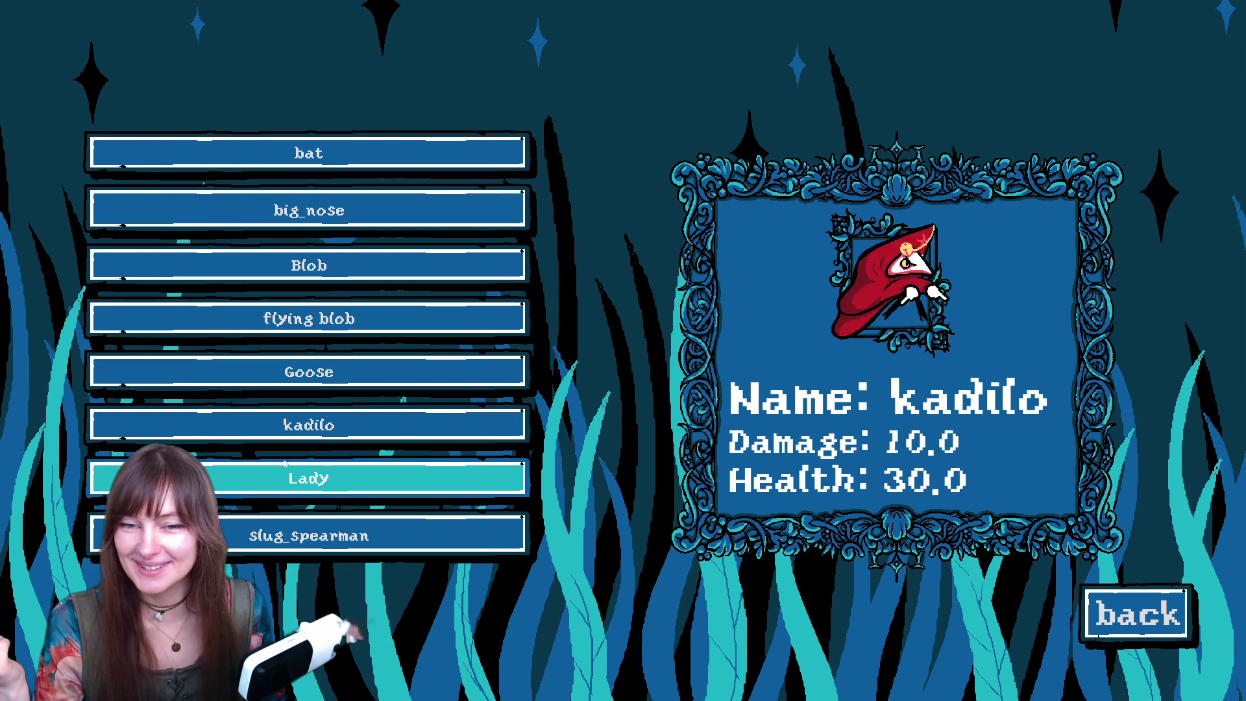
{"action": "left_click", "coordinate": [279, 483]}
{"action": "left_click", "coordinate": [285, 536]}
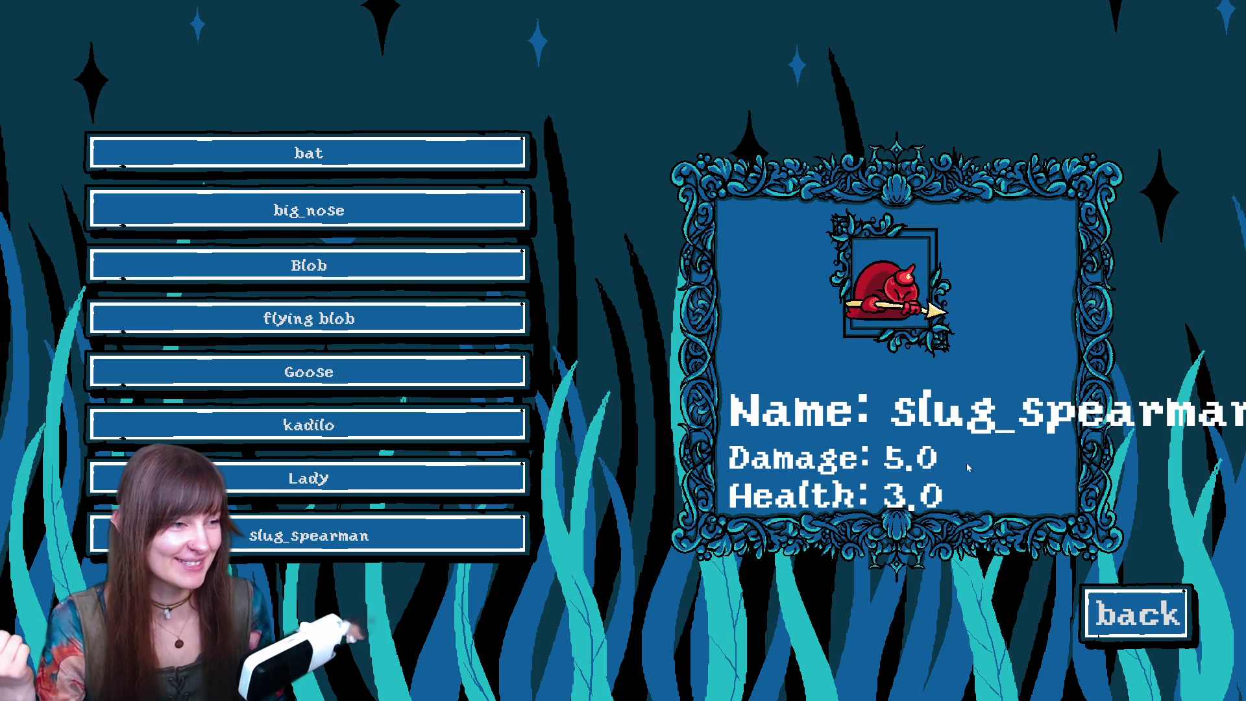
{"action": "left_click", "coordinate": [260, 273]}
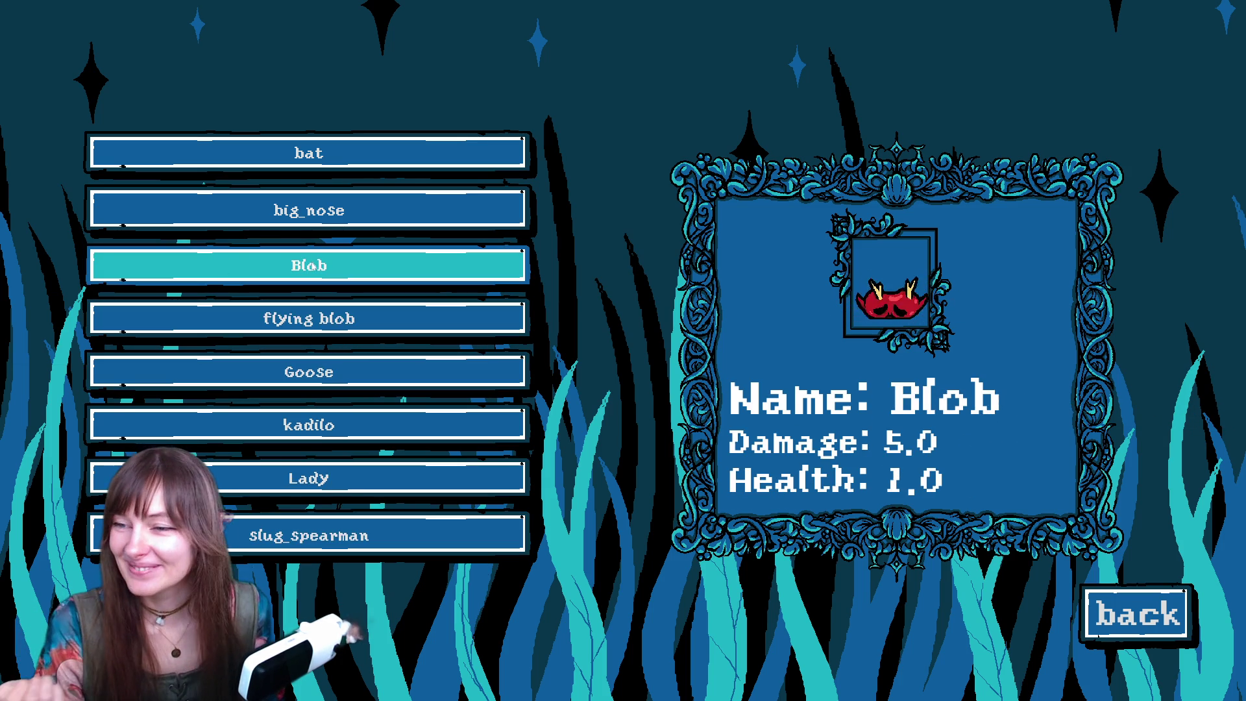
{"action": "left_click", "coordinate": [331, 519]}
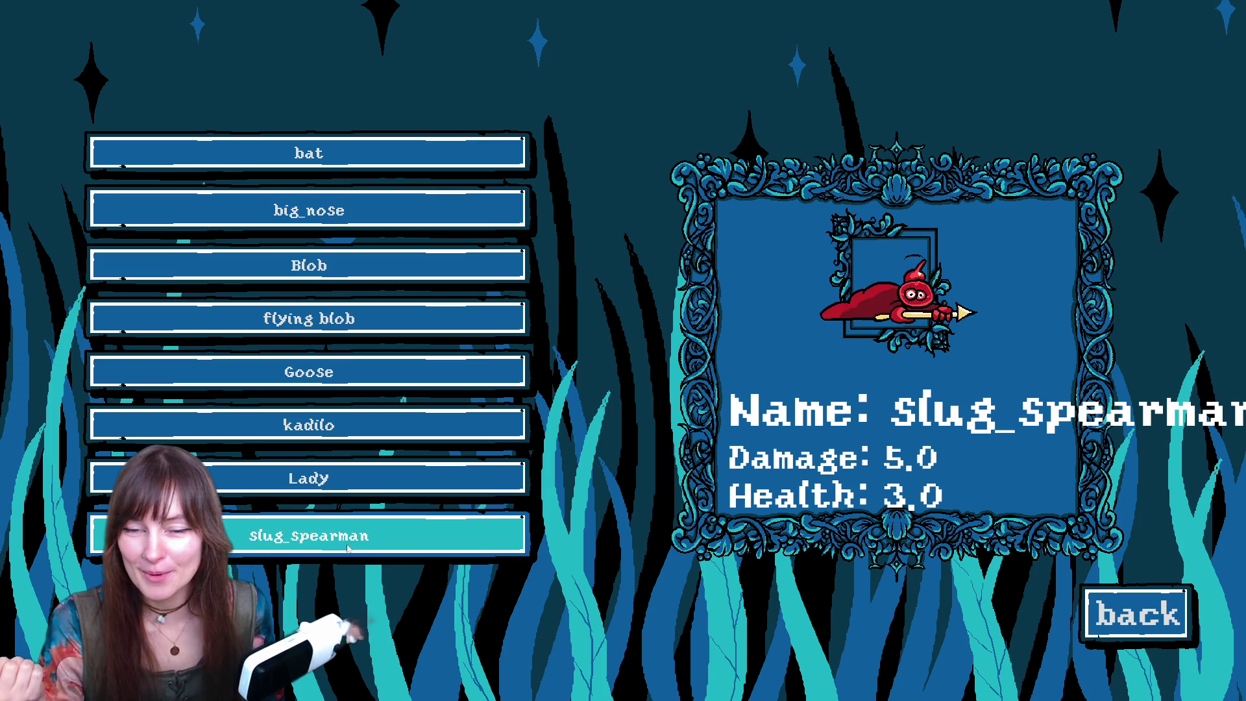
{"action": "left_click", "coordinate": [347, 373]}
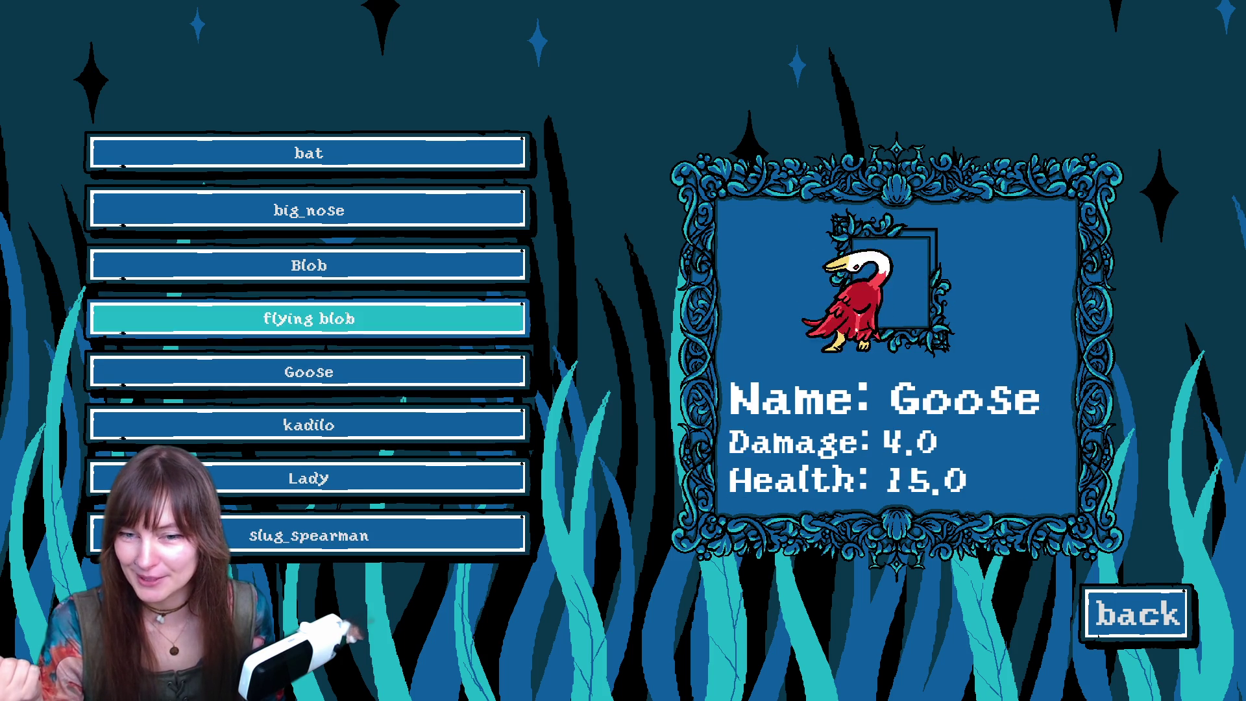
{"action": "left_click", "coordinate": [348, 328]}
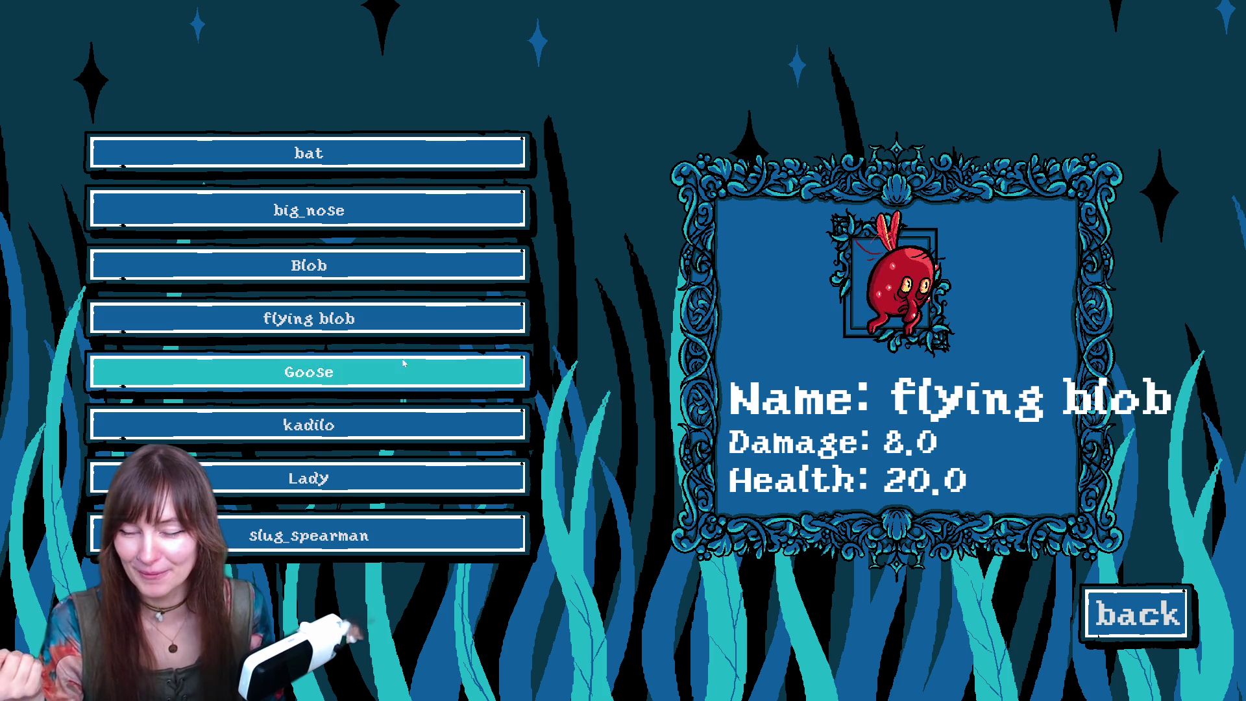
{"action": "left_click", "coordinate": [340, 370]}
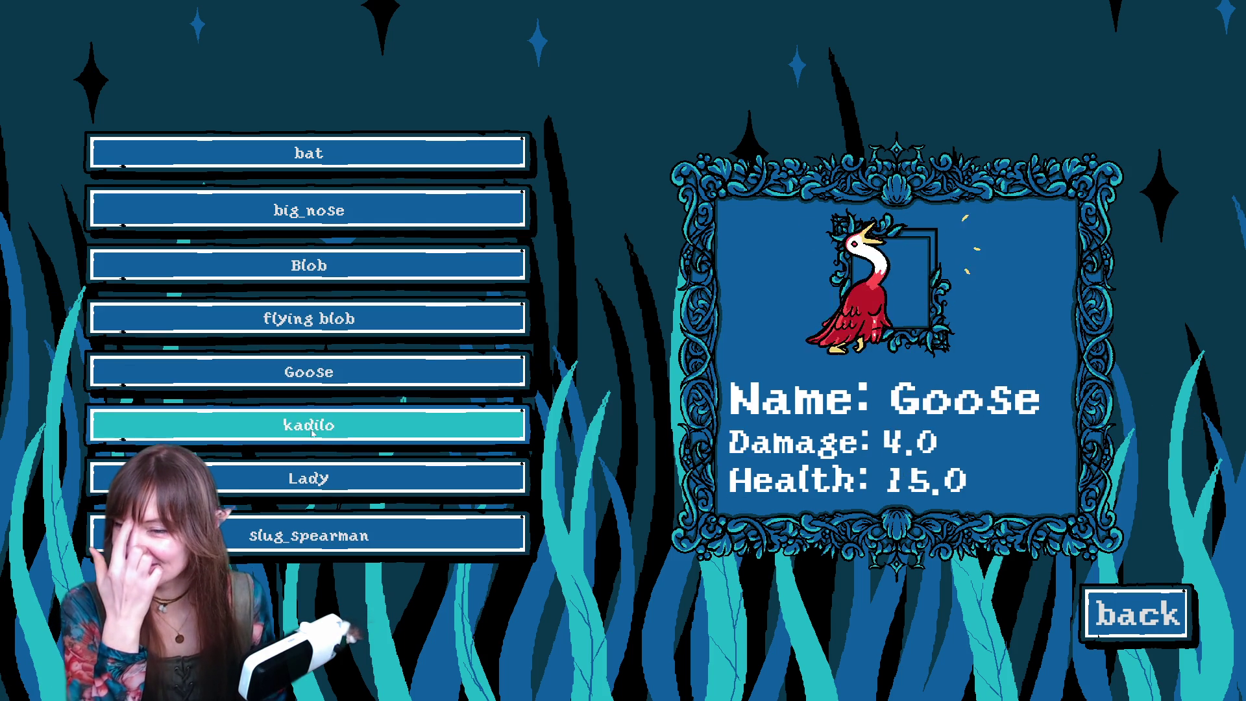
{"action": "left_click", "coordinate": [324, 425]}
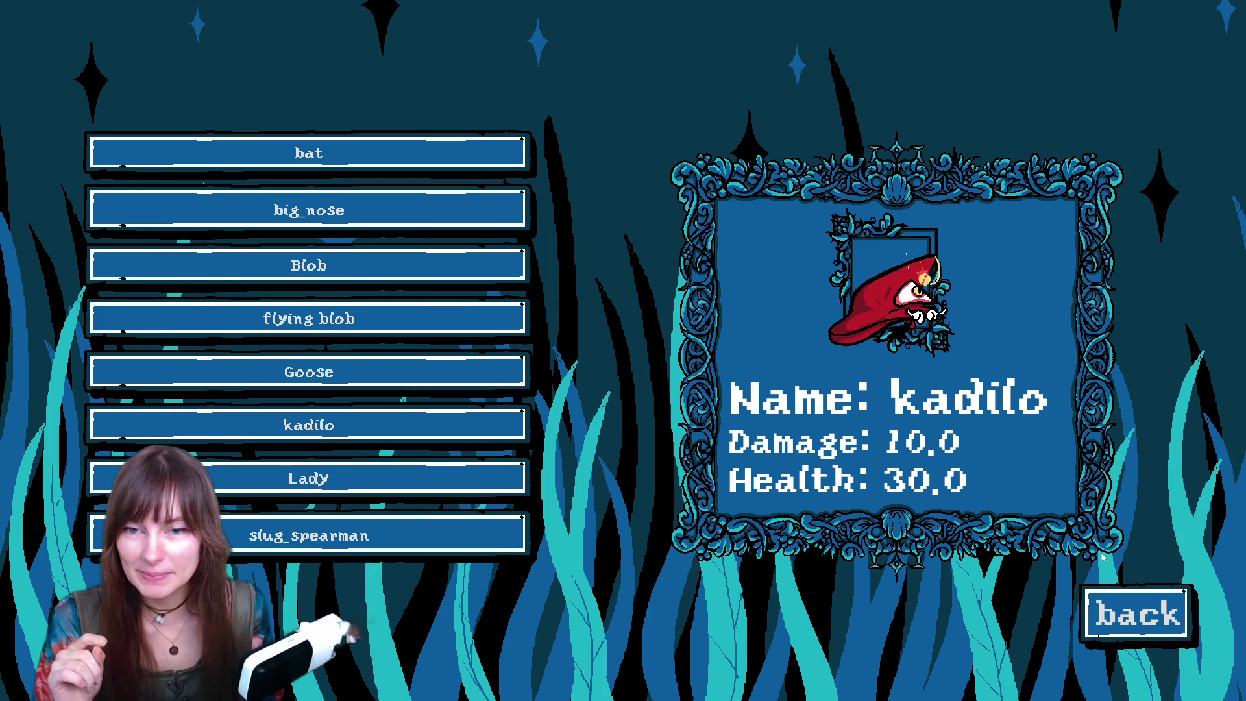
{"action": "left_click", "coordinate": [1113, 600]}
- On the character-select screen, switch from Marena to Nixie and start the run
{"action": "left_click", "coordinate": [575, 249]}
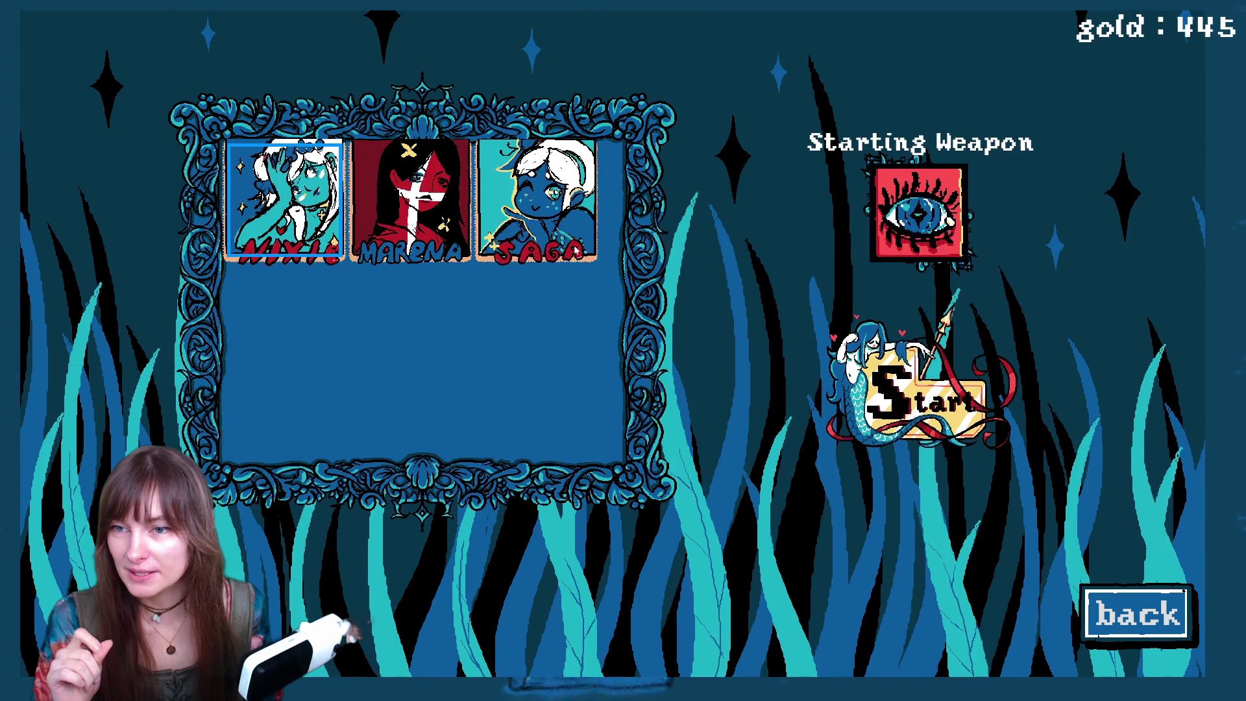
{"action": "left_click", "coordinate": [393, 214]}
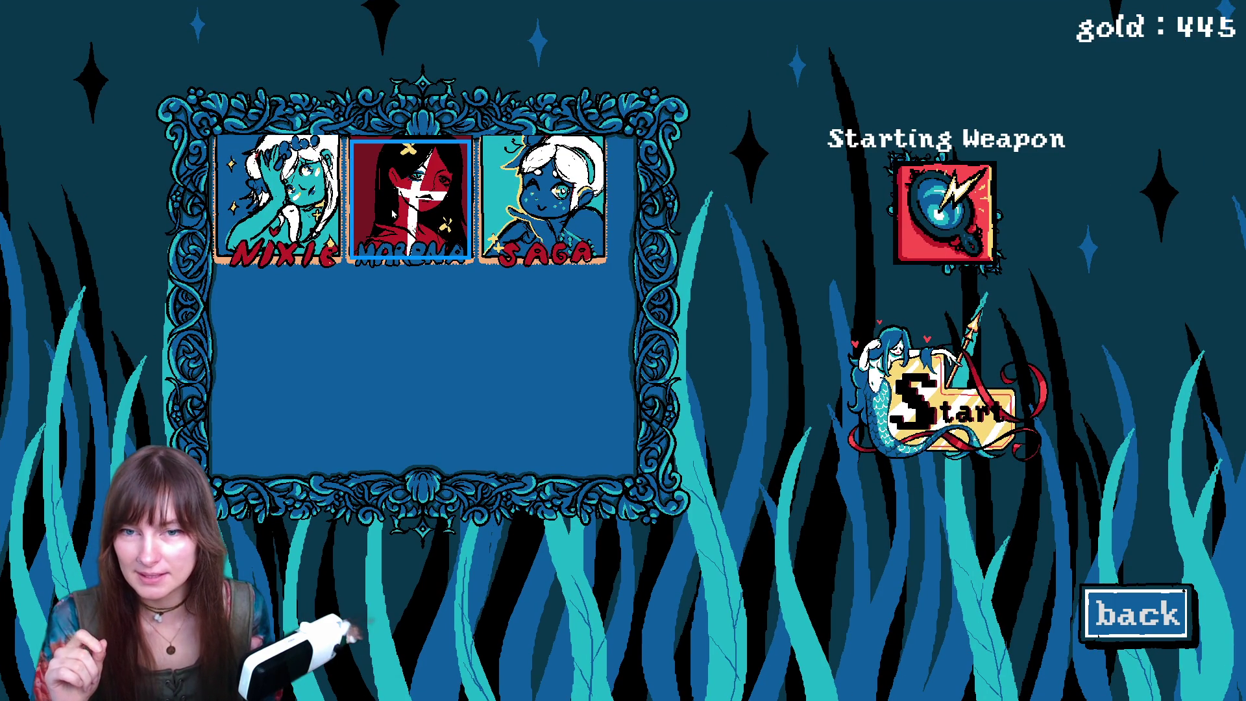
{"action": "key", "text": "Left"}
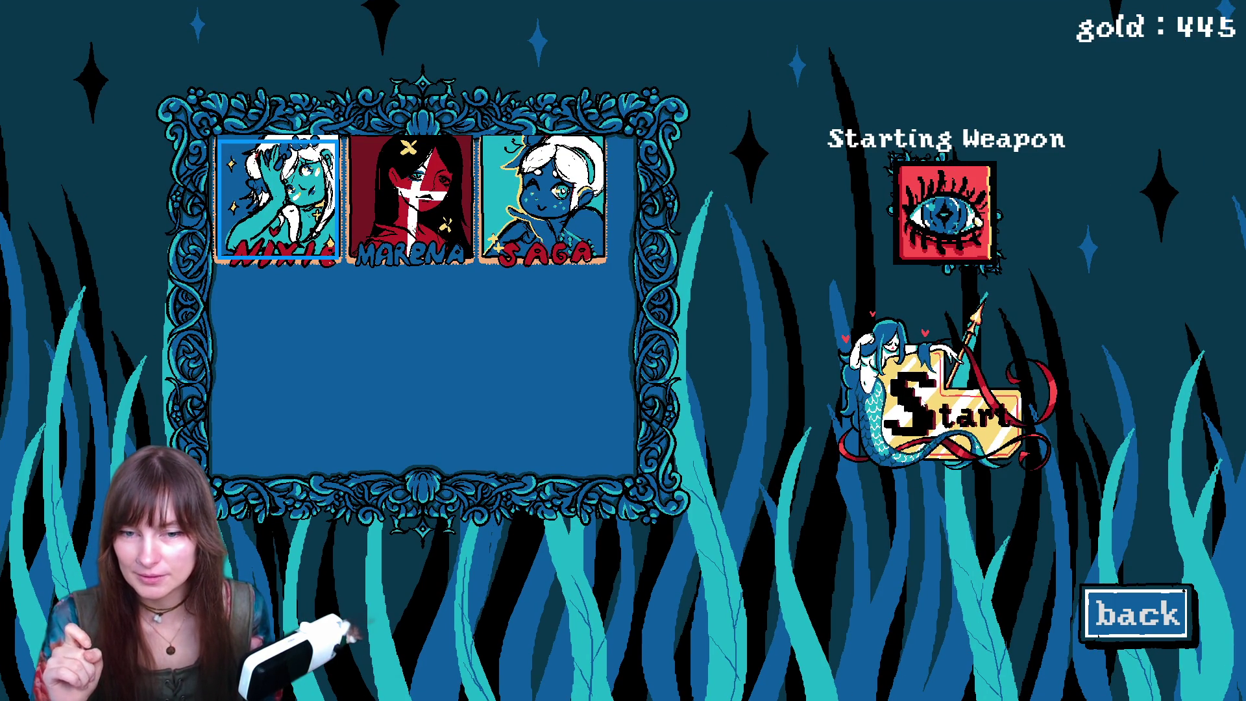
{"action": "left_click", "coordinate": [922, 415]}
- Move Nixie around the arena with WASD, past the altar, while Magoth attacks
{"action": "key", "text": "a"}
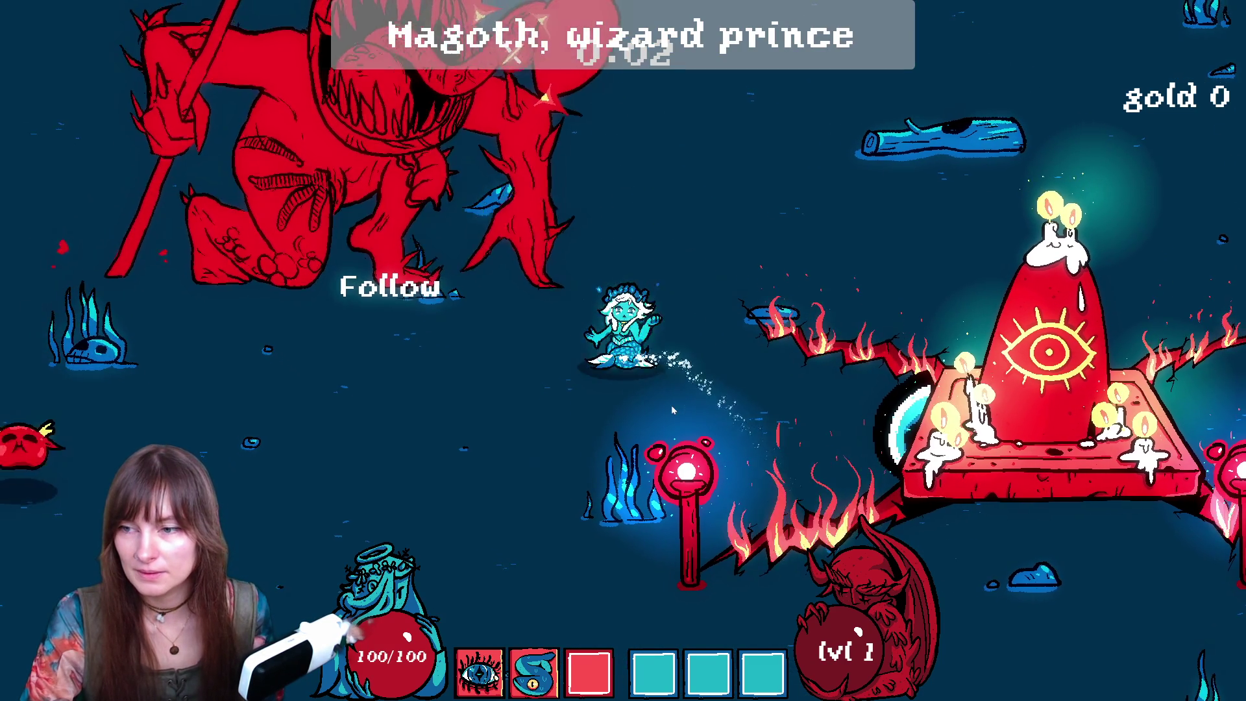
{"action": "key", "text": "s"}
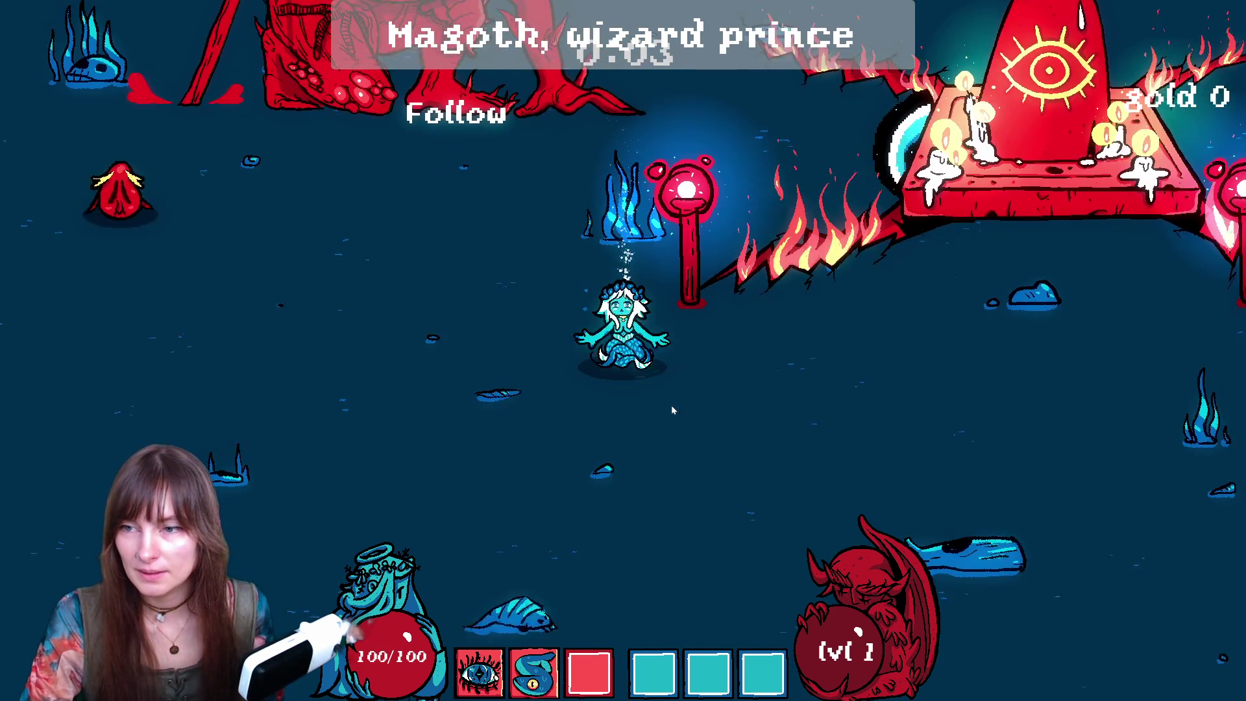
{"action": "key", "text": "a"}
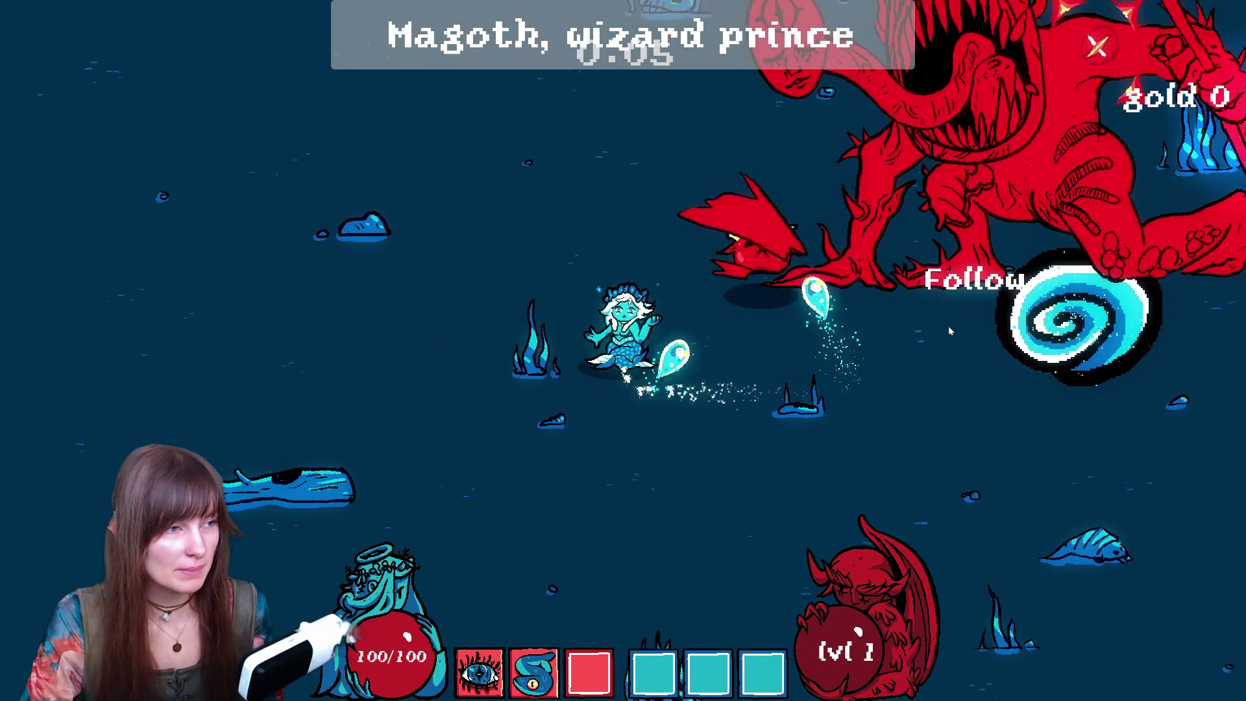
{"action": "key", "text": "a"}
{"action": "key", "text": "s"}
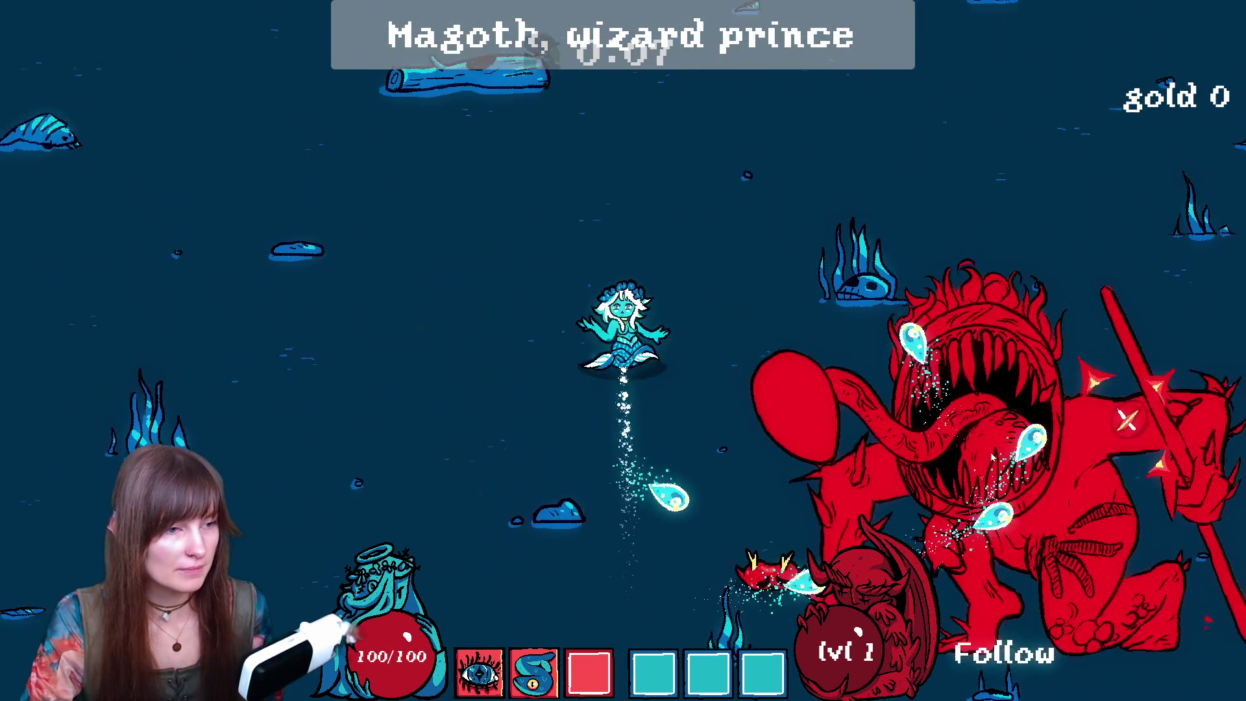
{"action": "key", "text": "w"}
{"action": "key", "text": "d"}
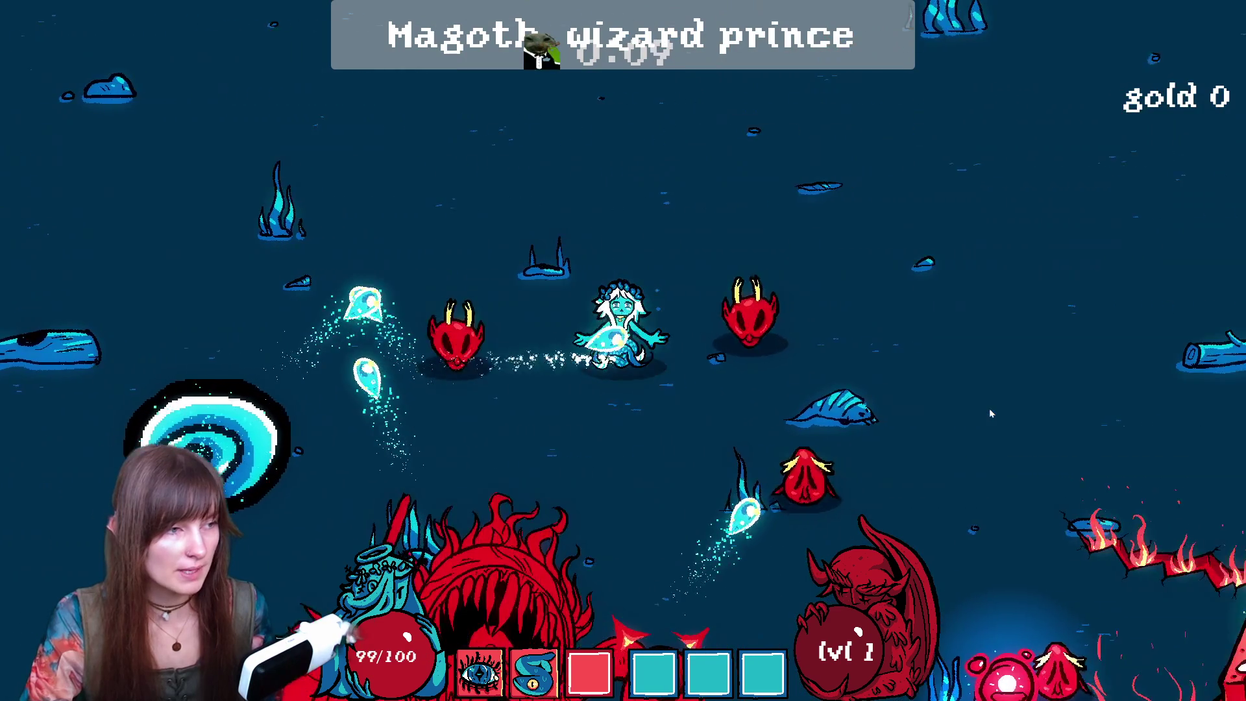
{"action": "key", "text": "d"}
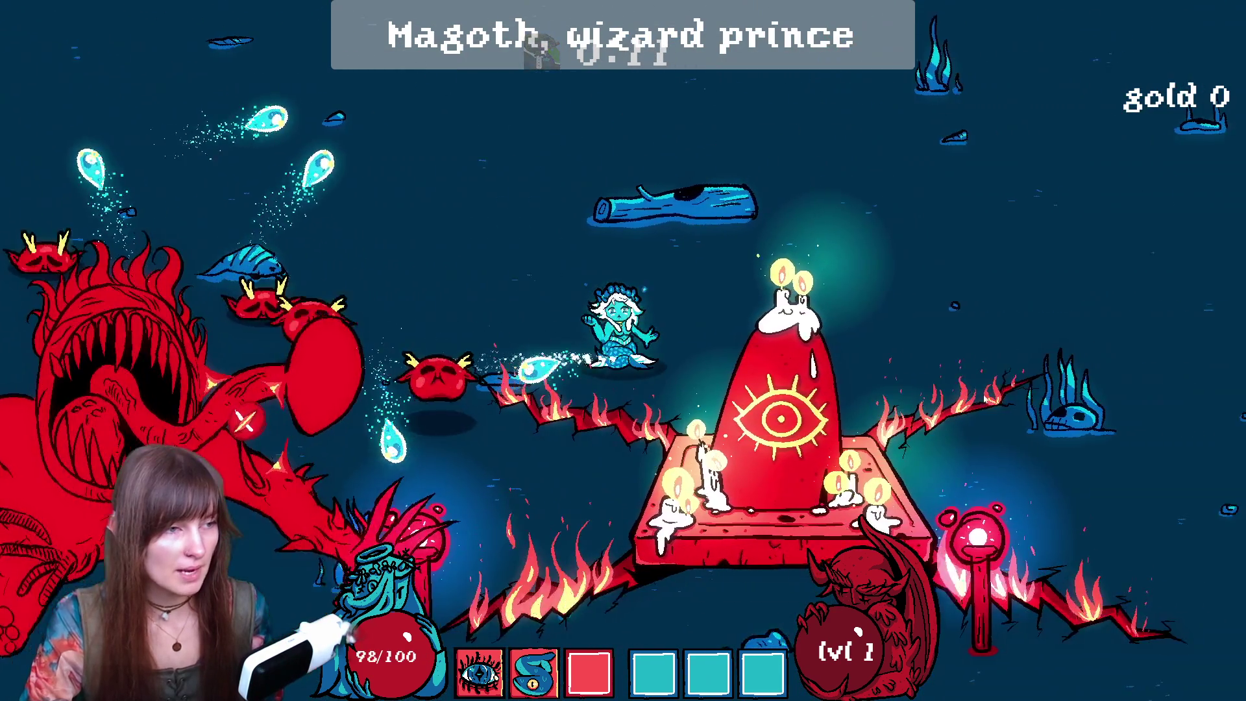
{"action": "key", "text": "d"}
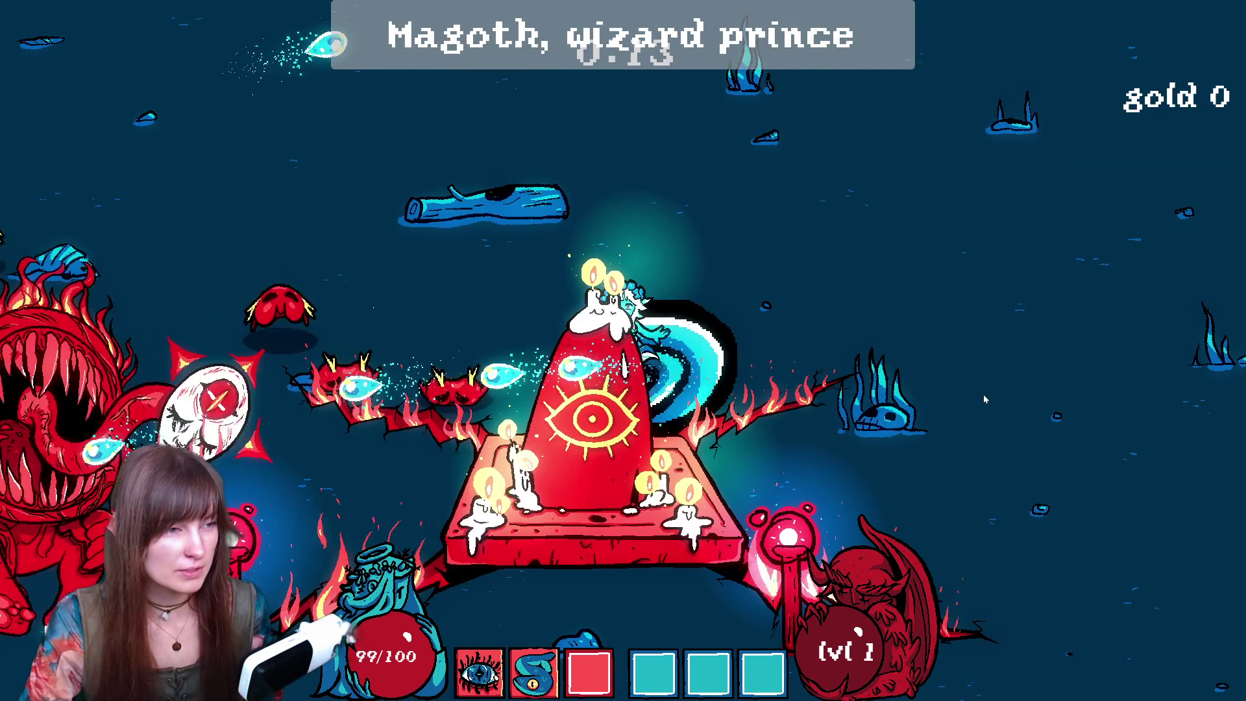
{"action": "key", "text": "s"}
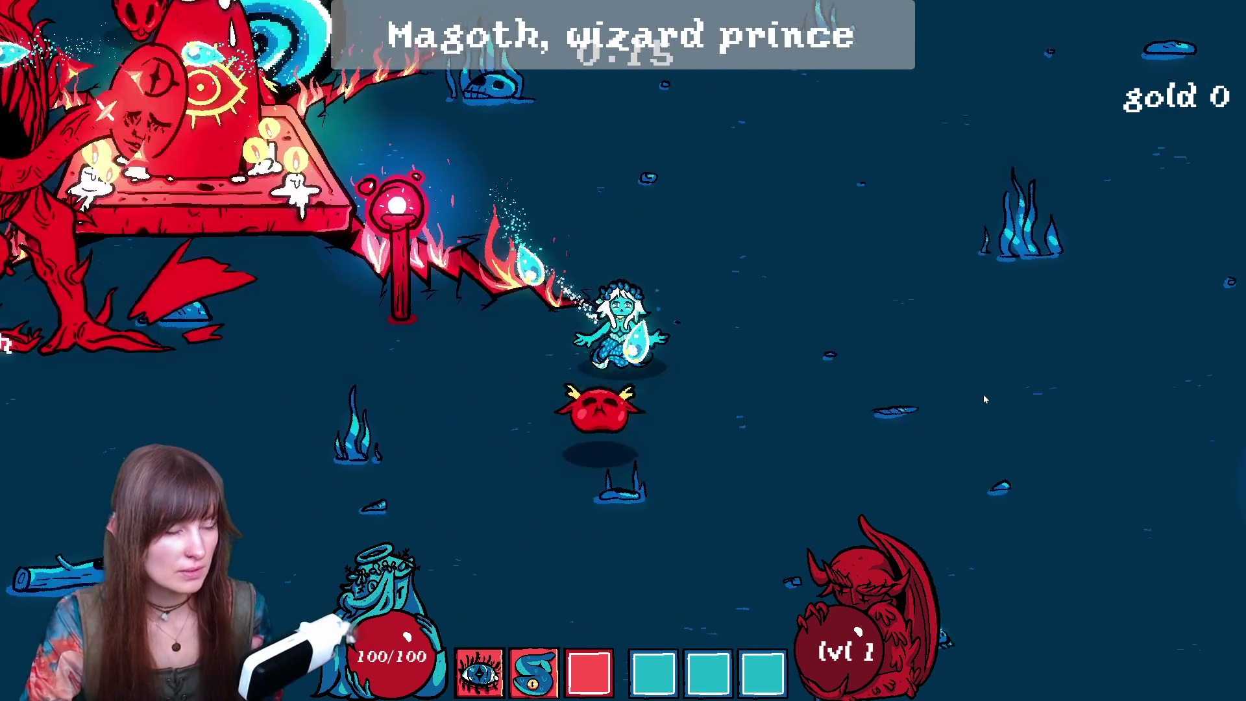
{"action": "type", "text": "dd"}
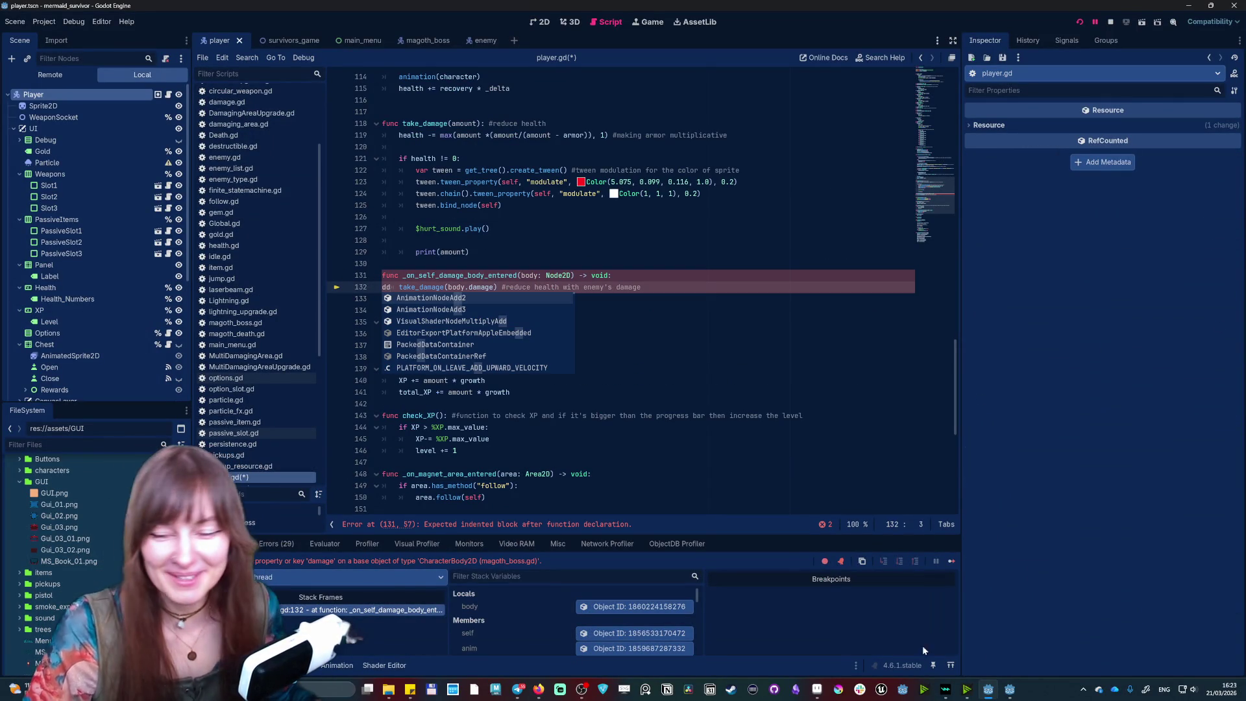
- Stop the crashed game, dismiss the autocomplete popup, and switch to the main_menu scene
{"action": "left_click", "coordinate": [1110, 23]}
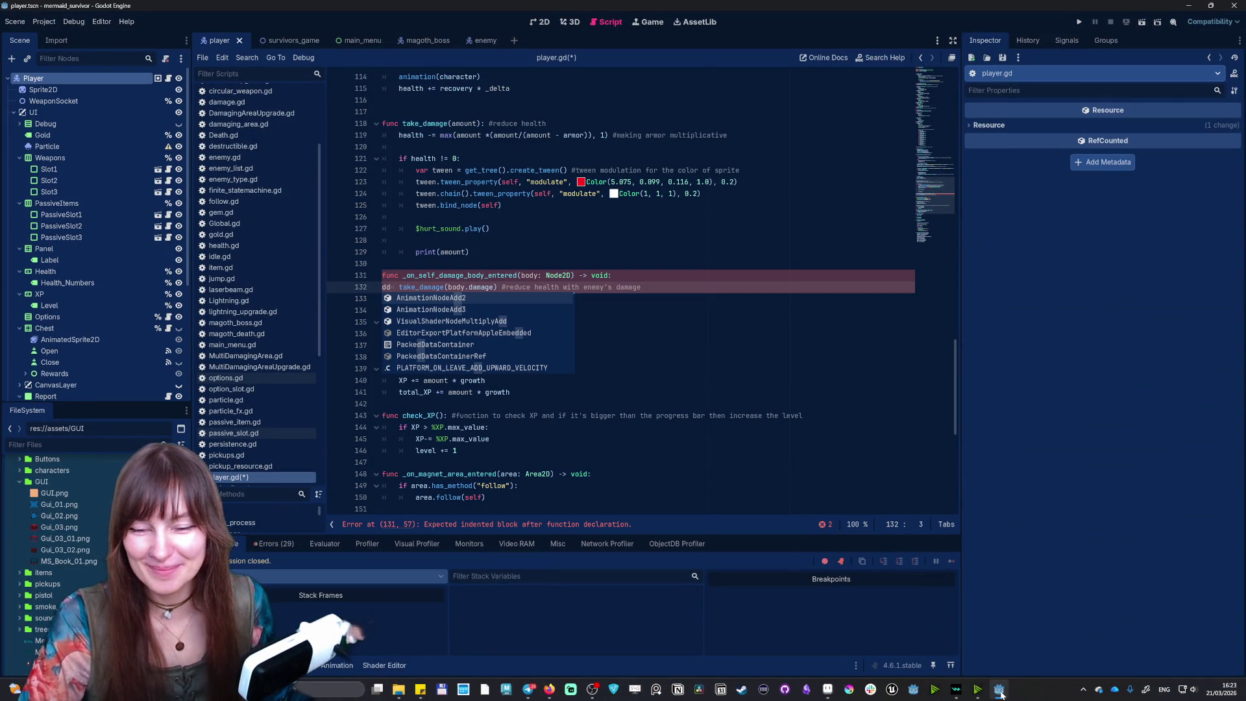
{"action": "mouse_move", "coordinate": [1001, 694]}
{"action": "key", "text": "Escape"}
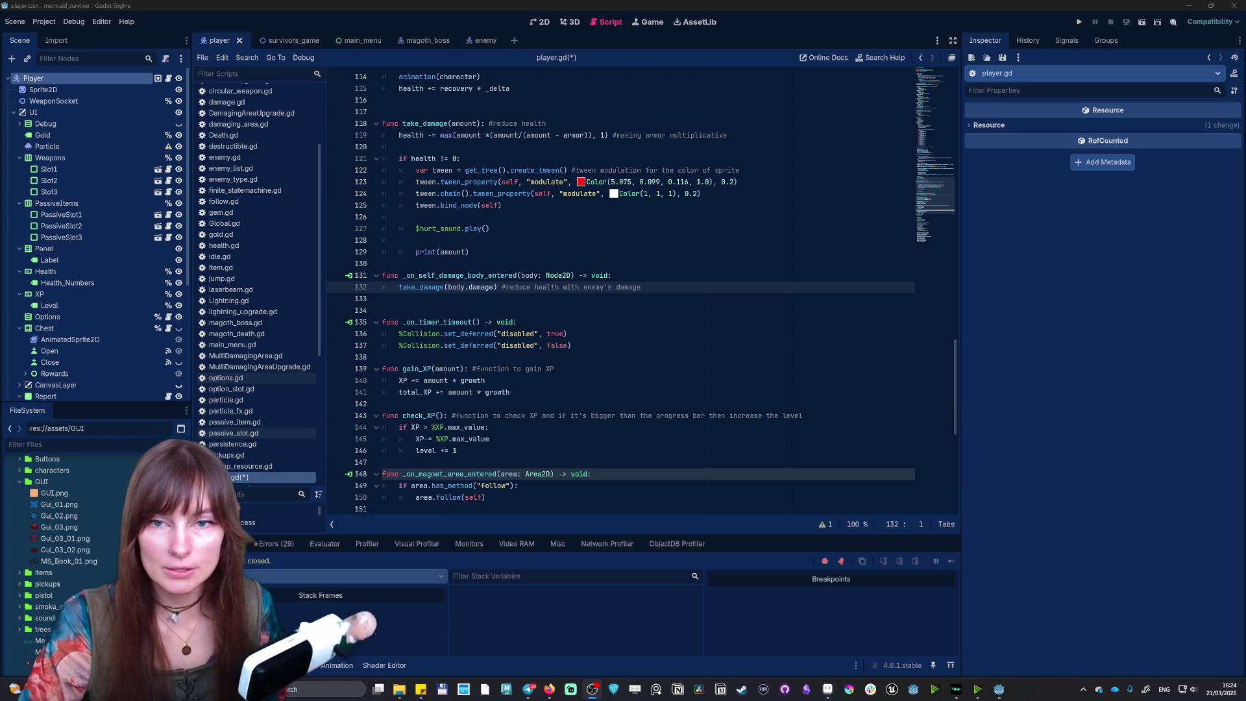
{"action": "left_click", "coordinate": [354, 42]}
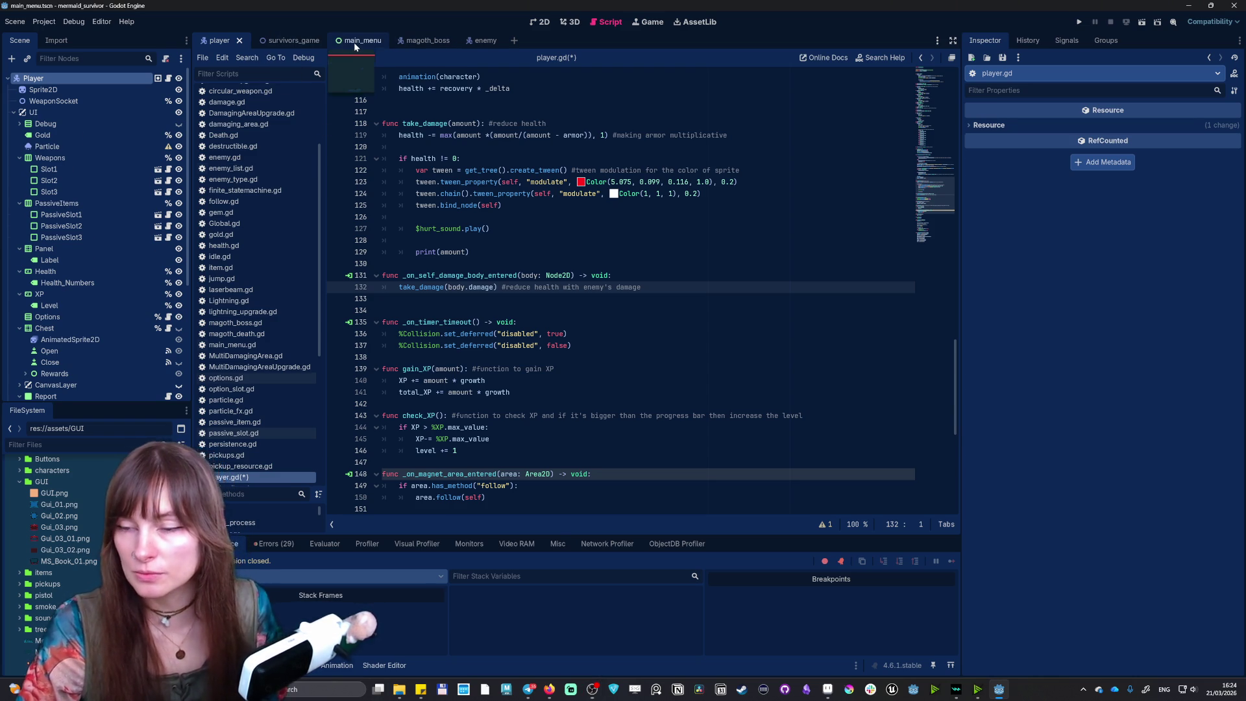
- In the 2D view, hide MenuButtons, make Bestiary visible, and select its inner Panel
{"action": "left_click", "coordinate": [531, 23]}
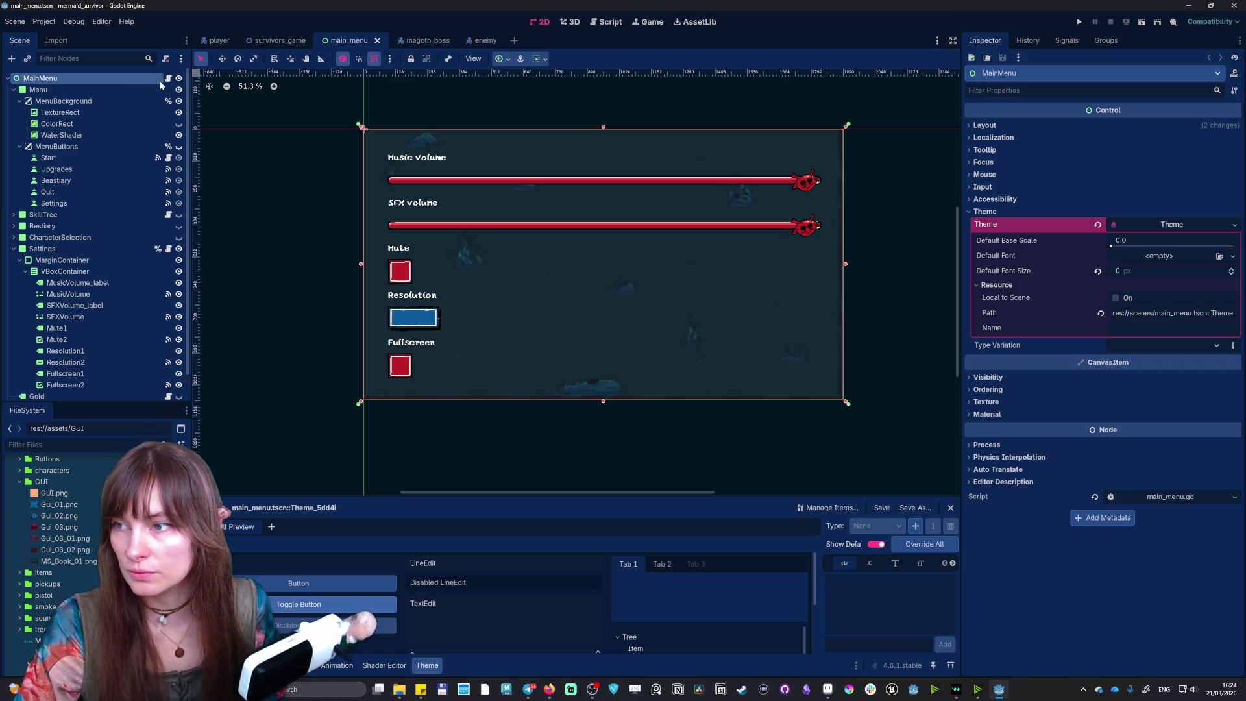
{"action": "left_click", "coordinate": [178, 91]}
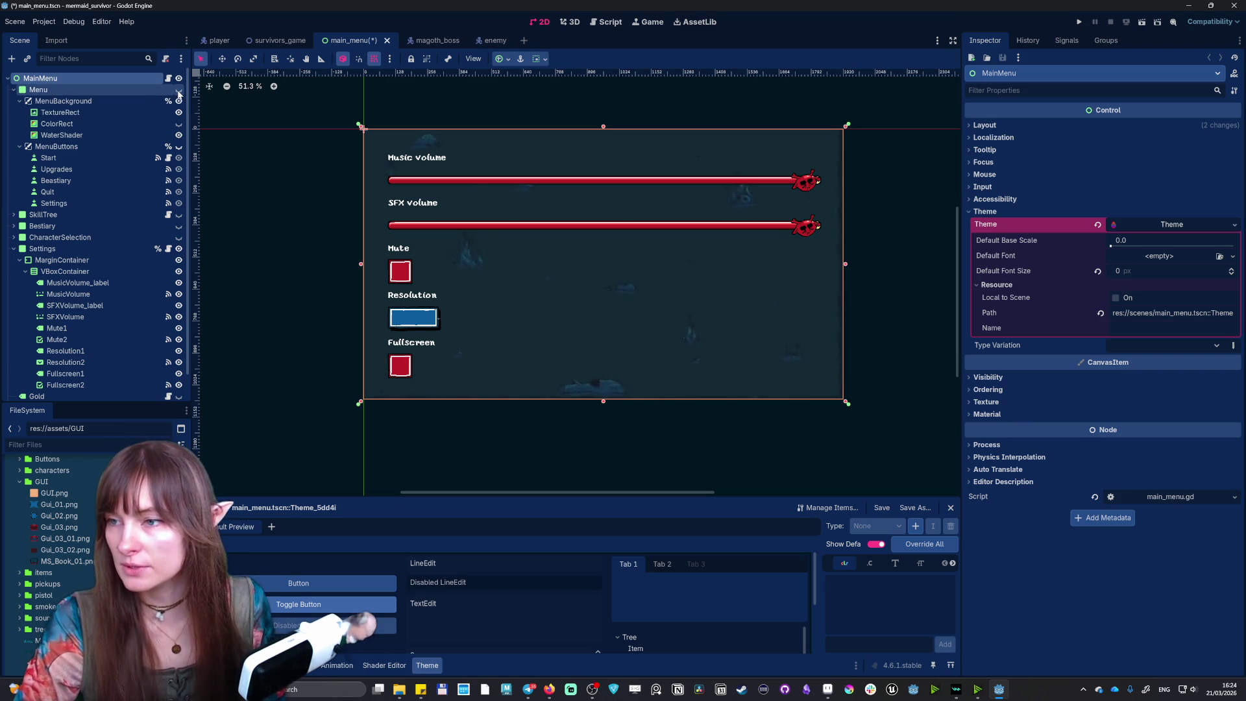
{"action": "left_click", "coordinate": [179, 248]}
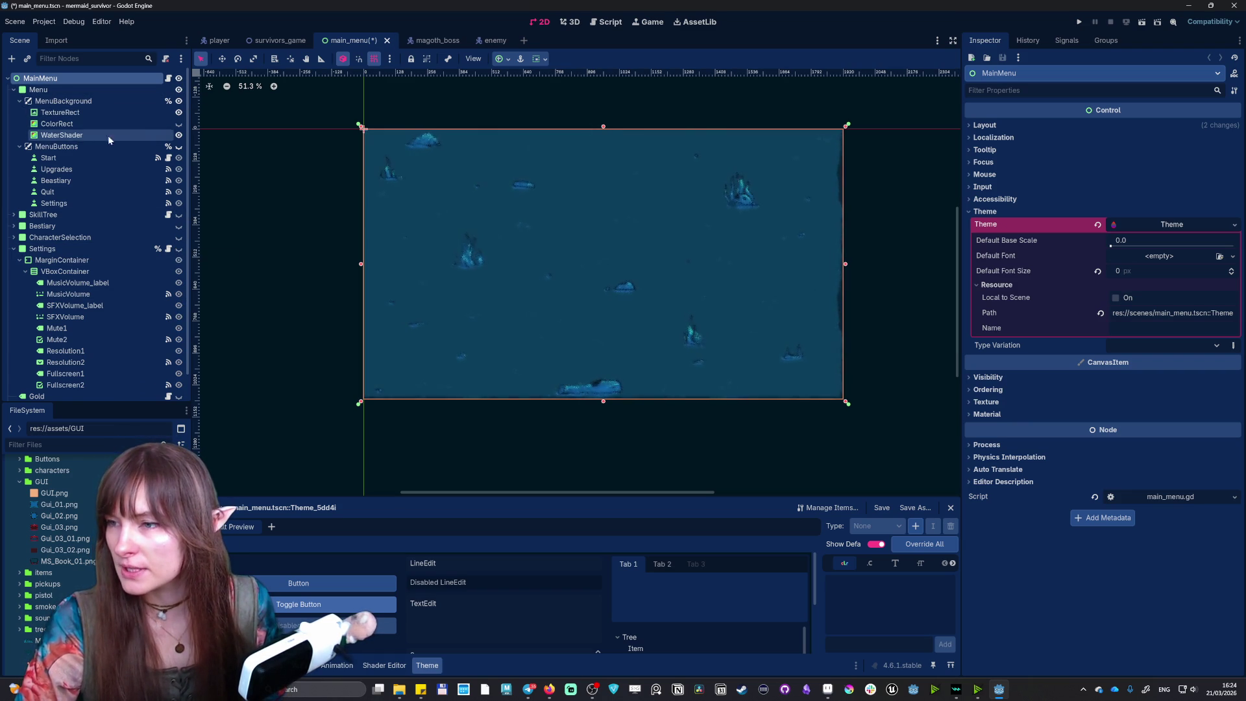
{"action": "left_click", "coordinate": [179, 146]}
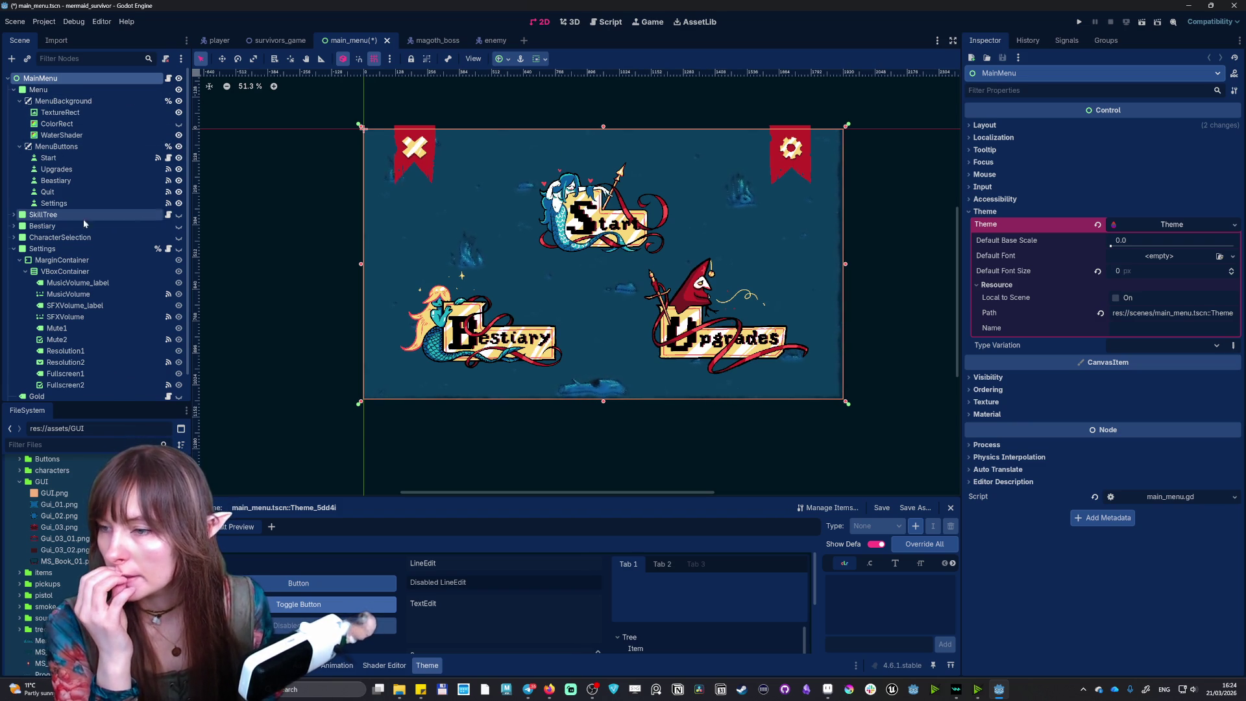
{"action": "left_click", "coordinate": [179, 215]}
{"action": "left_click", "coordinate": [179, 215]}
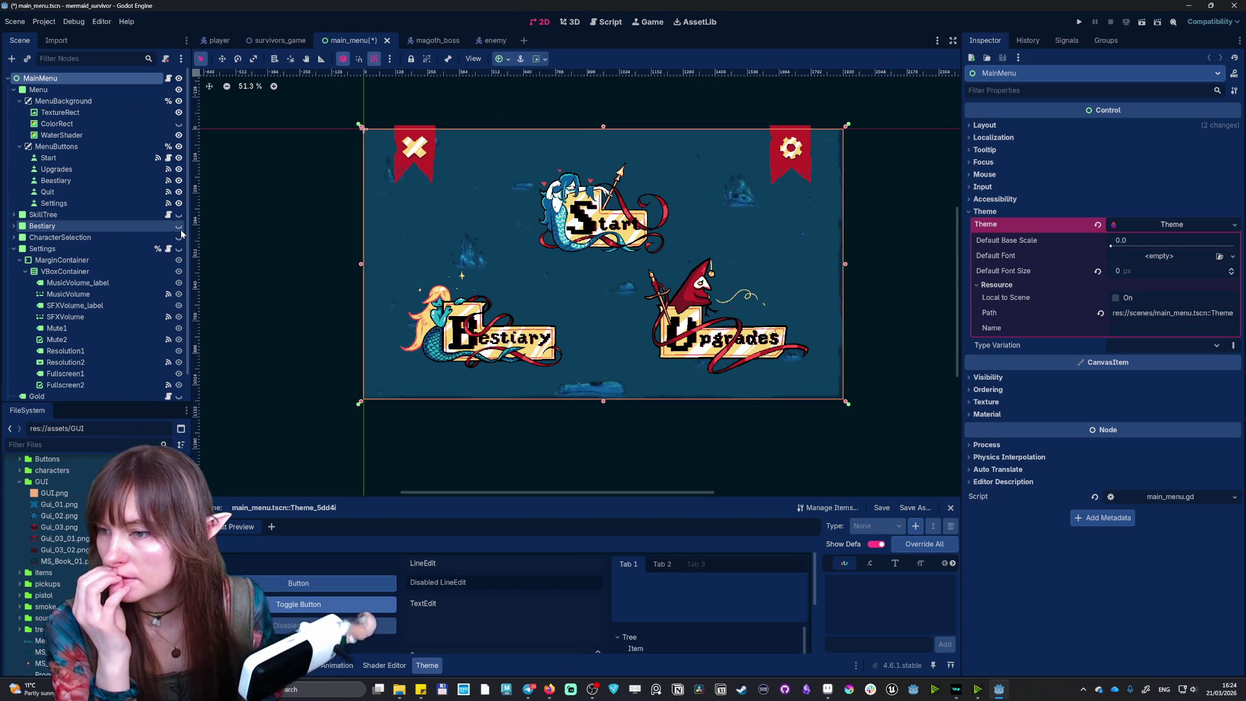
{"action": "left_click", "coordinate": [179, 147]}
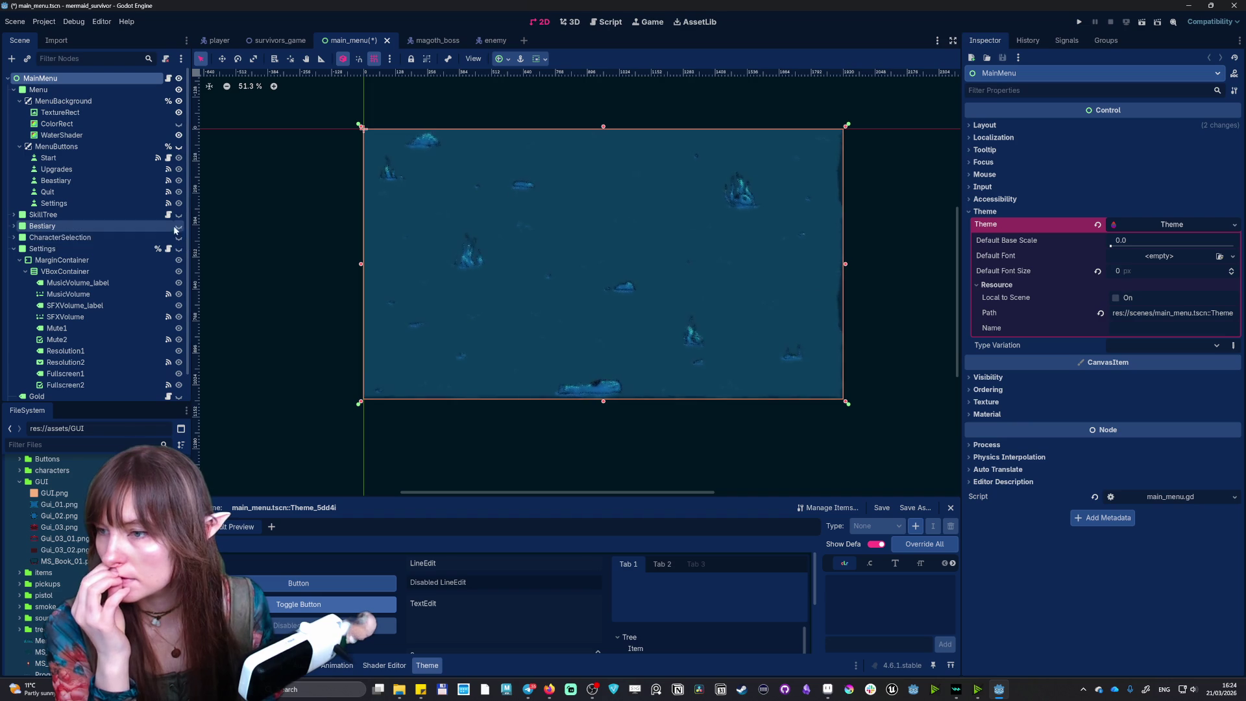
{"action": "left_click", "coordinate": [180, 229]}
{"action": "left_click", "coordinate": [717, 244]}
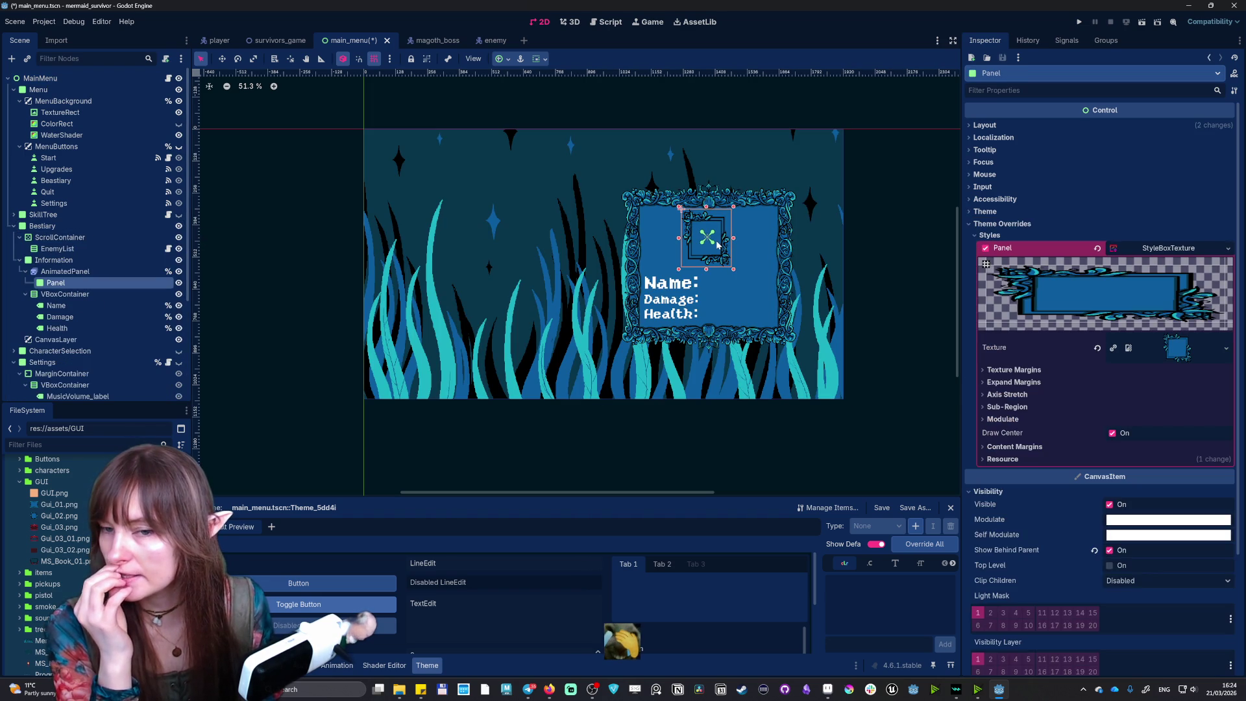
- Widen the Information panel by dragging its left edge, then shift it into place
{"action": "left_click", "coordinate": [652, 213]}
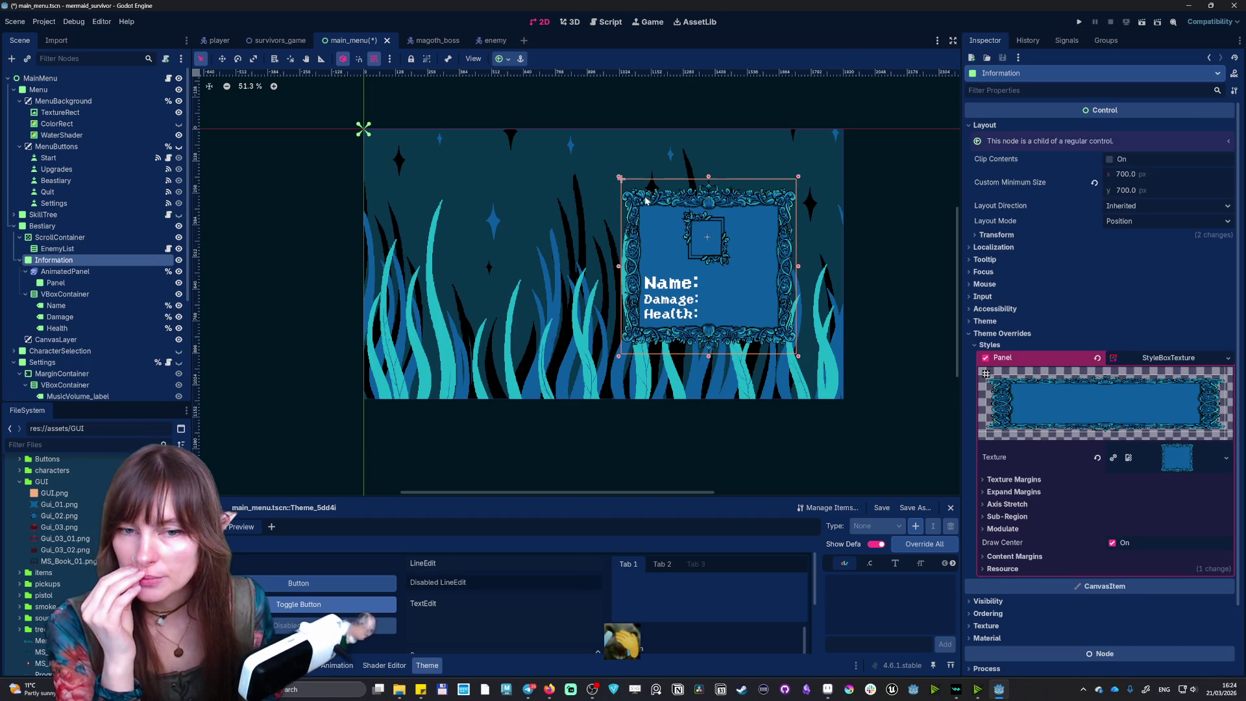
{"action": "left_click", "coordinate": [997, 235]}
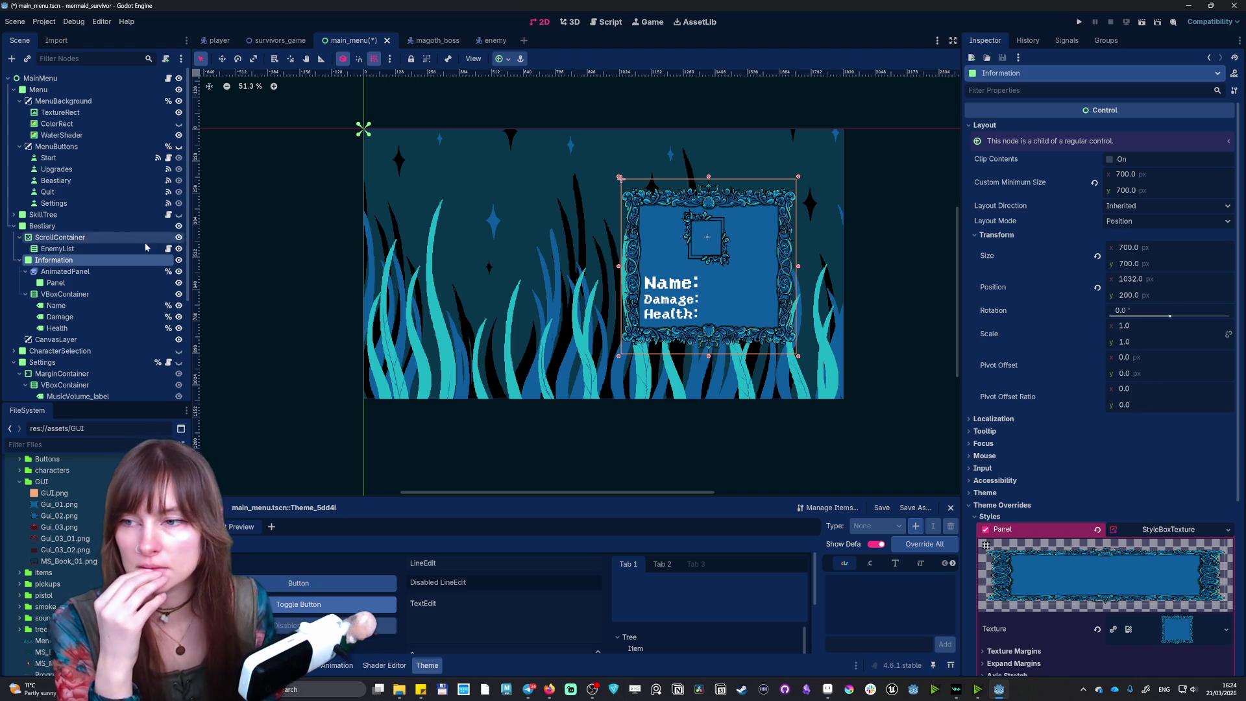
{"action": "left_click", "coordinate": [49, 228]}
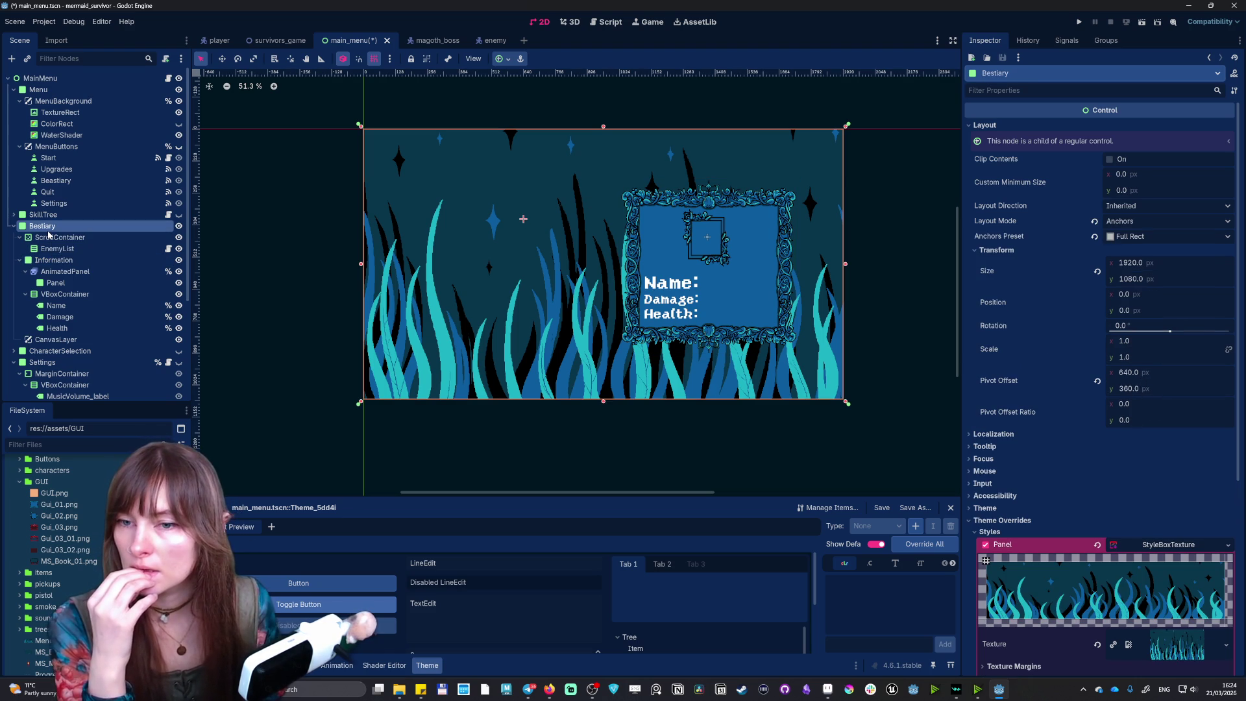
{"action": "left_click", "coordinate": [55, 237]}
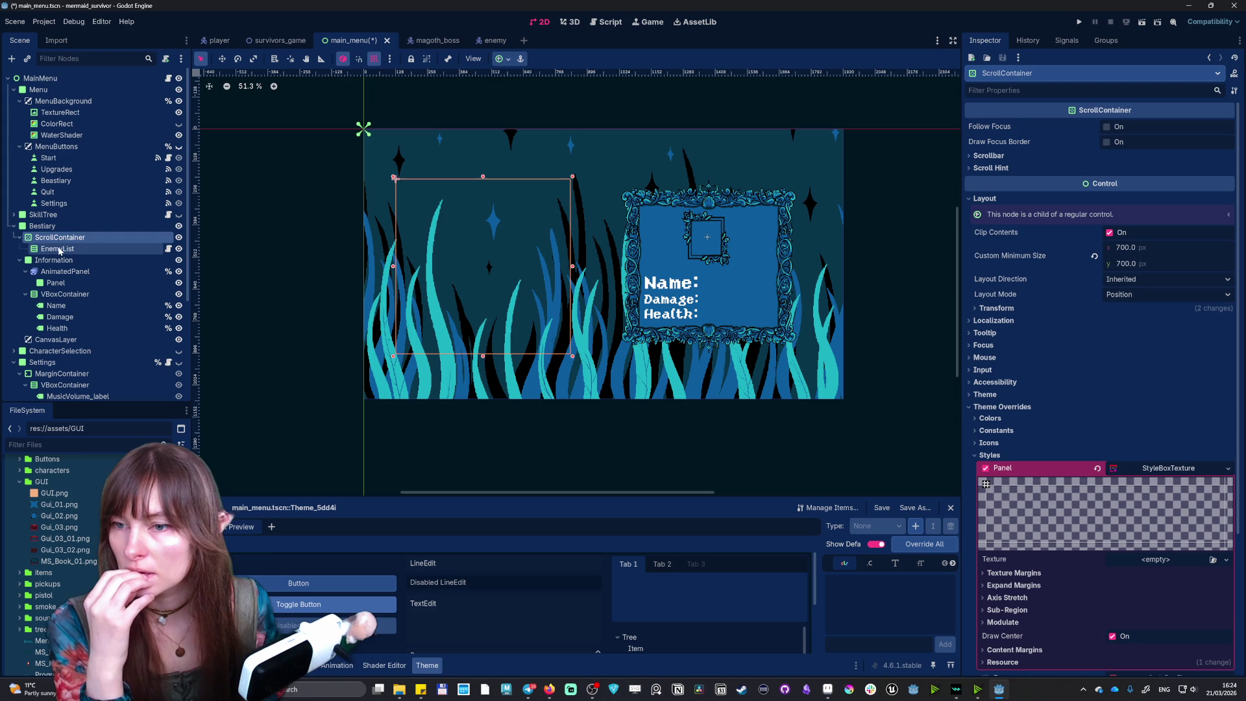
{"action": "left_click", "coordinate": [57, 248]}
{"action": "left_click", "coordinate": [55, 259]}
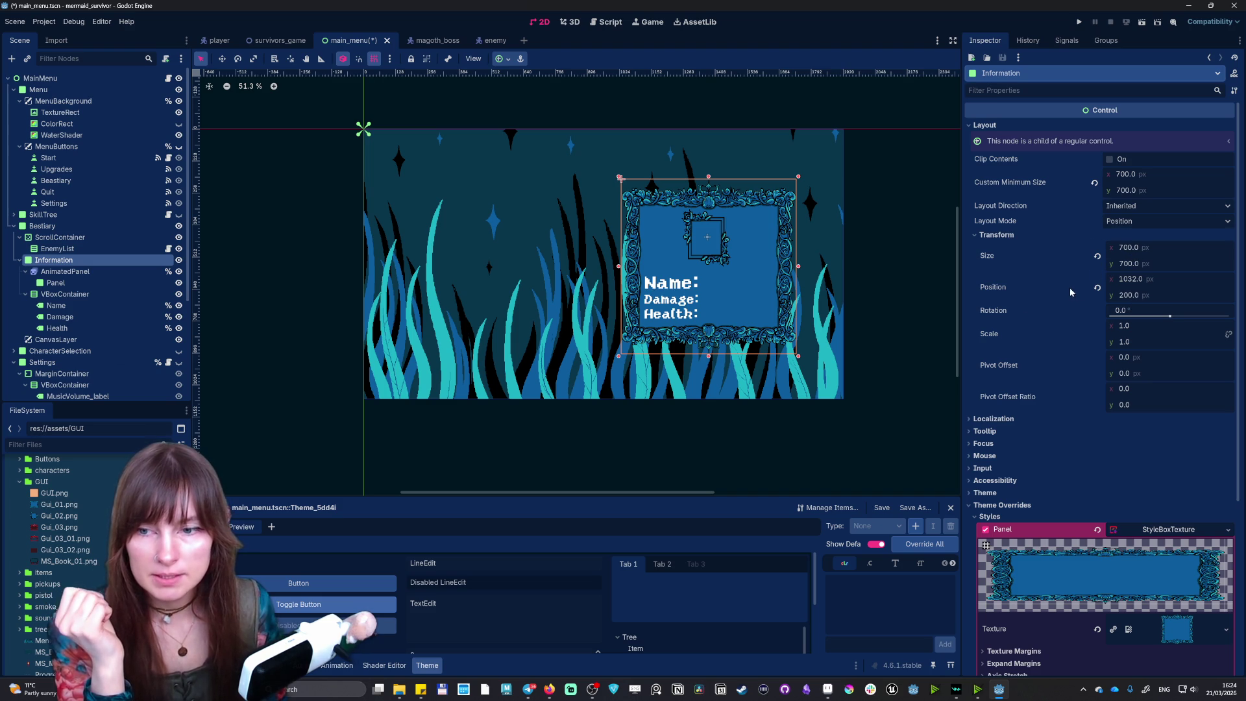
{"action": "left_click_drag", "start_coordinate": [617, 267], "coordinate": [589, 266]}
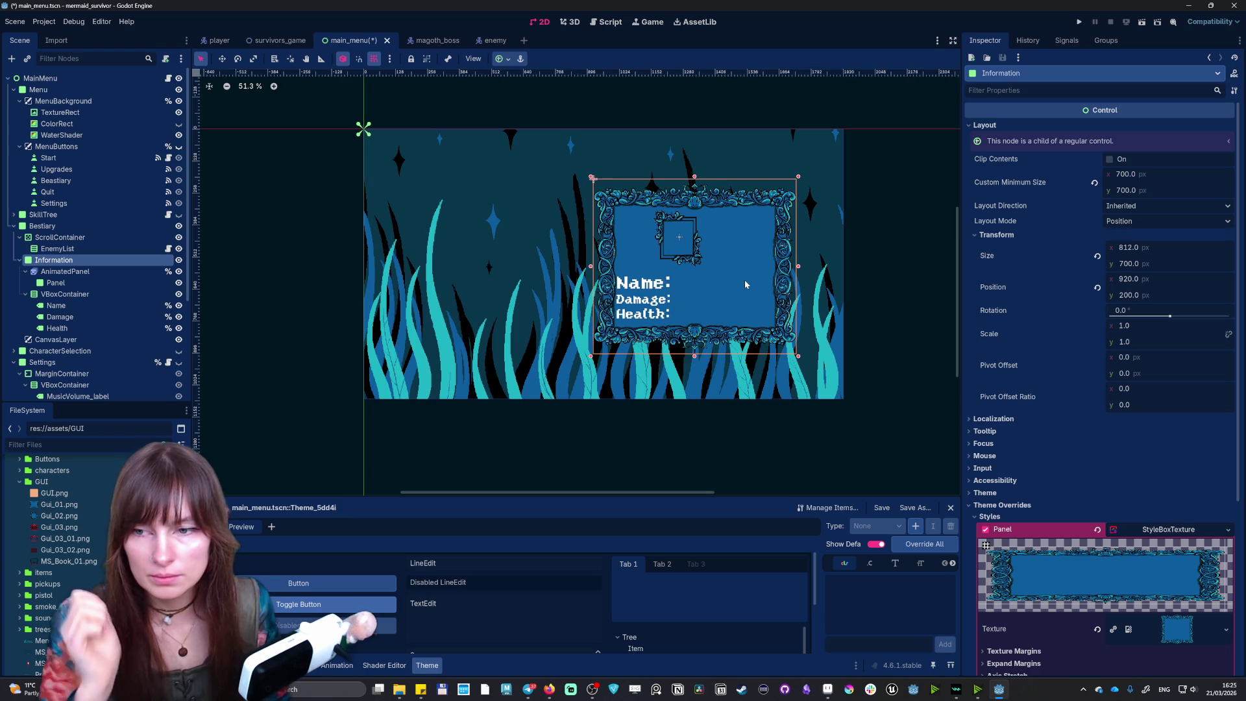
{"action": "left_click_drag", "start_coordinate": [758, 279], "coordinate": [778, 281]}
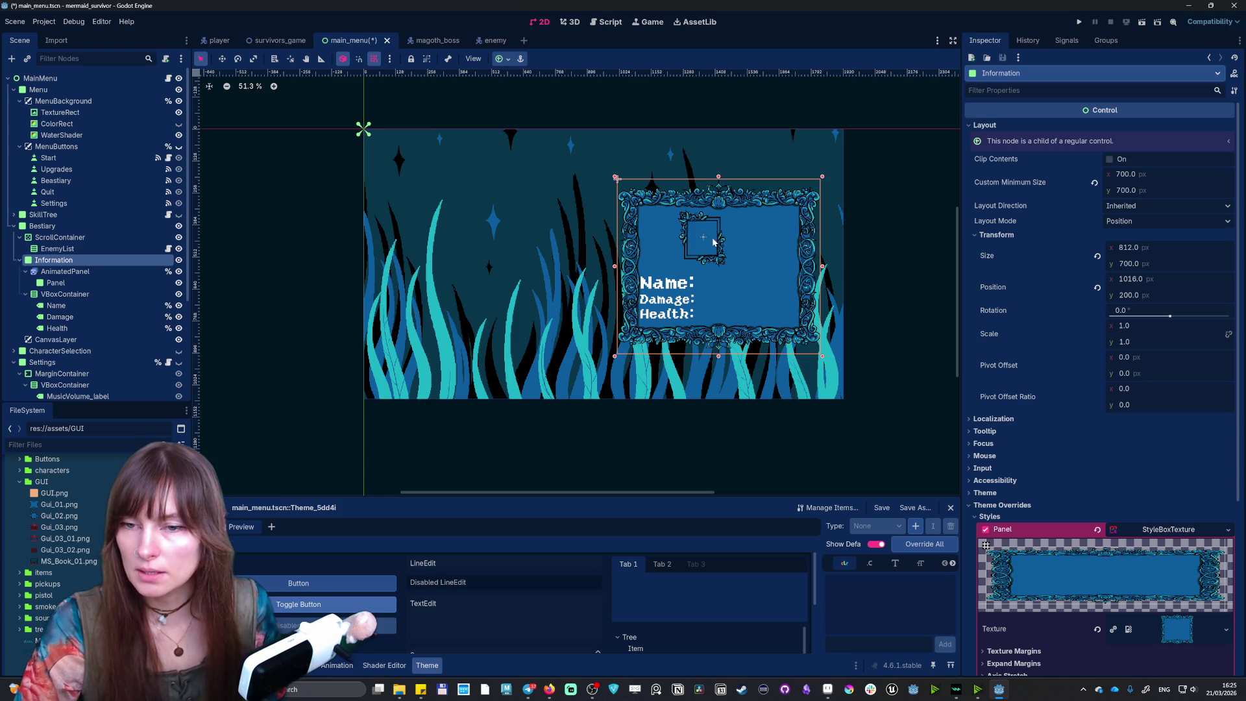
- Try resizing the inner portrait frame, then revert it with Ctrl+Z and reselect AnimatedPanel
{"action": "left_click", "coordinate": [712, 241]}
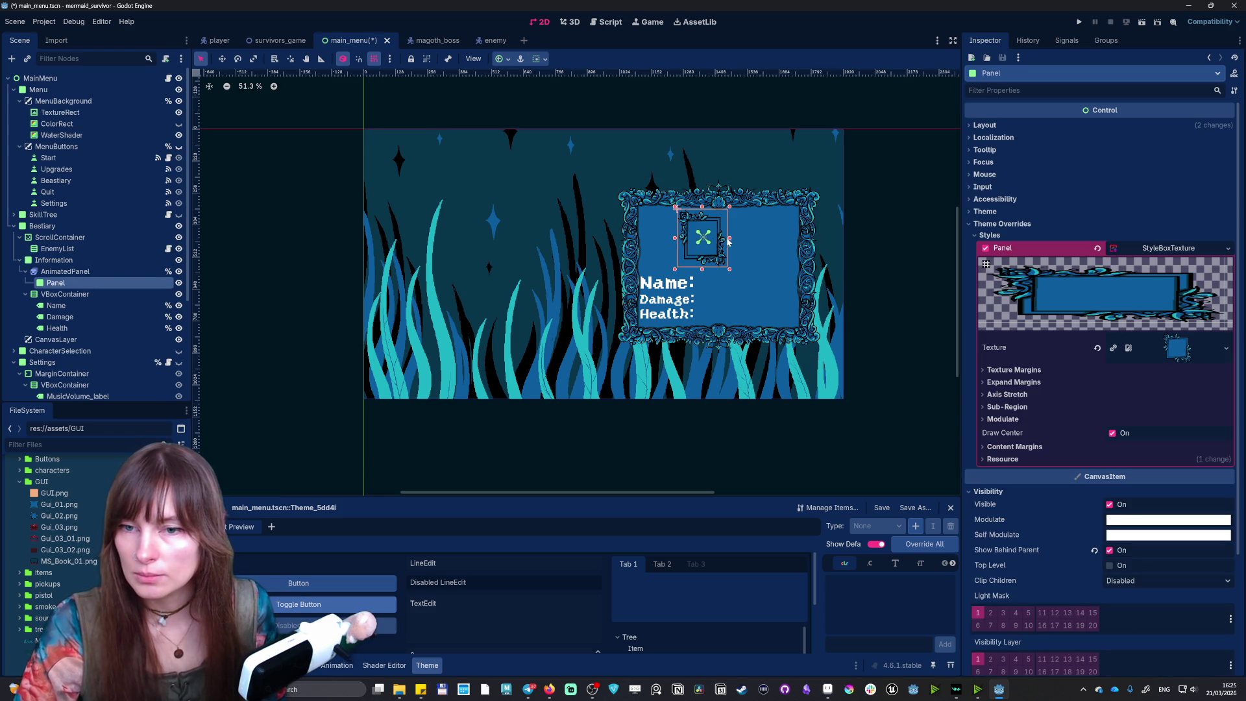
{"action": "left_click_drag", "start_coordinate": [729, 238], "coordinate": [730, 247]}
{"action": "key", "text": "ctrl+z"}
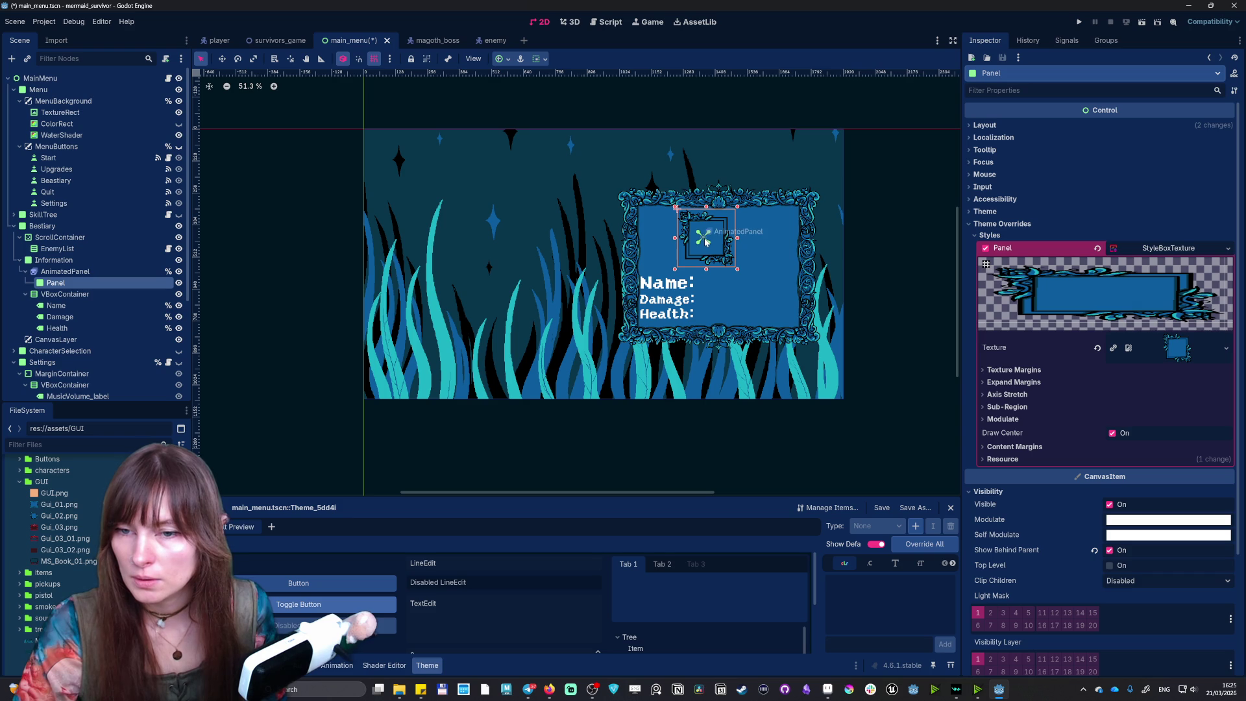
{"action": "left_click", "coordinate": [58, 271]}
{"action": "left_click", "coordinate": [57, 261]}
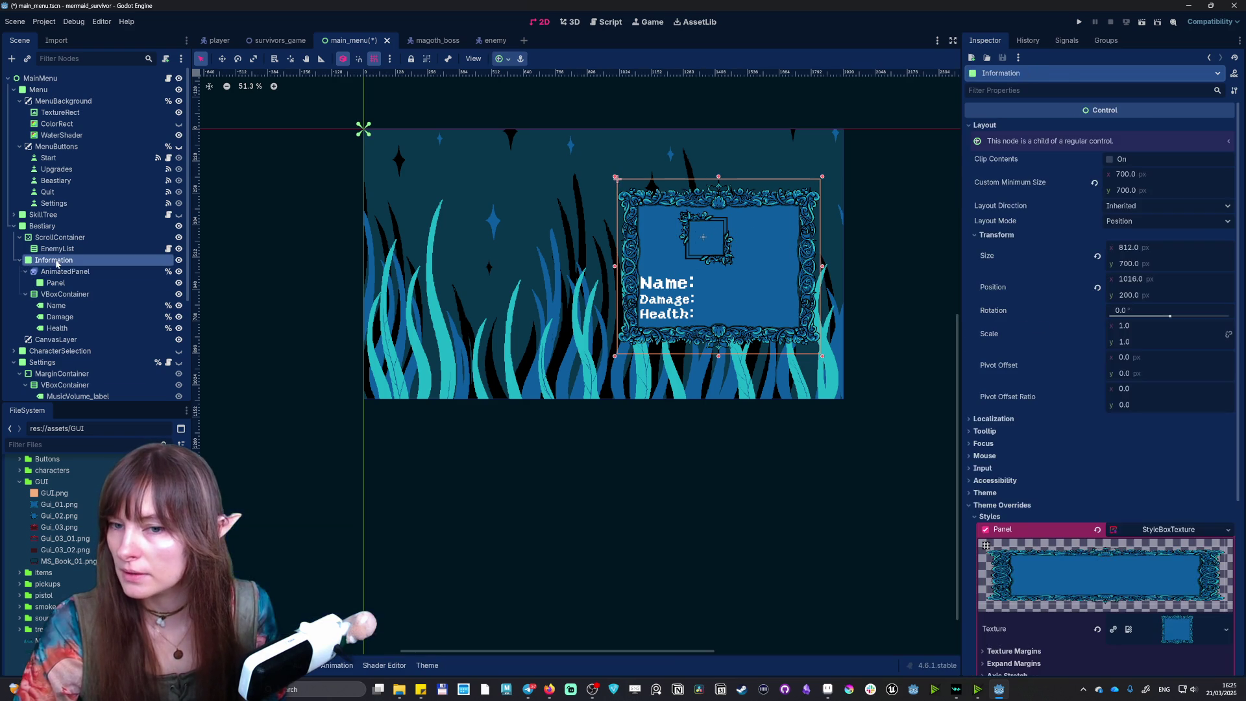
{"action": "left_click", "coordinate": [695, 244]}
{"action": "left_click", "coordinate": [709, 237]}
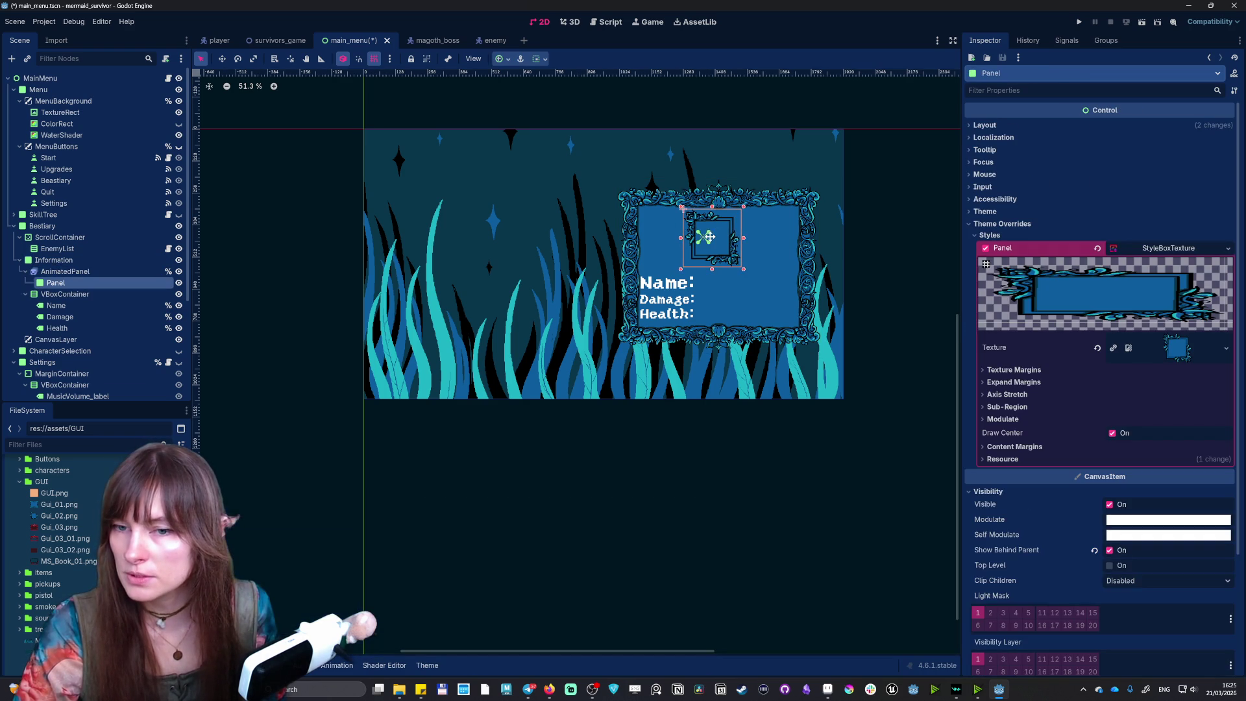
{"action": "key", "text": "ctrl+z"}
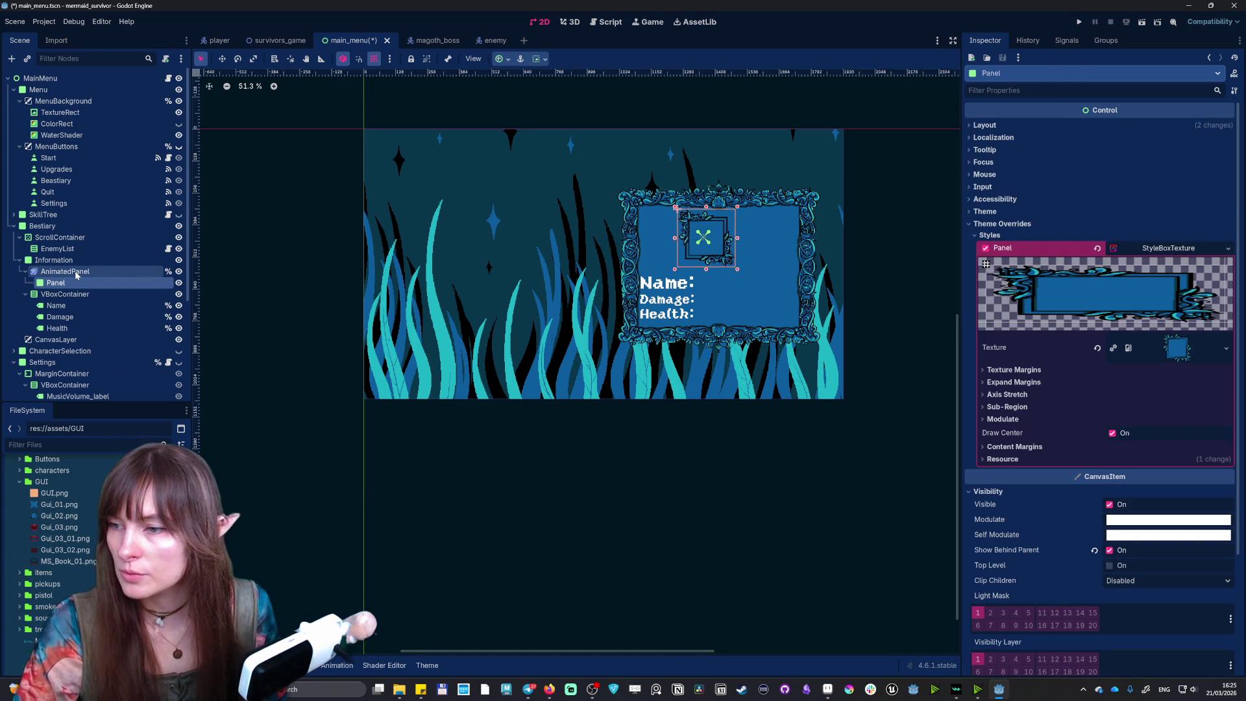
{"action": "left_click", "coordinate": [65, 271]}
{"action": "left_click", "coordinate": [55, 260]}
{"action": "left_click", "coordinate": [67, 271]}
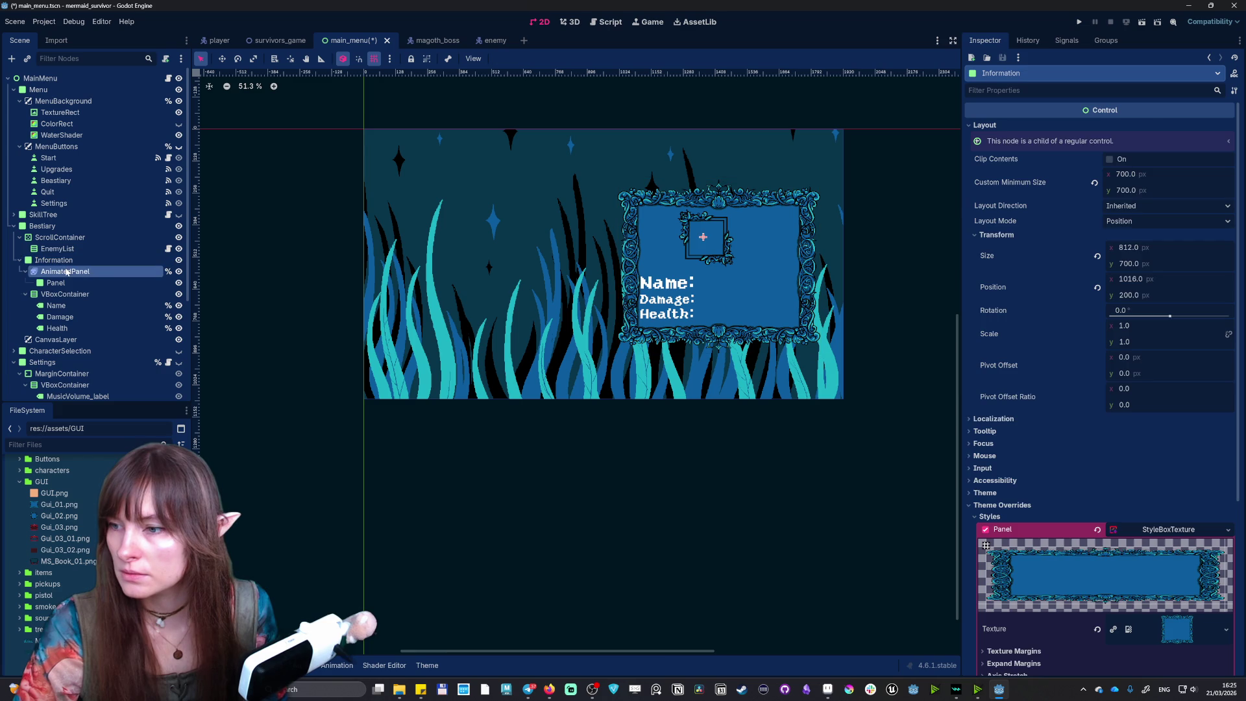
- Move the AnimatedPanel enemy sprite right inside the portrait frame
{"action": "key", "text": "w"}
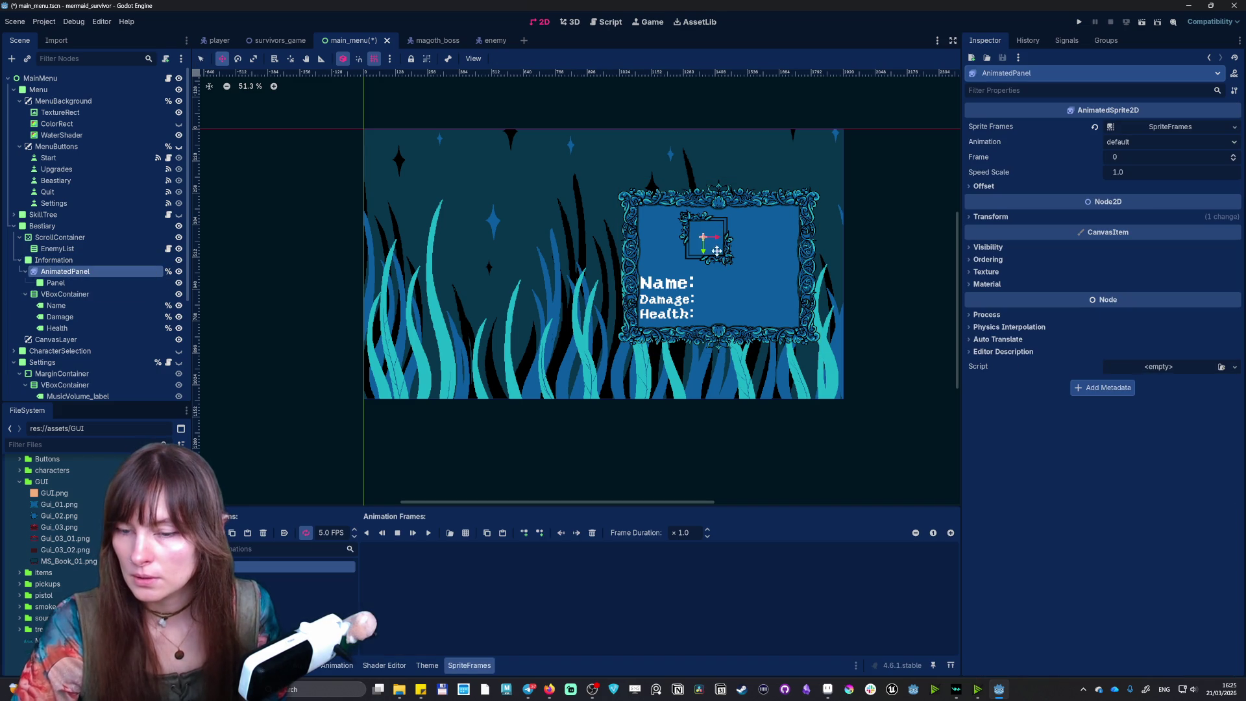
{"action": "left_click_drag", "start_coordinate": [720, 236], "coordinate": [731, 237]}
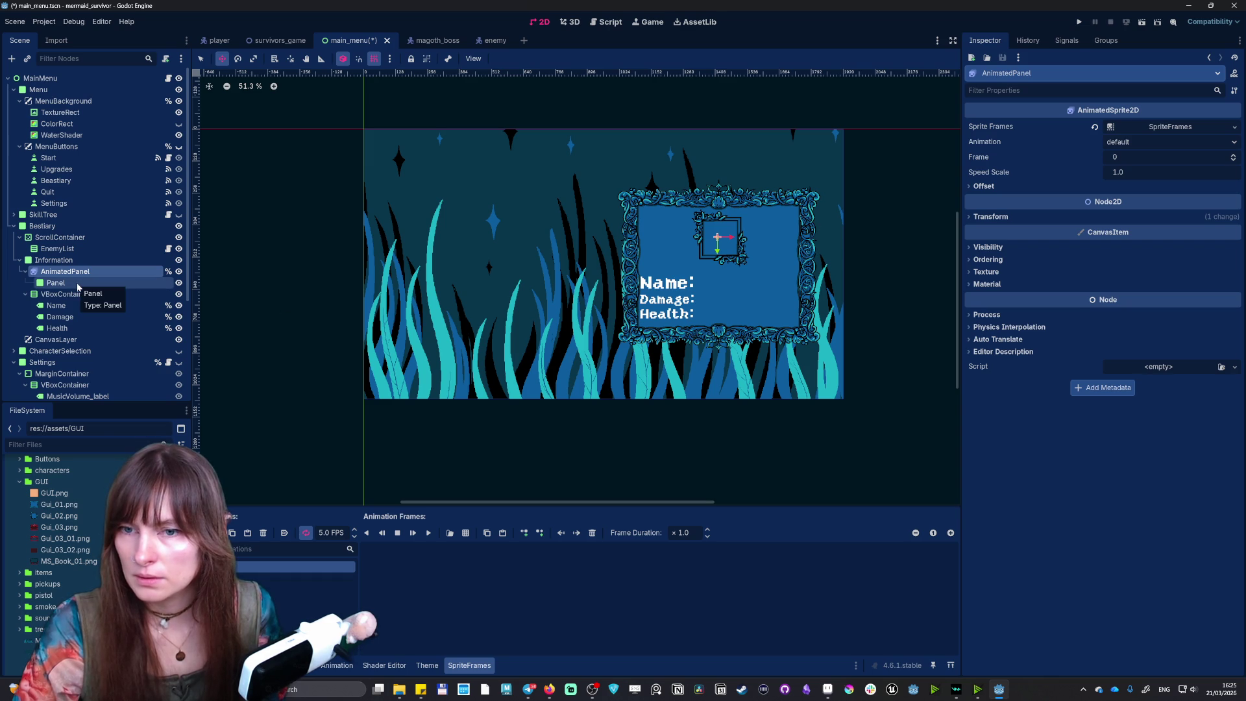
{"action": "left_click_drag", "start_coordinate": [721, 244], "coordinate": [719, 243]}
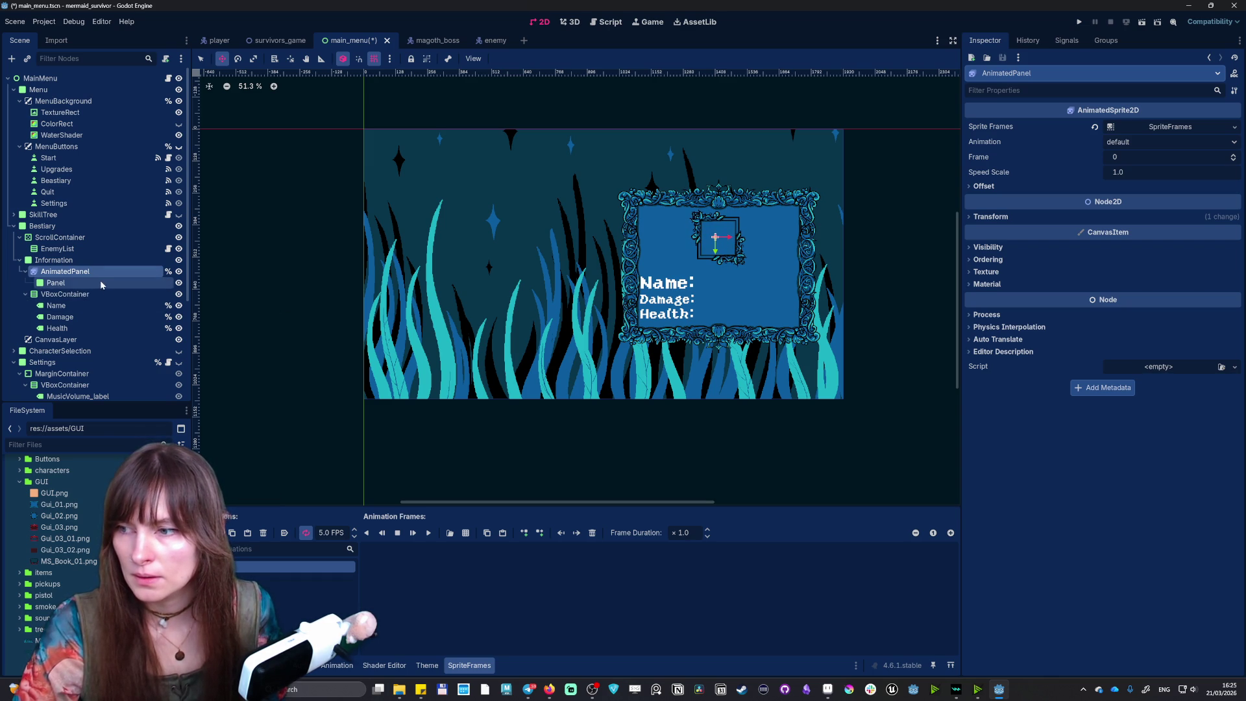
- Enlarge the inner portrait Panel by dragging its corner handles outward and adjust its position
{"action": "left_click", "coordinate": [100, 283]}
{"action": "key", "text": "q"}
{"action": "left_click_drag", "start_coordinate": [687, 271], "coordinate": [680, 274]}
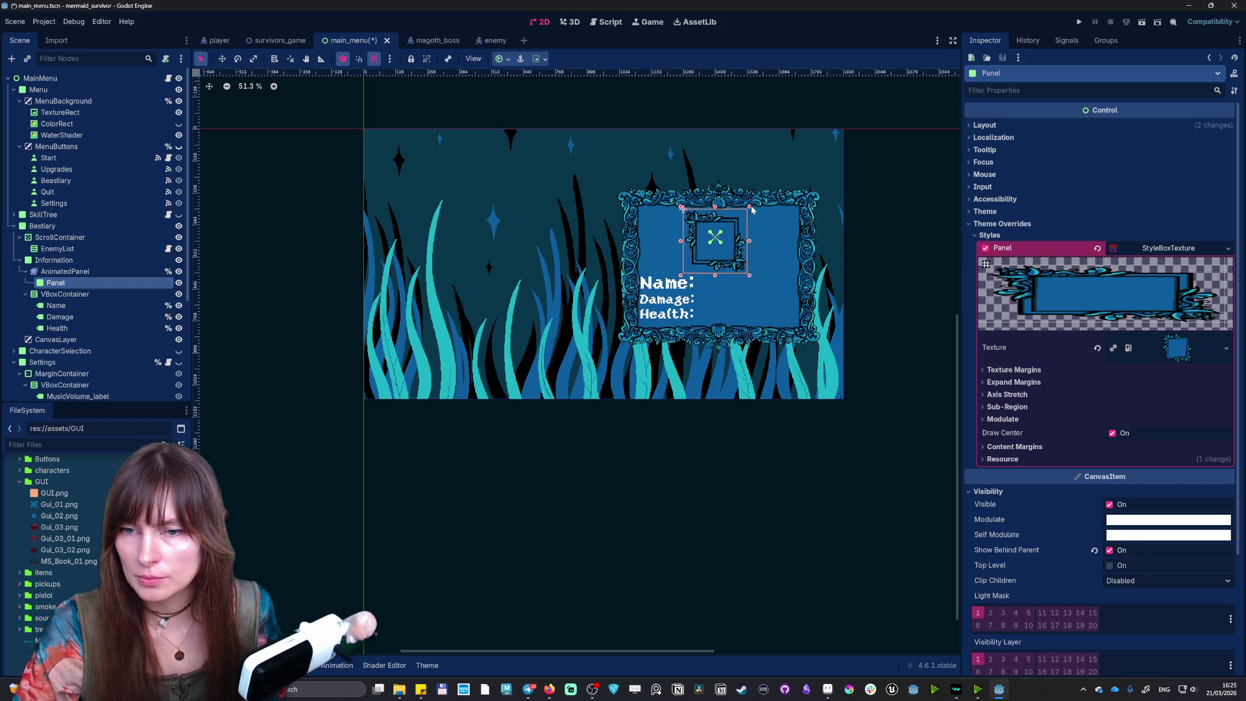
{"action": "left_click_drag", "start_coordinate": [749, 207], "coordinate": [752, 204]}
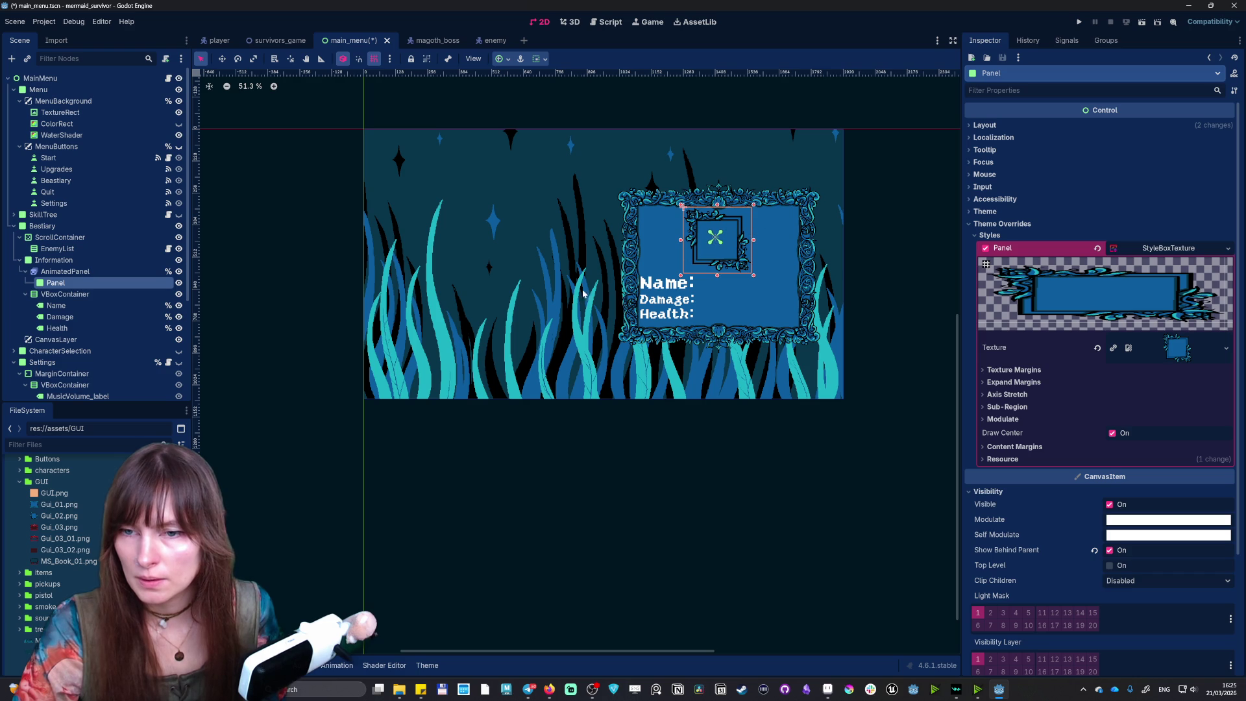
{"action": "left_click", "coordinate": [705, 255]}
{"action": "left_click", "coordinate": [732, 260]}
{"action": "left_click_drag", "start_coordinate": [732, 260], "coordinate": [732, 255]}
- Re-centre the sprite in the enlarged frame, then save and run the game with F5
{"action": "left_click", "coordinate": [65, 271]}
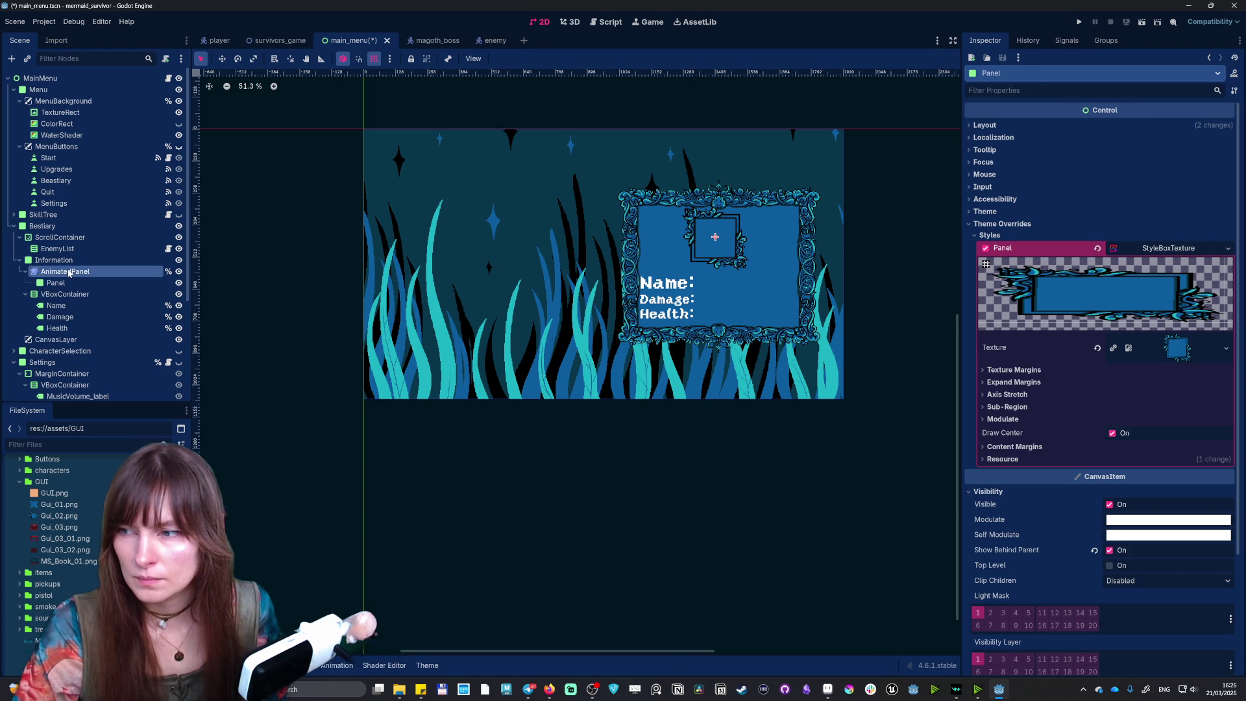
{"action": "key", "text": "w"}
{"action": "left_click_drag", "start_coordinate": [717, 247], "coordinate": [733, 249]}
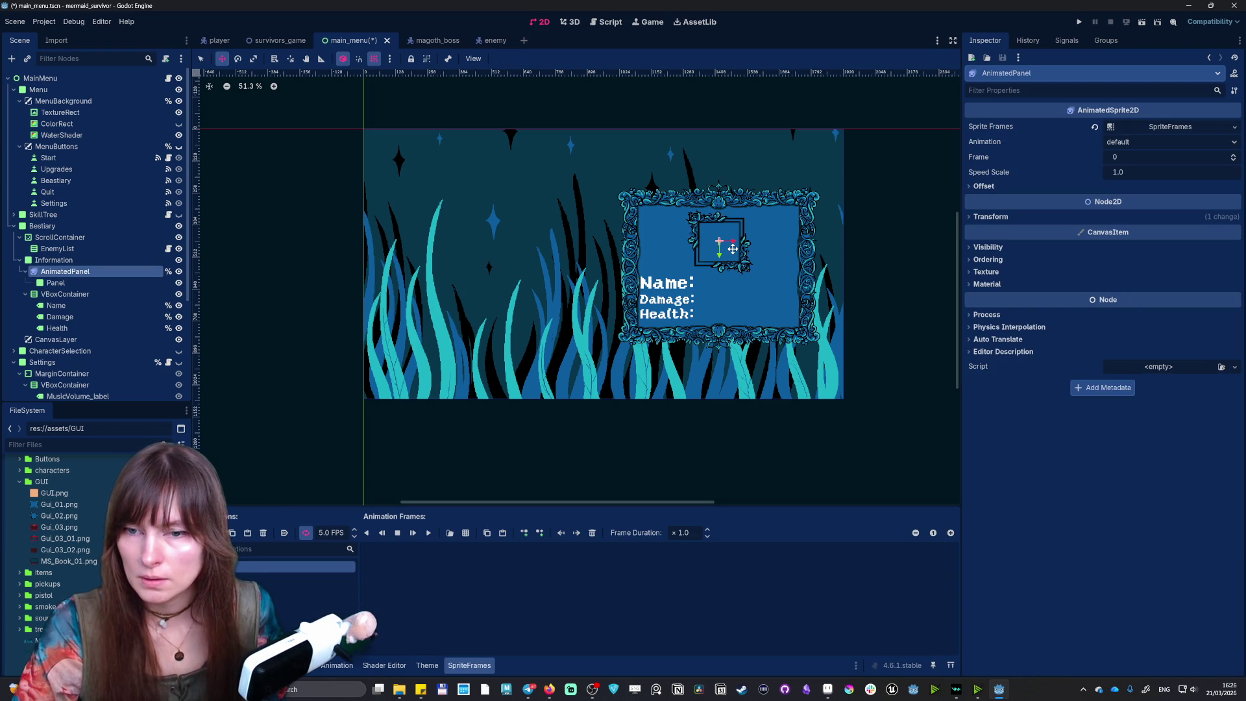
{"action": "key", "text": "F5"}
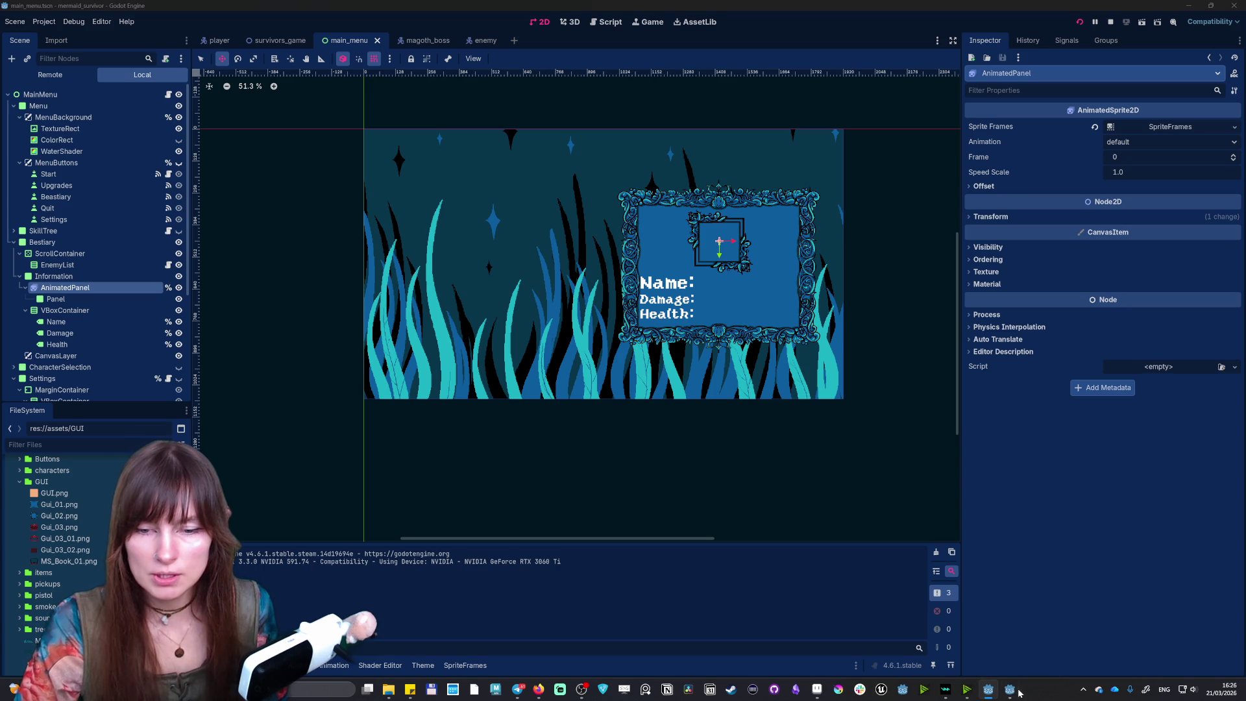
- Turn on Fullscreen in the game's settings and leave the settings screen
{"action": "left_click", "coordinate": [866, 187]}
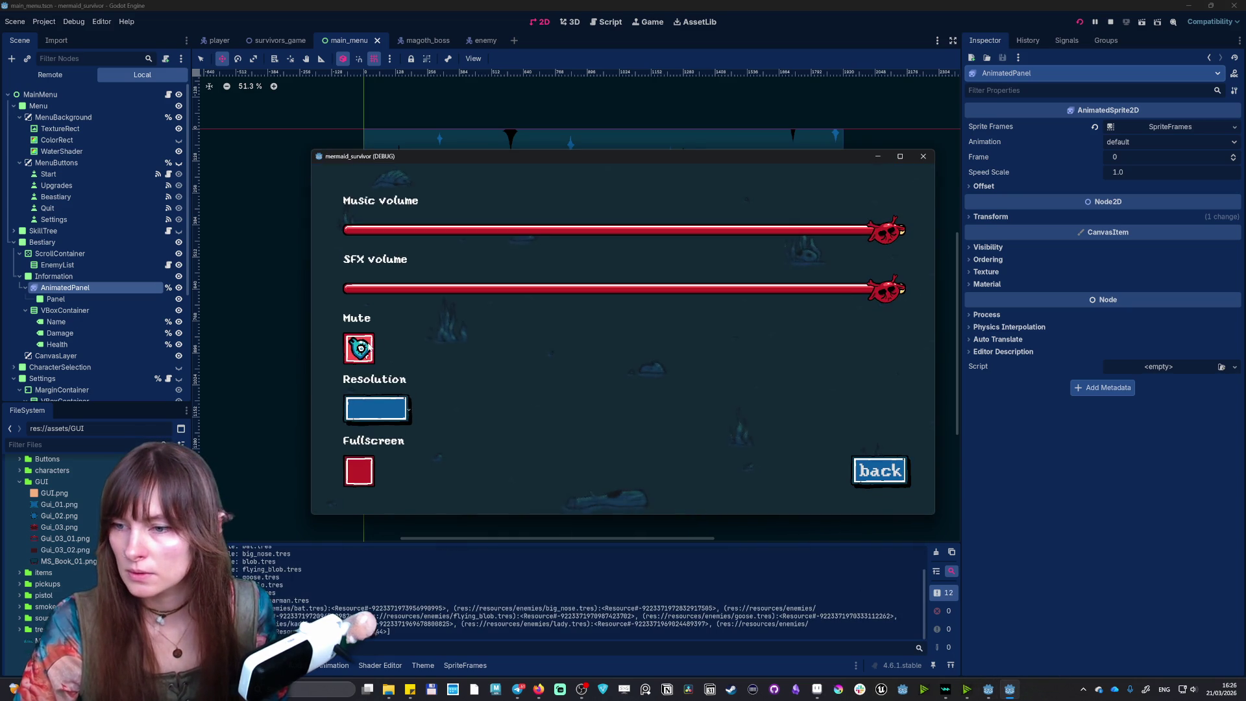
{"action": "left_click", "coordinate": [359, 470]}
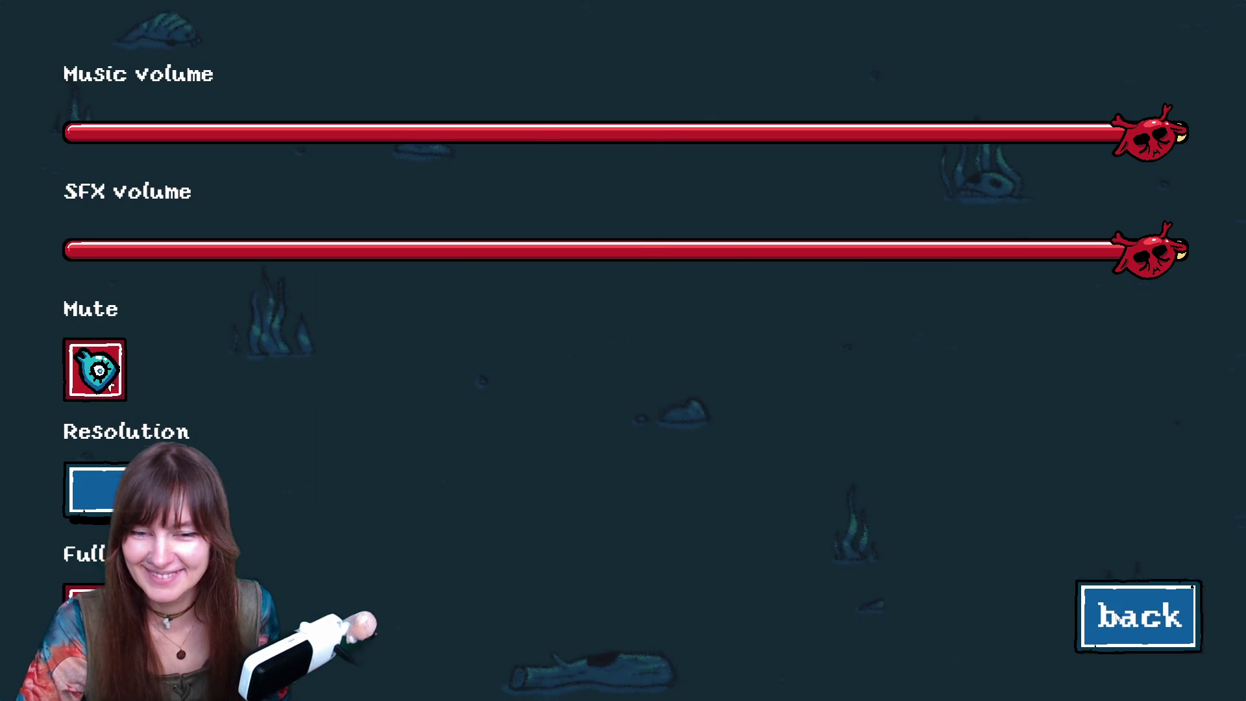
{"action": "key", "text": "Escape"}
- Open the Bestiary and view the bat, big_nose and Blob entries
{"action": "left_click", "coordinate": [292, 550]}
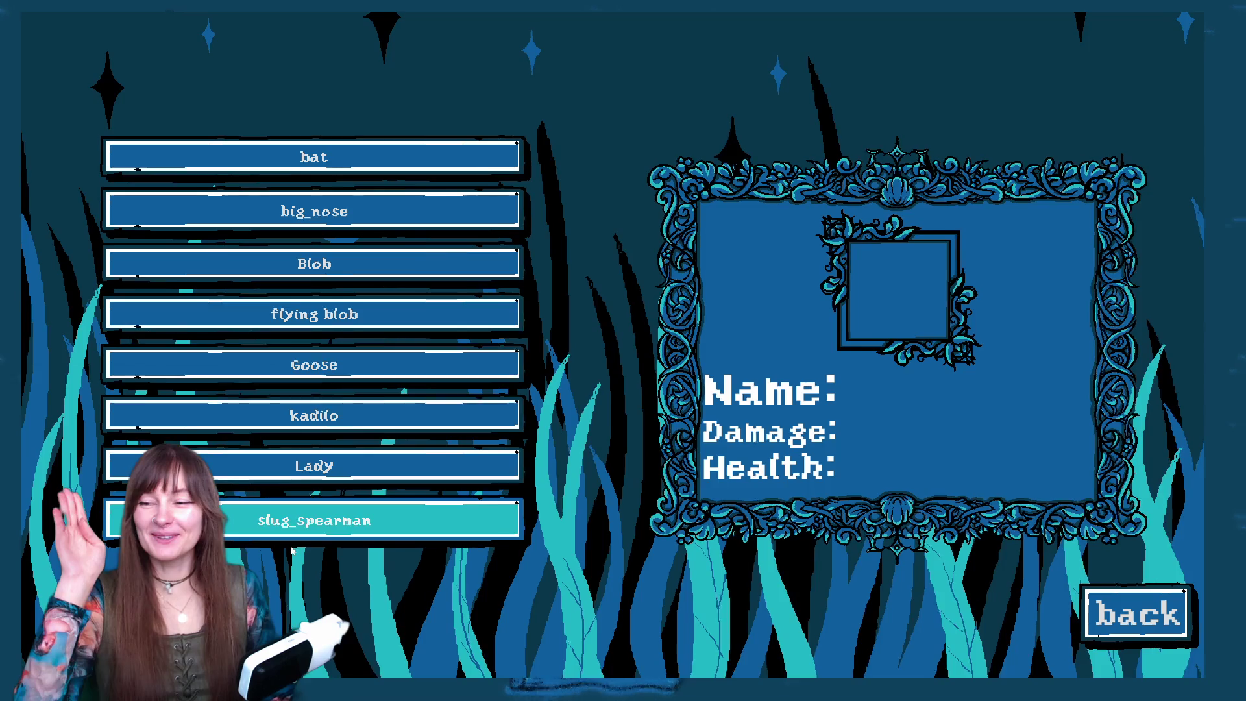
{"action": "left_click", "coordinate": [364, 167]}
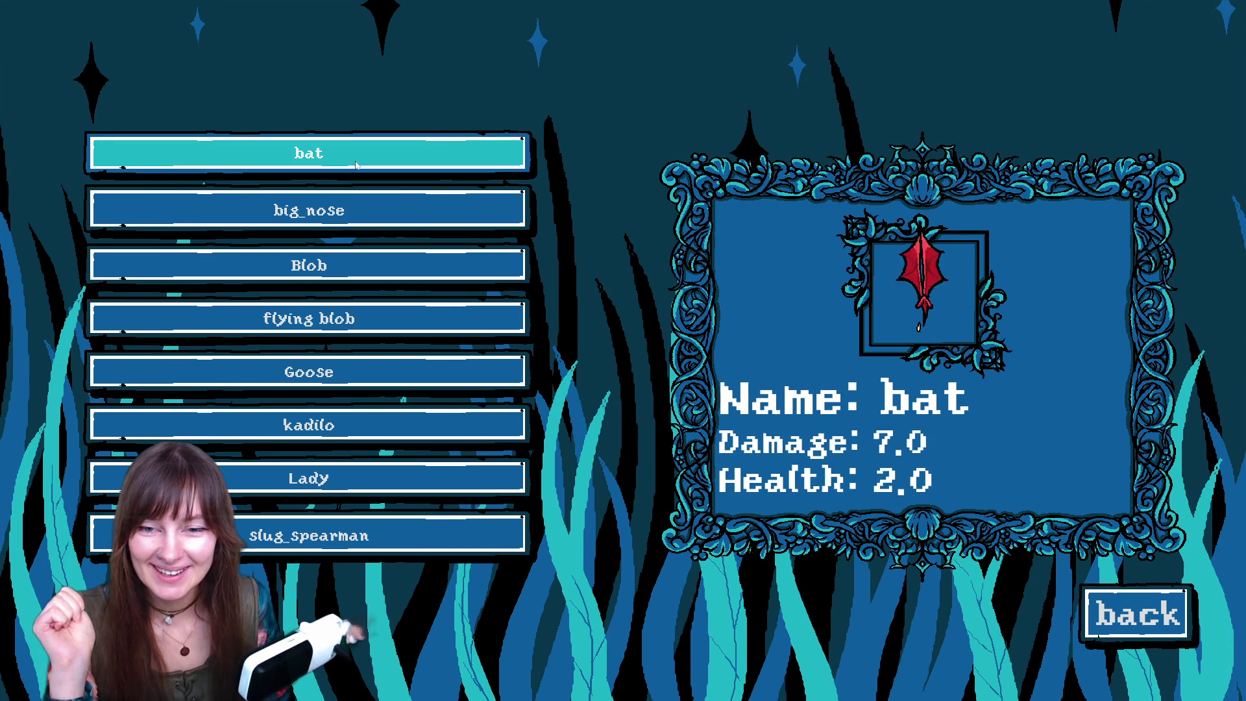
{"action": "left_click", "coordinate": [344, 221]}
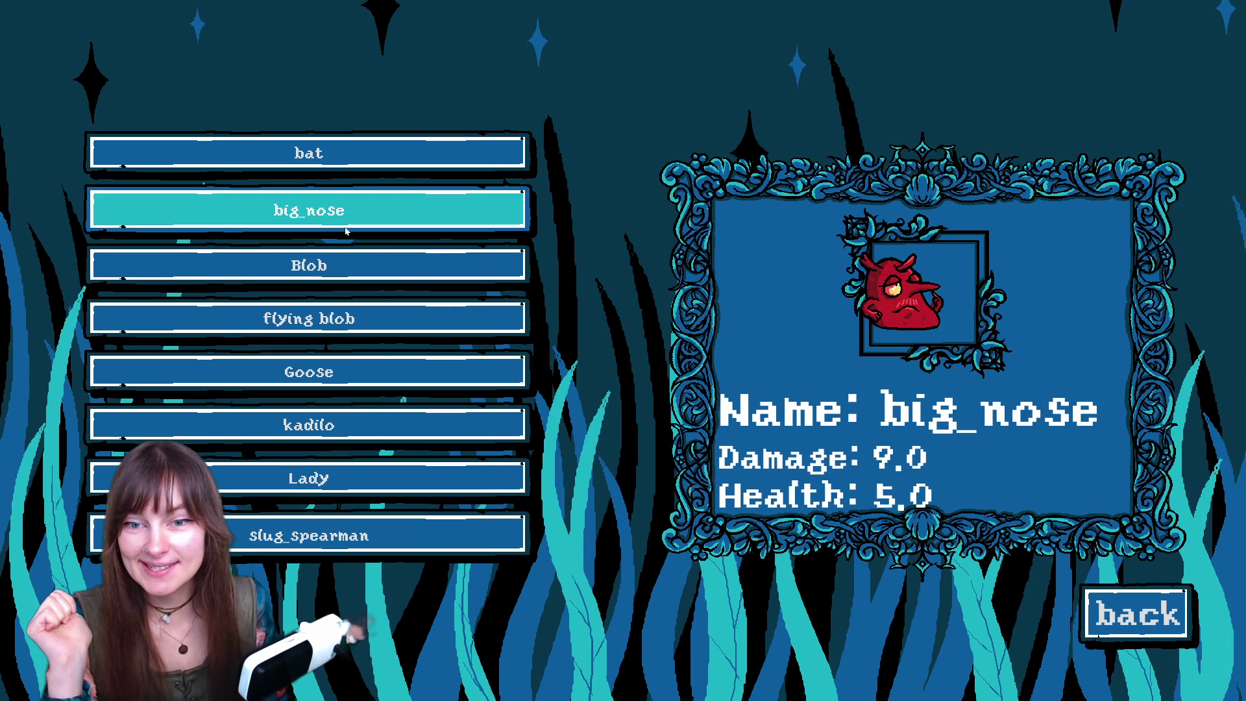
{"action": "left_click", "coordinate": [328, 264]}
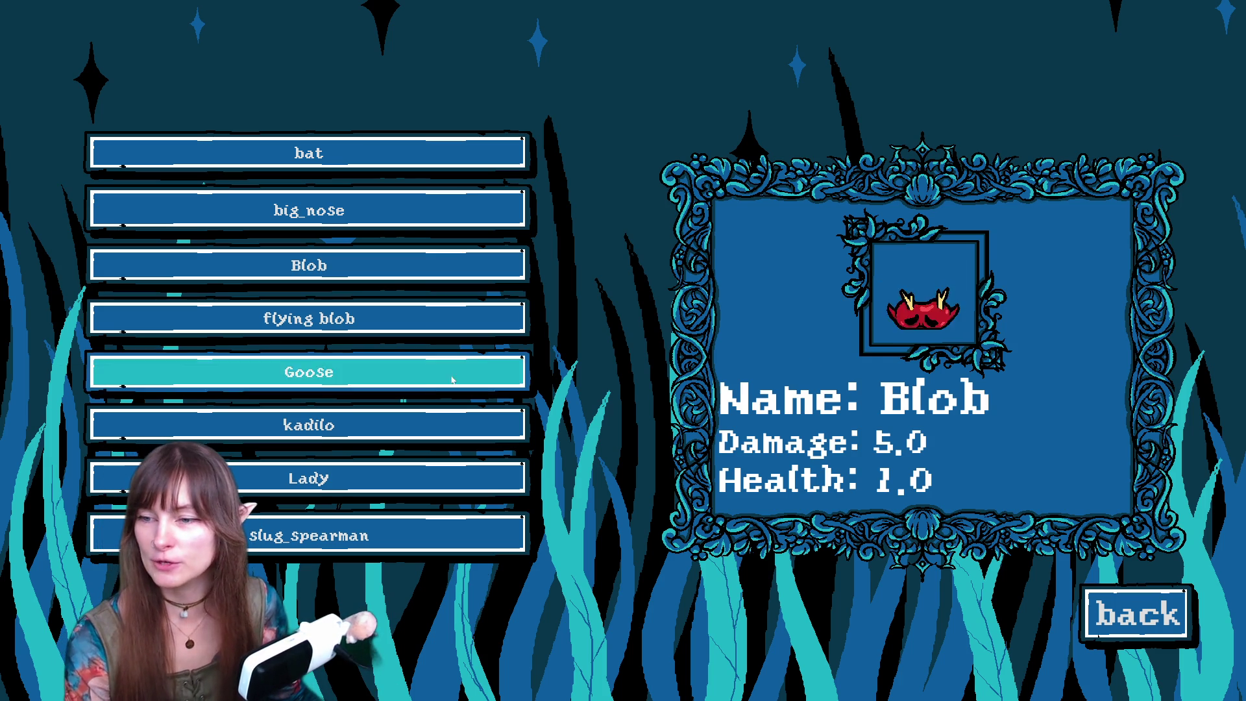
- Review the Goose, kadilo, Lady and slug_spearman entries in the Bestiary
{"action": "left_click", "coordinate": [383, 374]}
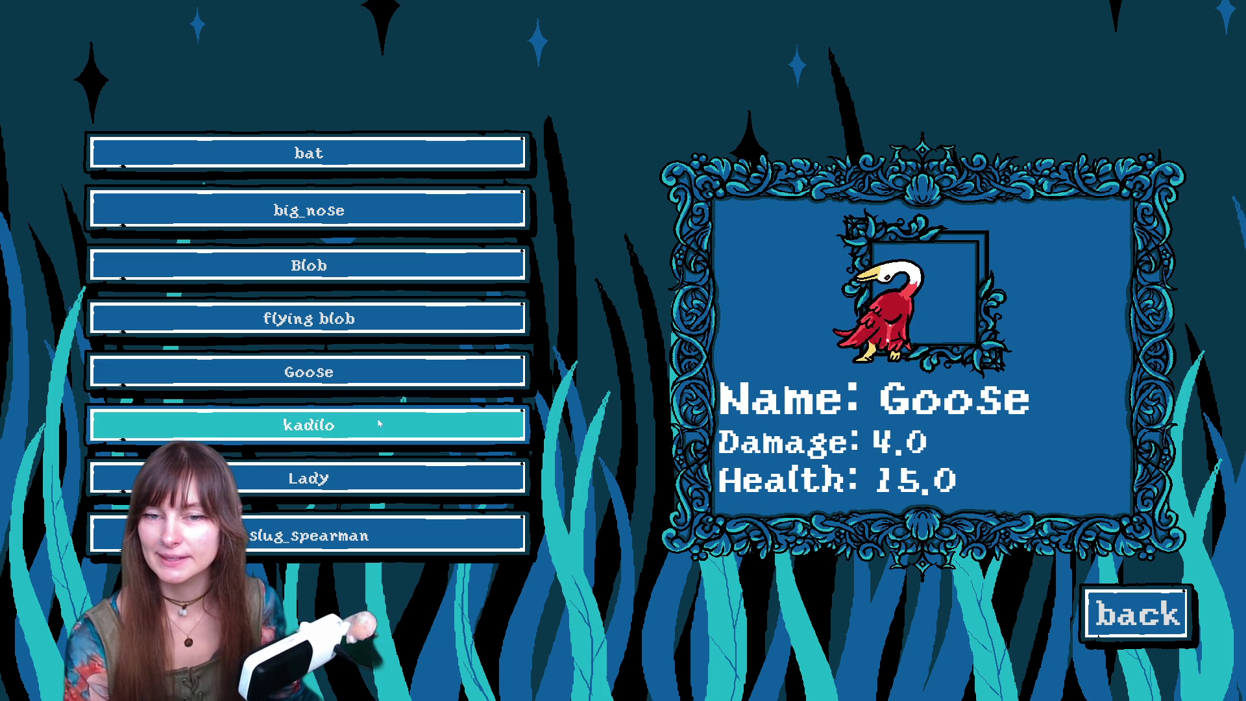
{"action": "left_click", "coordinate": [357, 421]}
{"action": "left_click", "coordinate": [357, 476]}
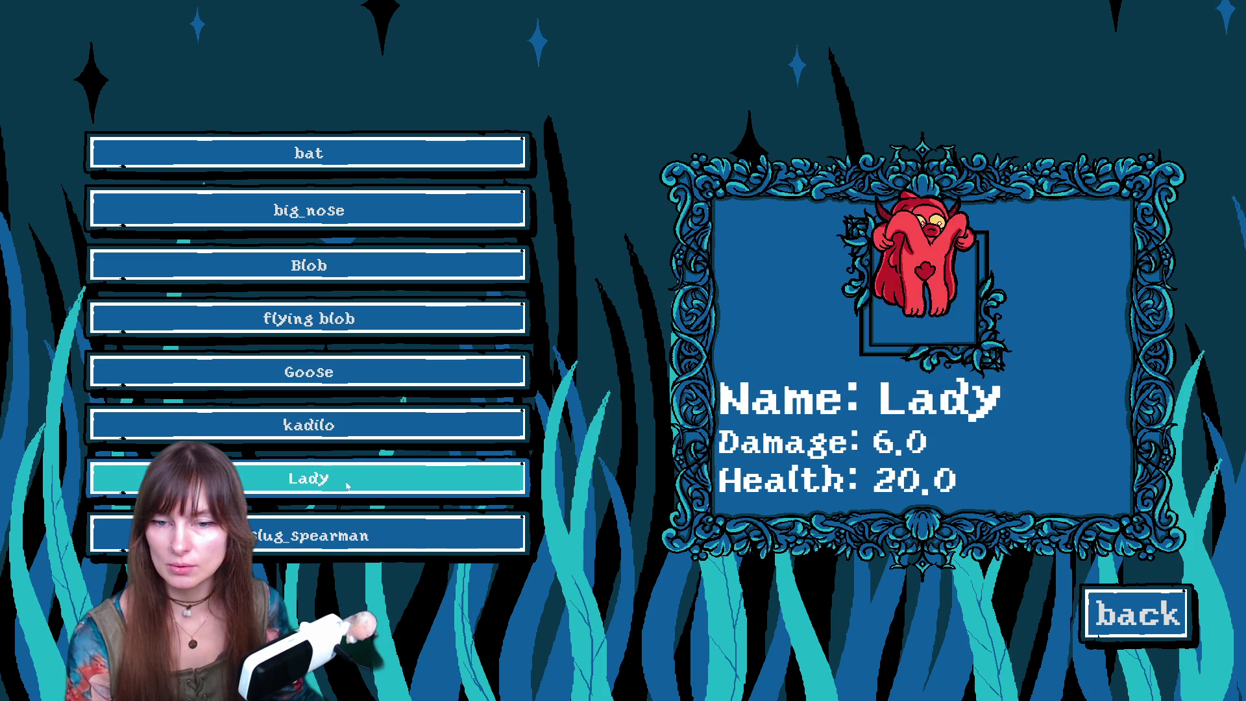
{"action": "left_click", "coordinate": [298, 547]}
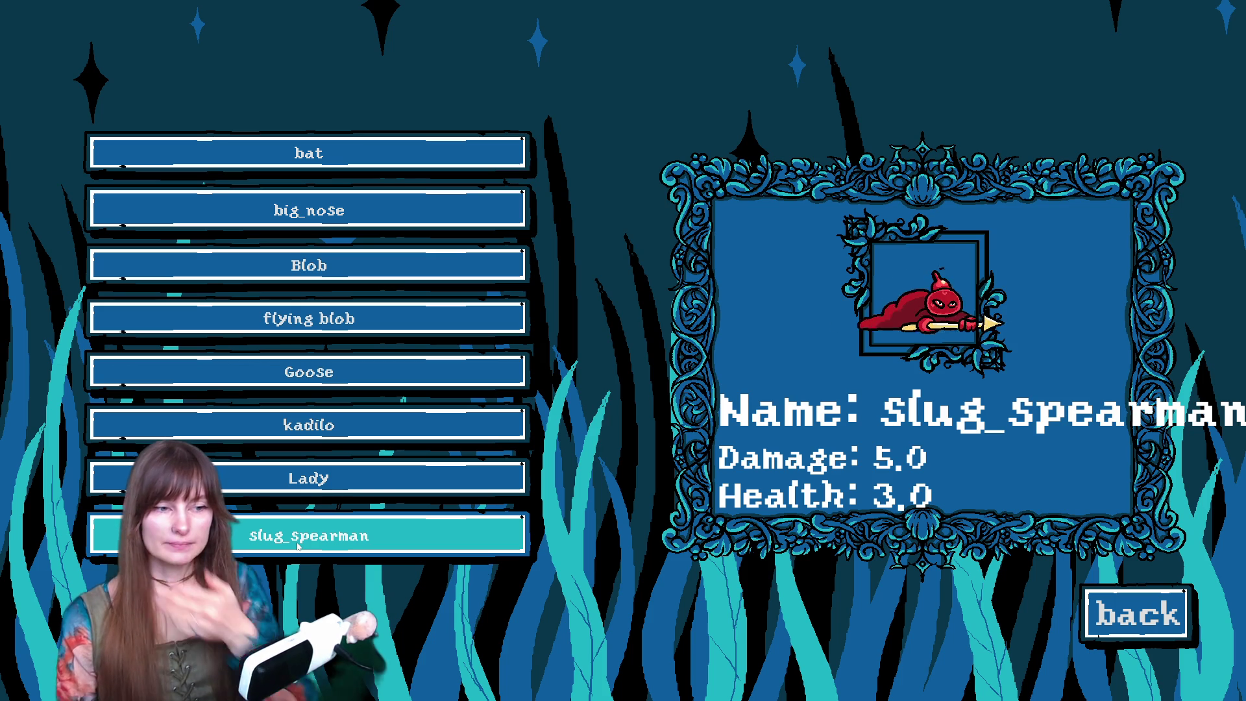
{"action": "left_click", "coordinate": [298, 483]}
{"action": "left_click", "coordinate": [305, 538]}
{"action": "left_click", "coordinate": [308, 425]}
{"action": "left_click", "coordinate": [308, 372]}
{"action": "left_click", "coordinate": [318, 545]}
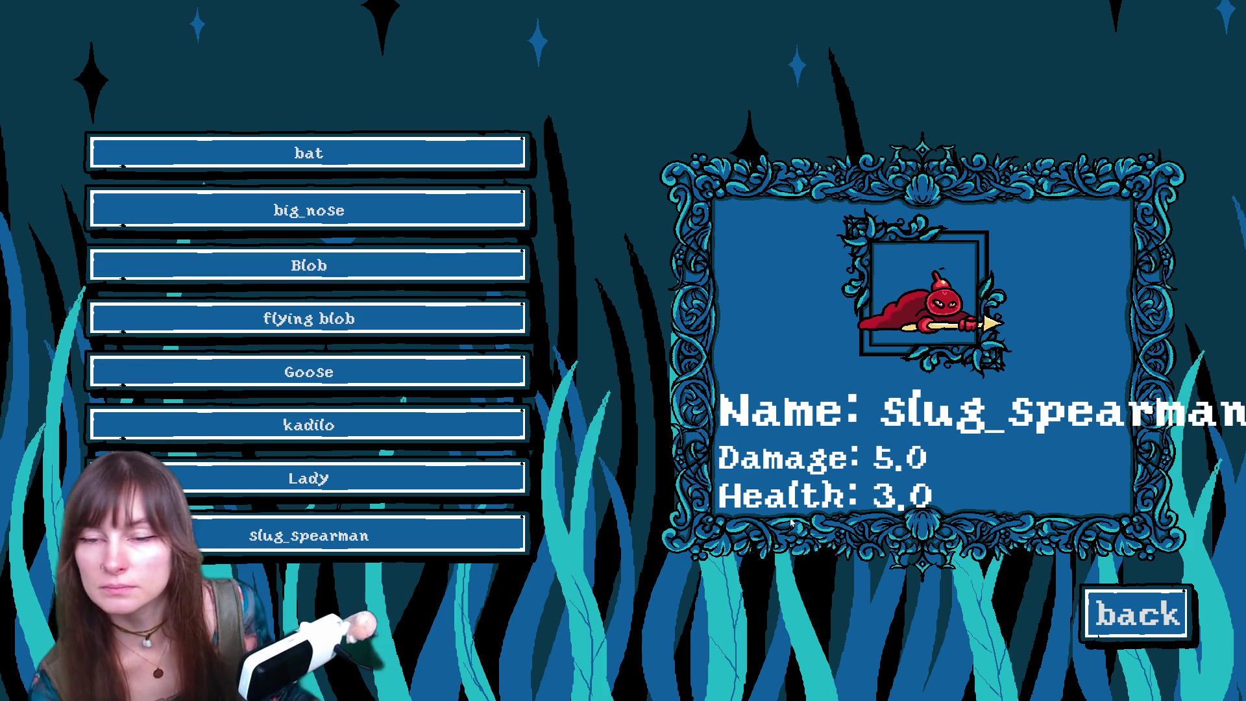
- Flip through big_nose, bat, Blob, flying blob and Goose, end on slug_spearman, then exit
{"action": "left_click", "coordinate": [363, 208]}
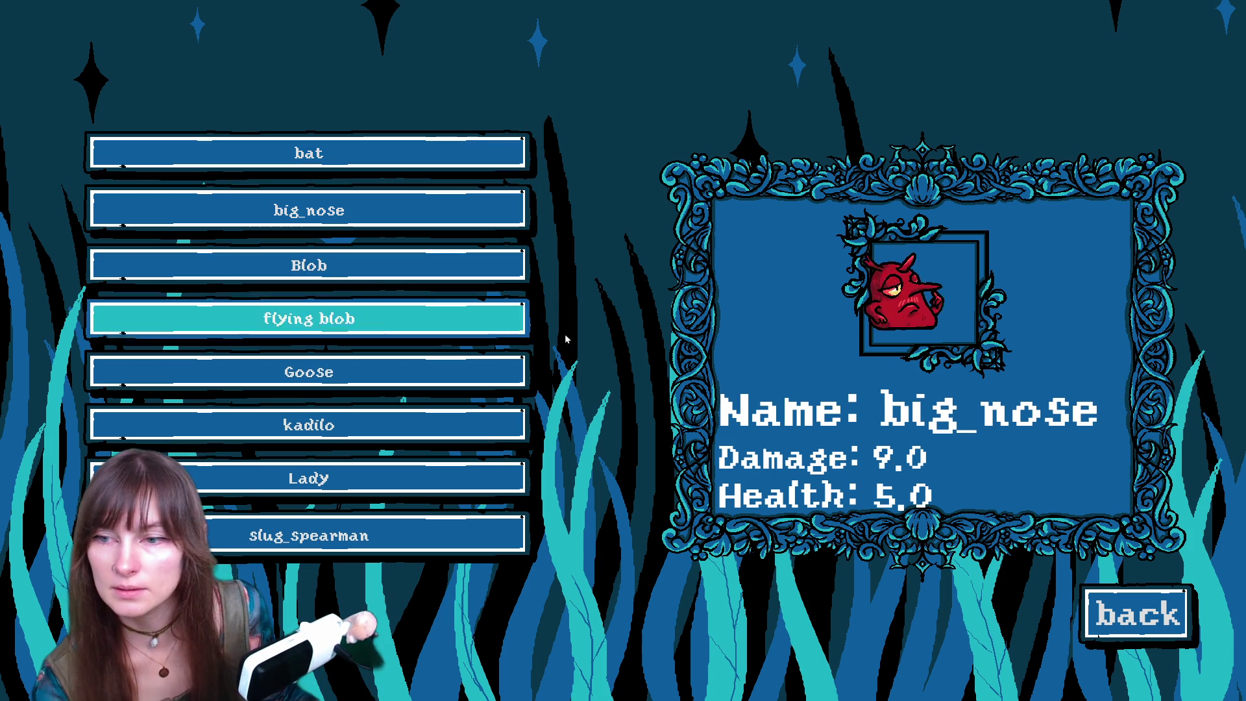
{"action": "left_click", "coordinate": [454, 526]}
{"action": "left_click", "coordinate": [383, 153]}
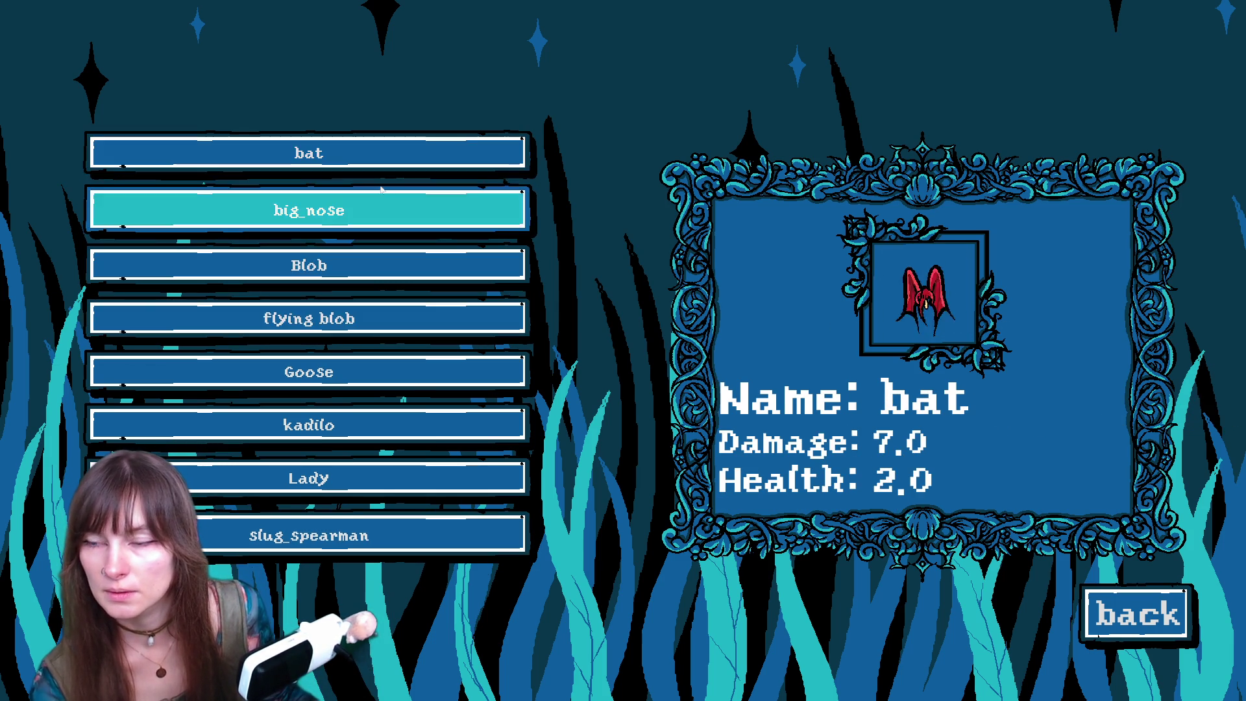
{"action": "left_click", "coordinate": [375, 210]}
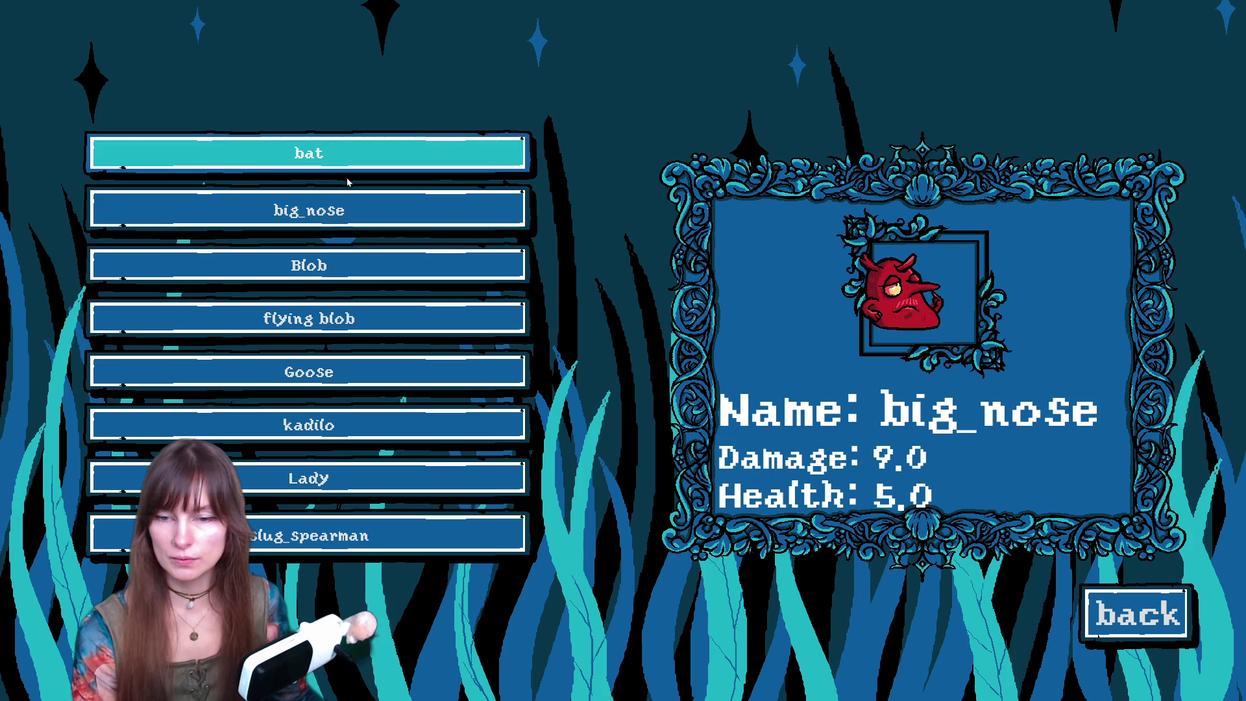
{"action": "left_click", "coordinate": [354, 163]}
{"action": "left_click", "coordinate": [358, 200]}
{"action": "left_click", "coordinate": [358, 261]}
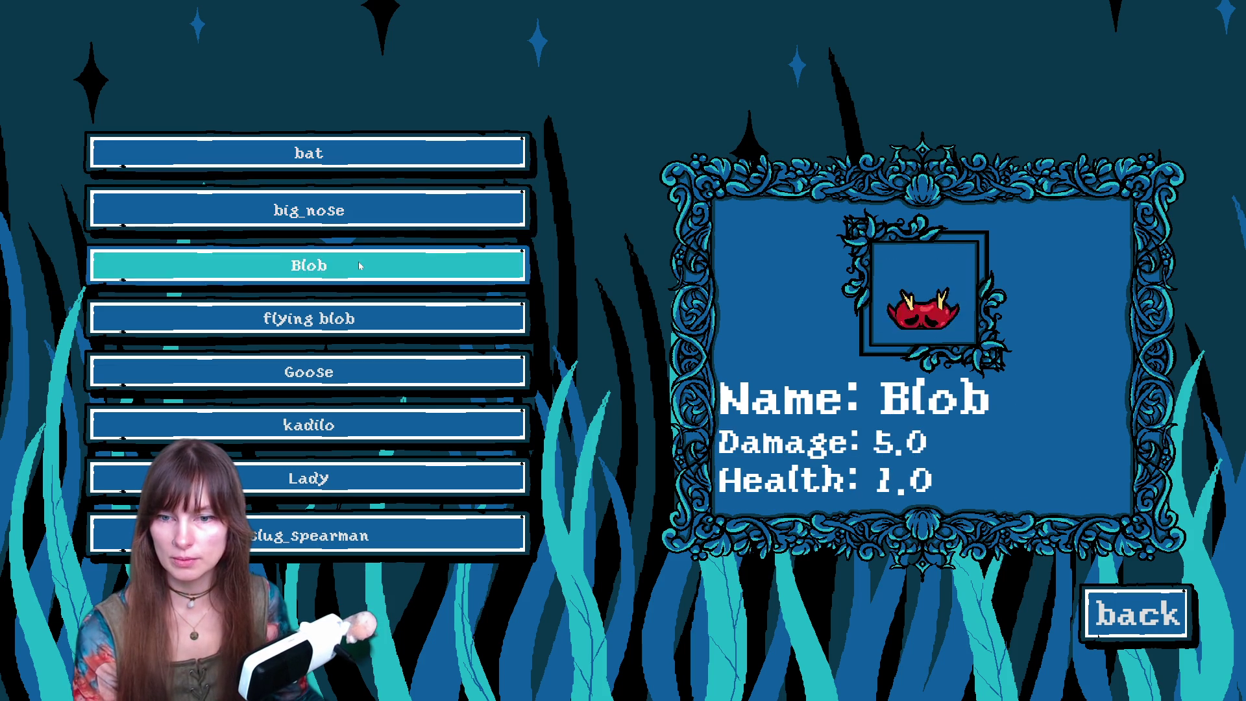
{"action": "left_click", "coordinate": [368, 314]}
{"action": "left_click", "coordinate": [360, 366]}
{"action": "left_click", "coordinate": [334, 221]}
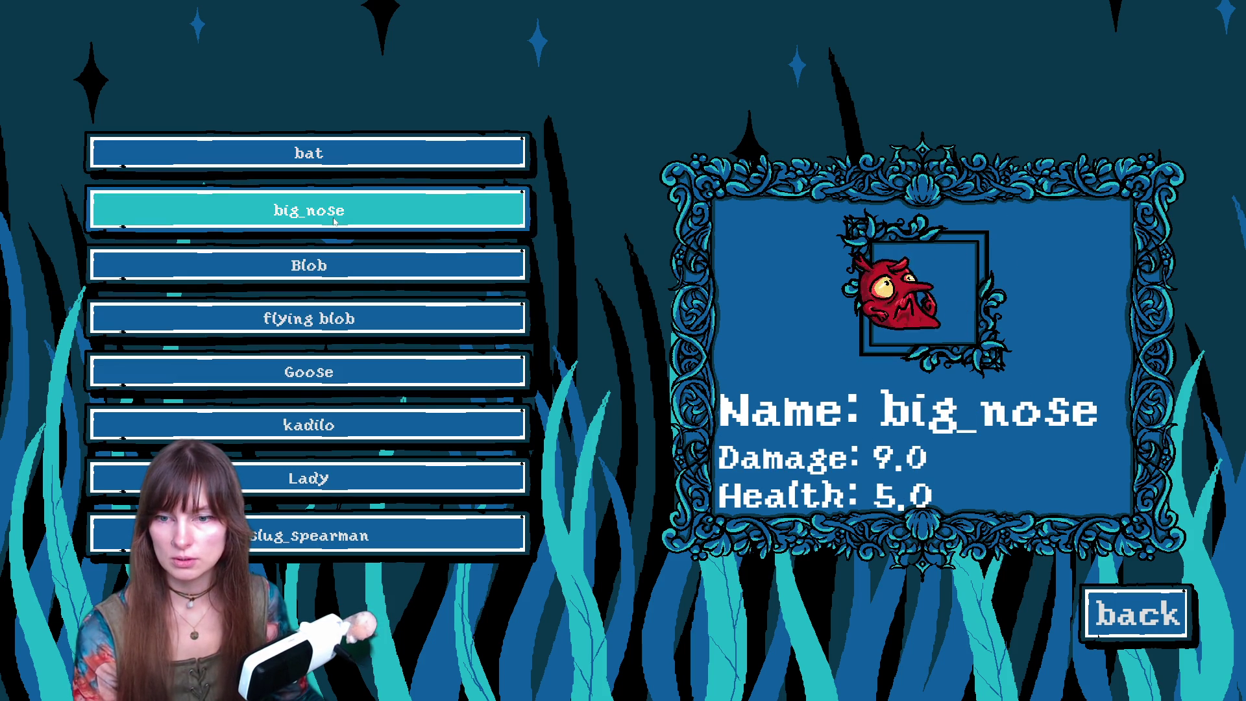
{"action": "left_click", "coordinate": [389, 535]}
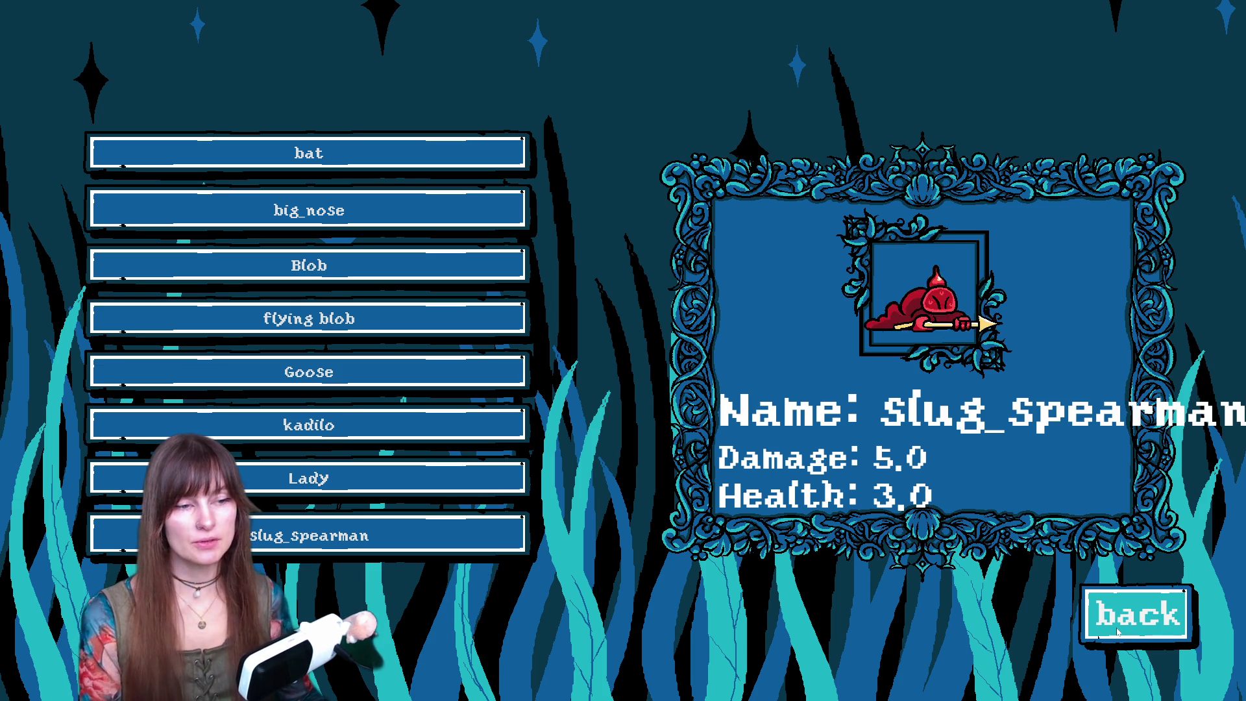
{"action": "left_click", "coordinate": [1151, 595]}
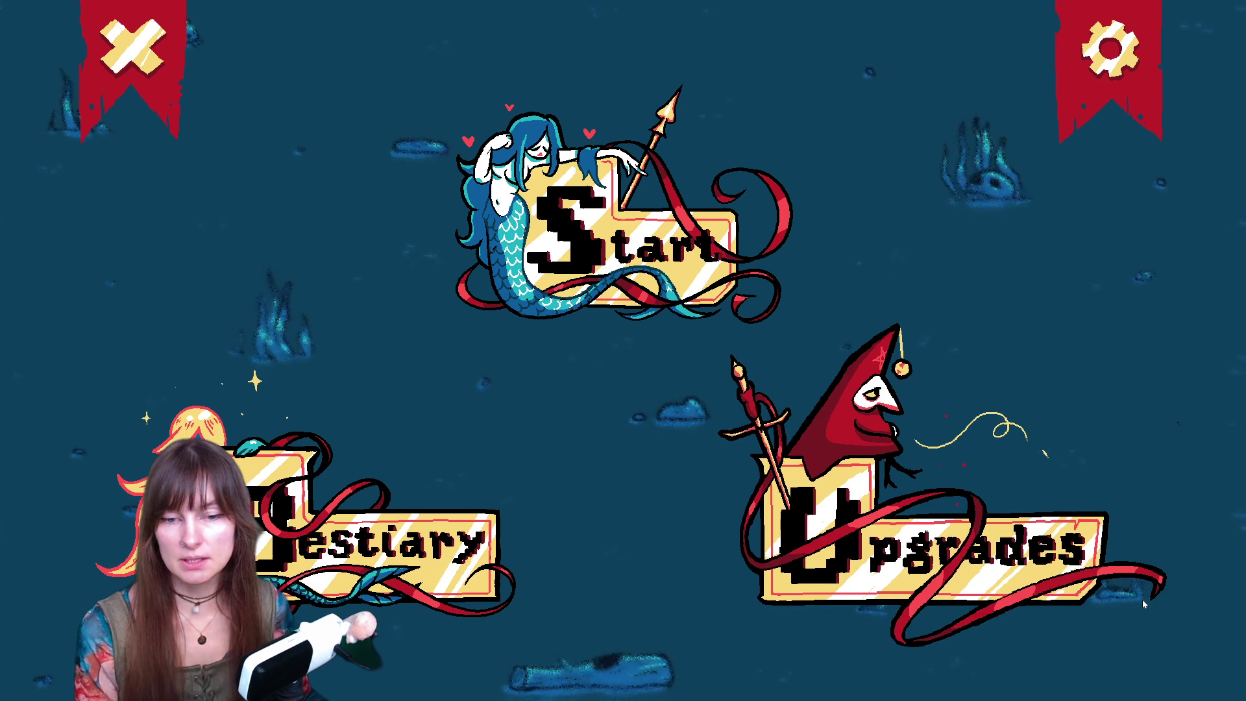
- Select Nixie on the character-select screen, go back, and close the game window
{"action": "left_click", "coordinate": [648, 250]}
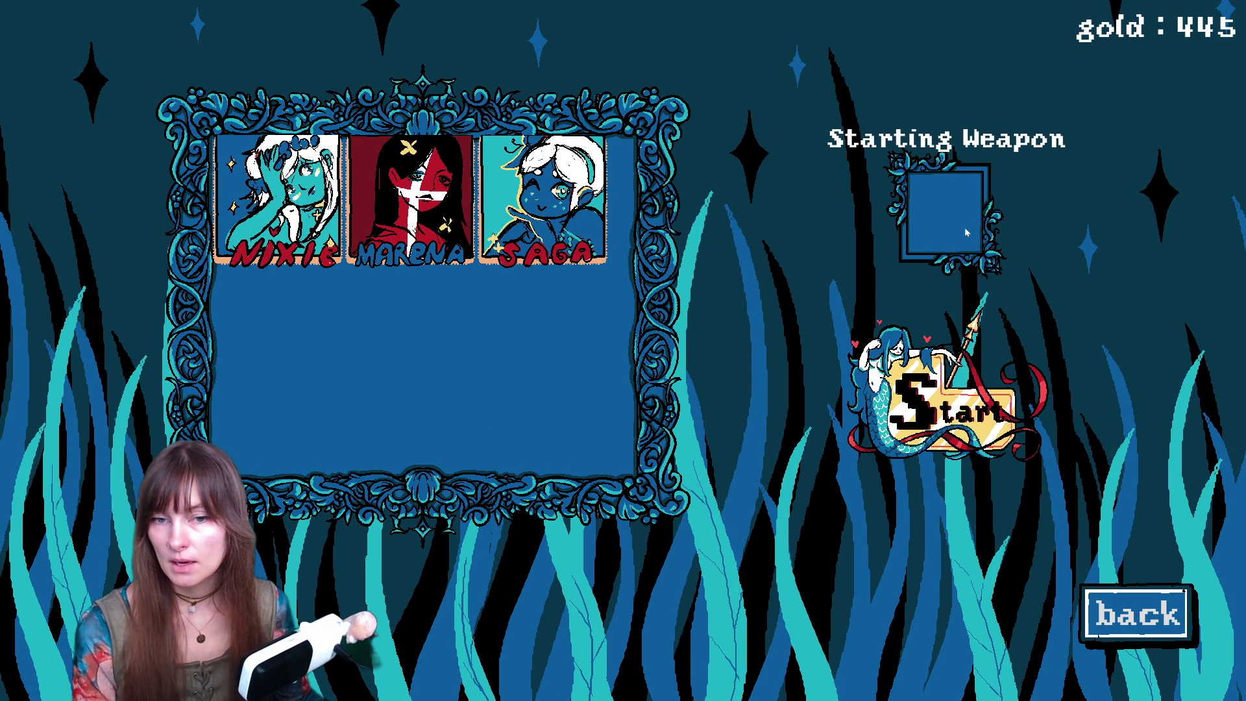
{"action": "left_click", "coordinate": [278, 198]}
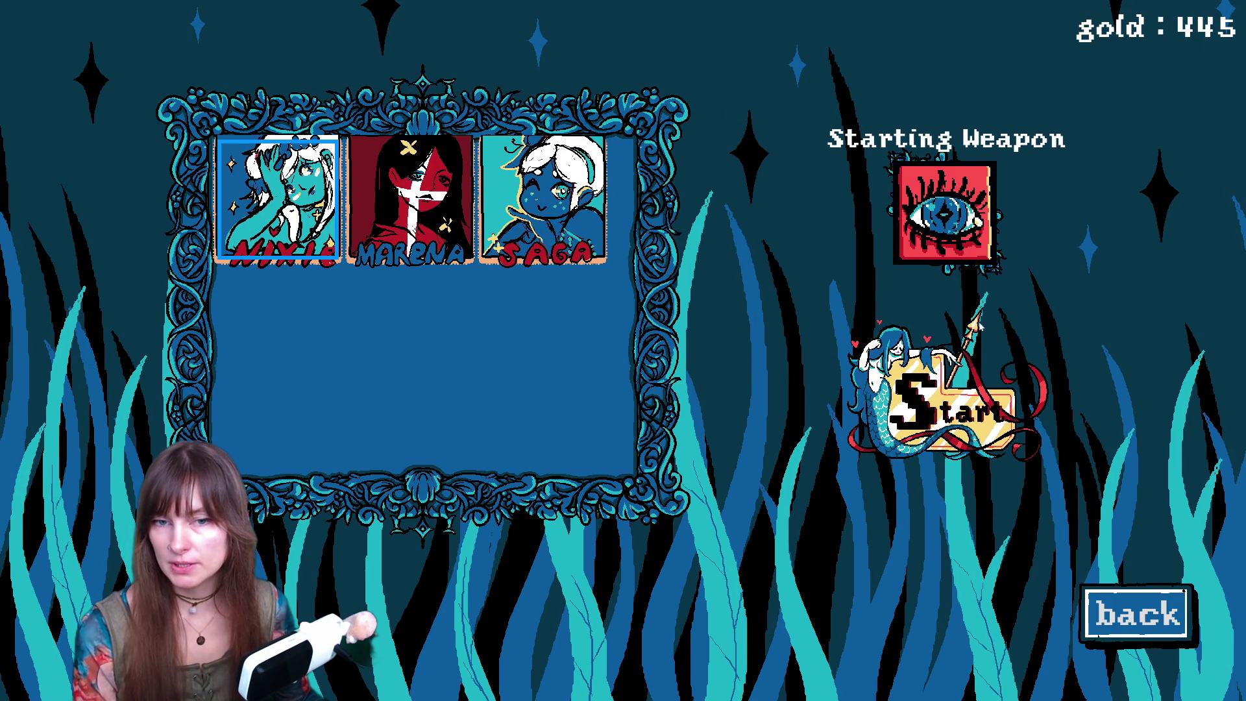
{"action": "left_click", "coordinate": [1137, 613]}
{"action": "left_click", "coordinate": [123, 40]}
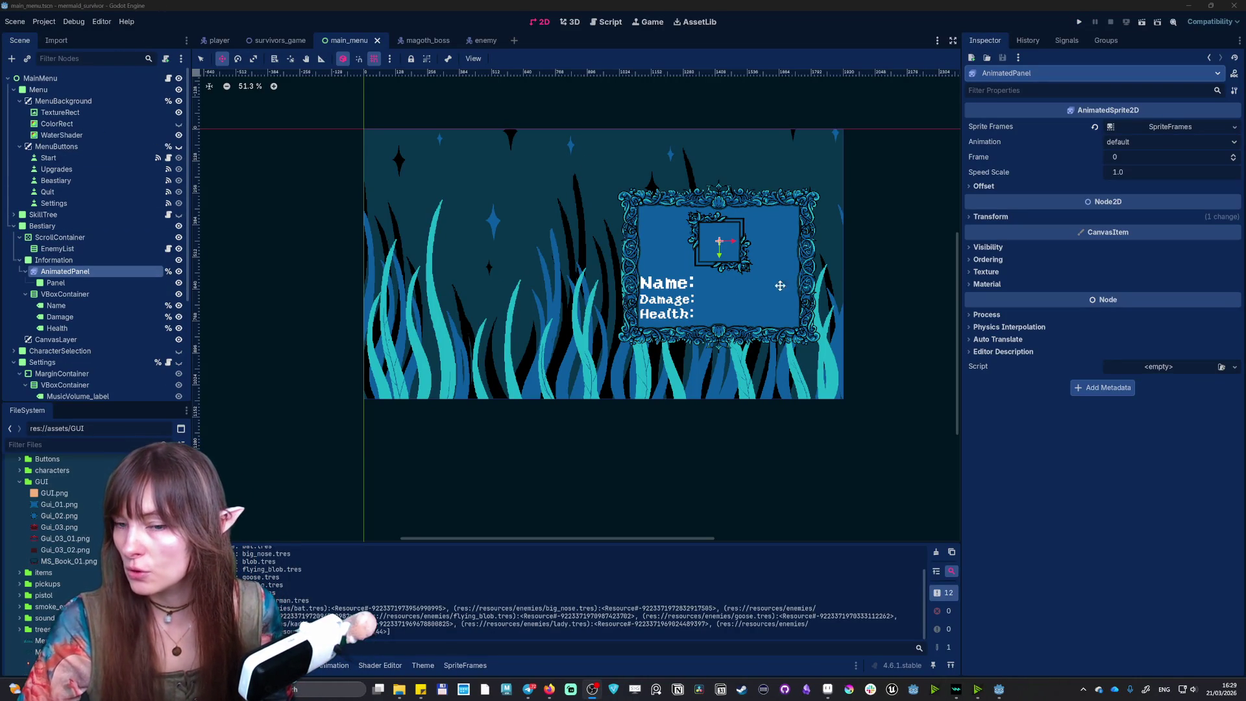
- Select the VBoxContainer and drag the Name, Damage and Health labels slightly right
{"action": "left_click", "coordinate": [57, 283]}
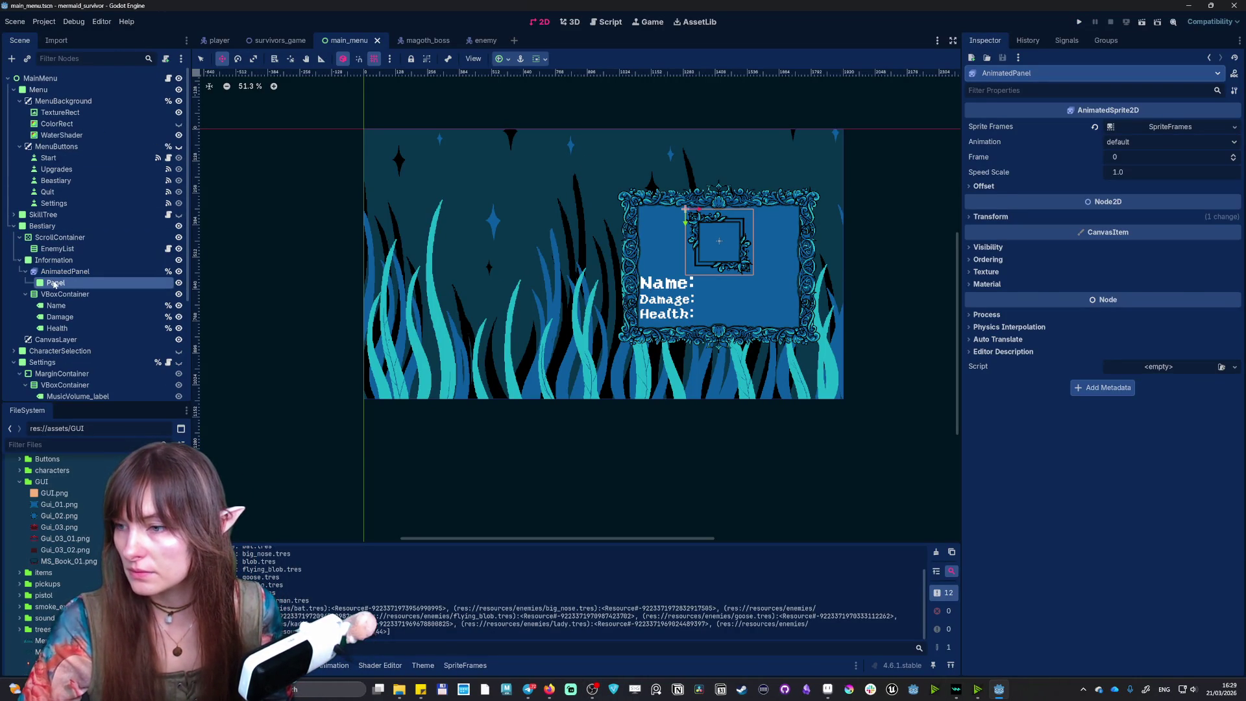
{"action": "left_click", "coordinate": [64, 294]}
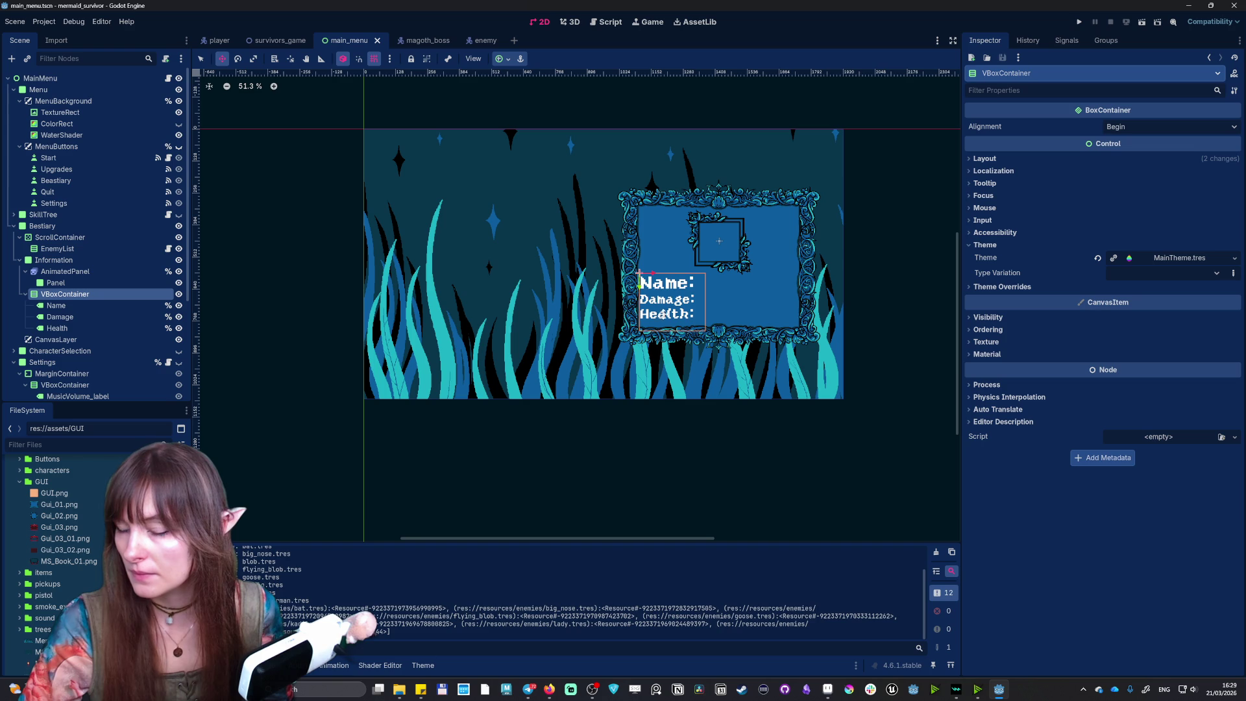
{"action": "mouse_move", "coordinate": [655, 276]}
{"action": "left_mouse_down"}
{"action": "mouse_move", "coordinate": [662, 298]}
{"action": "mouse_move", "coordinate": [646, 293]}
{"action": "left_mouse_up"}
- Open slug_spearman.tres from resources/enemies in the FileSystem dock
{"action": "scroll", "coordinate": [70, 568], "scroll_direction": "down", "scroll_amount": 5}
{"action": "scroll", "coordinate": [70, 568], "scroll_direction": "down", "scroll_amount": 10}
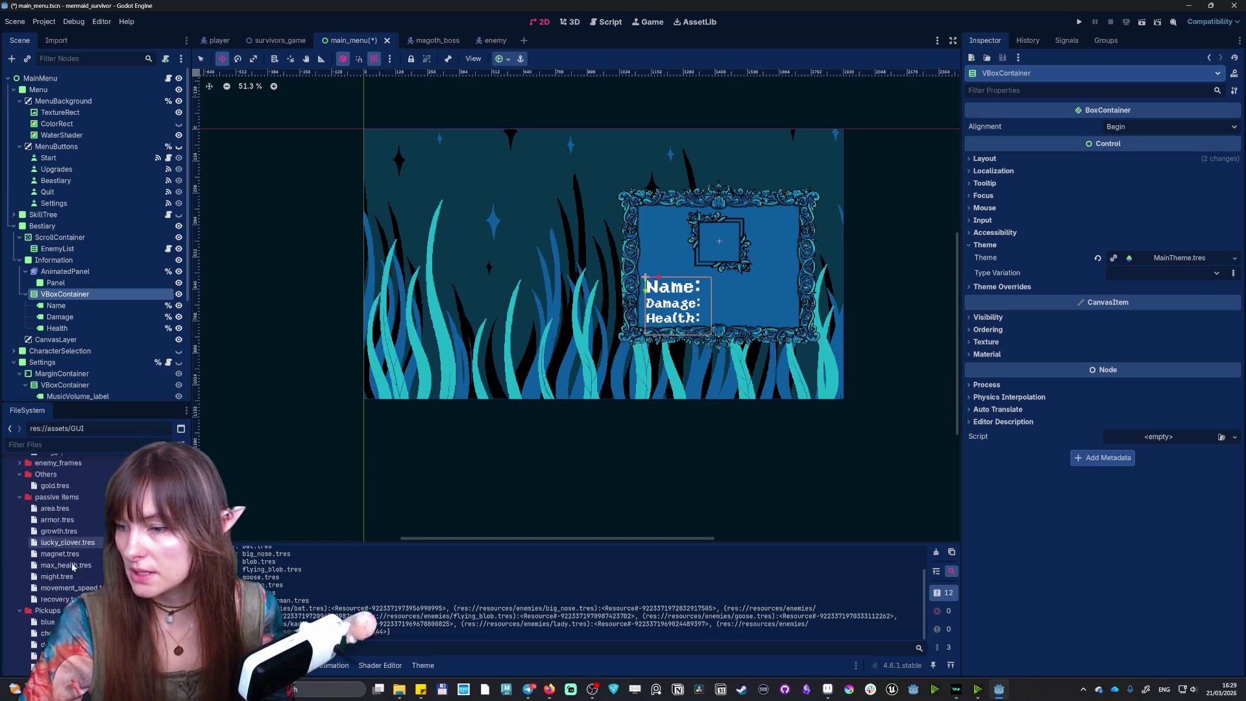
{"action": "scroll", "coordinate": [82, 564], "scroll_direction": "down", "scroll_amount": 15}
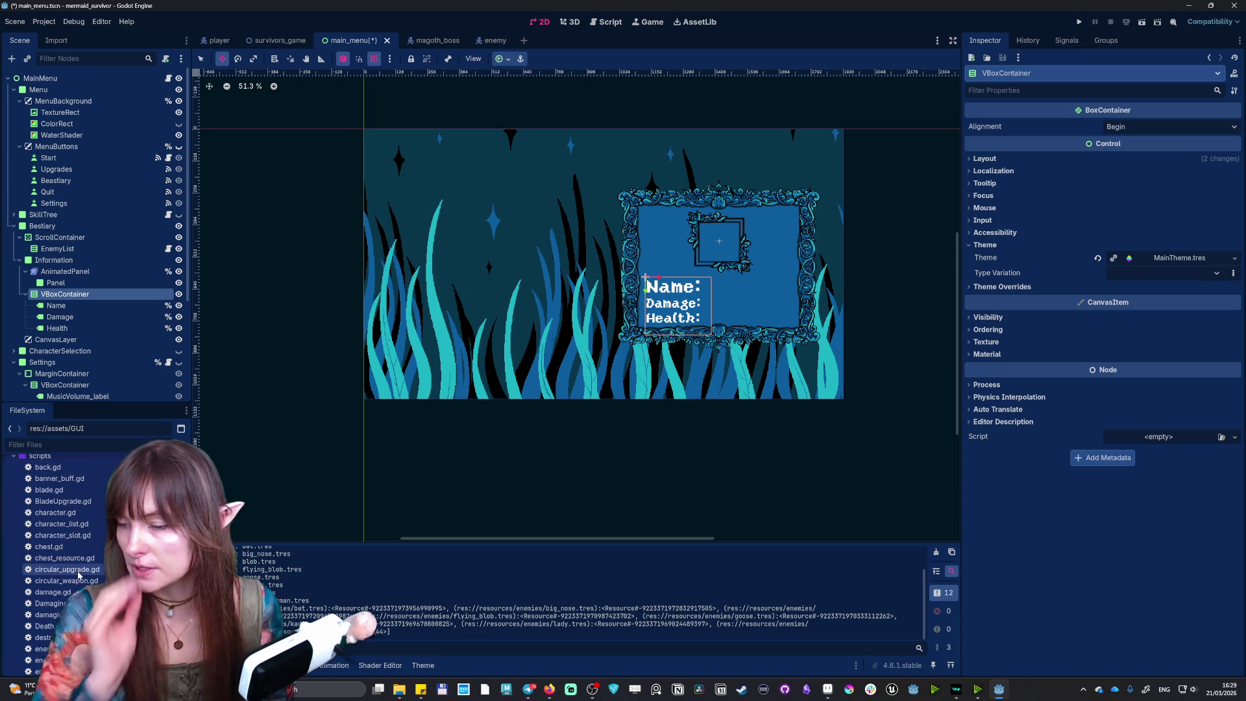
{"action": "scroll", "coordinate": [82, 575], "scroll_direction": "down", "scroll_amount": 5}
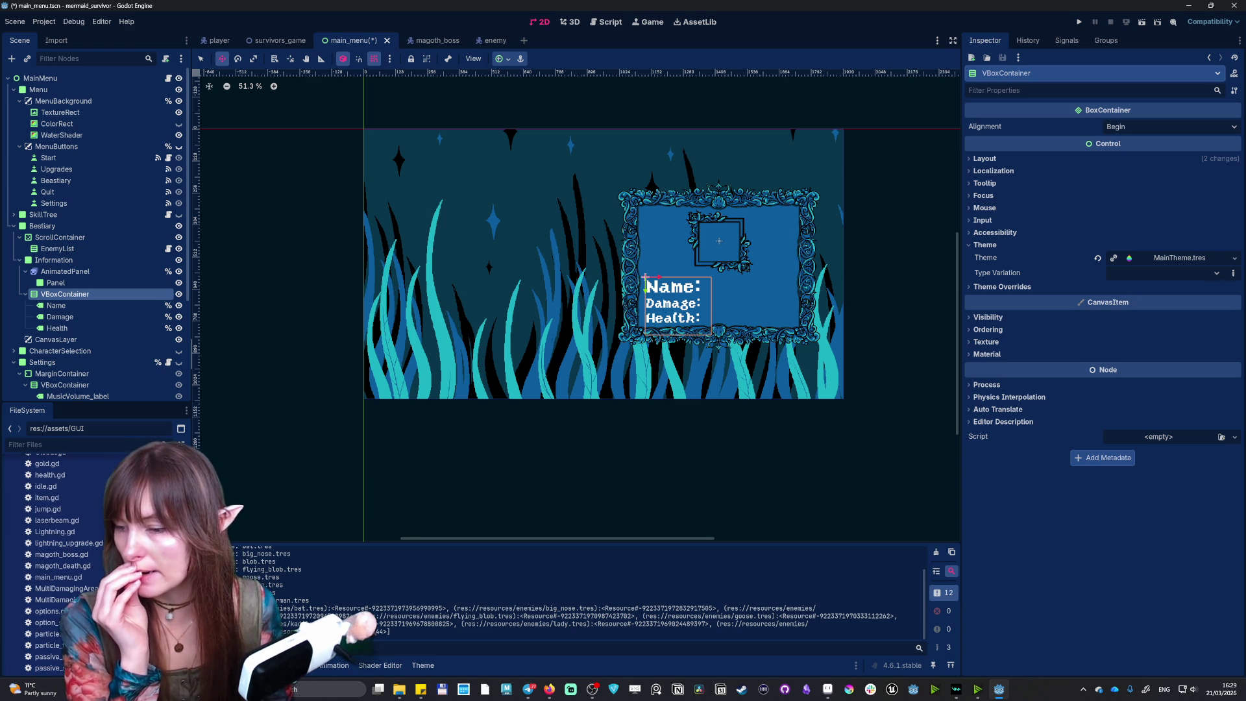
{"action": "scroll", "coordinate": [82, 564], "scroll_direction": "up", "scroll_amount": 10}
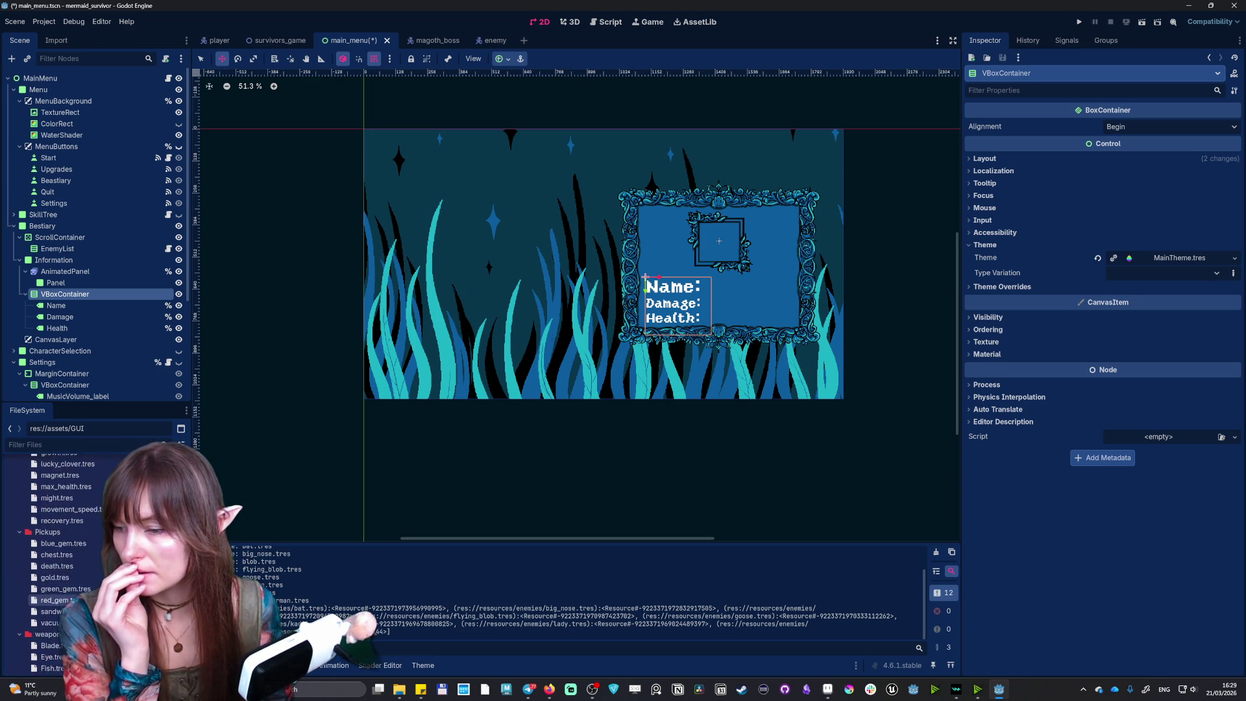
{"action": "scroll", "coordinate": [65, 564], "scroll_direction": "up", "scroll_amount": 5}
{"action": "left_click", "coordinate": [64, 585]}
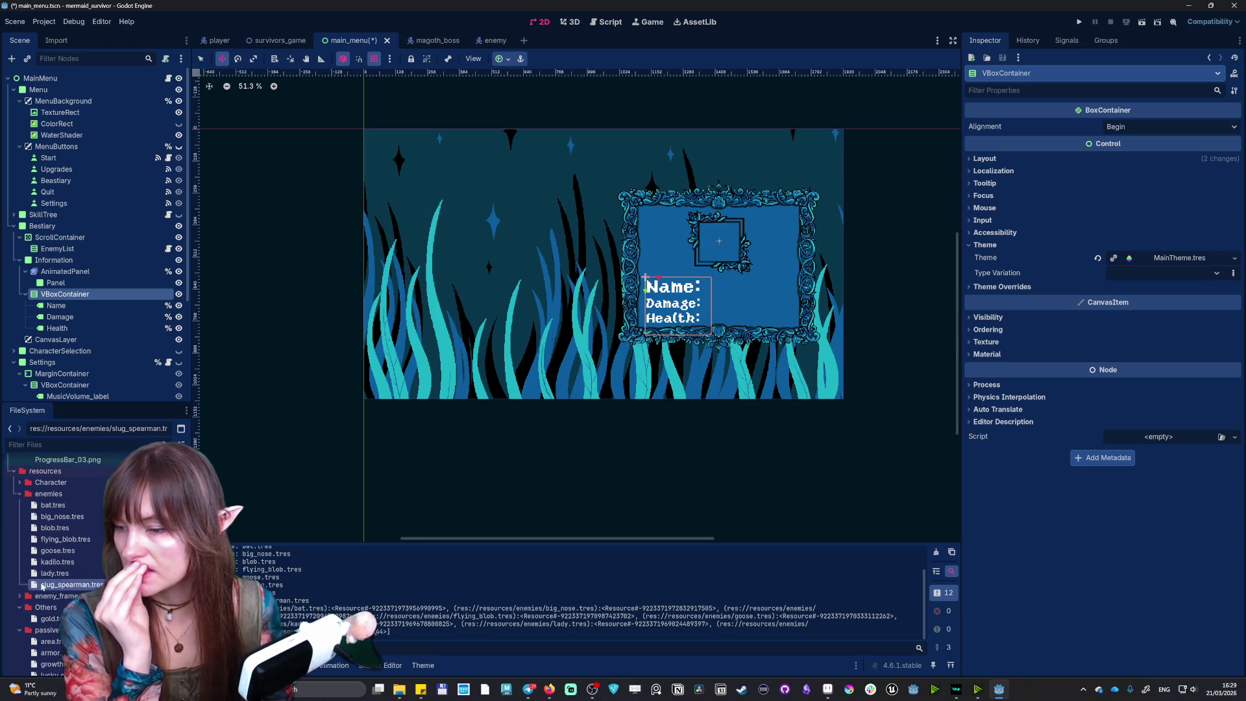
{"action": "double_click", "coordinate": [75, 587]}
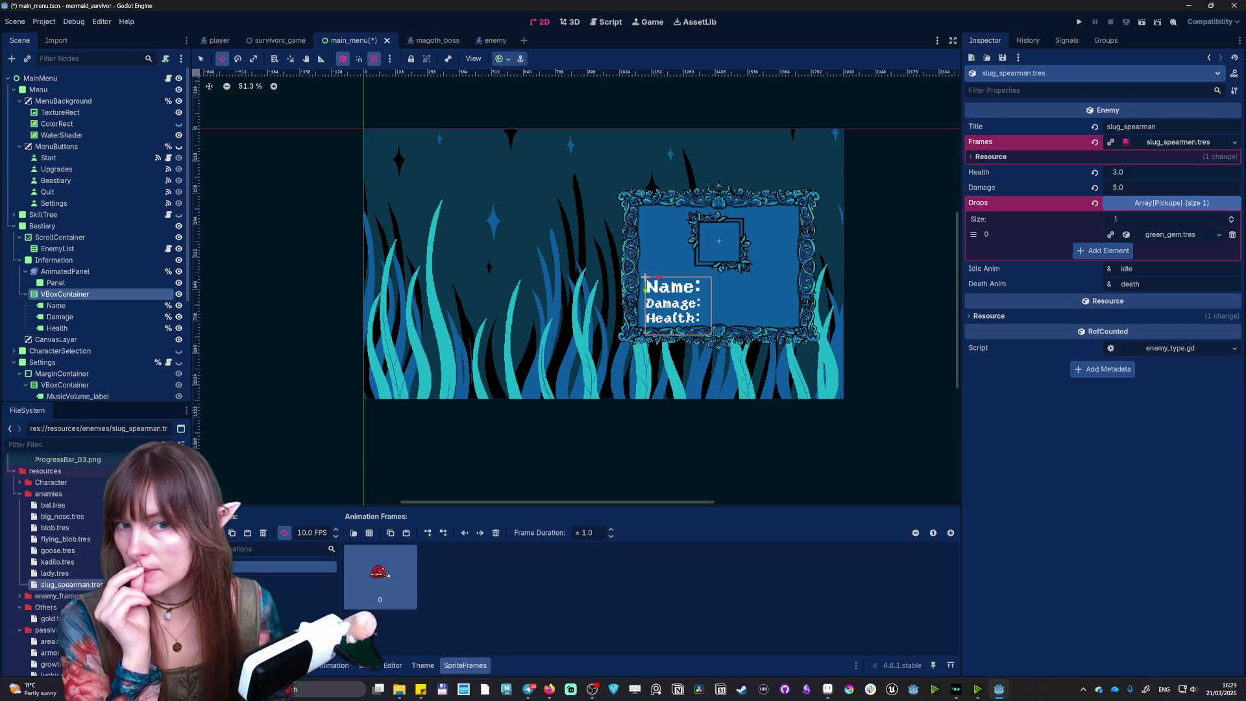
- Retitle the slug_spearman enemy to slugman and rename its file to slugman.tres
{"action": "left_click_drag", "start_coordinate": [1130, 126], "coordinate": [1158, 127]}
{"action": "type", "text": "s"}
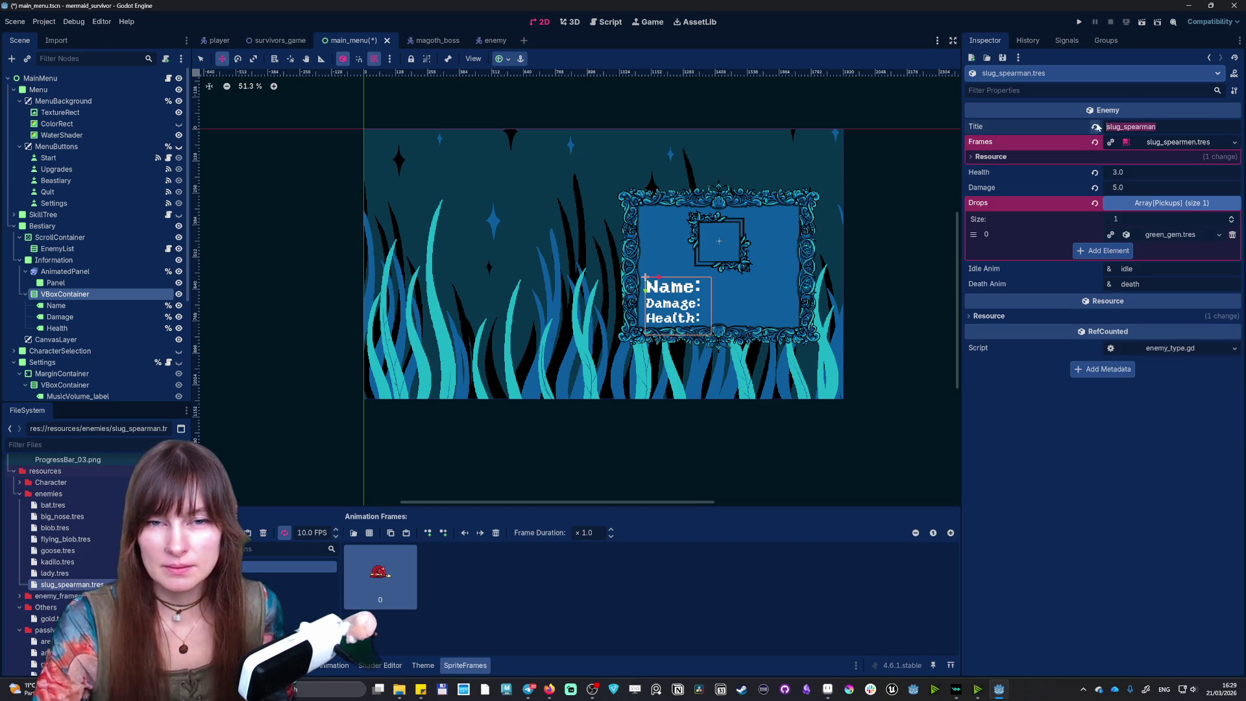
{"action": "type", "text": "lug"}
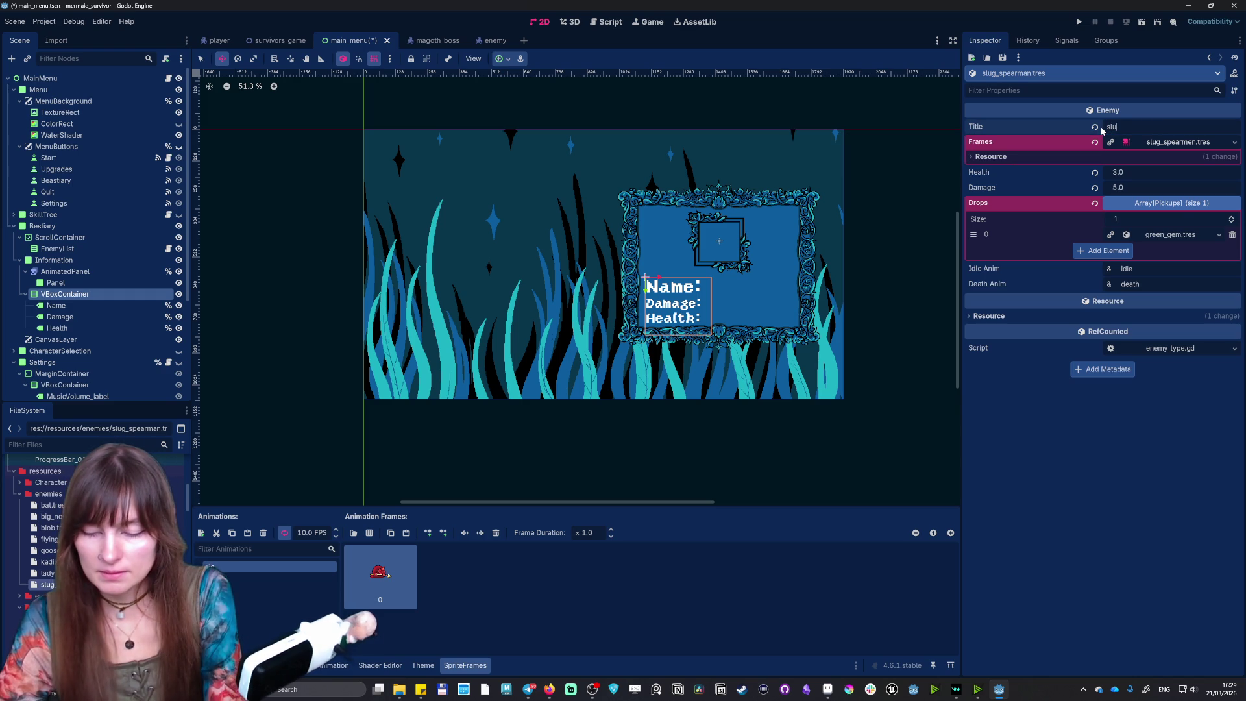
{"action": "key", "text": "Return"}
{"action": "left_click", "coordinate": [76, 585]}
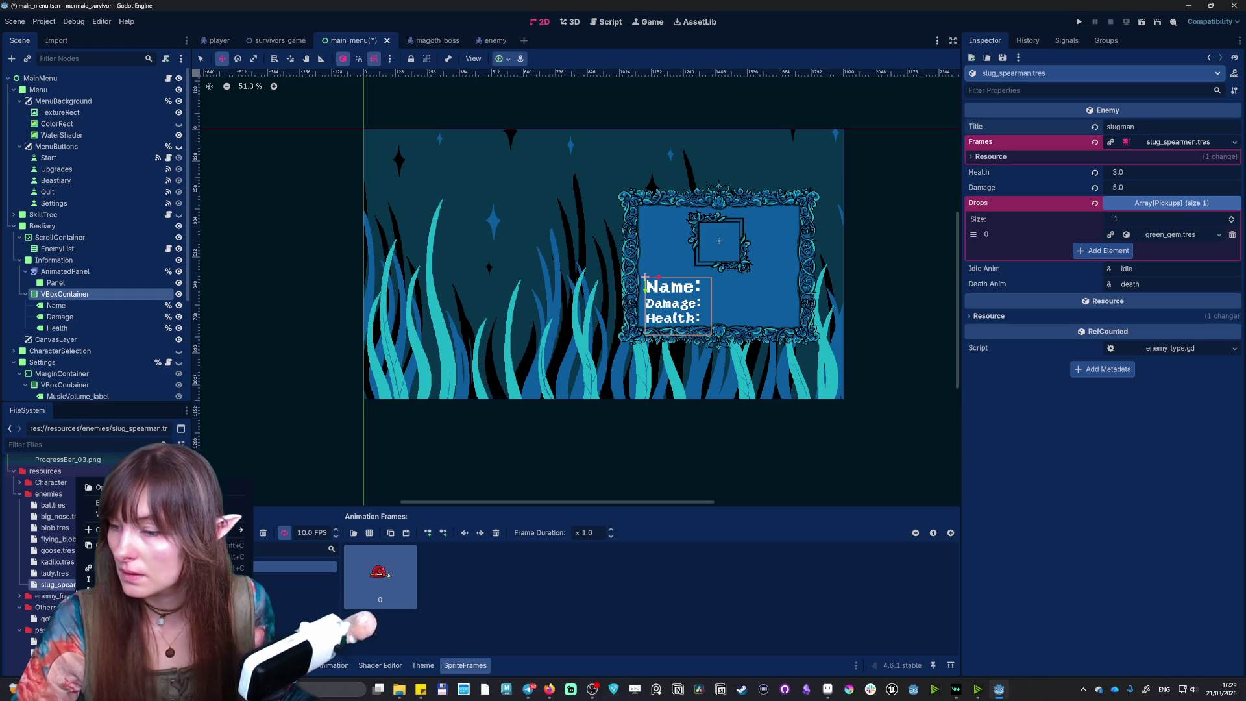
{"action": "left_click", "coordinate": [89, 579]}
{"action": "type", "text": "slugman"}
{"action": "key", "text": "Return"}
- Retitle the flying_blob enemy to mooche and rename its file to mooche.tres
{"action": "left_click", "coordinate": [55, 574]}
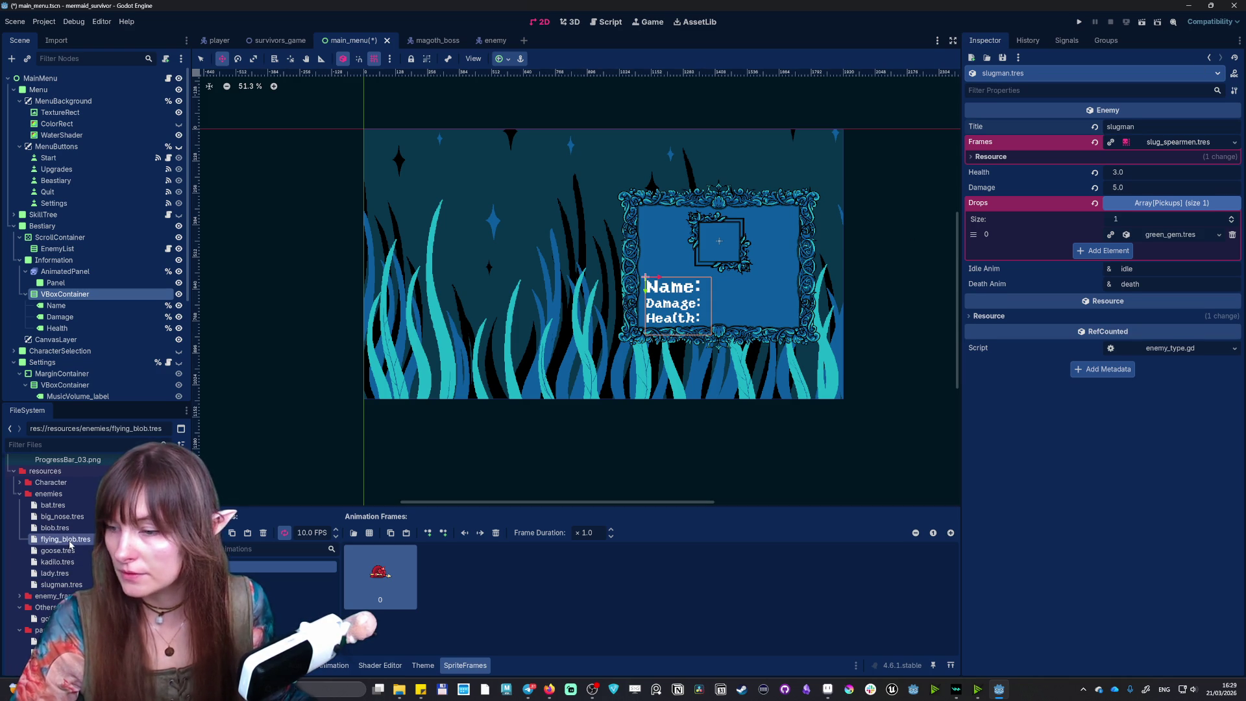
{"action": "double_click", "coordinate": [70, 544]}
{"action": "left_click", "coordinate": [1085, 126]}
{"action": "type", "text": "m"}
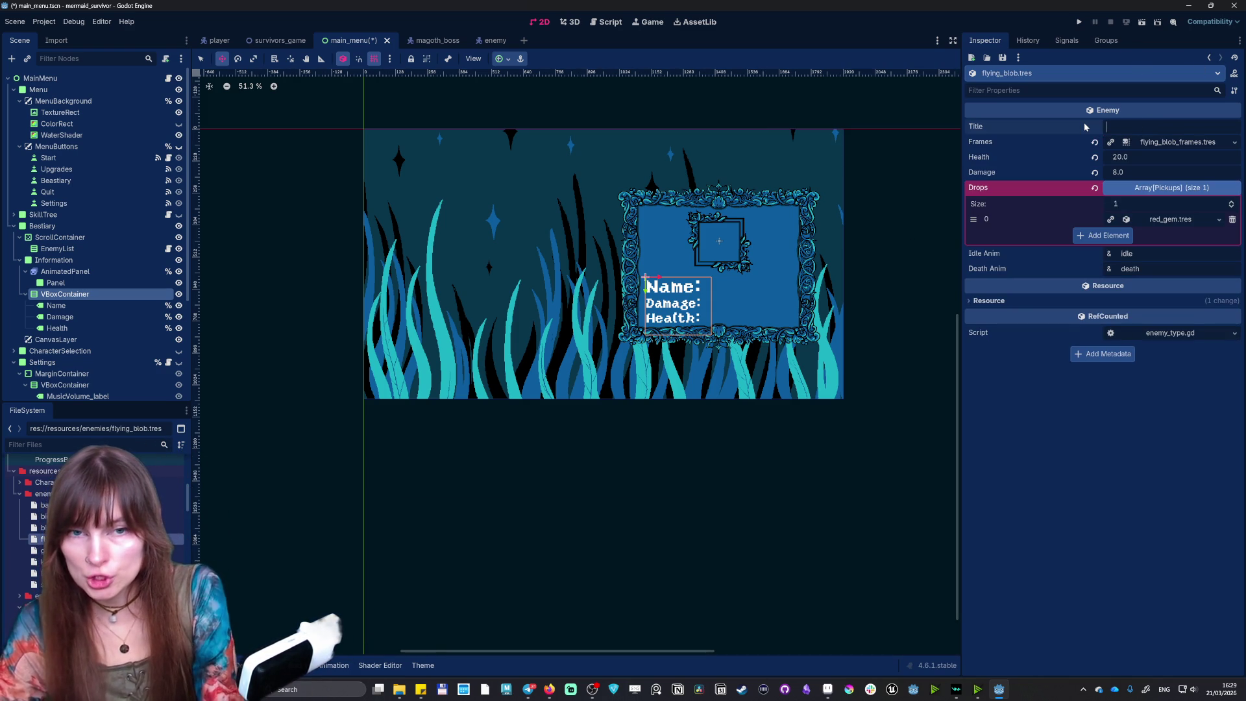
{"action": "type", "text": "ooche"}
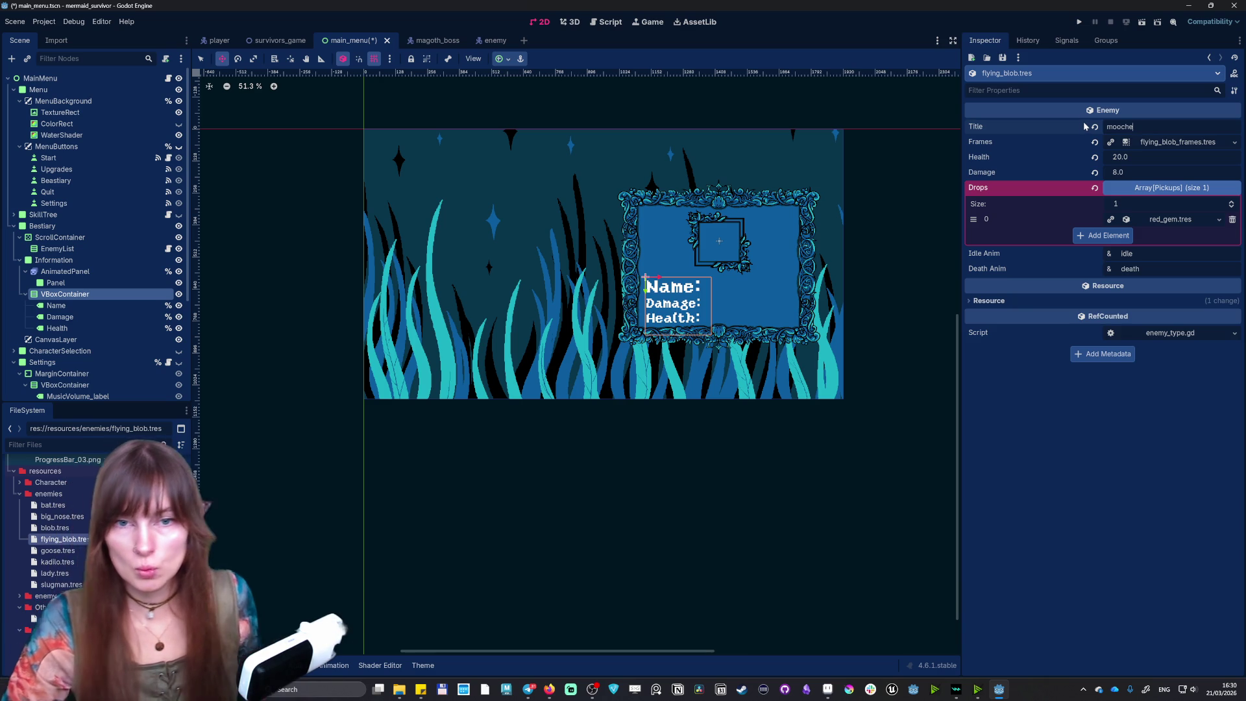
{"action": "key", "text": "Return"}
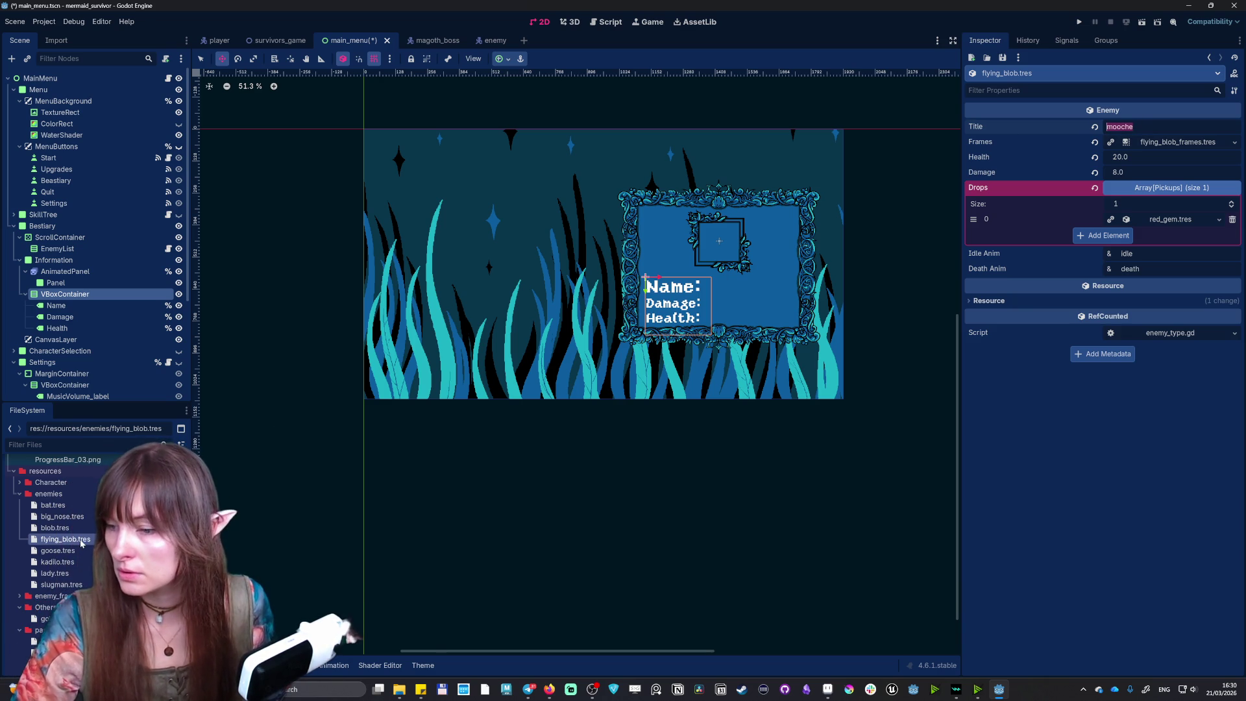
{"action": "left_click", "coordinate": [81, 542]}
{"action": "key", "text": "F2"}
{"action": "type", "text": "mooche"}
{"action": "left_click", "coordinate": [62, 518]}
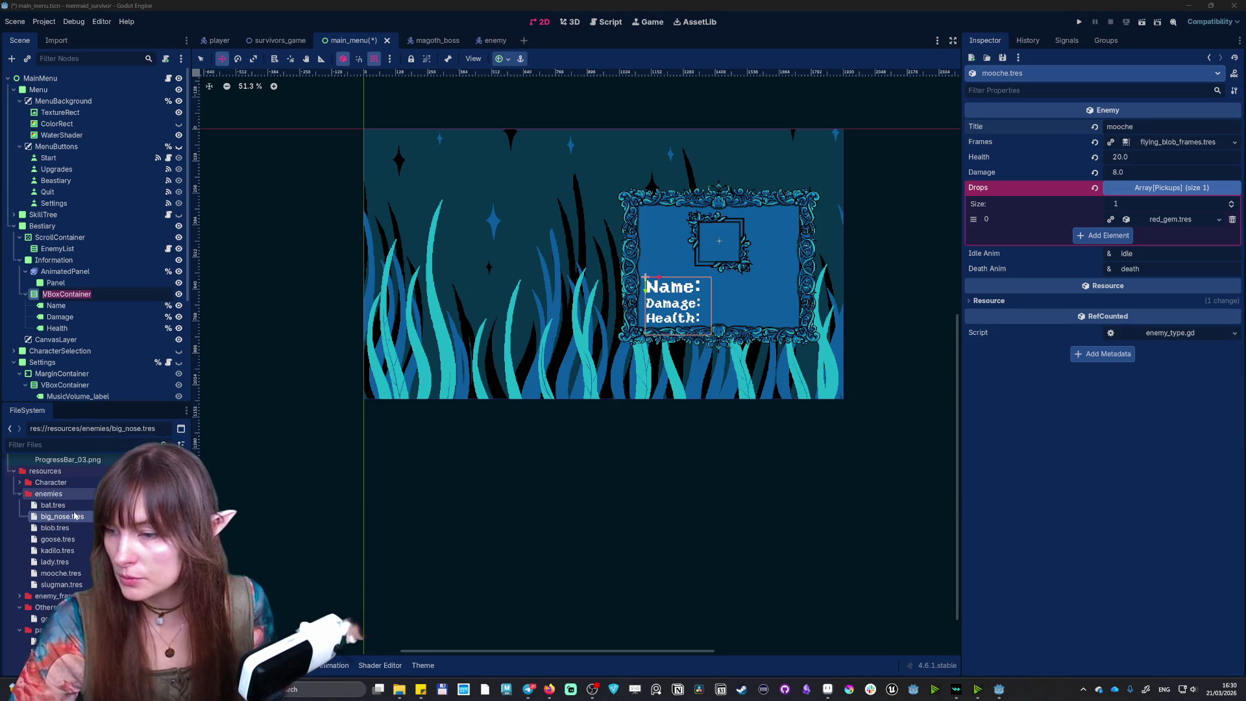
- Rename big_nose.tres to nes.tres and change its title to nes
{"action": "key", "text": "F2"}
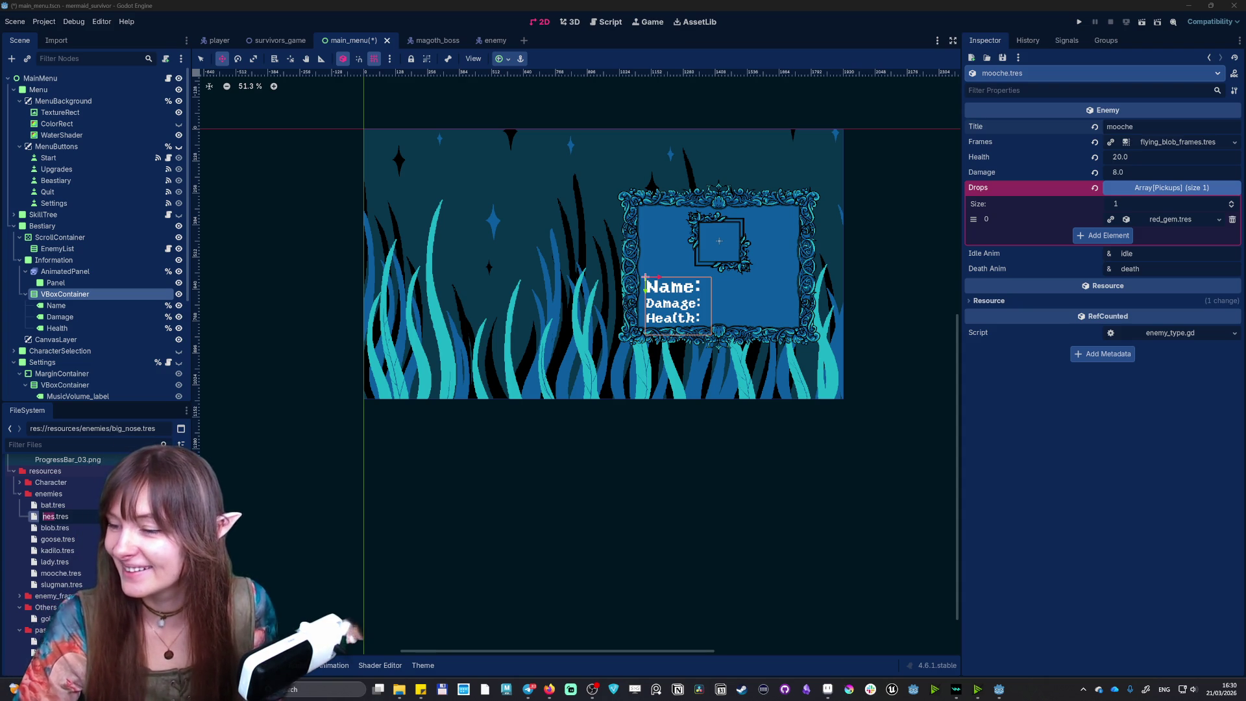
{"action": "key", "text": "Return"}
{"action": "double_click", "coordinate": [1154, 132]}
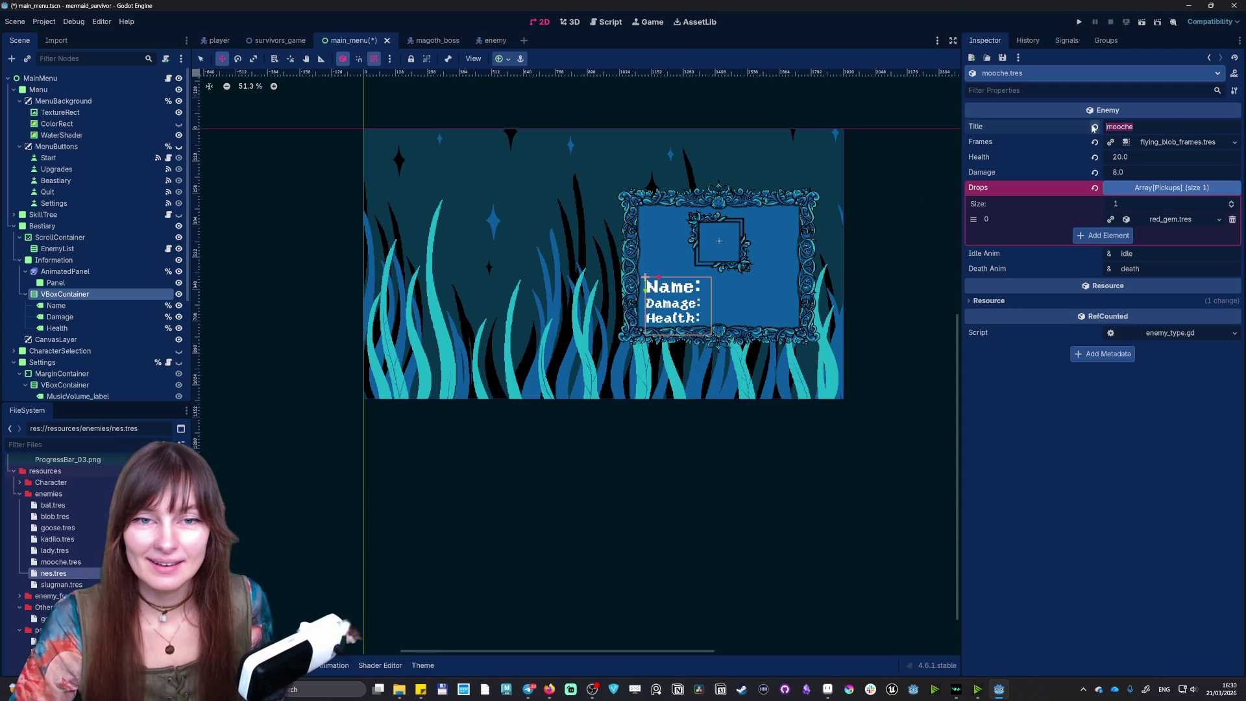
{"action": "type", "text": "nes"}
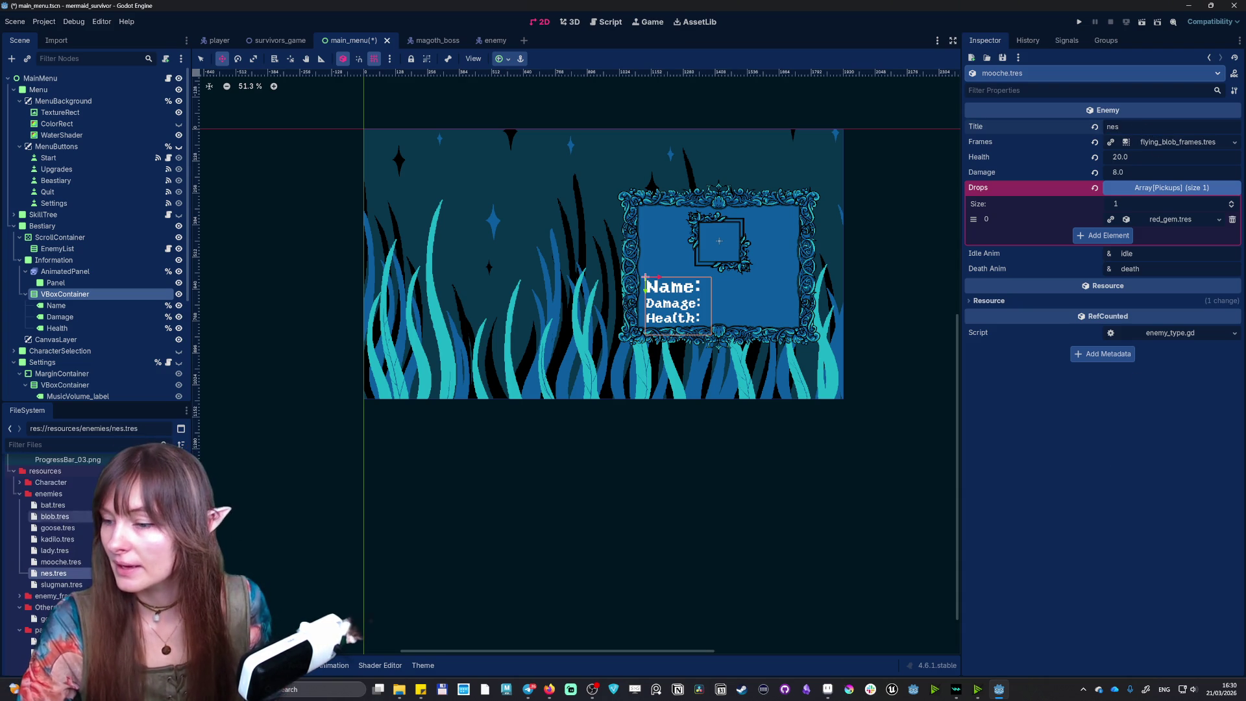
- Rename the bat.tres resource to choofe.tres
{"action": "key", "text": "F2"}
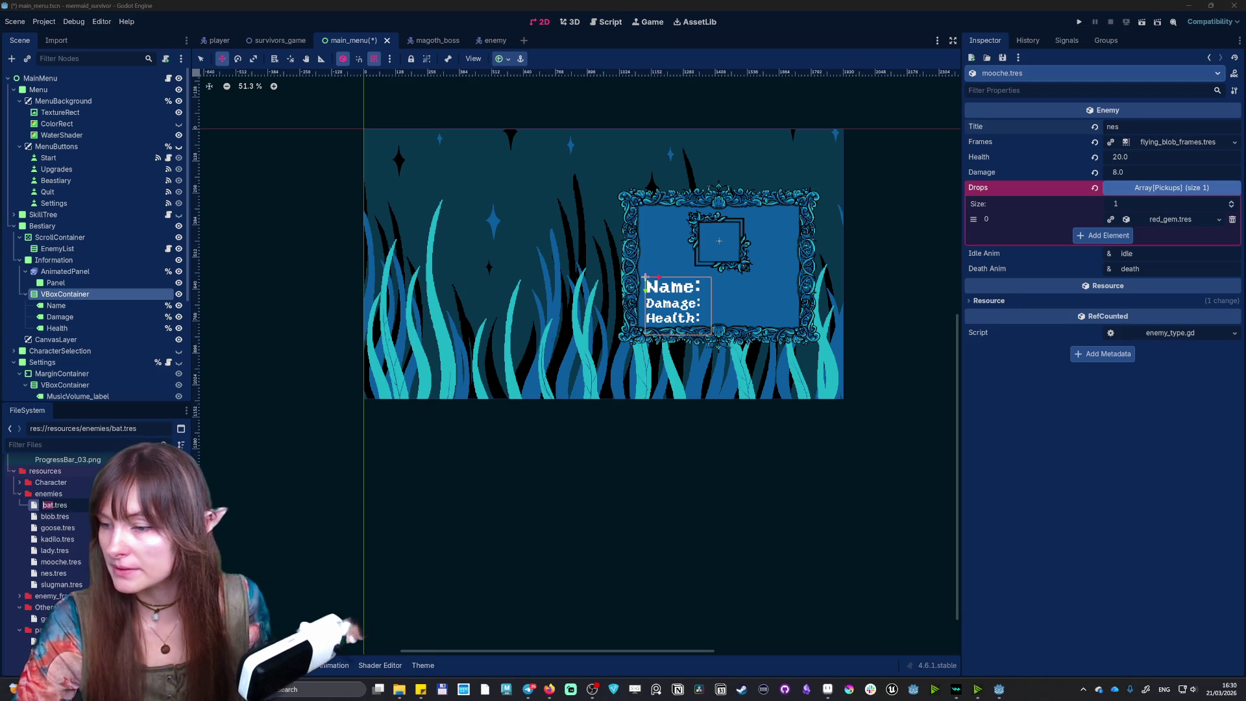
{"action": "type", "text": "cho"}
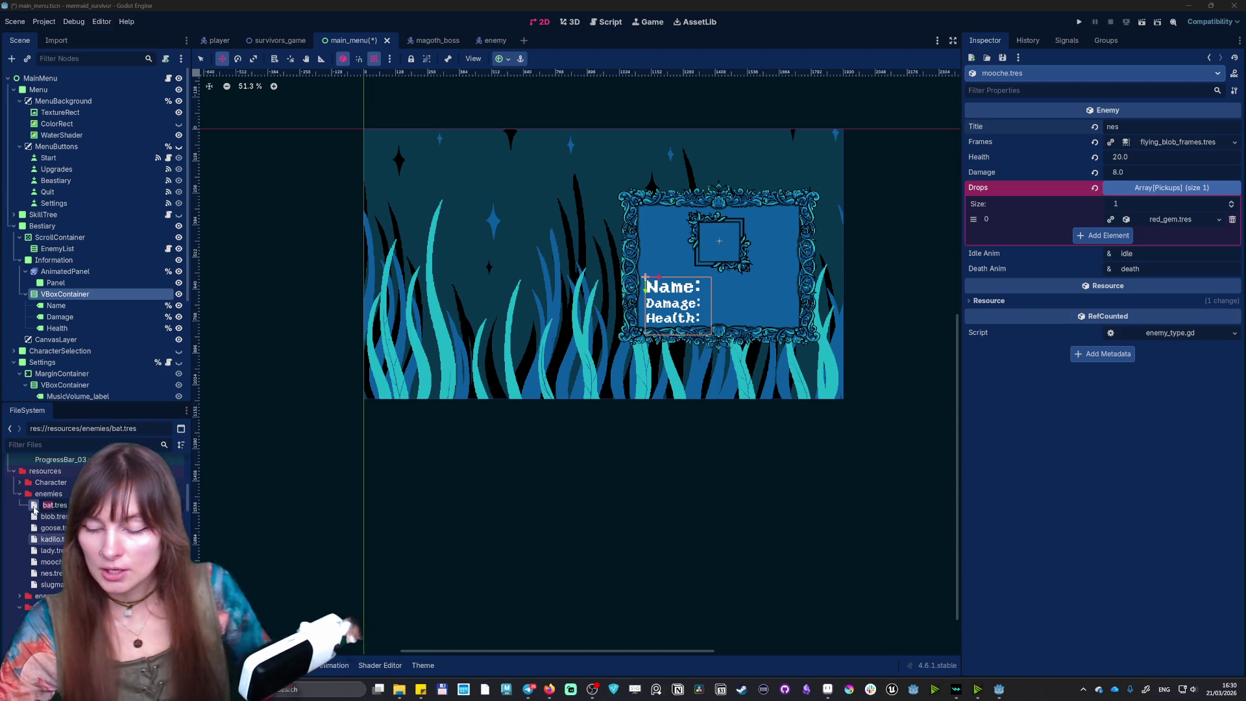
{"action": "type", "text": "ofe"}
{"action": "key", "text": "Return"}
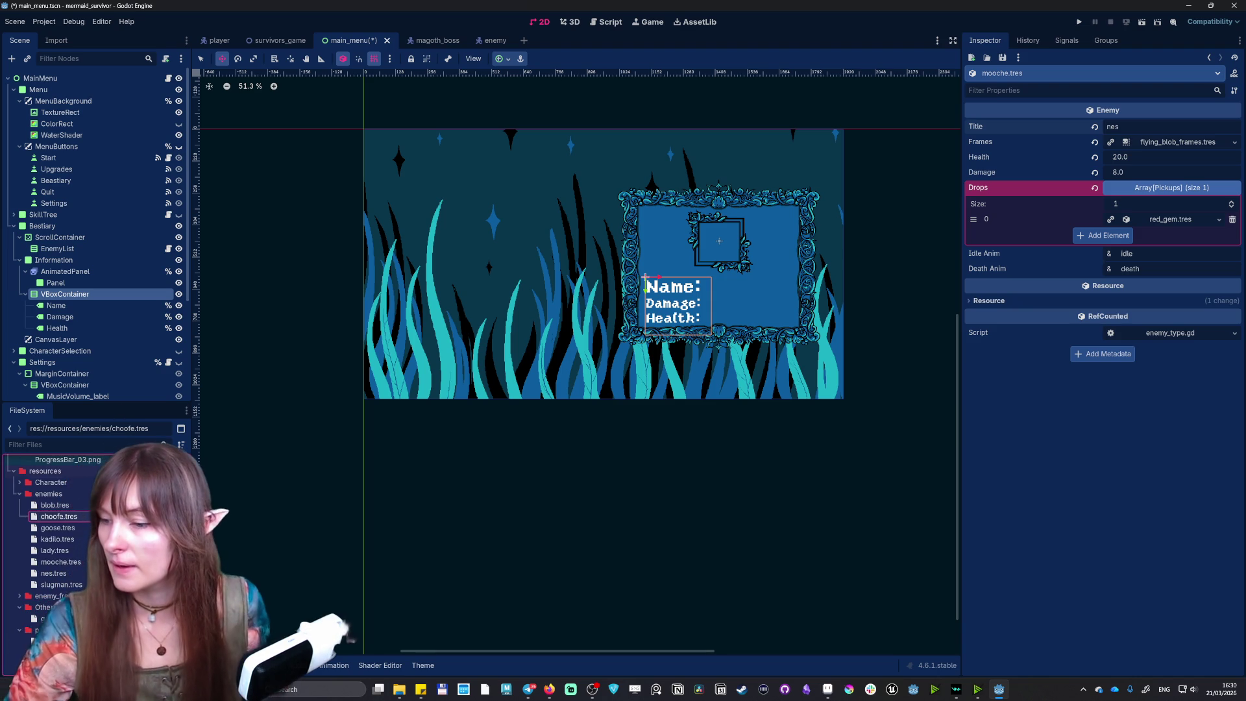
- Look over the goose, blob and lady resources, then save the main menu scene
{"action": "left_click", "coordinate": [65, 527]}
{"action": "left_click", "coordinate": [52, 505]}
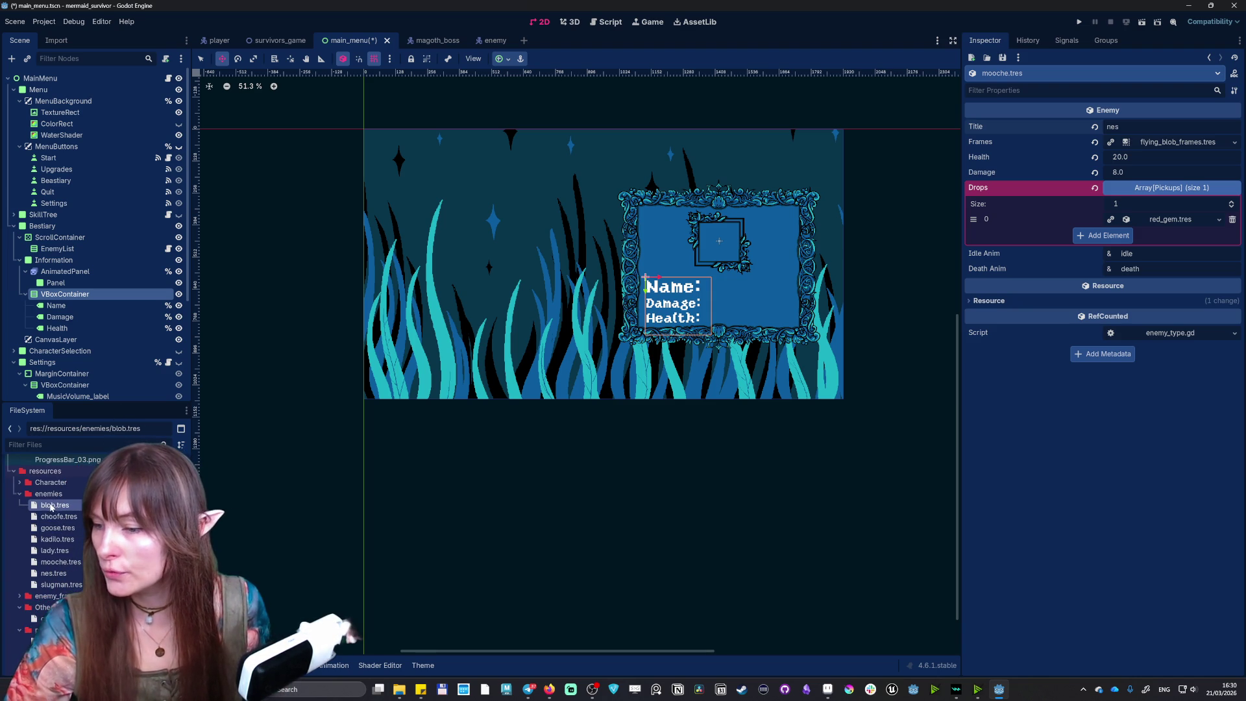
{"action": "key", "text": "F2"}
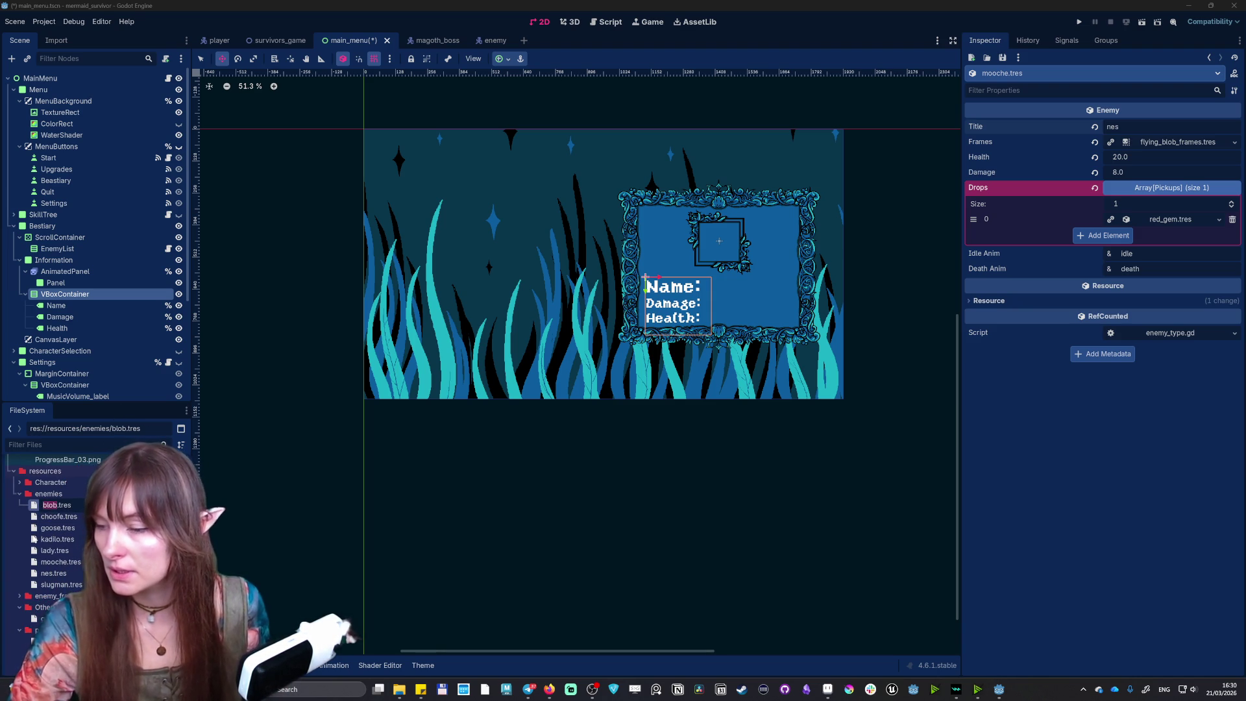
{"action": "key", "text": "Escape"}
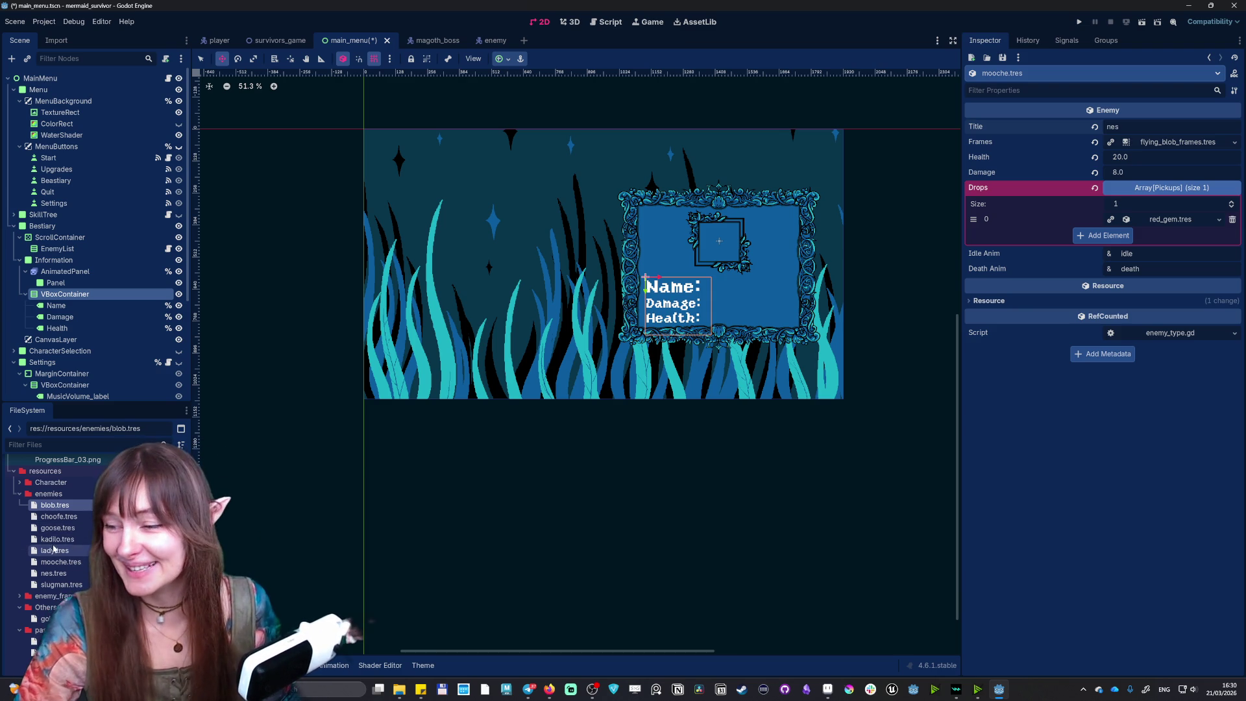
{"action": "left_click", "coordinate": [54, 550]}
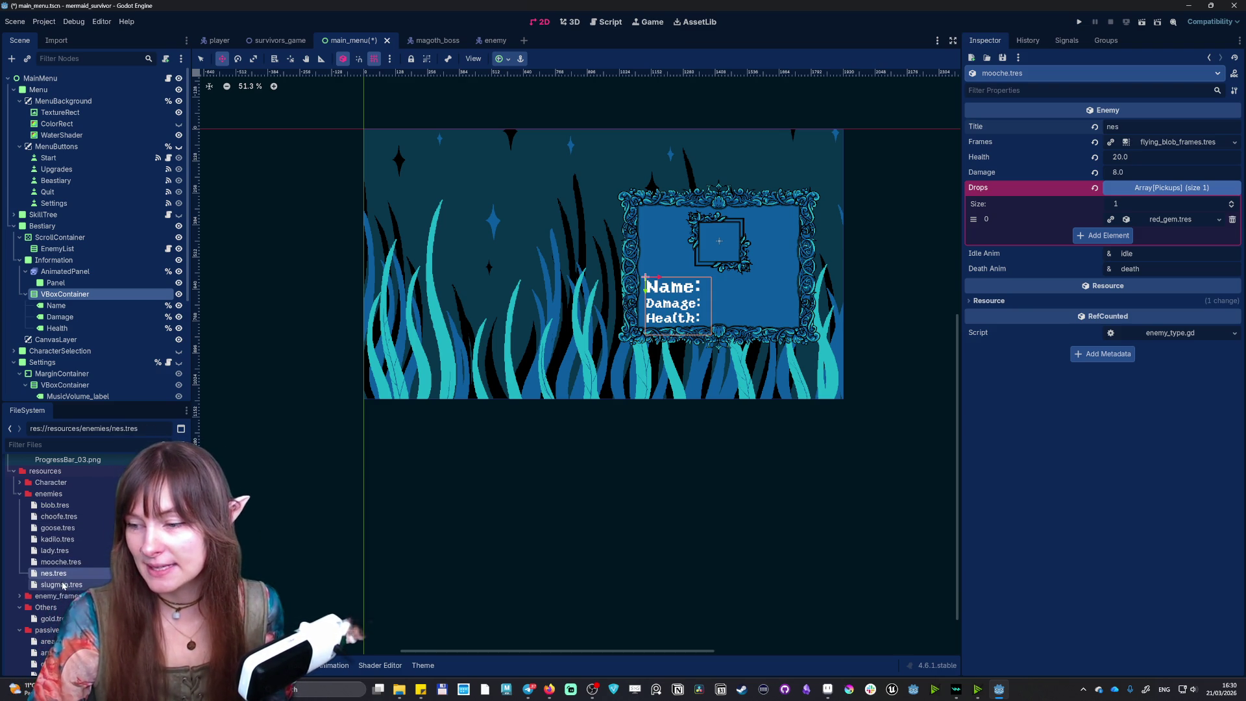
{"action": "key", "text": "ctrl+s"}
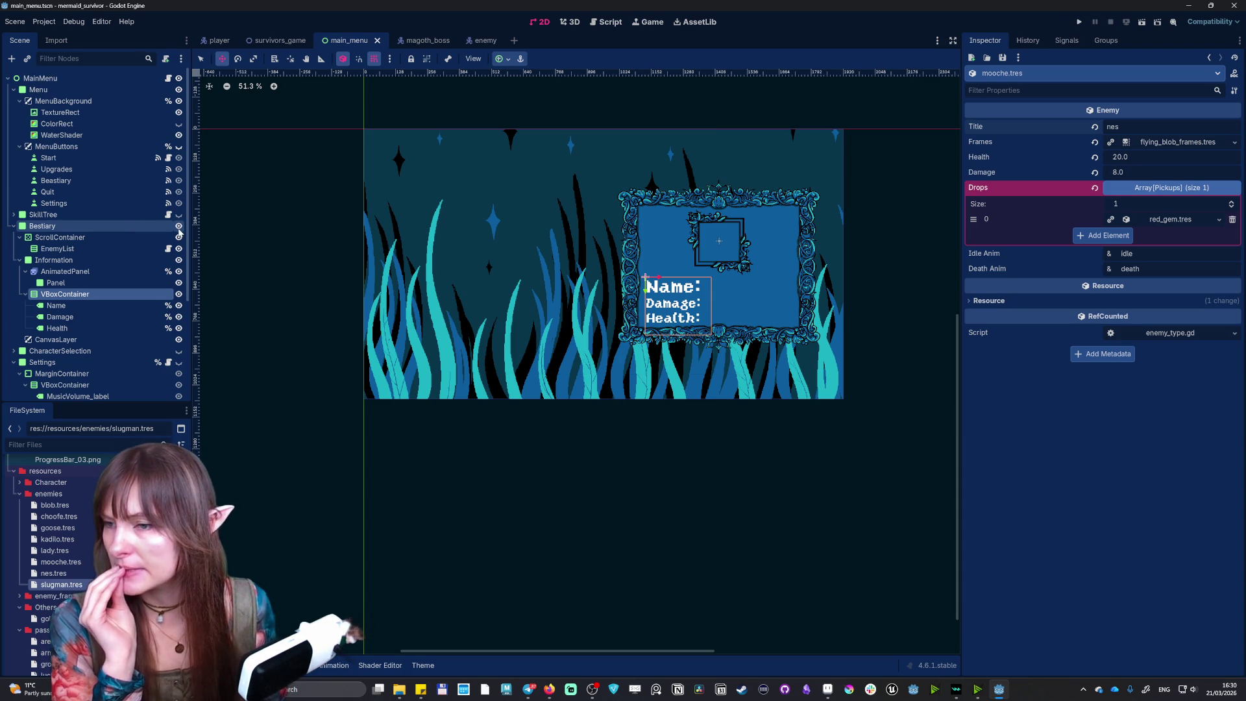
- Hide the Bestiary panel and show the CharacterSelection panel on the canvas
{"action": "left_click", "coordinate": [14, 226]}
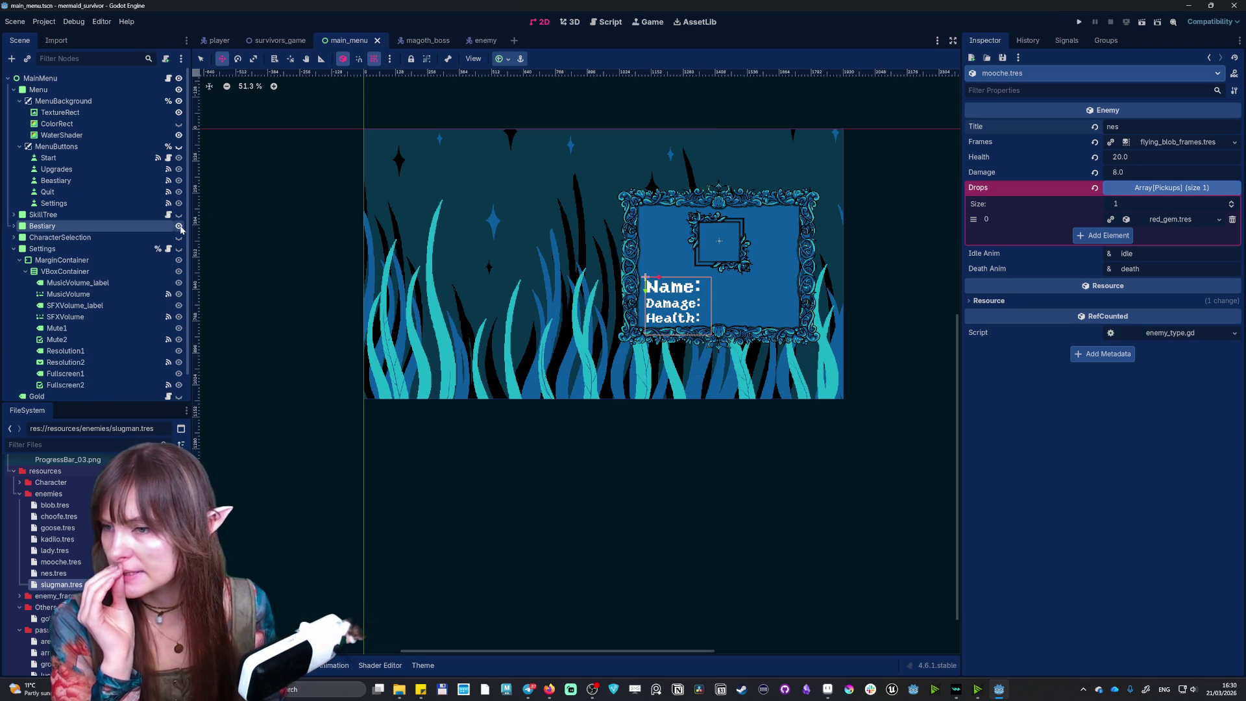
{"action": "left_click", "coordinate": [179, 227]}
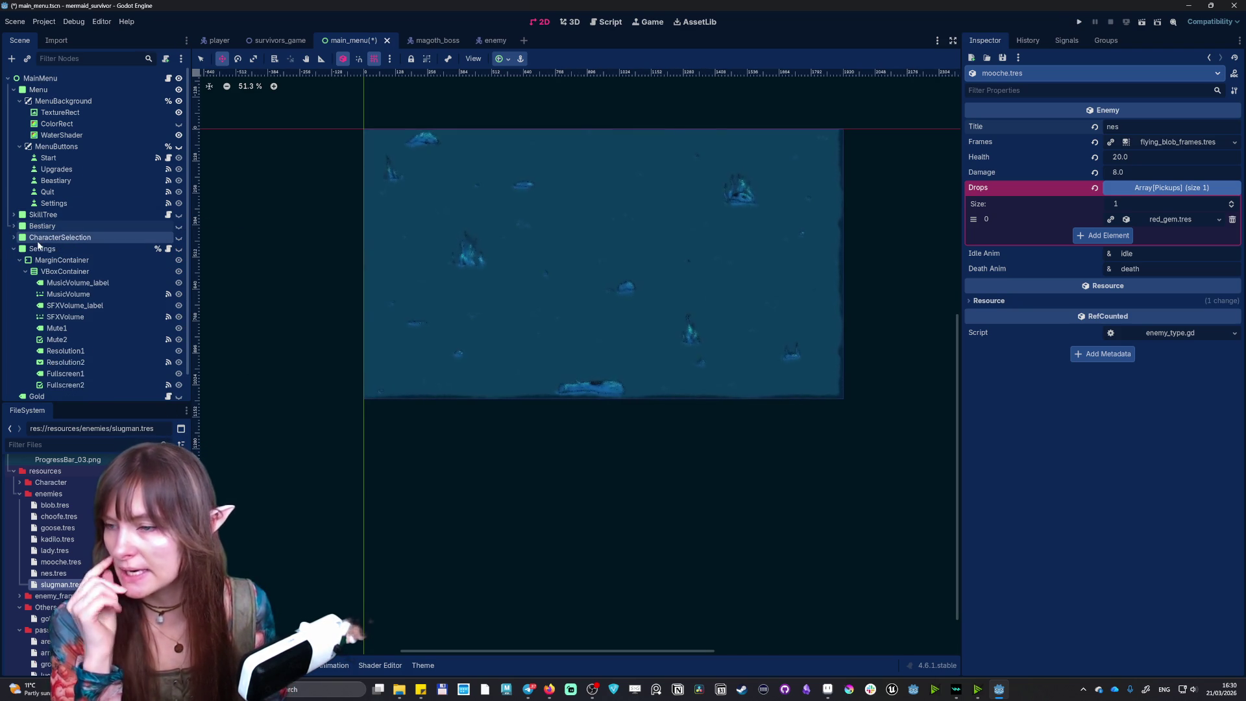
{"action": "left_click", "coordinate": [179, 237]}
{"action": "left_click", "coordinate": [14, 238]}
- Inspect CharacterSelection's children: Panel2, ScrollContainer, CharacterList, Panel and StartingWeapon
{"action": "left_click", "coordinate": [65, 260]}
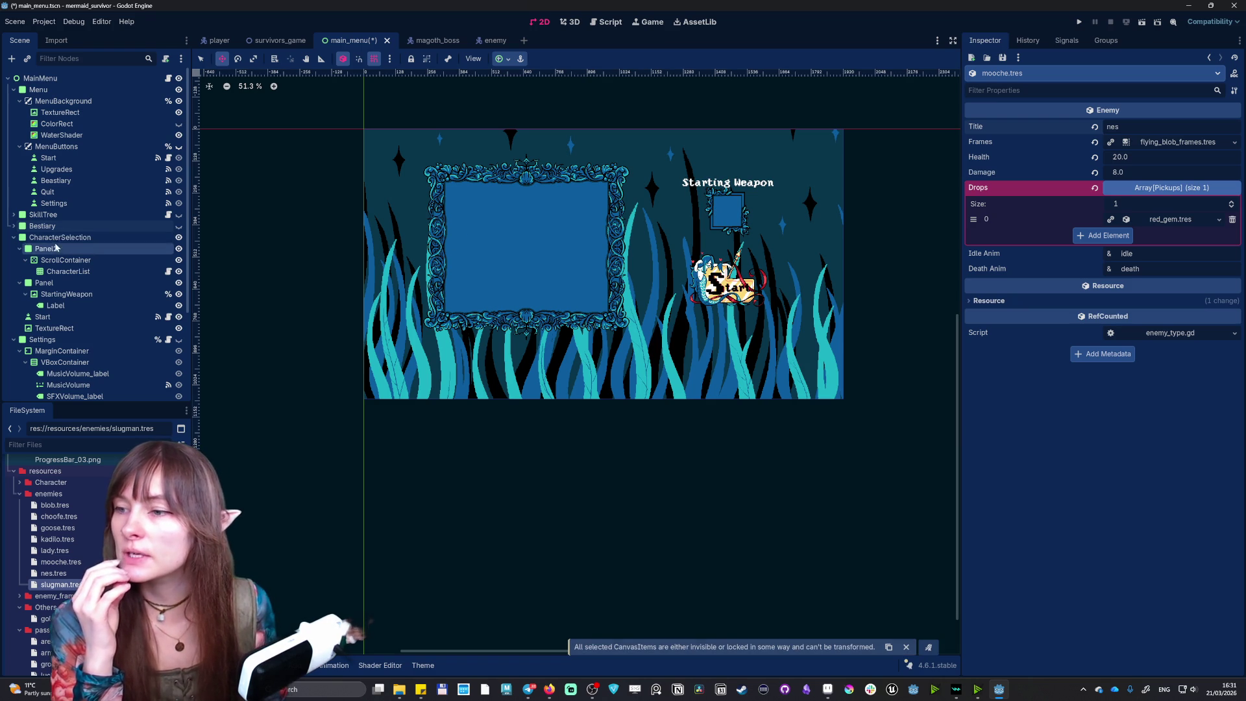
{"action": "left_click", "coordinate": [702, 216]}
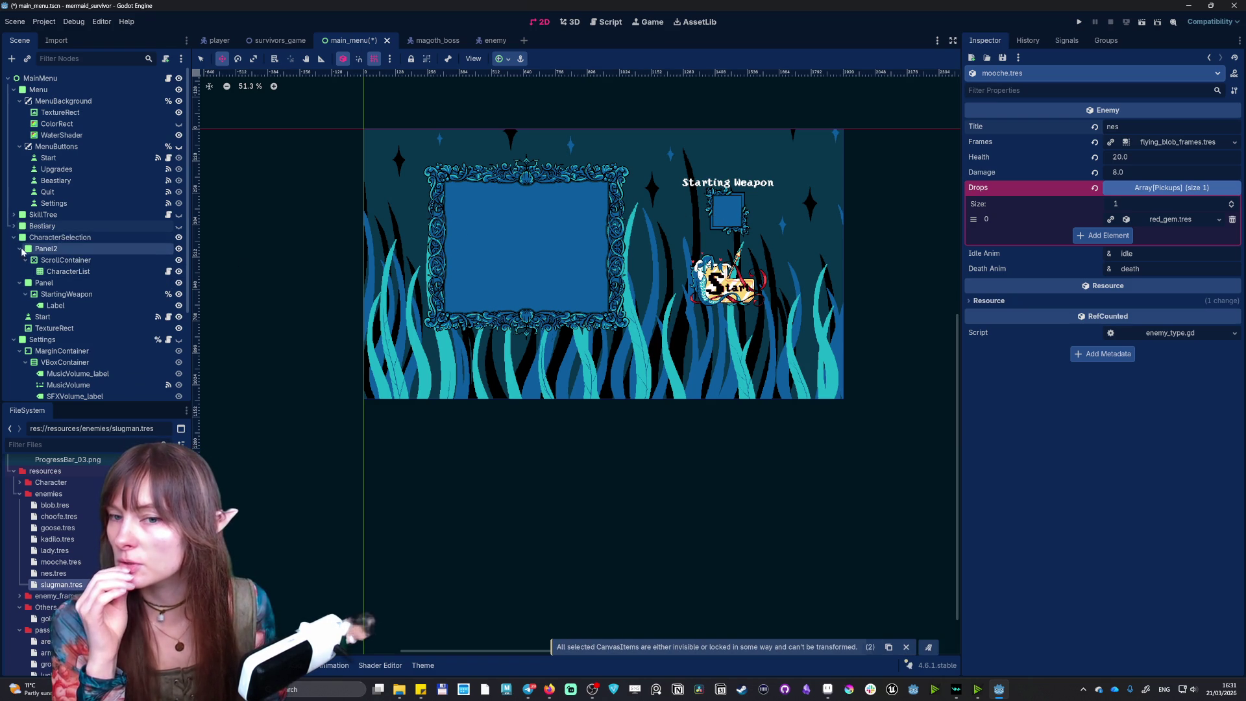
{"action": "left_click", "coordinate": [41, 237]}
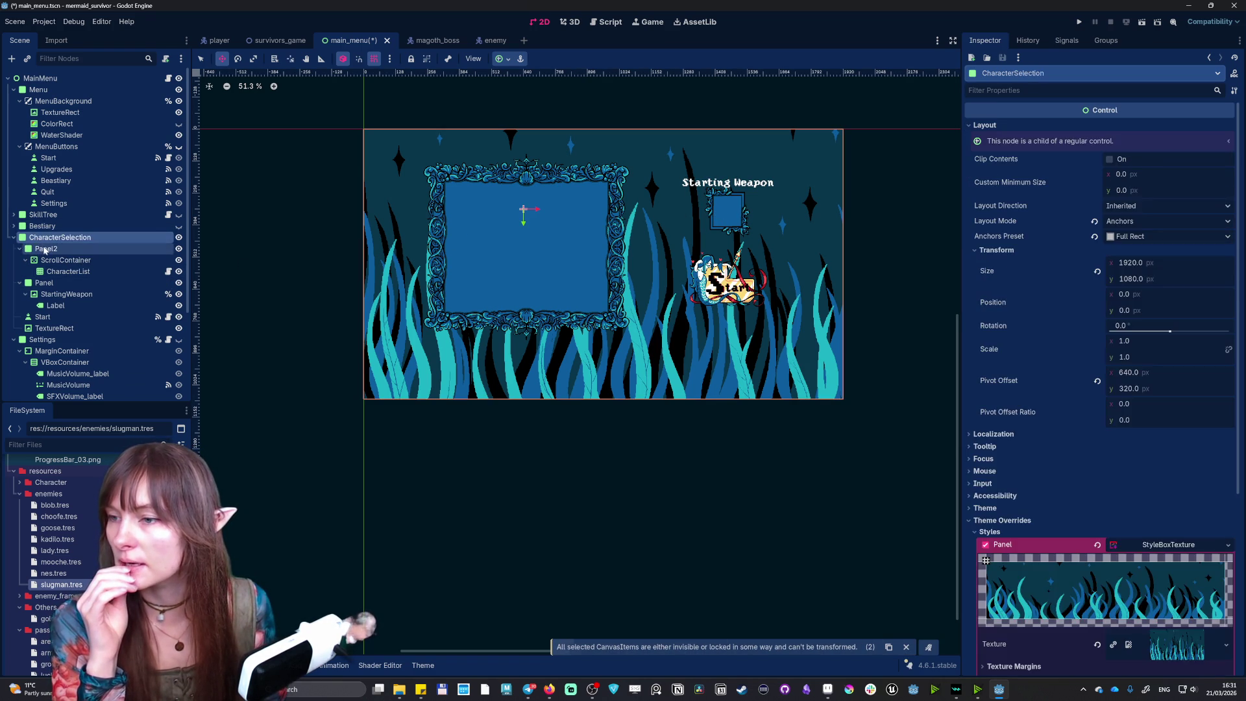
{"action": "left_click", "coordinate": [47, 248]}
{"action": "left_click", "coordinate": [59, 260]}
{"action": "left_click", "coordinate": [63, 272]}
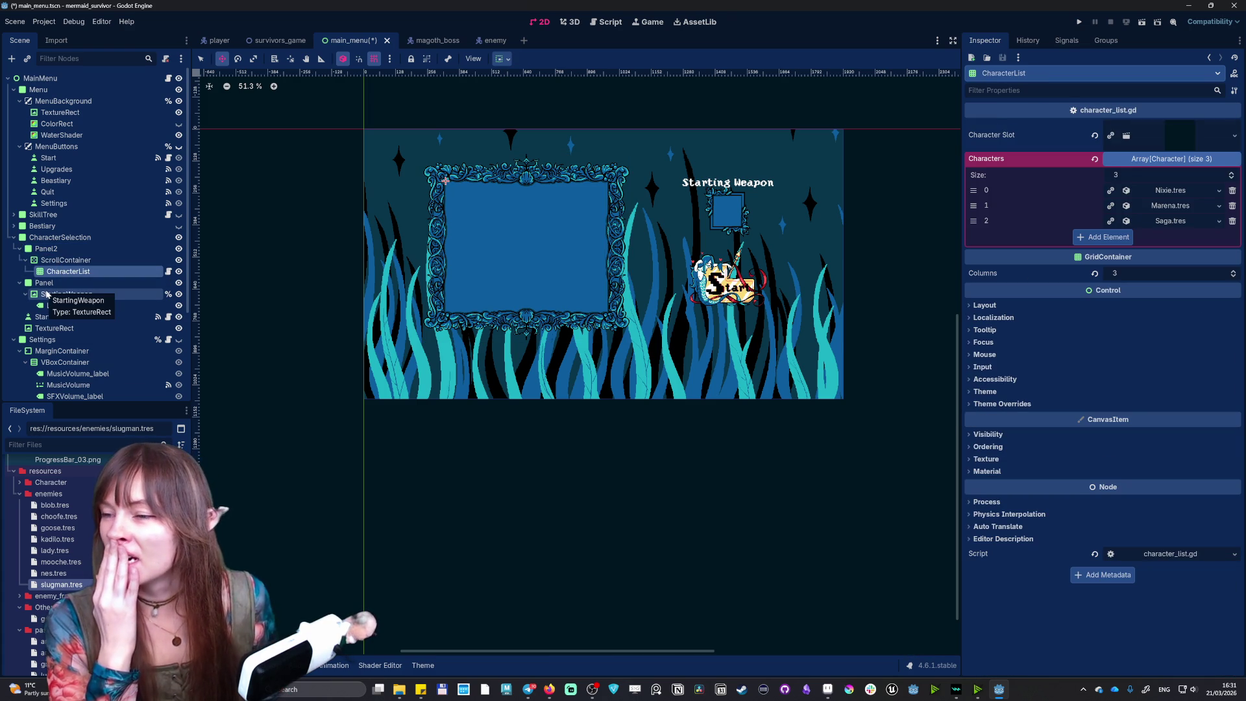
{"action": "left_click", "coordinate": [45, 284]}
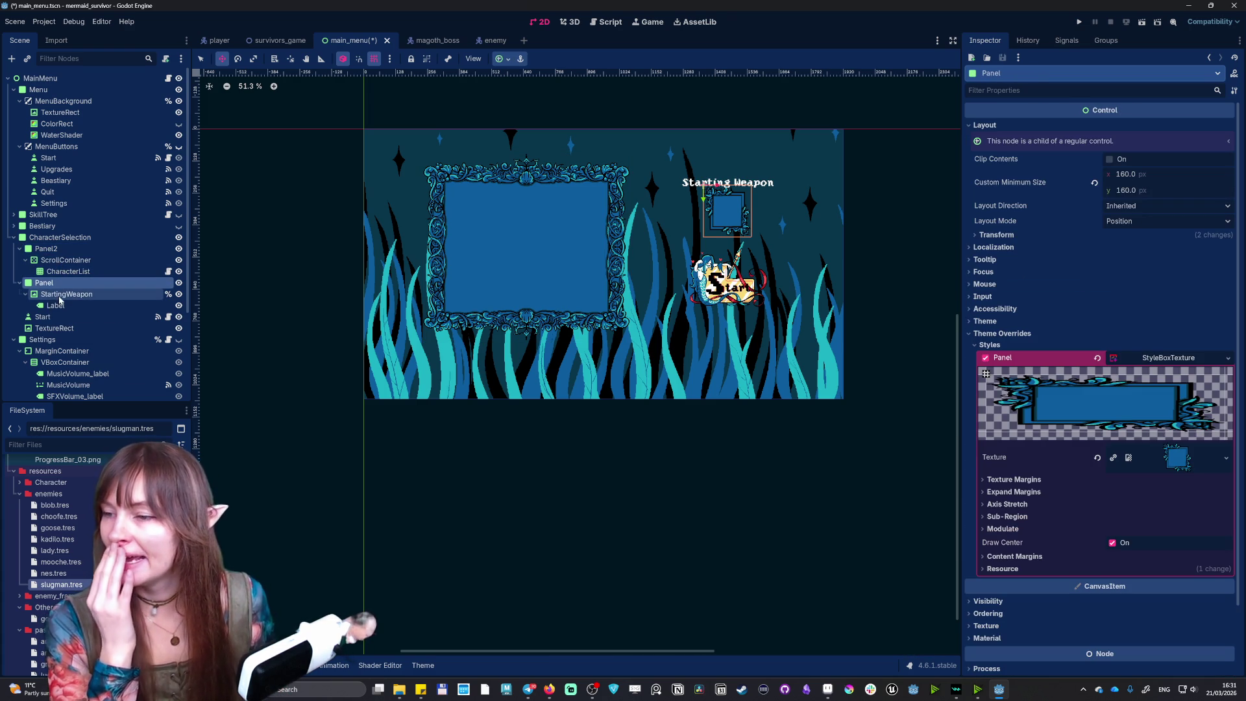
{"action": "left_click", "coordinate": [60, 297]}
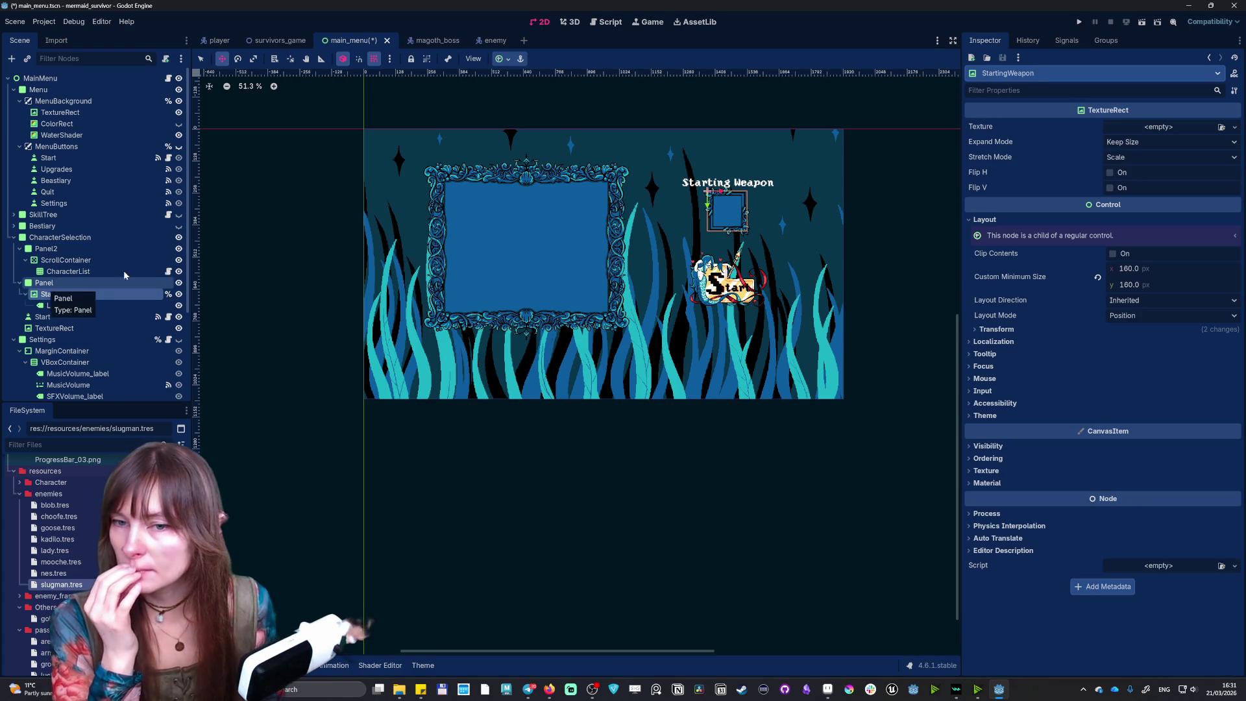
- Nudge the Starting Weapon box right and down, and its label slightly up
{"action": "left_click_drag", "start_coordinate": [728, 208], "coordinate": [730, 209]}
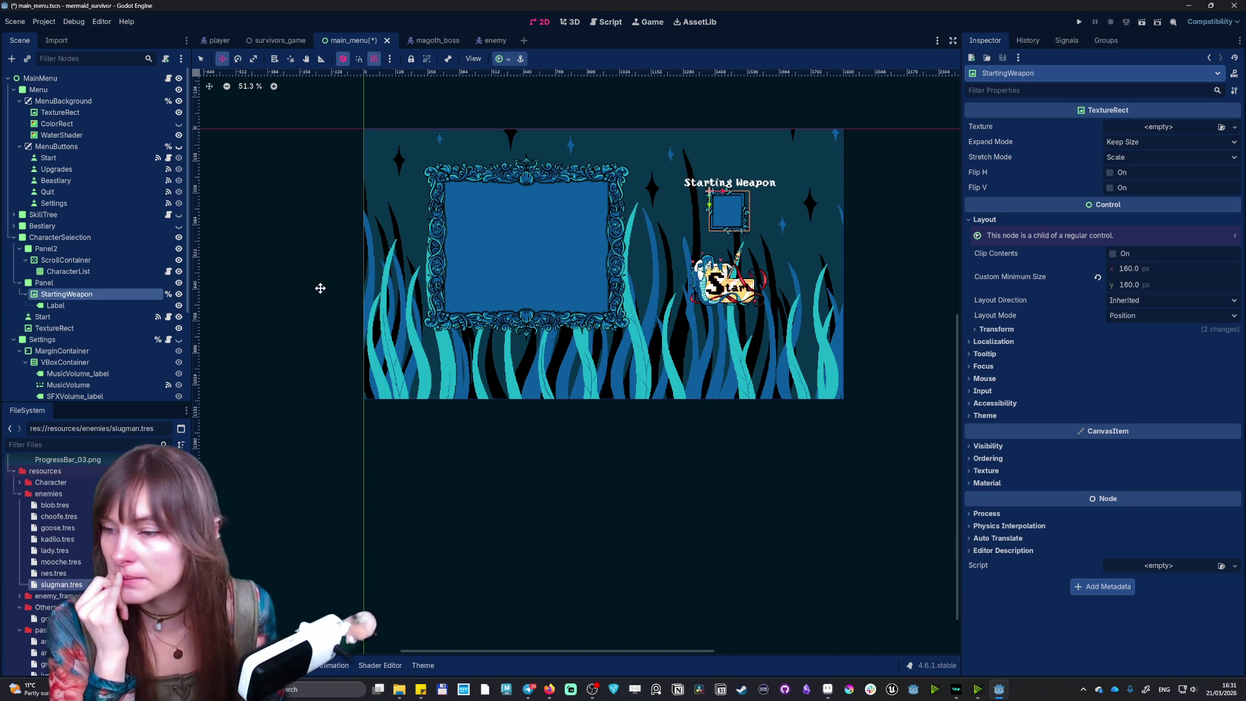
{"action": "left_click", "coordinate": [69, 304]}
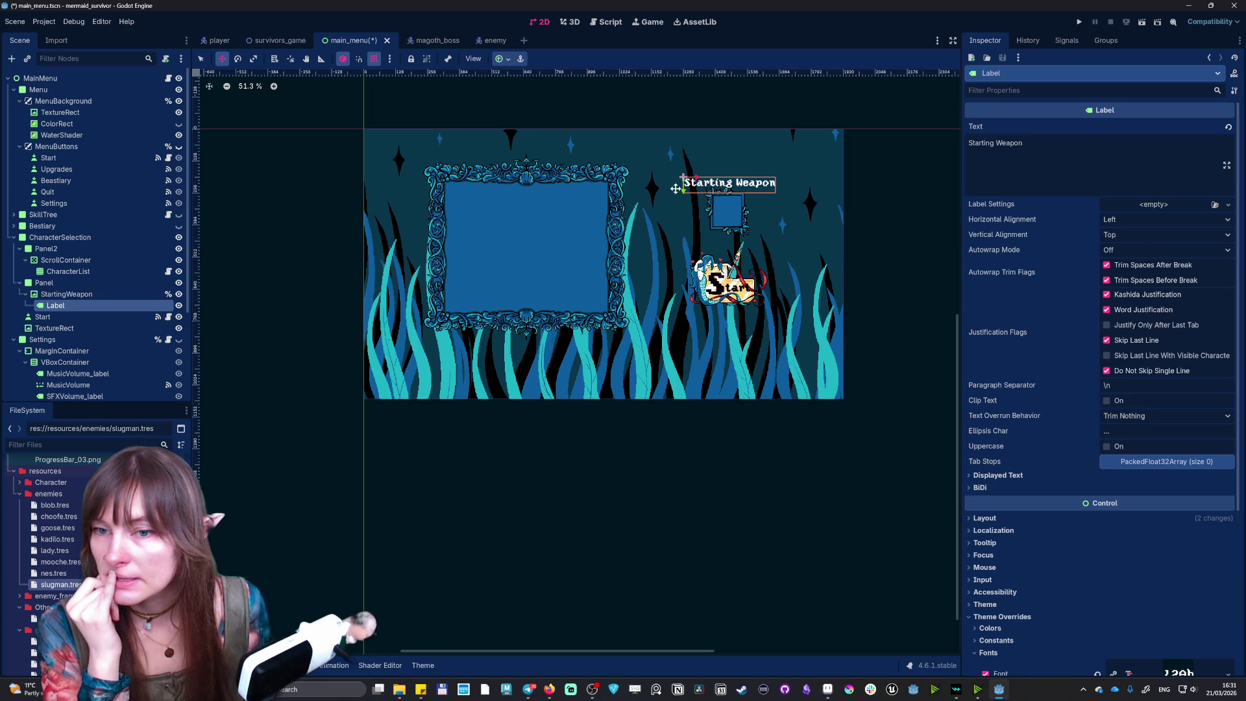
{"action": "left_click_drag", "start_coordinate": [683, 191], "coordinate": [682, 187]}
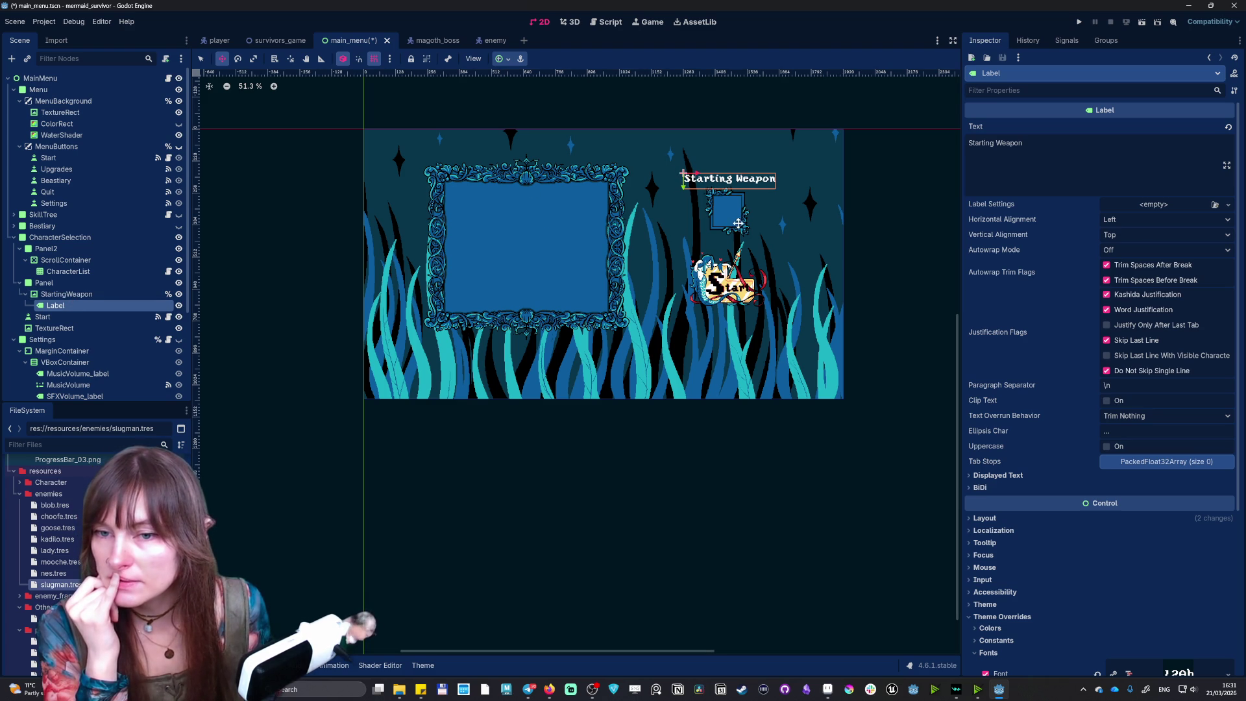
- Resize the weapon frame Panel to 232 × 232 at position 1338, 224
{"action": "left_click", "coordinate": [61, 285]}
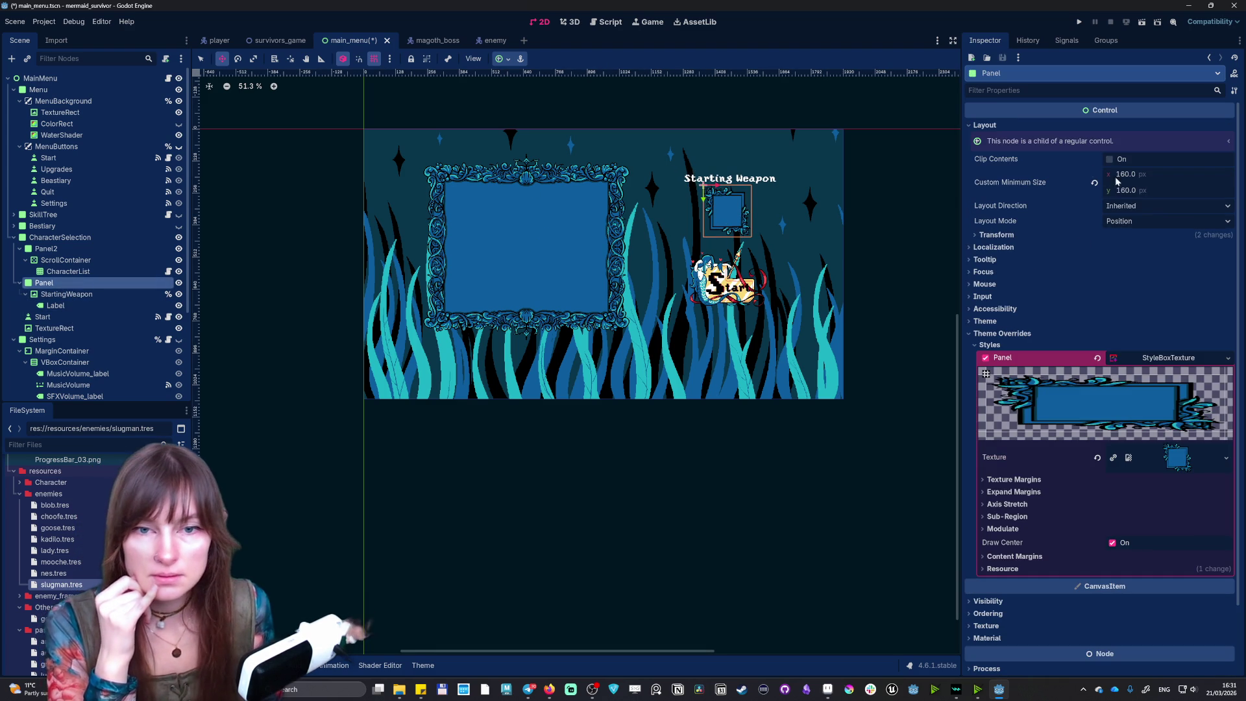
{"action": "left_click", "coordinate": [996, 236]}
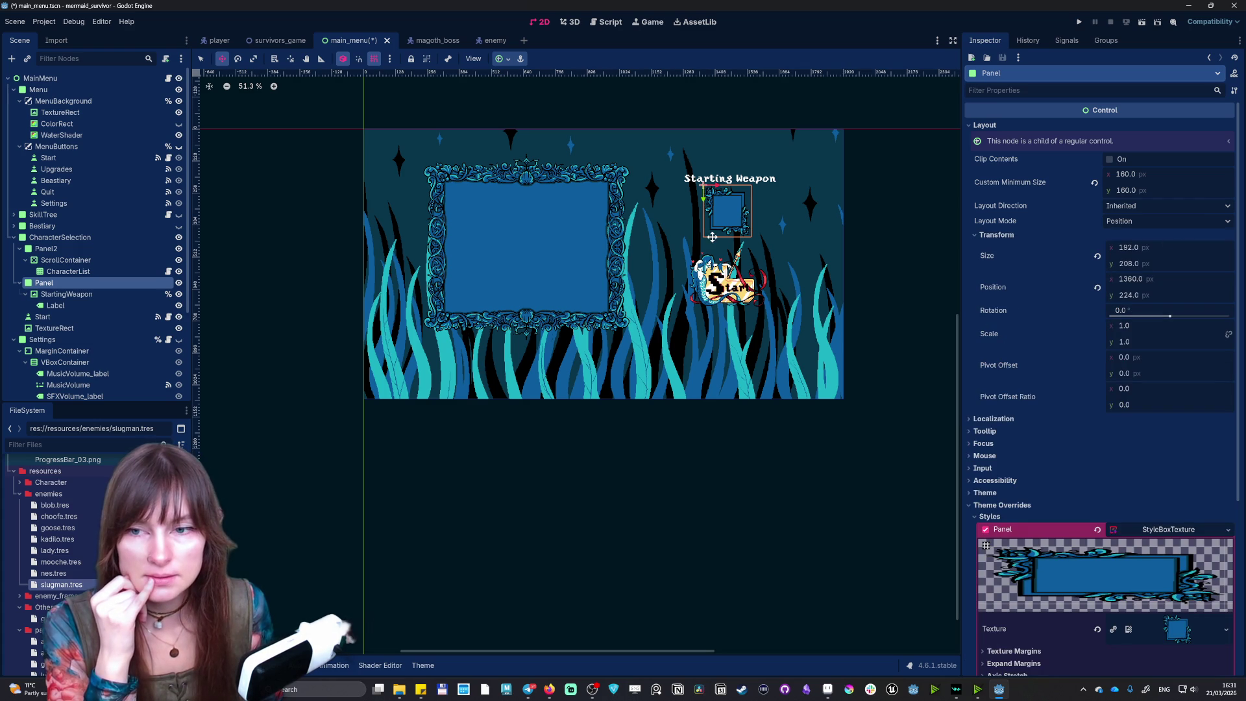
{"action": "key", "text": "q"}
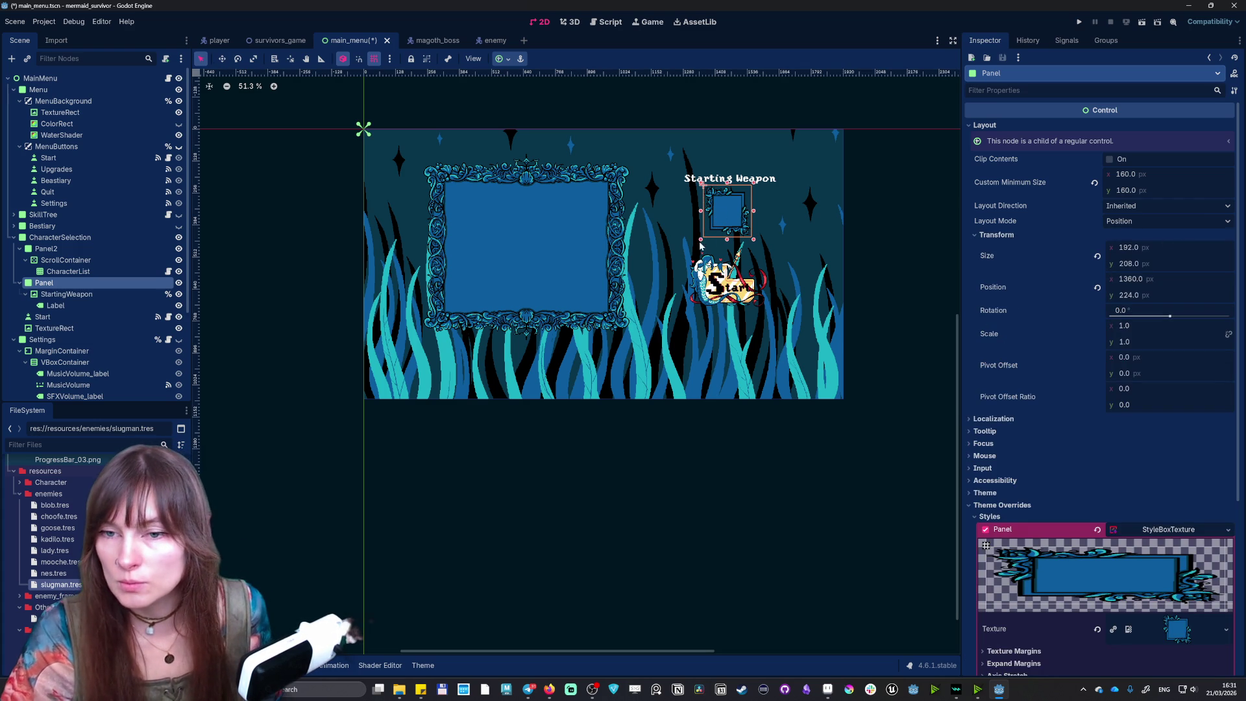
{"action": "left_click_drag", "start_coordinate": [701, 241], "coordinate": [757, 245]}
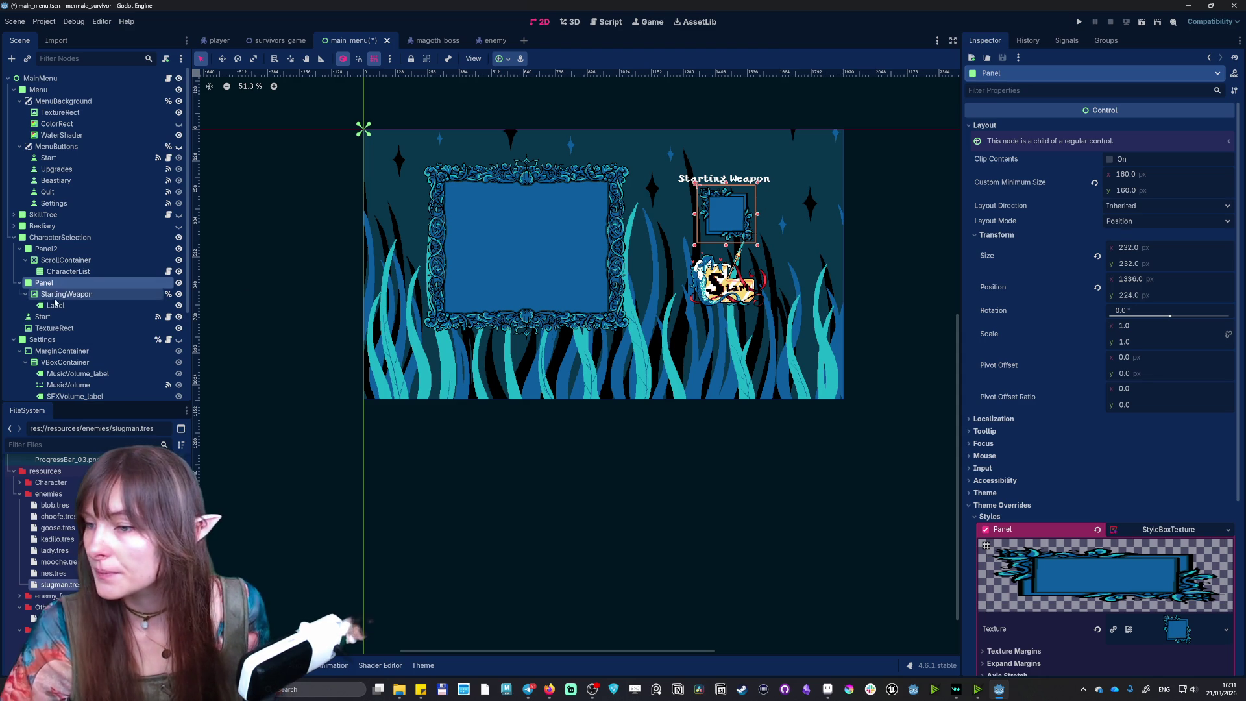
{"action": "left_click", "coordinate": [704, 188]}
- Shift the Starting Weapon label right, then move the weapon box right and down
{"action": "scroll", "coordinate": [703, 191], "scroll_direction": "up", "scroll_amount": 5}
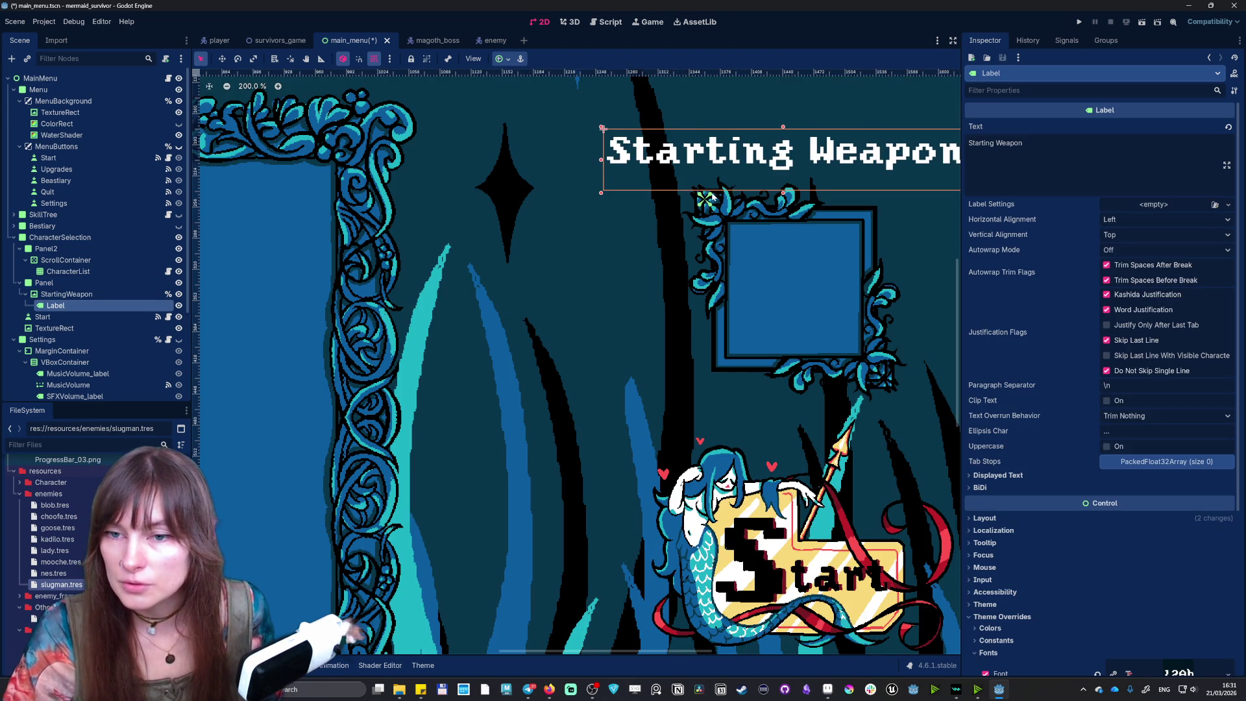
{"action": "scroll", "coordinate": [712, 196], "scroll_direction": "down", "scroll_amount": 3}
{"action": "scroll", "coordinate": [679, 202], "scroll_direction": "up", "scroll_amount": 1}
{"action": "key", "text": "w"}
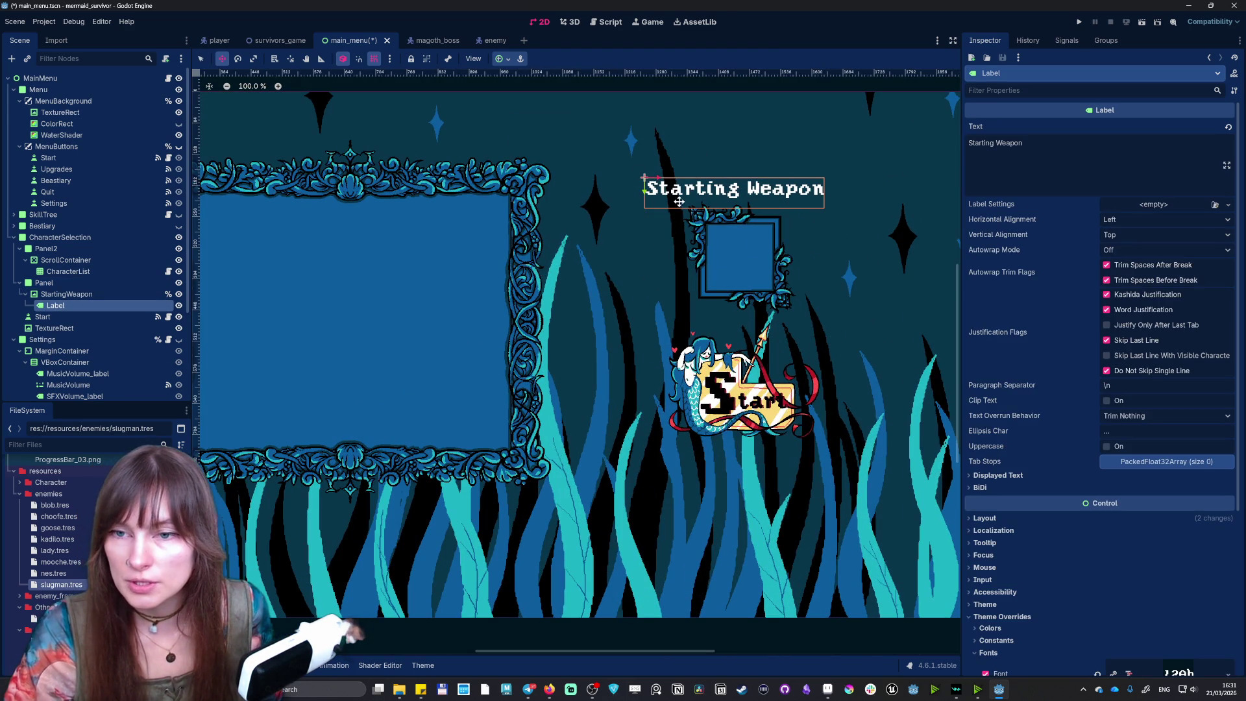
{"action": "left_click_drag", "start_coordinate": [657, 179], "coordinate": [665, 178]}
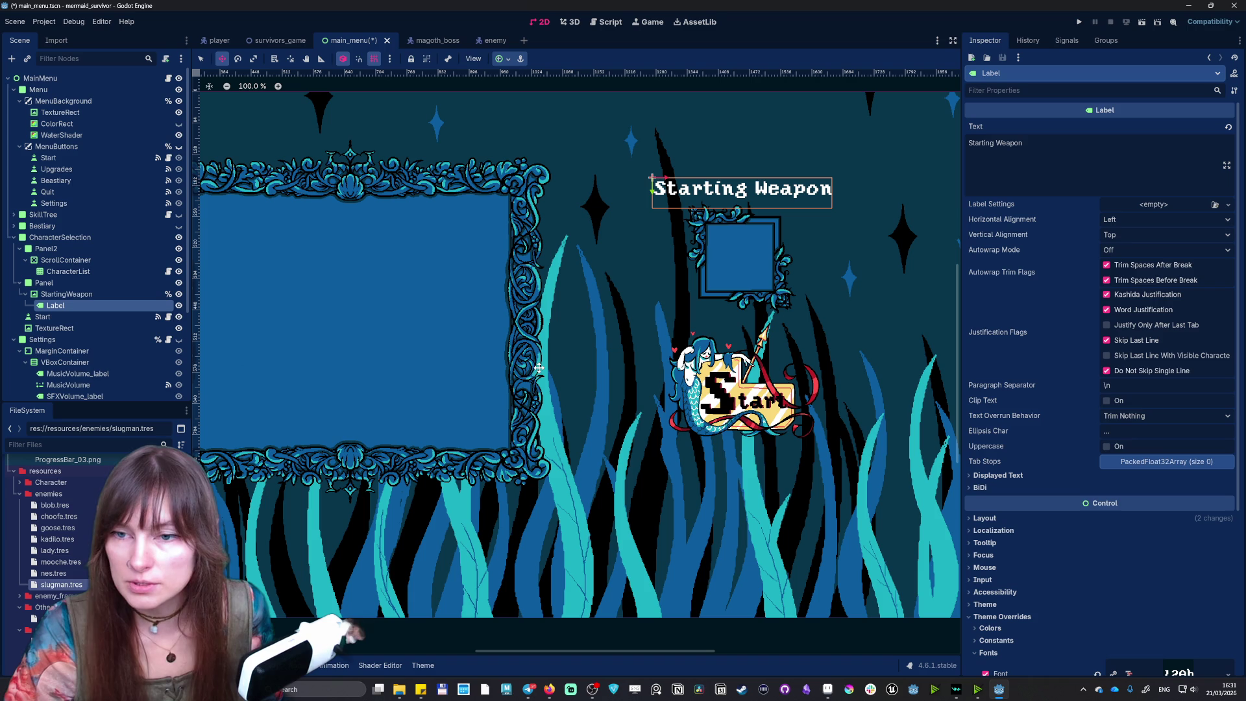
{"action": "left_click", "coordinate": [65, 294]}
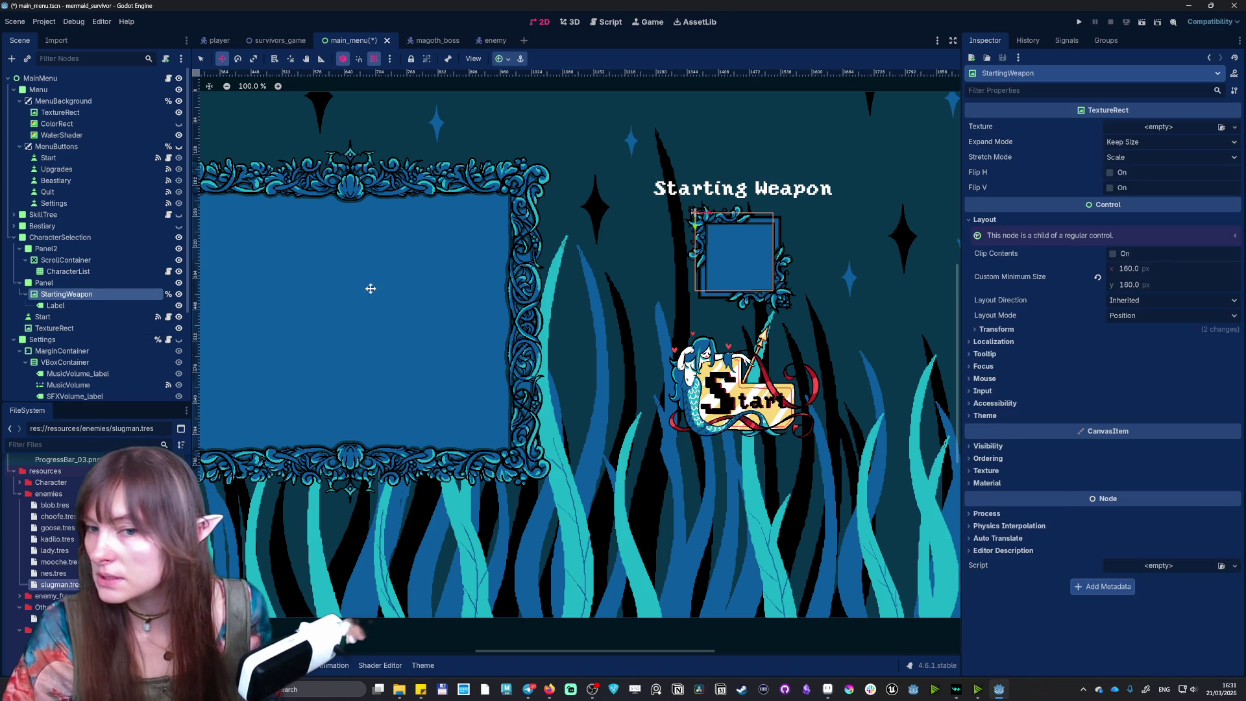
{"action": "left_click_drag", "start_coordinate": [736, 252], "coordinate": [750, 263]}
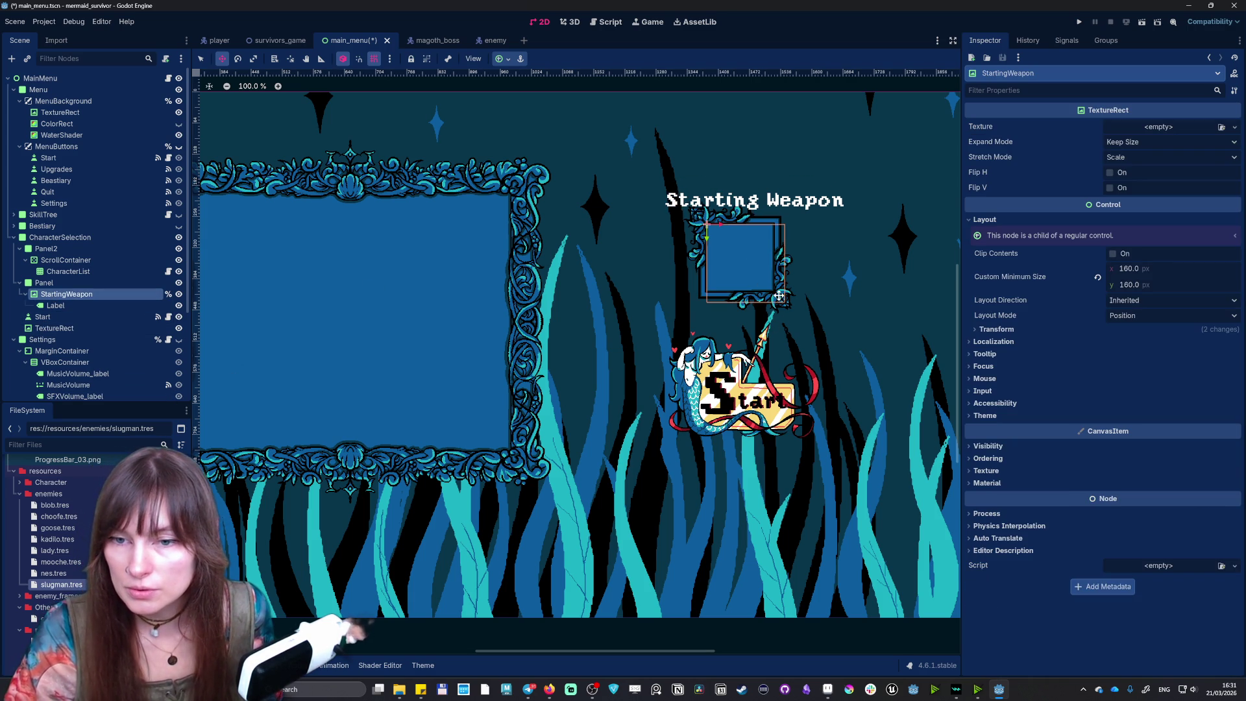
- Enlarge the Panel frame around the weapon box to 272 by 264
{"action": "key", "text": "q"}
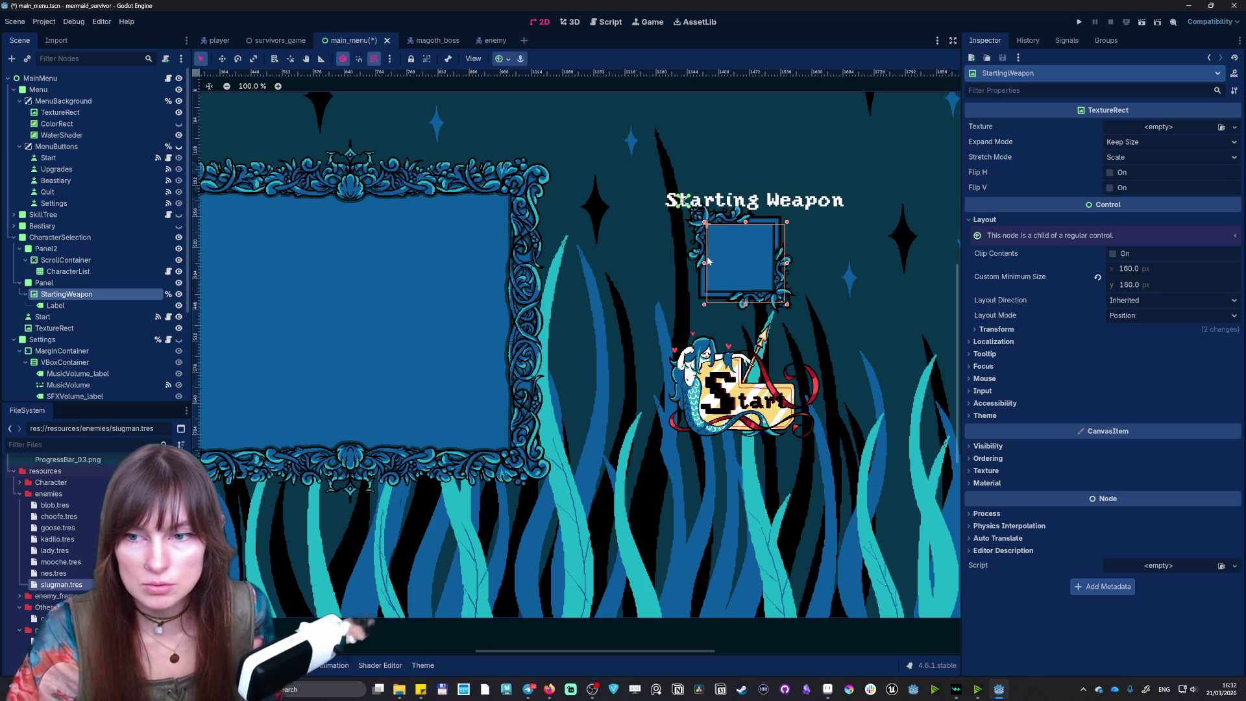
{"action": "left_click", "coordinate": [44, 283]}
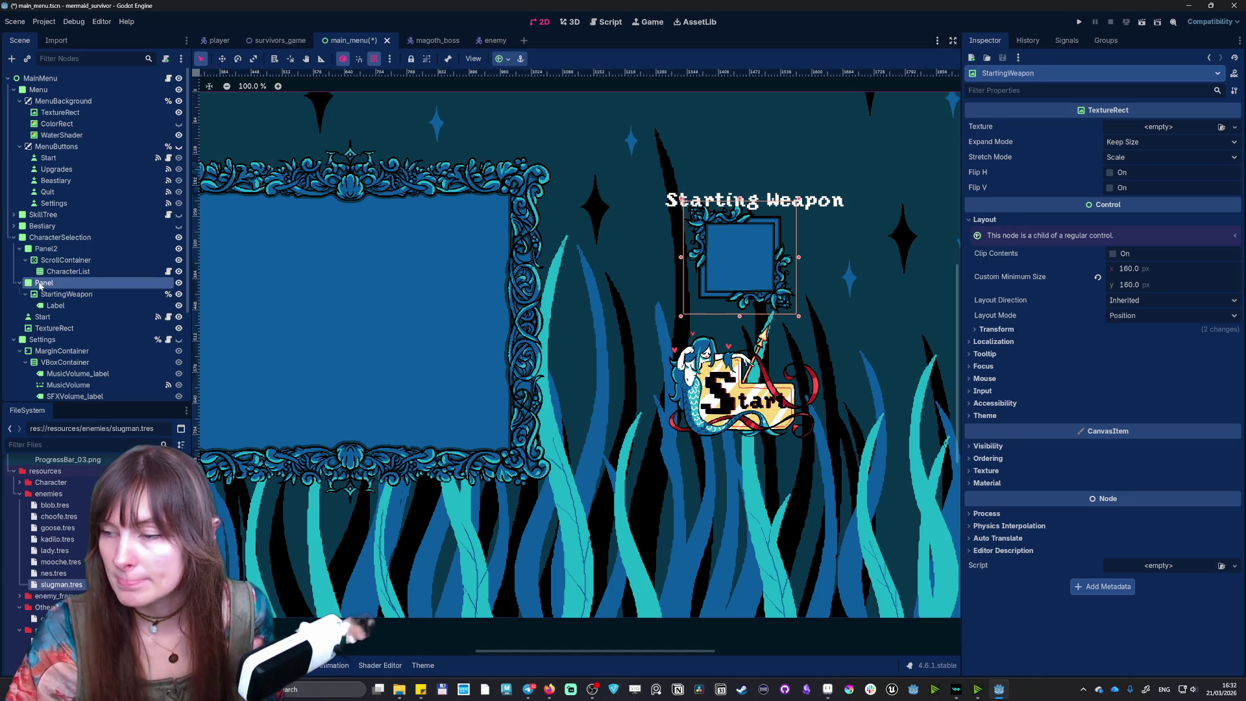
{"action": "left_click_drag", "start_coordinate": [800, 319], "coordinate": [816, 331]}
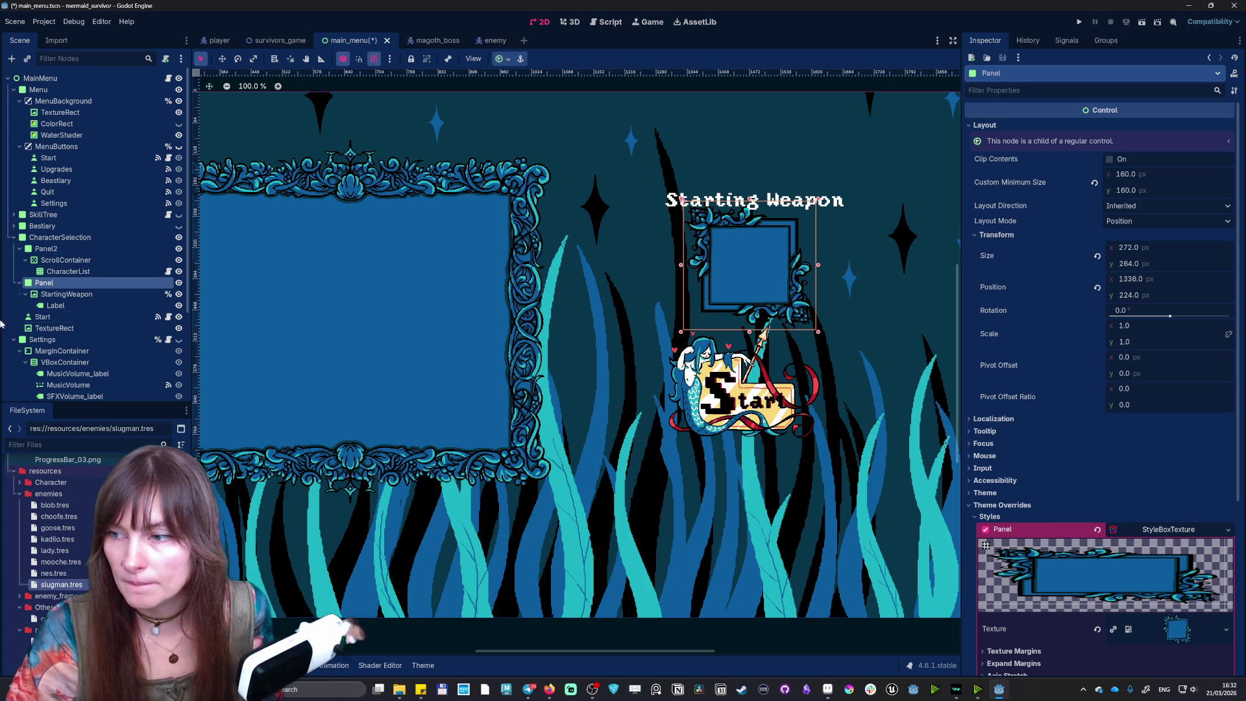
- Nudge the Starting Weapon image box a few pixels right and down inside its frame
{"action": "left_click", "coordinate": [58, 294]}
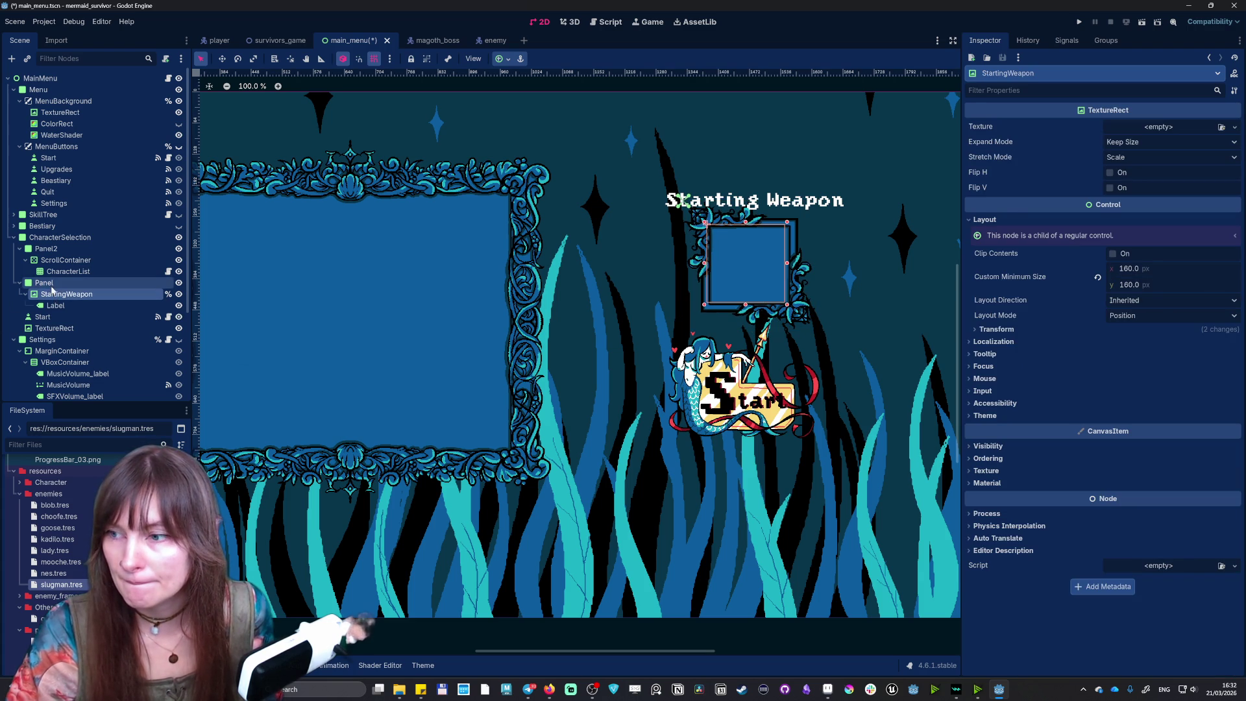
{"action": "left_click", "coordinate": [52, 283]}
{"action": "left_click", "coordinate": [766, 263]}
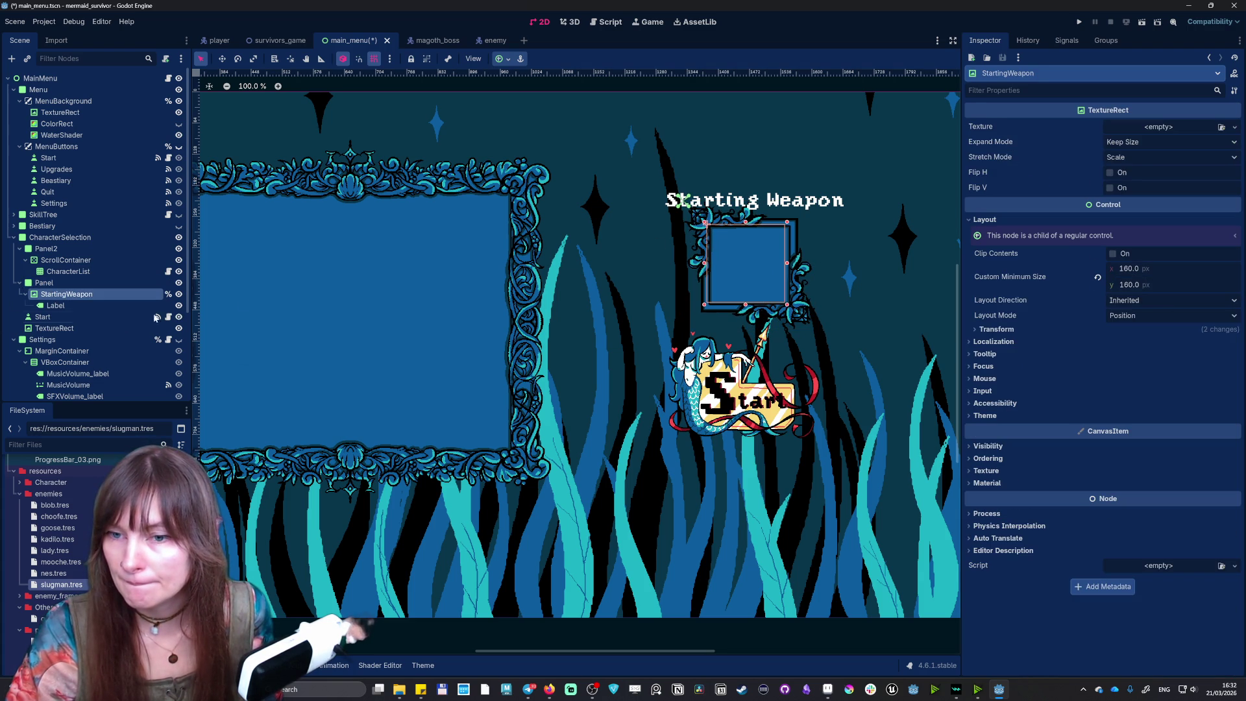
{"action": "key", "text": "w"}
{"action": "left_click_drag", "start_coordinate": [739, 253], "coordinate": [744, 257]}
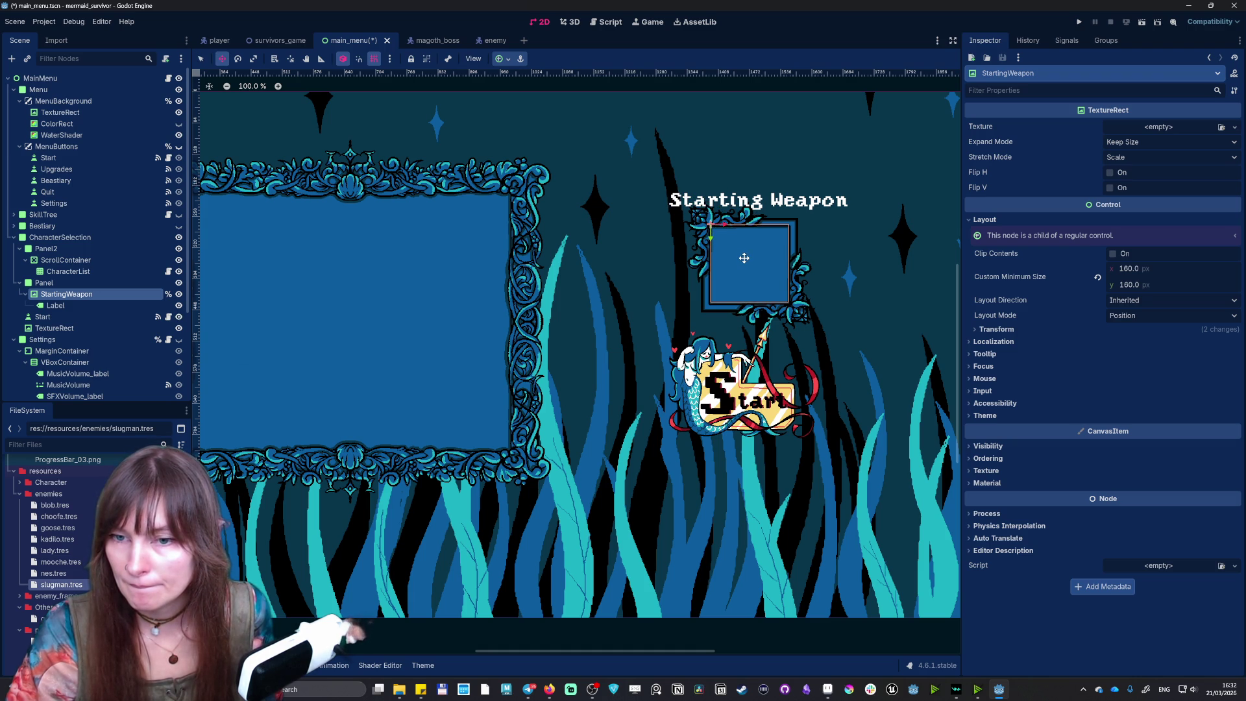
{"action": "left_click_drag", "start_coordinate": [743, 258], "coordinate": [744, 259]}
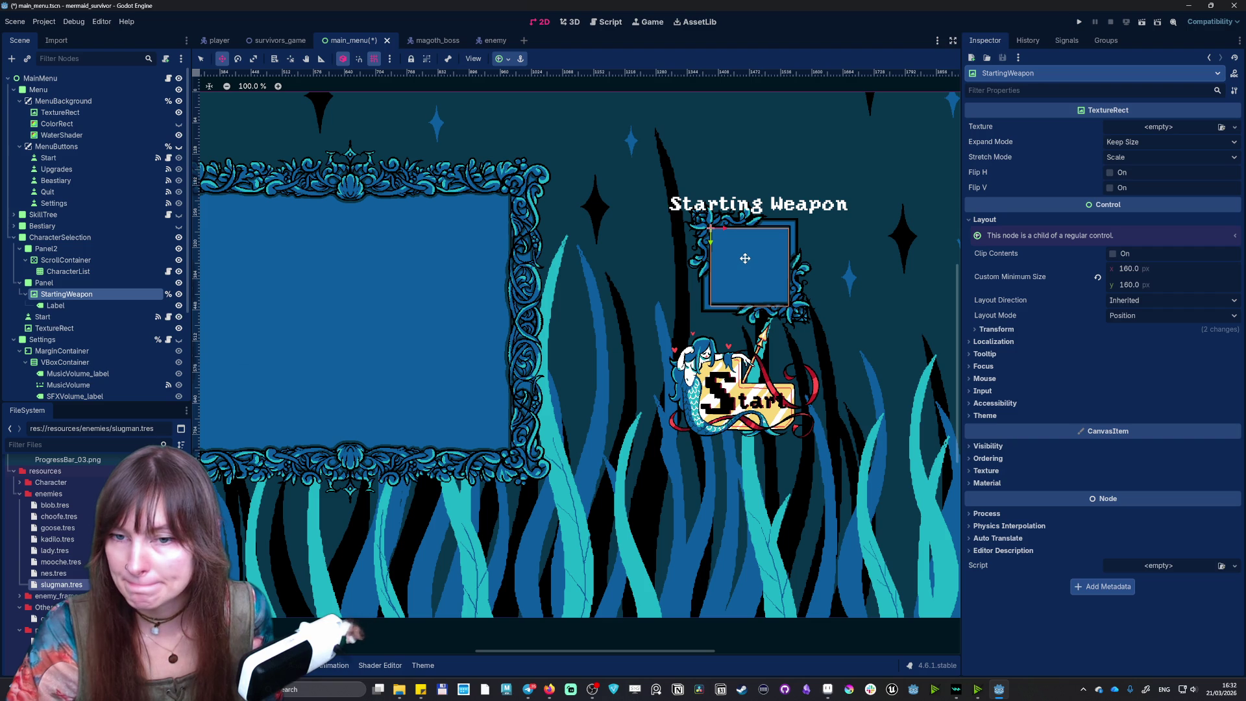
{"action": "scroll", "coordinate": [745, 259], "scroll_direction": "up", "scroll_amount": 14}
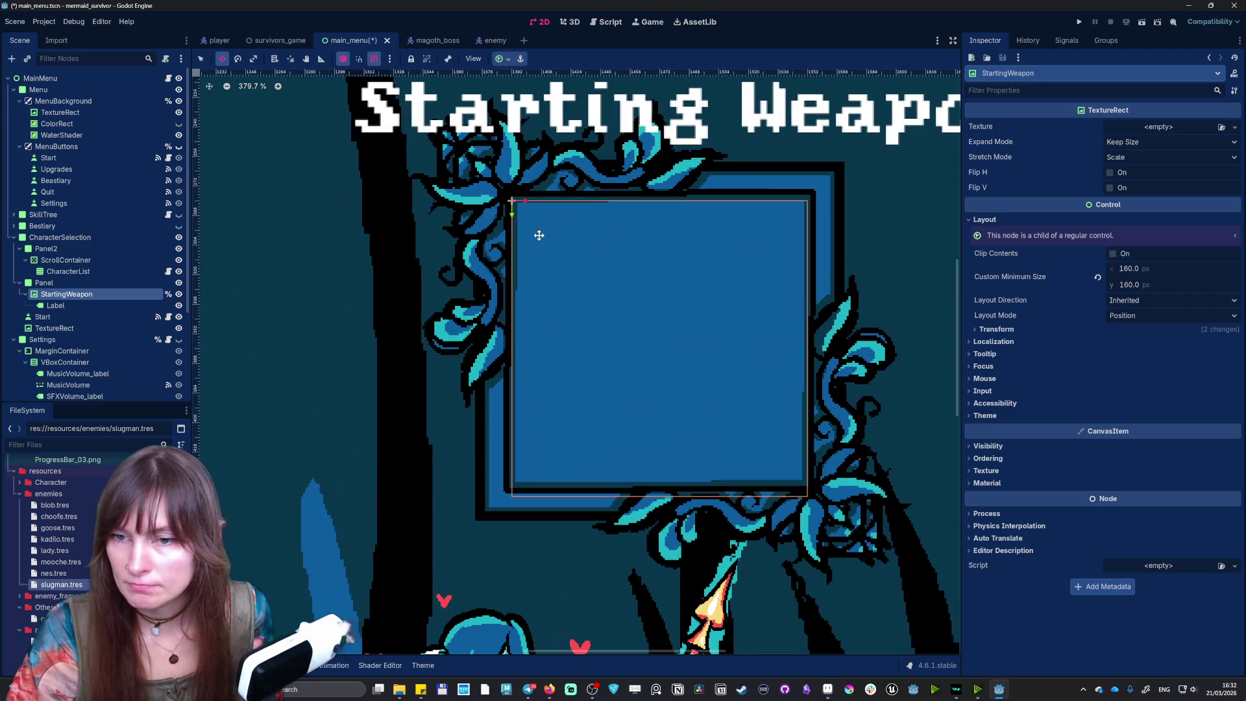
- Turn off grid snapping and move the Starting Weapon box up into place
{"action": "left_click_drag", "start_coordinate": [510, 214], "coordinate": [510, 218]}
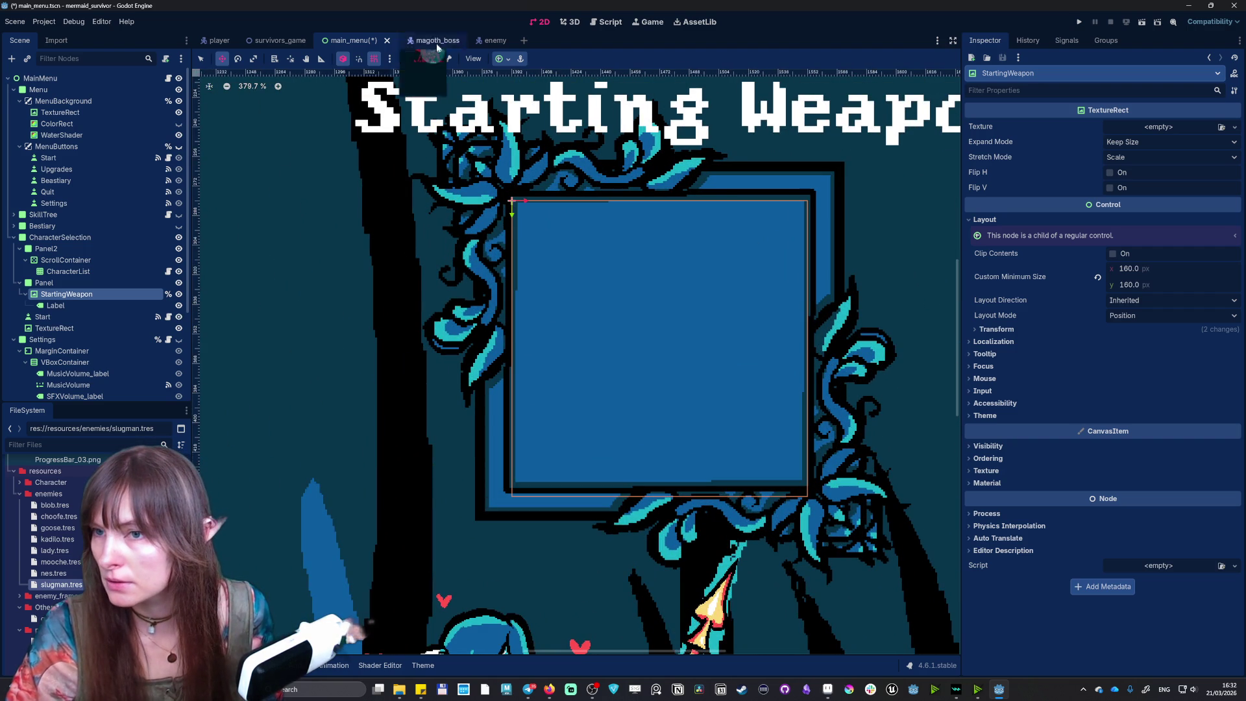
{"action": "left_click", "coordinate": [499, 59]}
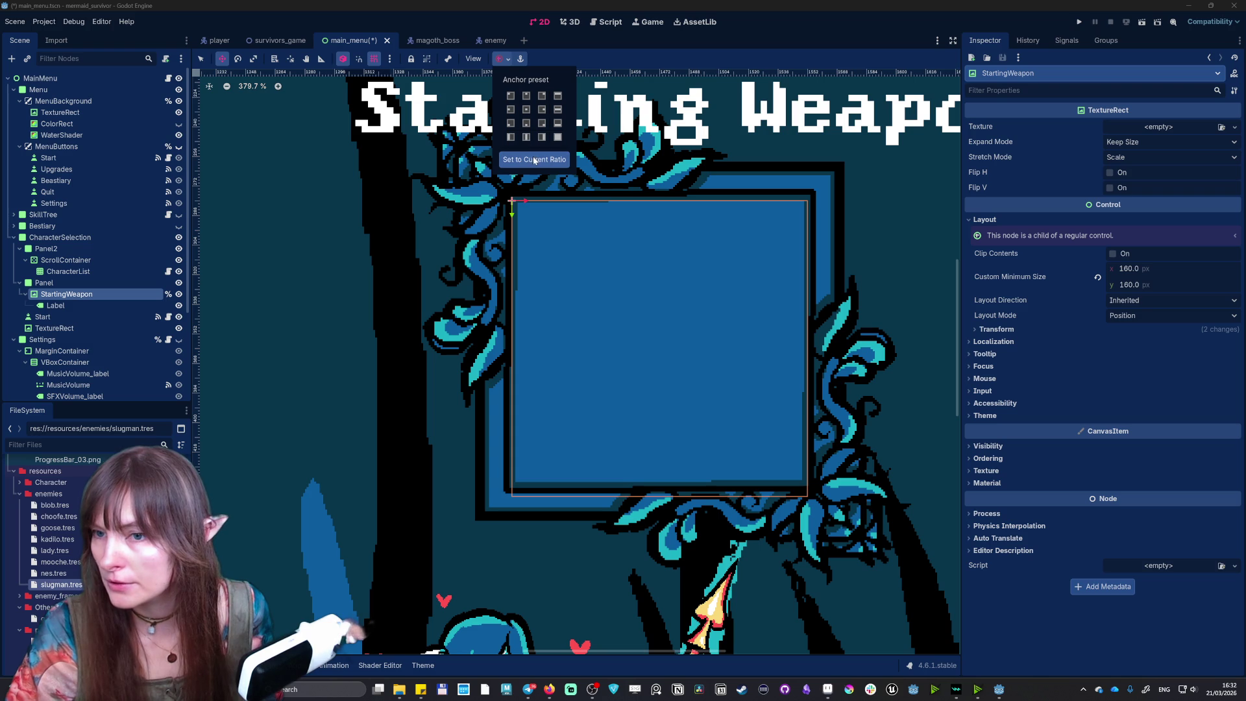
{"action": "left_click", "coordinate": [503, 67]}
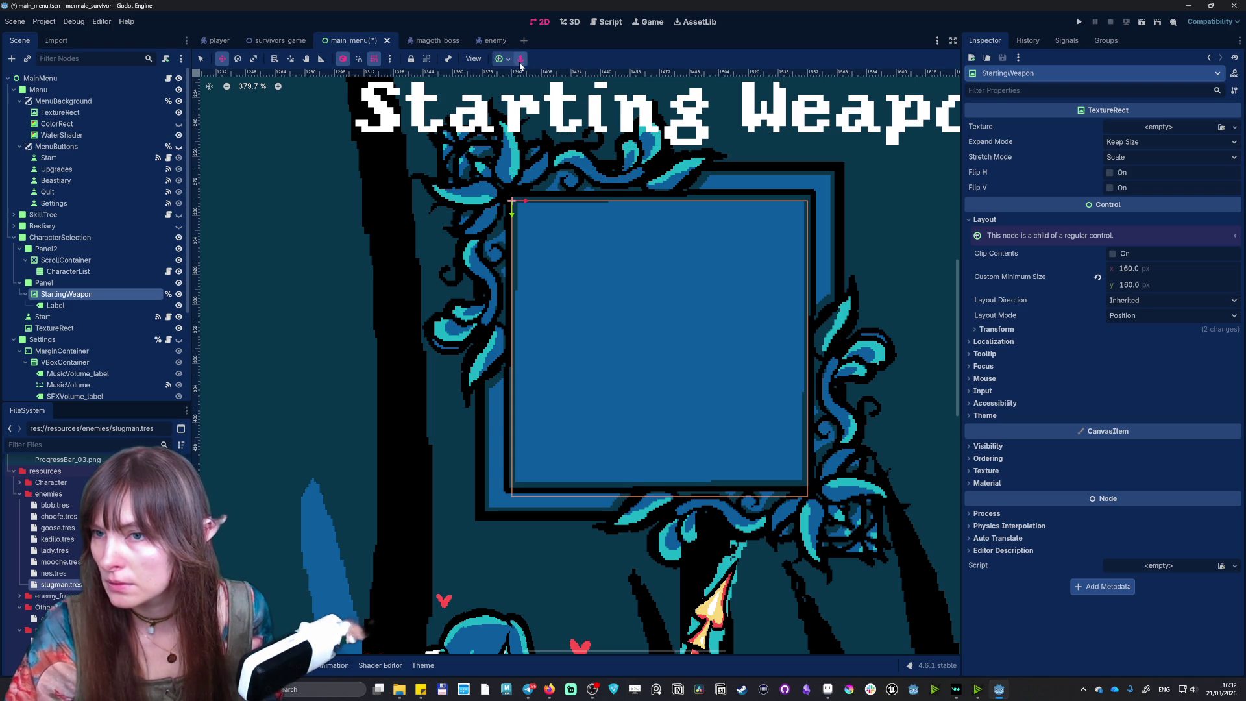
{"action": "left_click", "coordinate": [368, 60]}
{"action": "left_click_drag", "start_coordinate": [512, 218], "coordinate": [526, 197]}
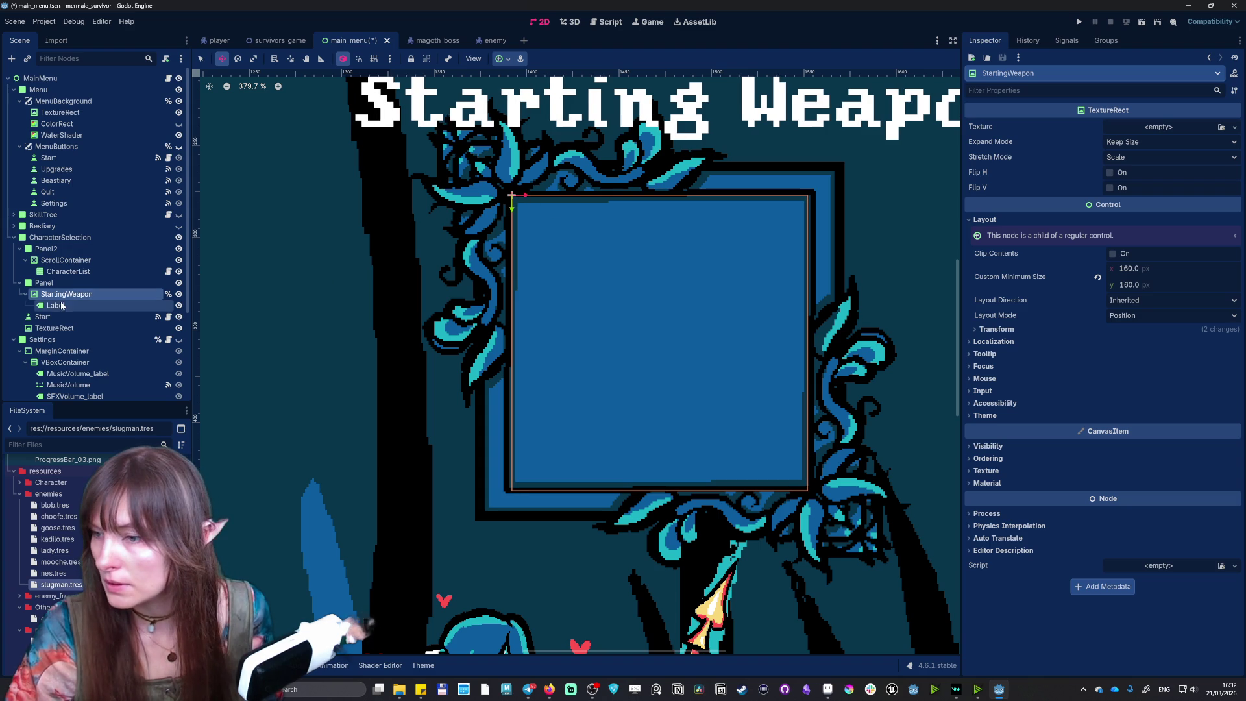
- Stretch the Panel's bottom edge by a pixel and move the Starting Weapon label up-left
{"action": "left_click", "coordinate": [44, 283]}
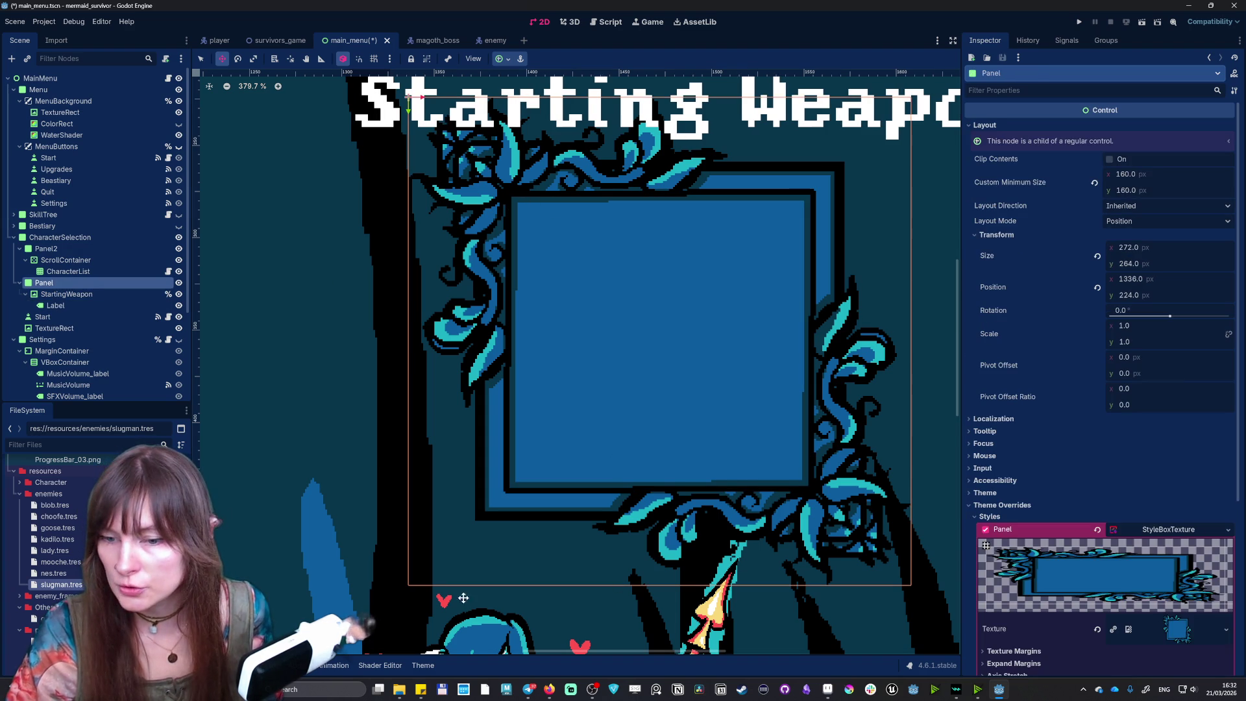
{"action": "key", "text": "q"}
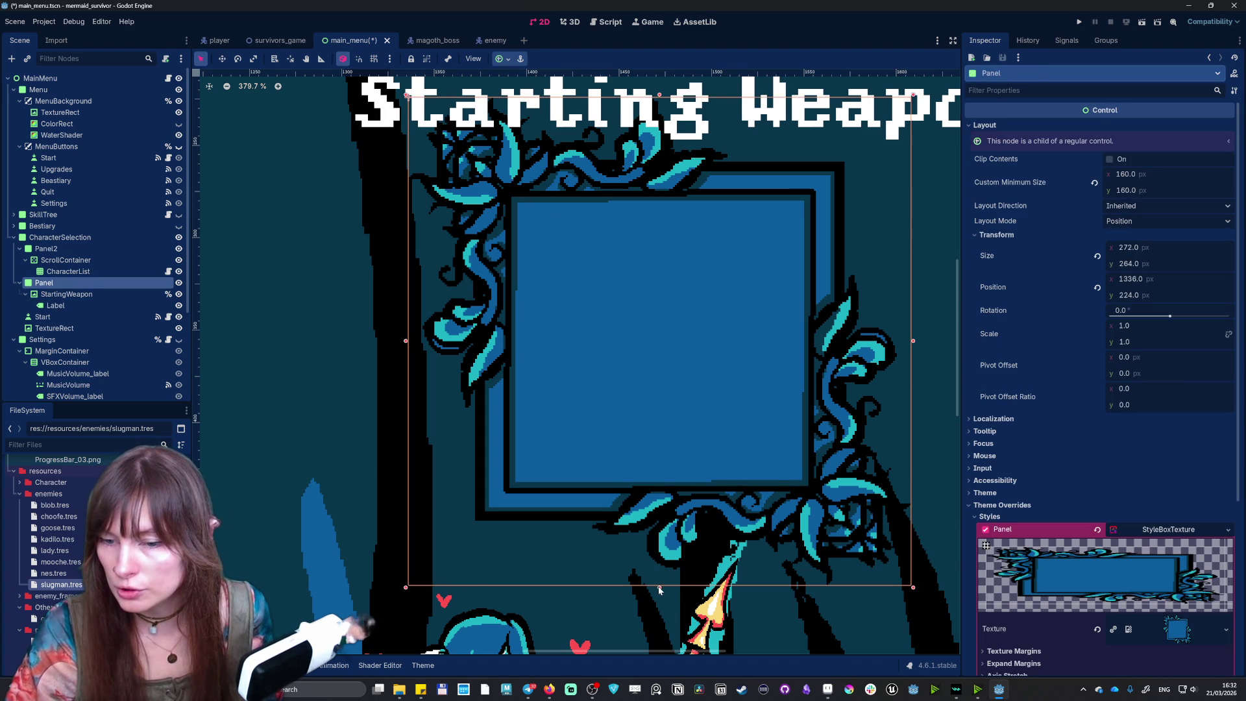
{"action": "left_click_drag", "start_coordinate": [658, 587], "coordinate": [659, 589]}
{"action": "scroll", "coordinate": [638, 395], "scroll_direction": "down", "scroll_amount": 2}
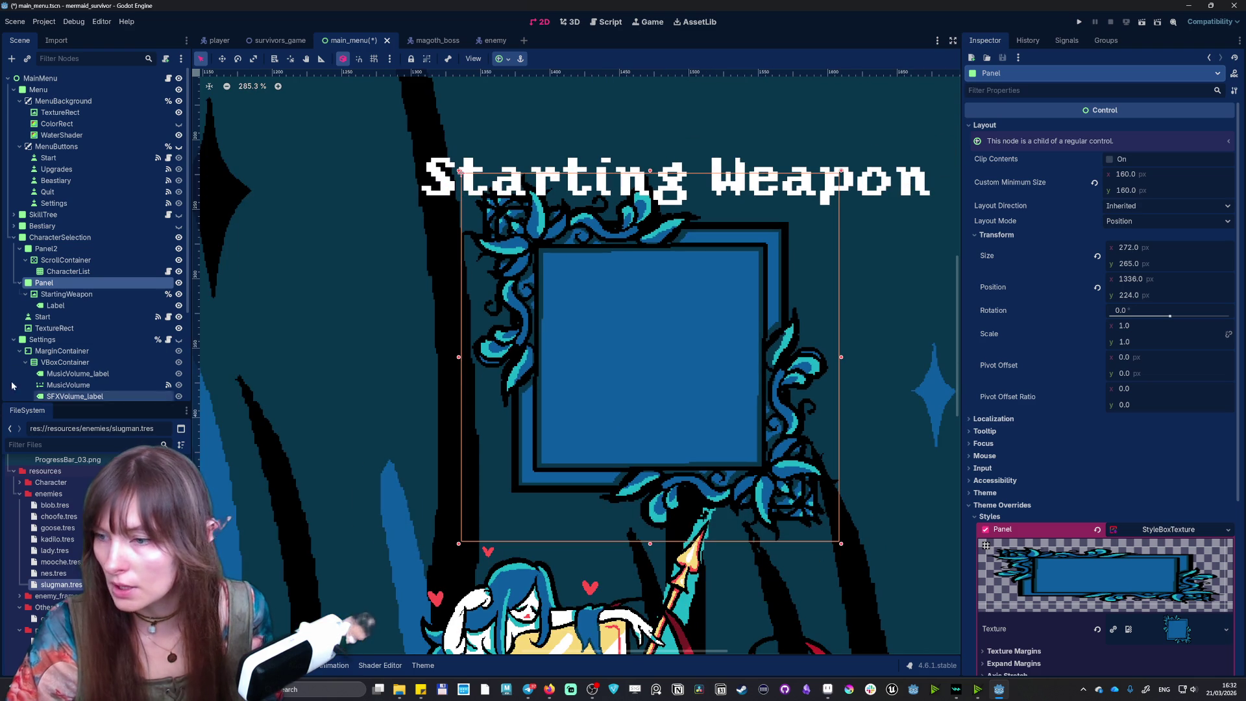
{"action": "left_click", "coordinate": [70, 309]}
{"action": "mouse_move", "coordinate": [671, 185]}
{"action": "left_mouse_down"}
{"action": "mouse_move", "coordinate": [656, 144]}
{"action": "mouse_move", "coordinate": [662, 158]}
{"action": "left_mouse_up"}
- Move the framed Panel slightly up and left around the weapon box
{"action": "scroll", "coordinate": [647, 306], "scroll_direction": "down", "scroll_amount": 5}
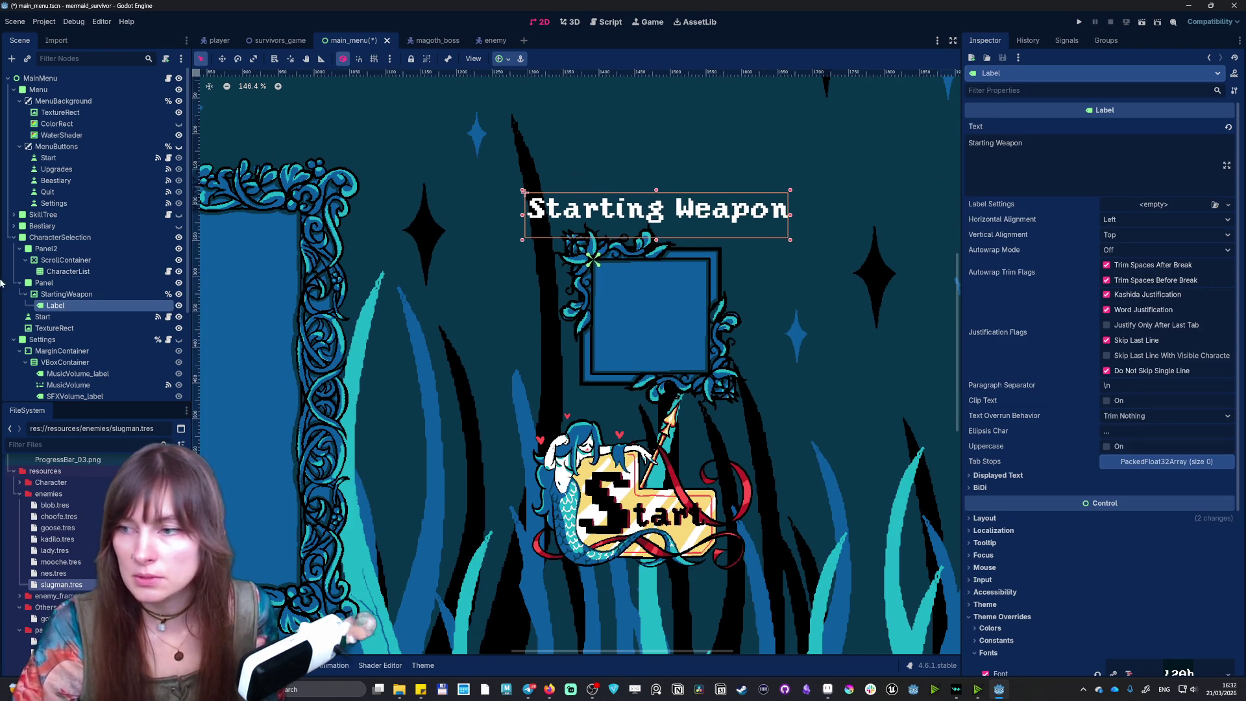
{"action": "left_click", "coordinate": [44, 282]}
{"action": "left_click", "coordinate": [684, 344]}
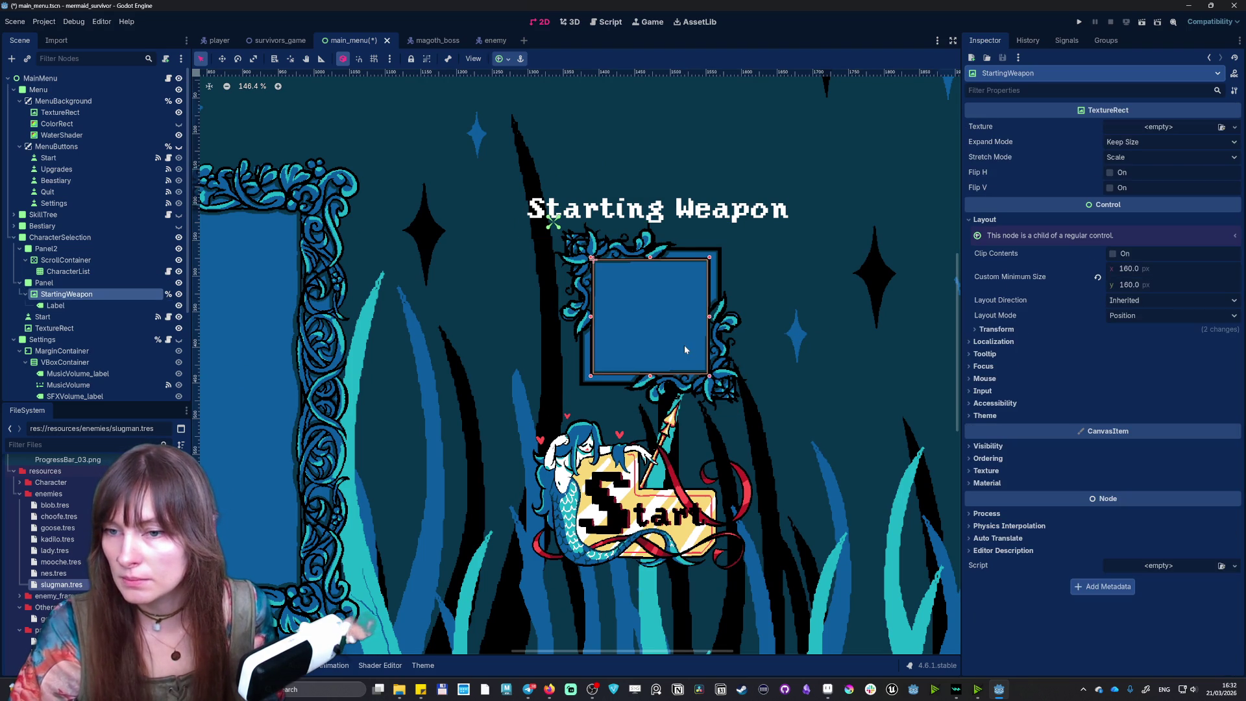
{"action": "left_click", "coordinate": [44, 282]}
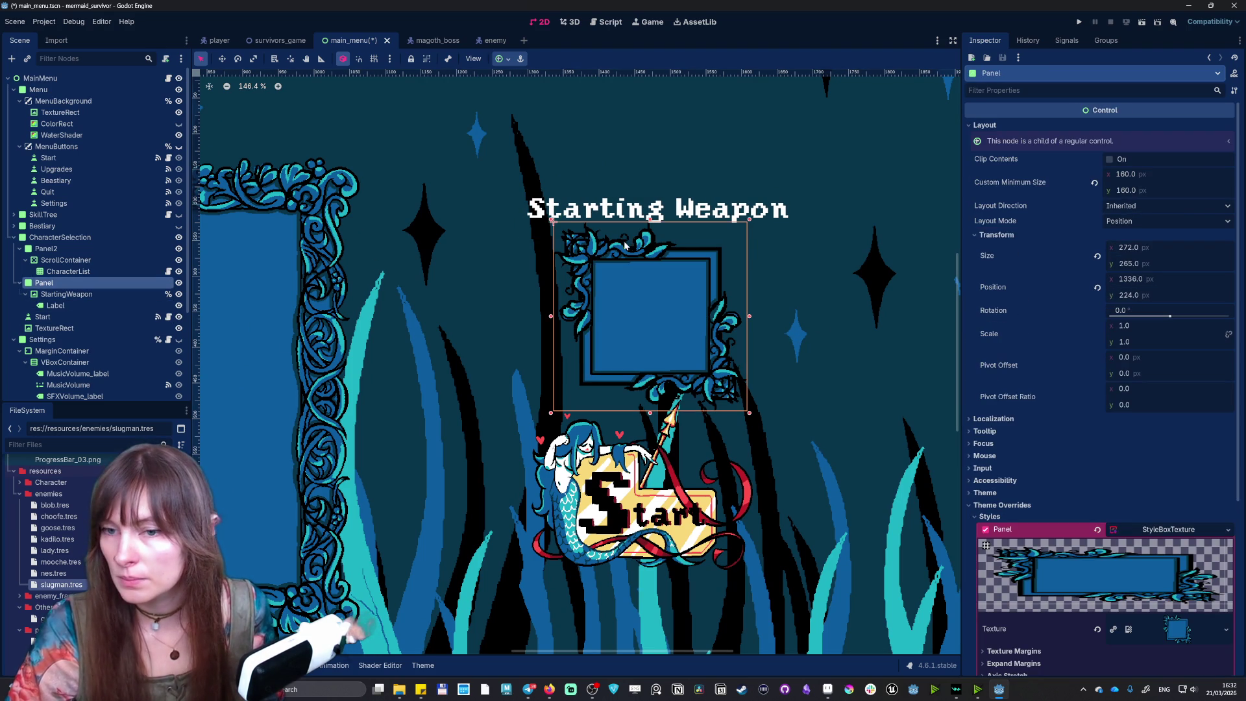
{"action": "key", "text": "w"}
{"action": "mouse_move", "coordinate": [657, 298]}
{"action": "left_mouse_down"}
{"action": "mouse_move", "coordinate": [643, 292]}
{"action": "mouse_move", "coordinate": [653, 305]}
{"action": "left_mouse_up"}
{"action": "scroll", "coordinate": [653, 306], "scroll_direction": "down", "scroll_amount": 5}
{"action": "scroll", "coordinate": [640, 418], "scroll_direction": "up", "scroll_amount": 3}
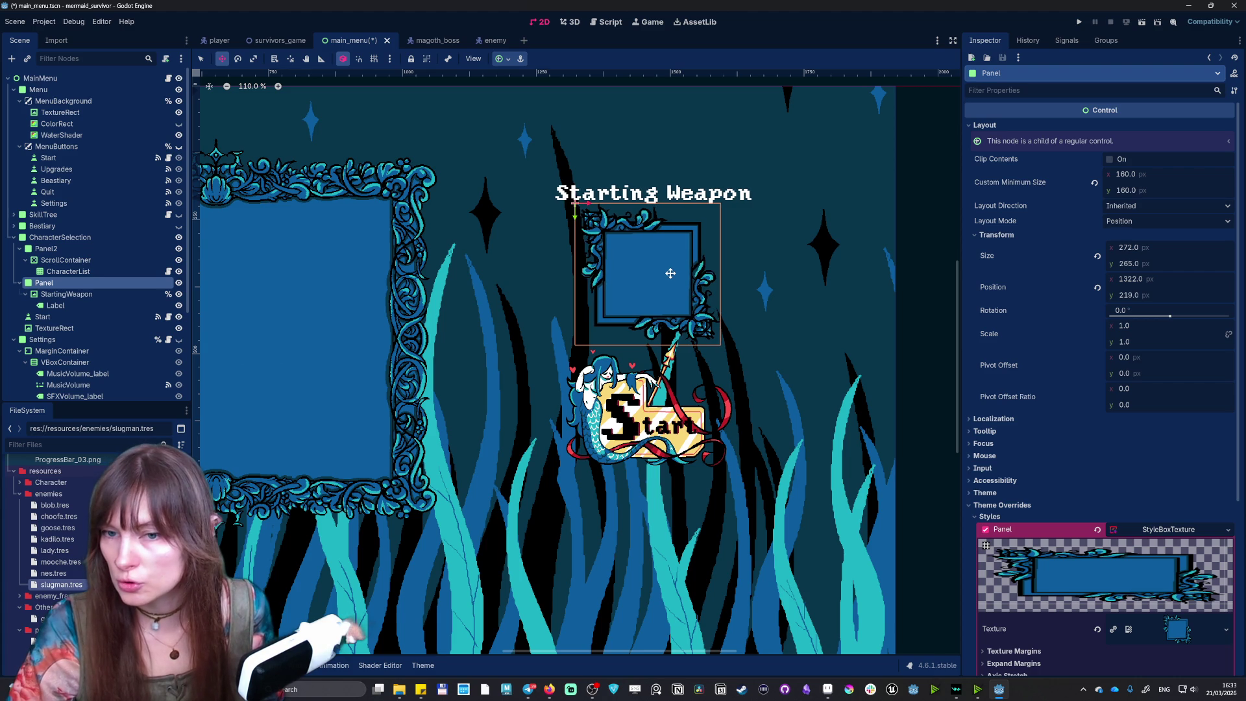
- Lower the Start button below the weapon frame, save main_menu, and launch a test run
{"action": "left_click", "coordinate": [63, 319]}
{"action": "left_click_drag", "start_coordinate": [649, 444], "coordinate": [649, 457]}
{"action": "key", "text": "ctrl+s"}
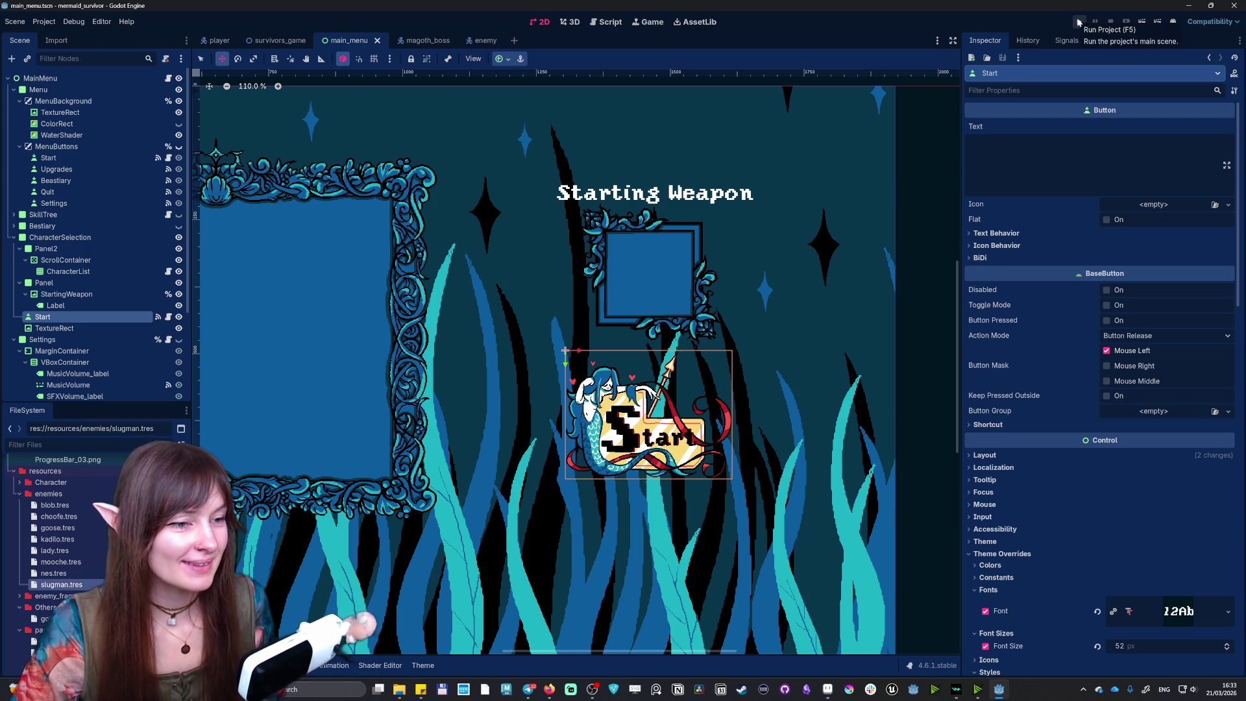
{"action": "left_click", "coordinate": [1078, 24]}
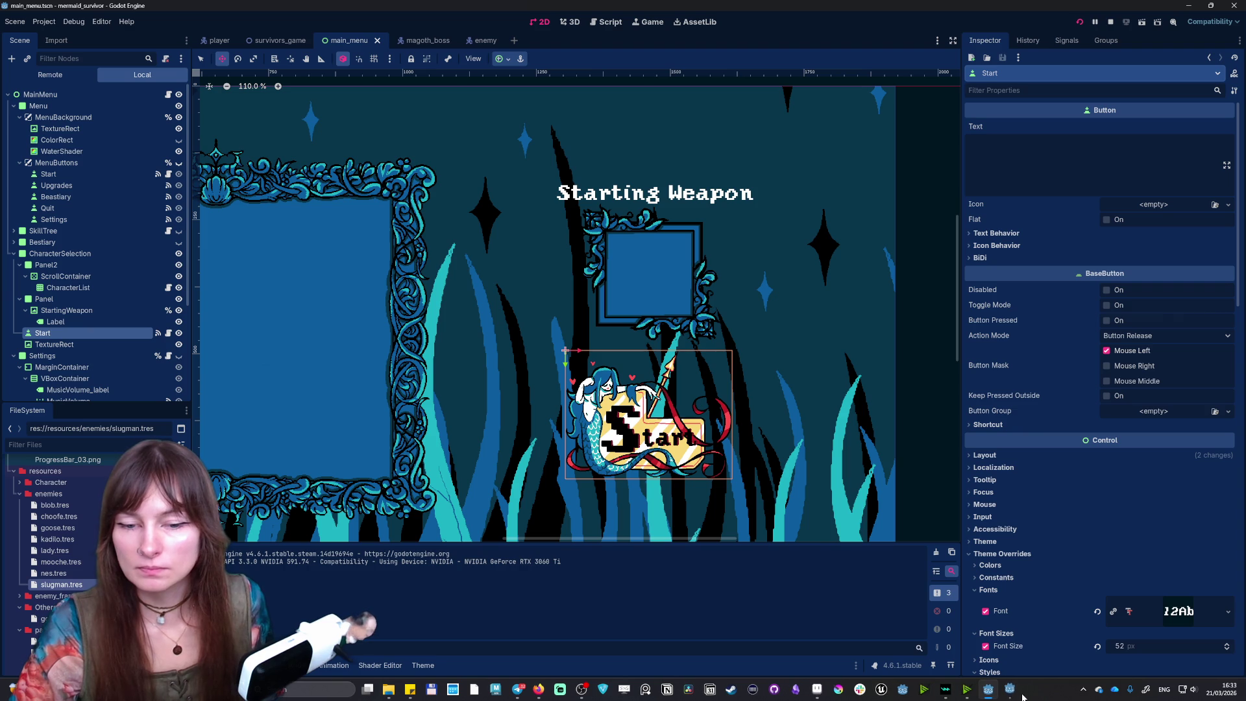
- Visit the game's Settings screen and switch the window to fullscreen
{"action": "left_click", "coordinate": [866, 192]}
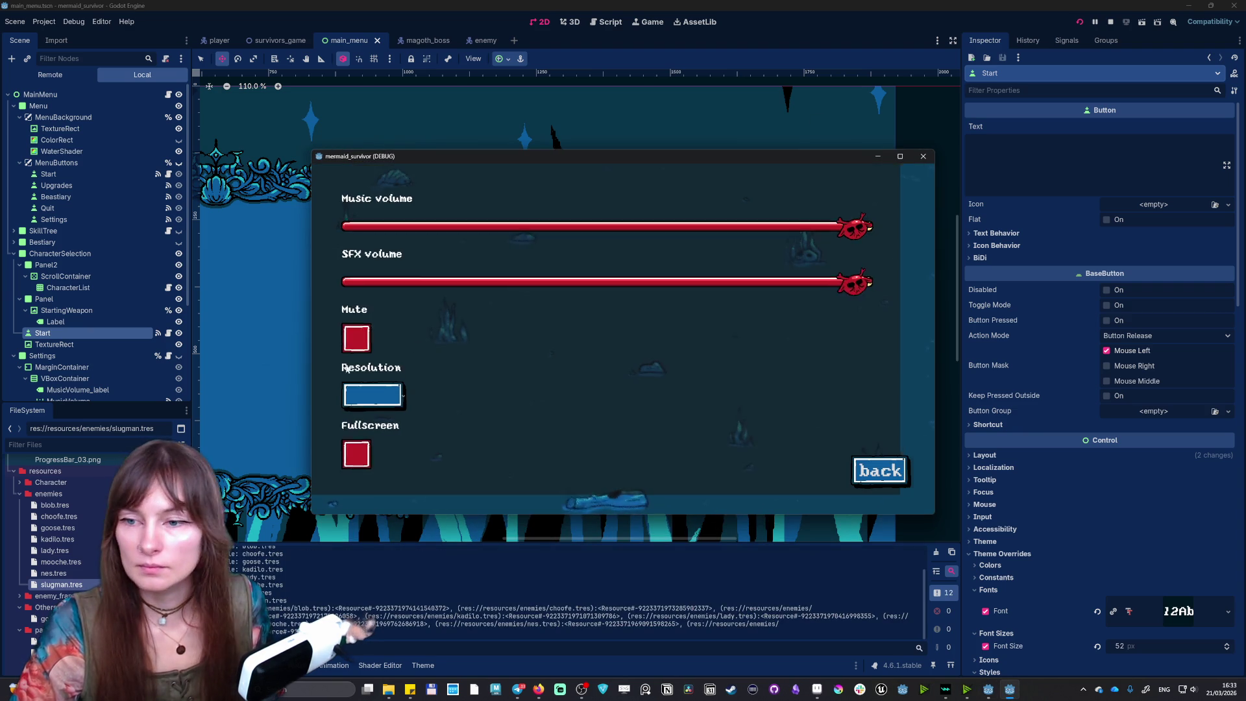
{"action": "left_click", "coordinate": [878, 496]}
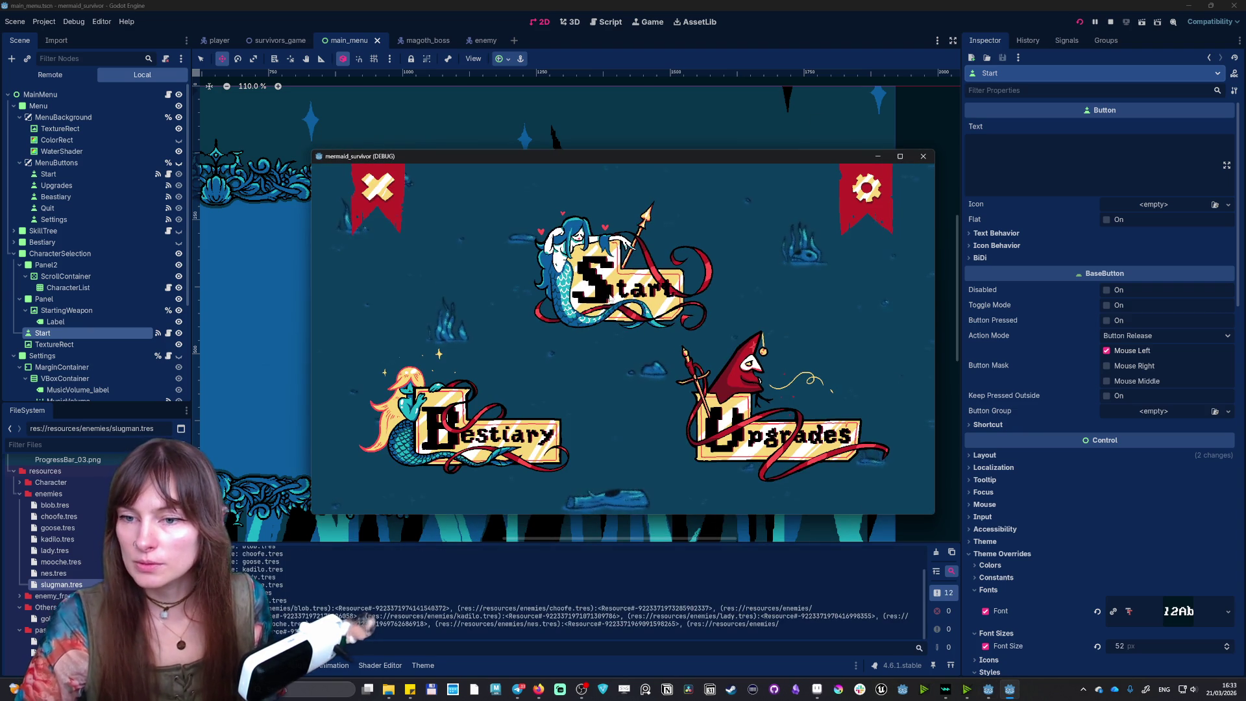
{"action": "left_click", "coordinate": [866, 188]}
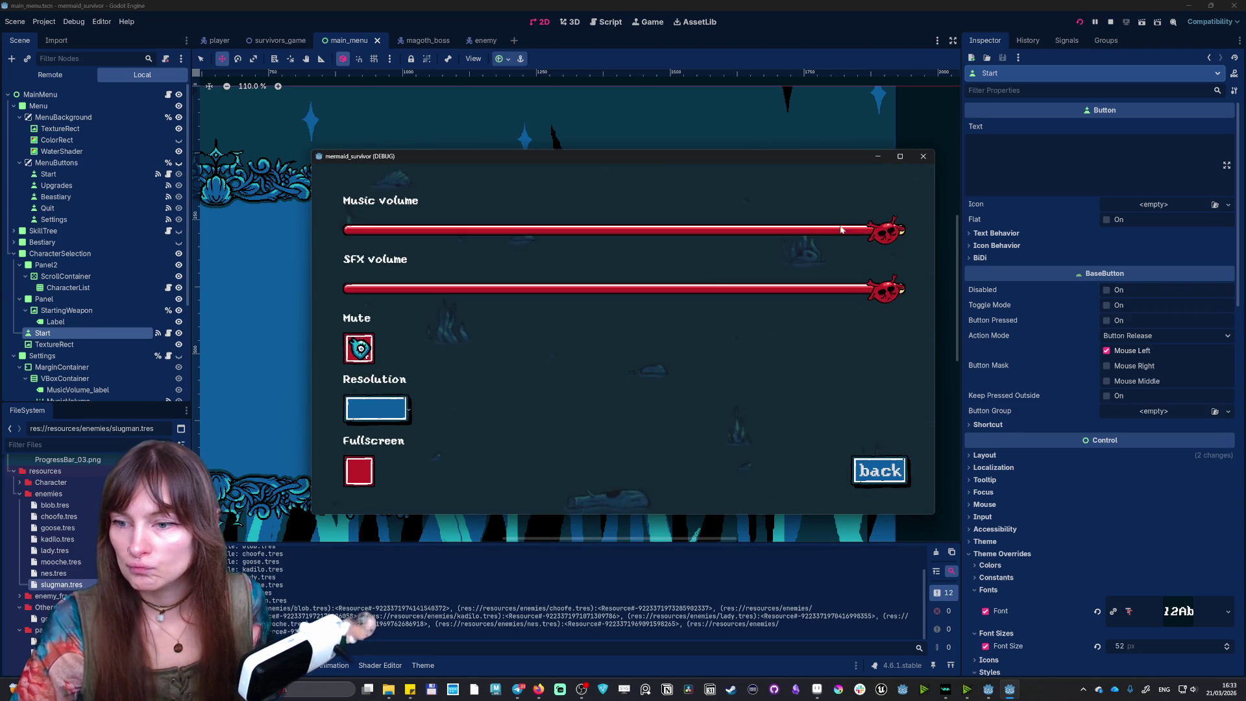
{"action": "left_click", "coordinate": [354, 468]}
{"action": "left_click", "coordinate": [1183, 591]}
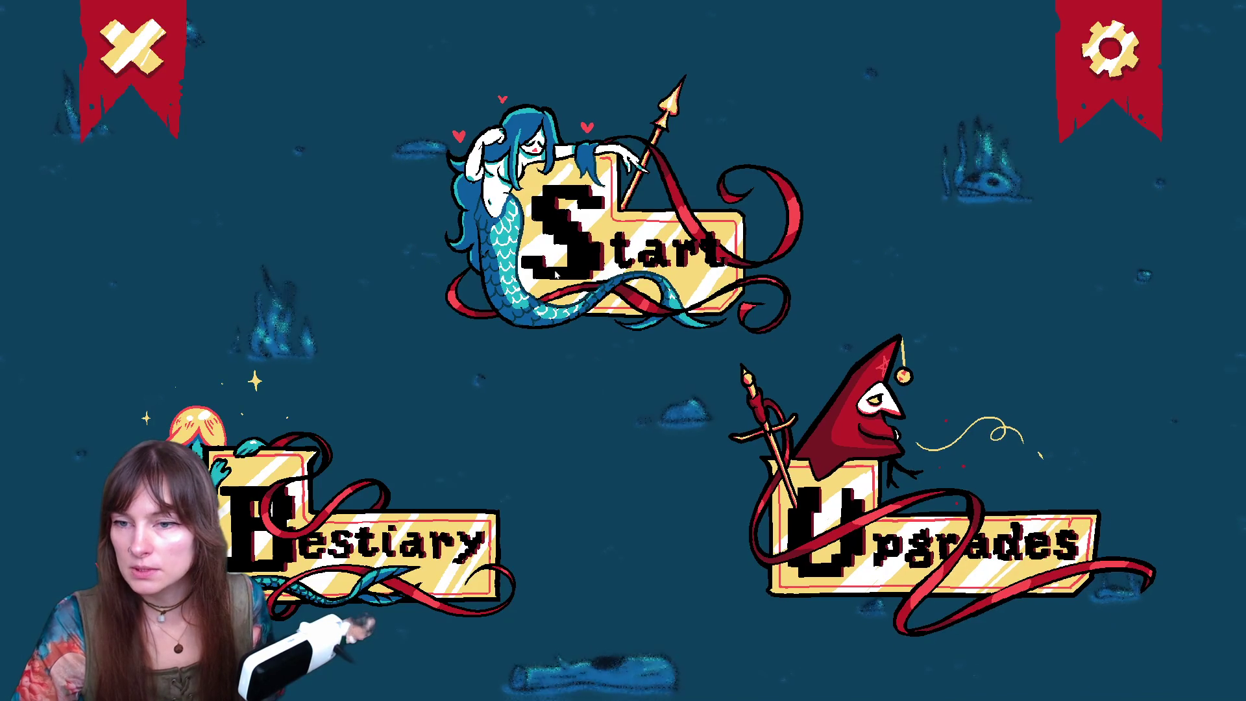
- Browse the Bestiary entries for bat, Blob, Goose, kadilo, nes and big_nose, then open character select
{"action": "left_click", "coordinate": [338, 552]}
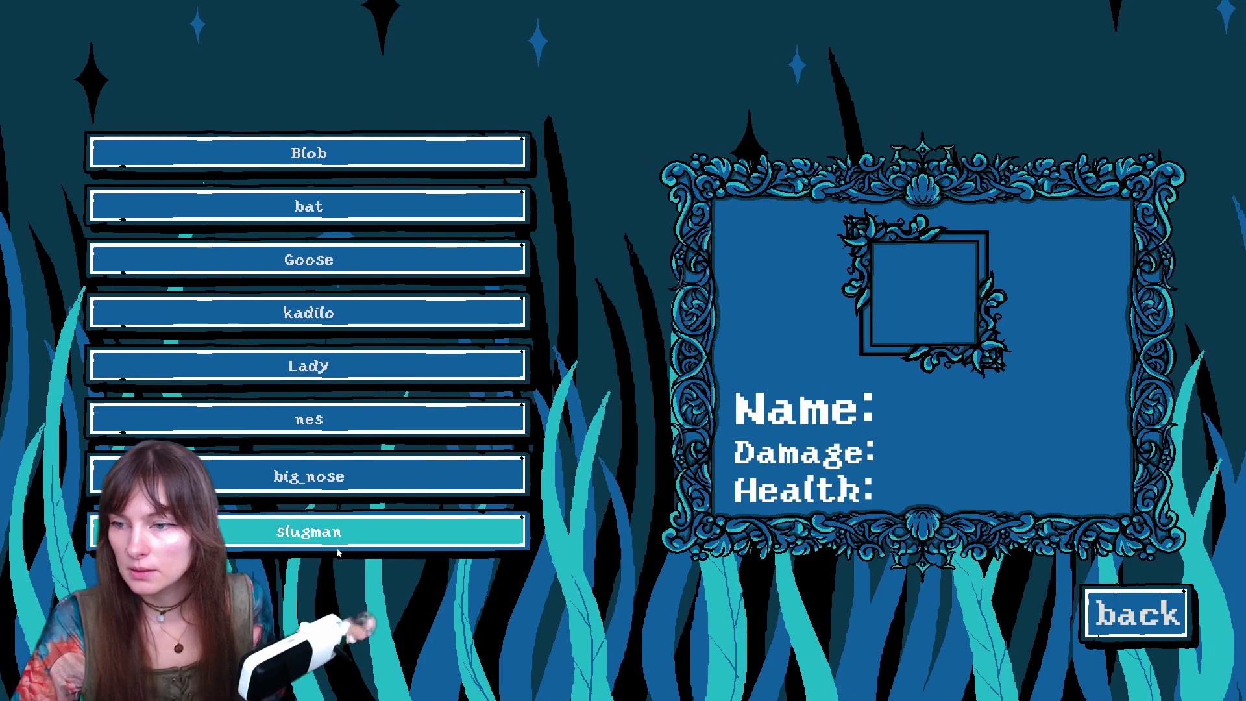
{"action": "left_click", "coordinate": [309, 206]}
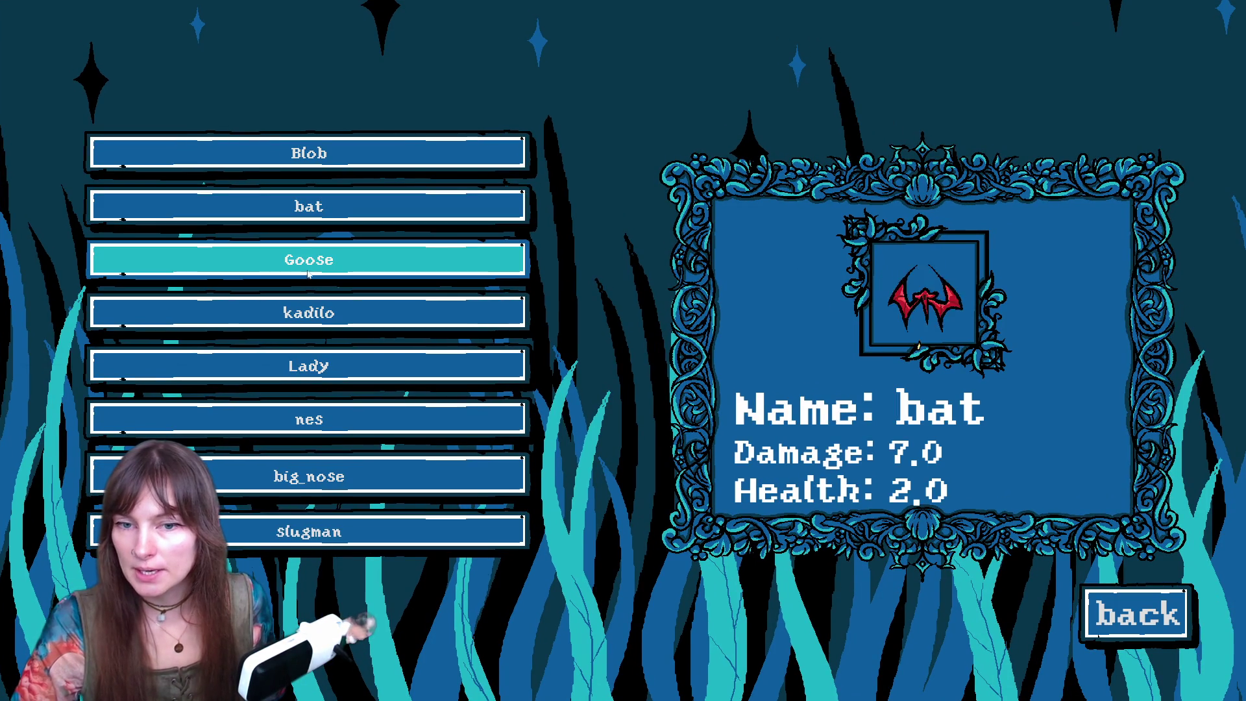
{"action": "left_click", "coordinate": [311, 155]}
{"action": "left_click", "coordinate": [318, 216]}
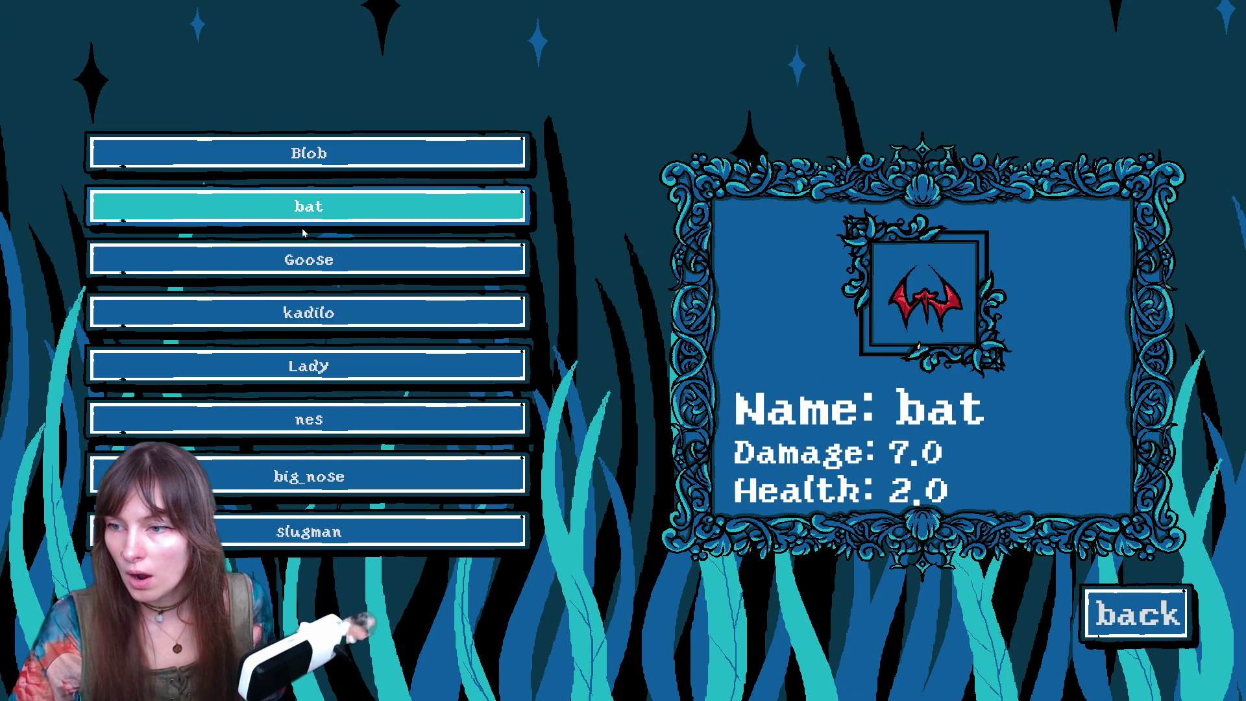
{"action": "left_click", "coordinate": [310, 261]}
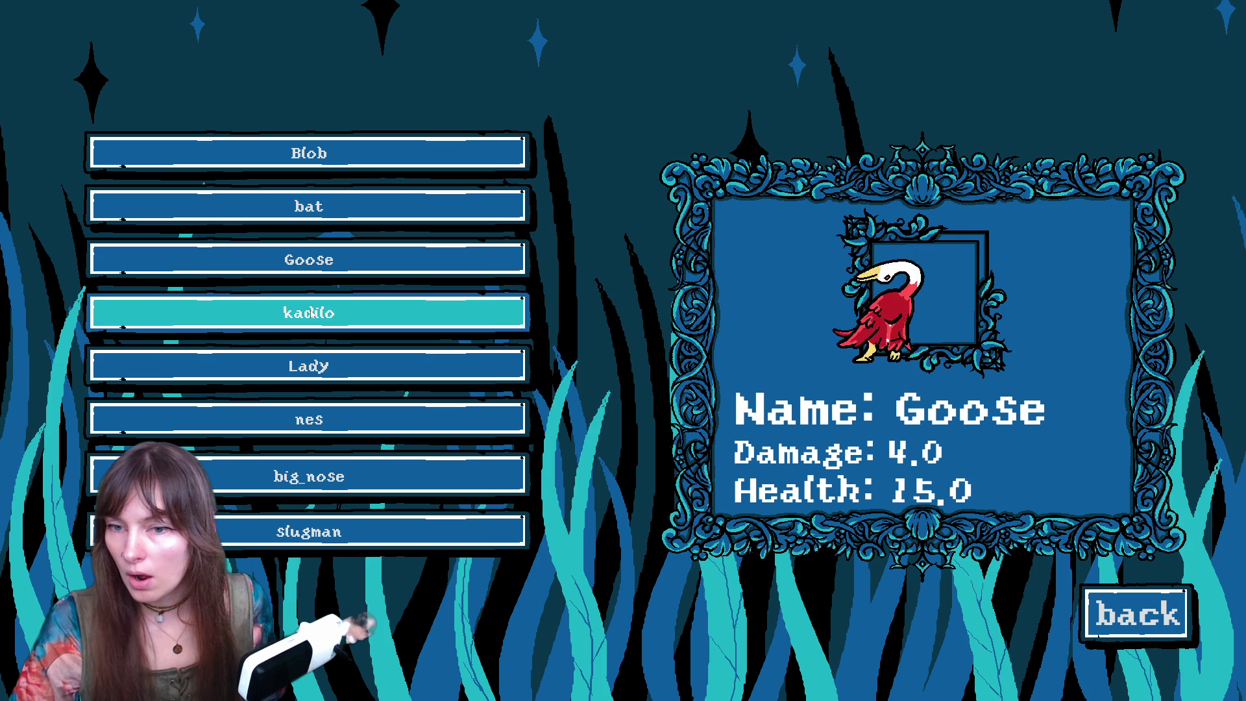
{"action": "left_click", "coordinate": [314, 314]}
{"action": "left_click", "coordinate": [318, 422]}
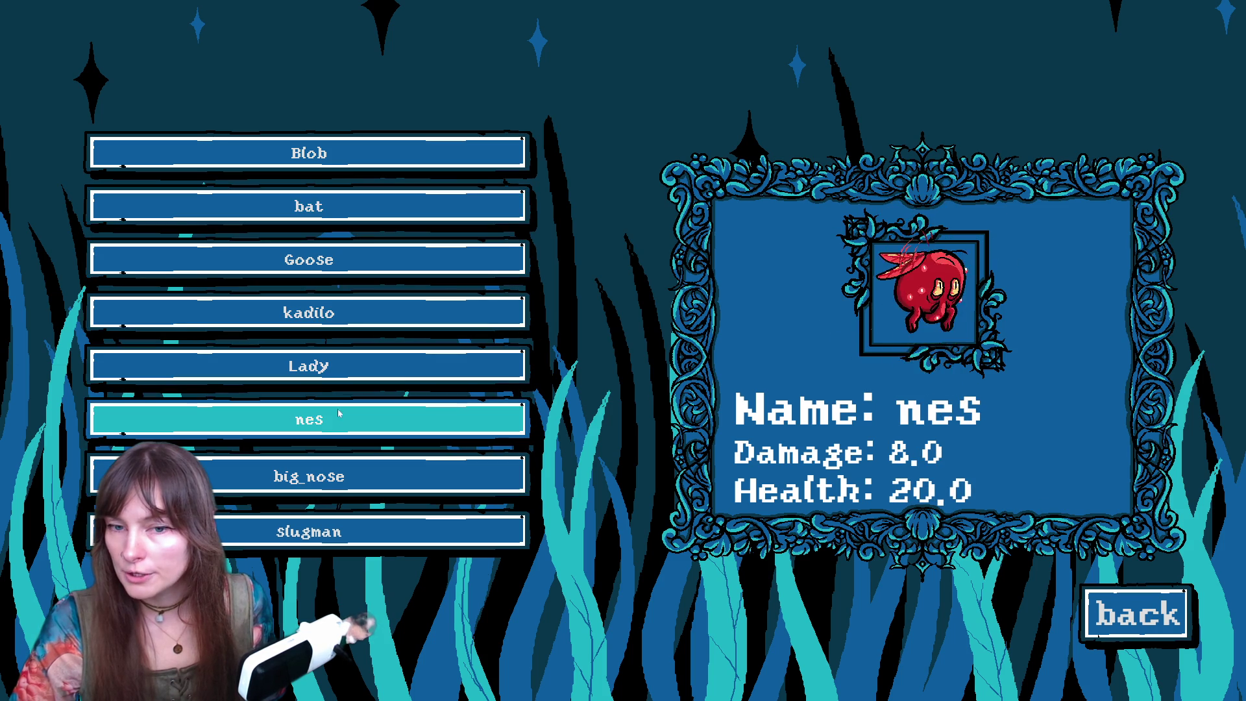
{"action": "left_click", "coordinate": [326, 491]}
{"action": "left_click", "coordinate": [1136, 612]}
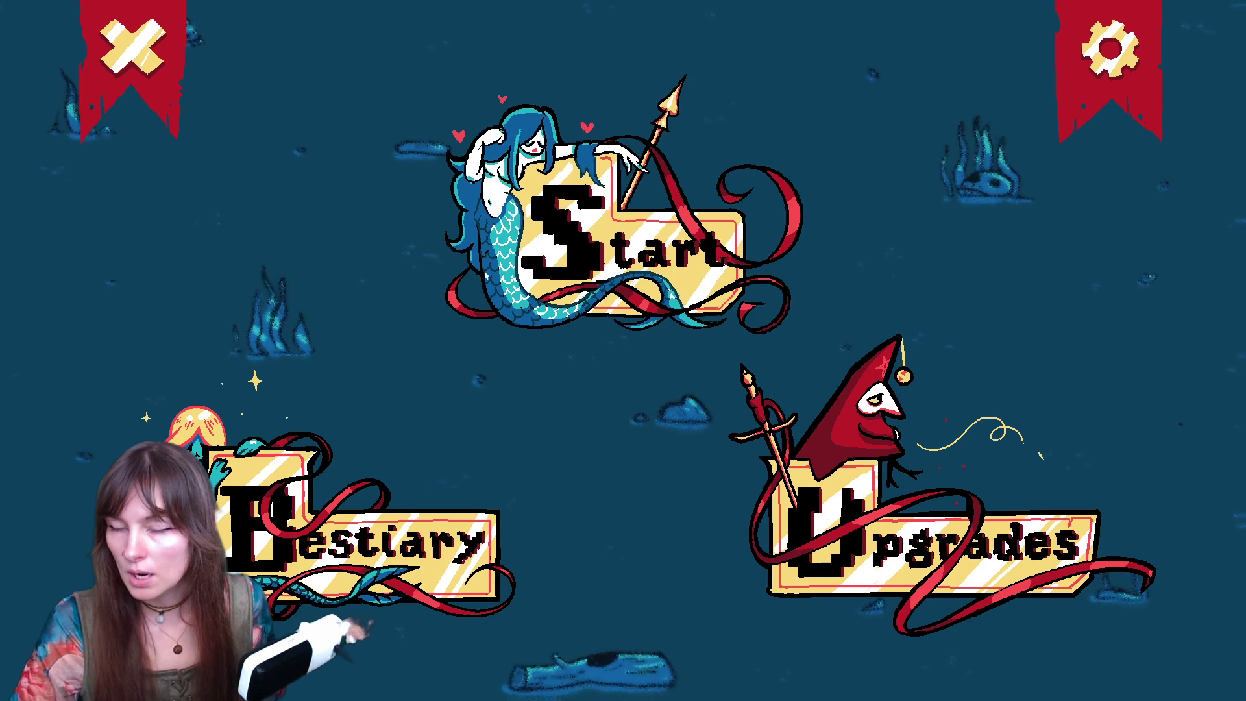
{"action": "left_click", "coordinate": [599, 225]}
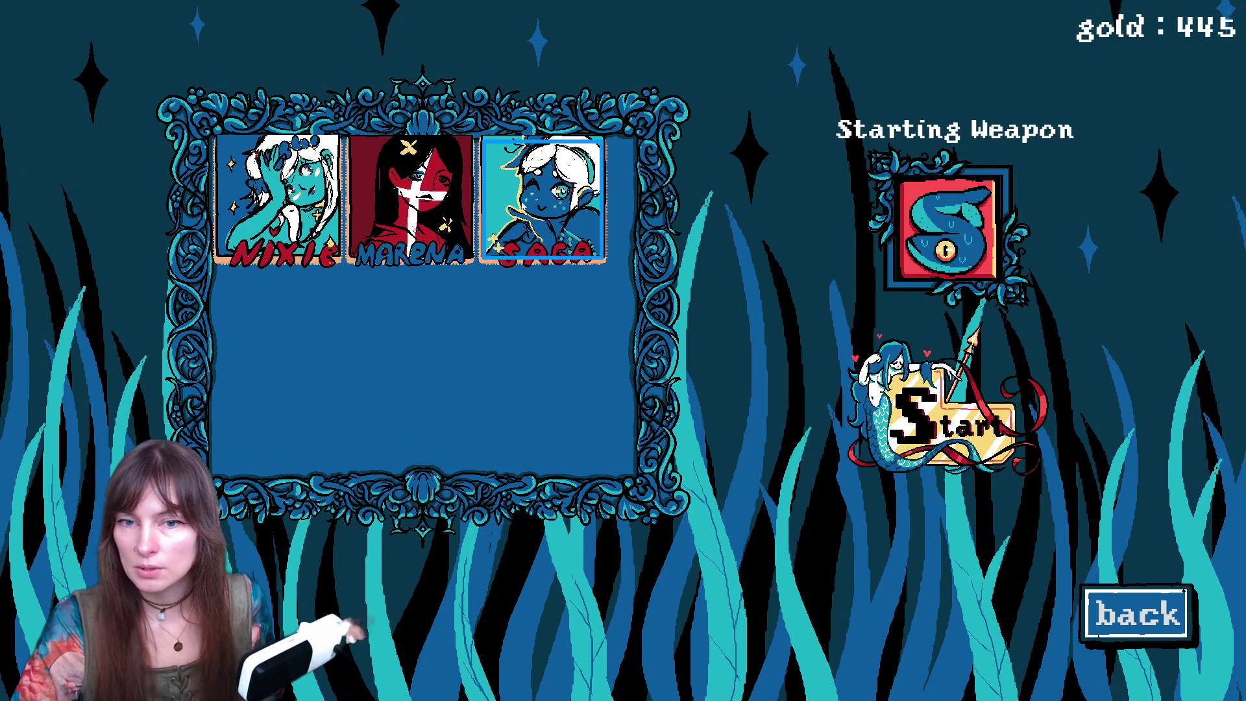
- Preview Marena's, Saga's and Nixie's starting weapons, then quit the test game back to the editor
{"action": "left_click", "coordinate": [408, 201]}
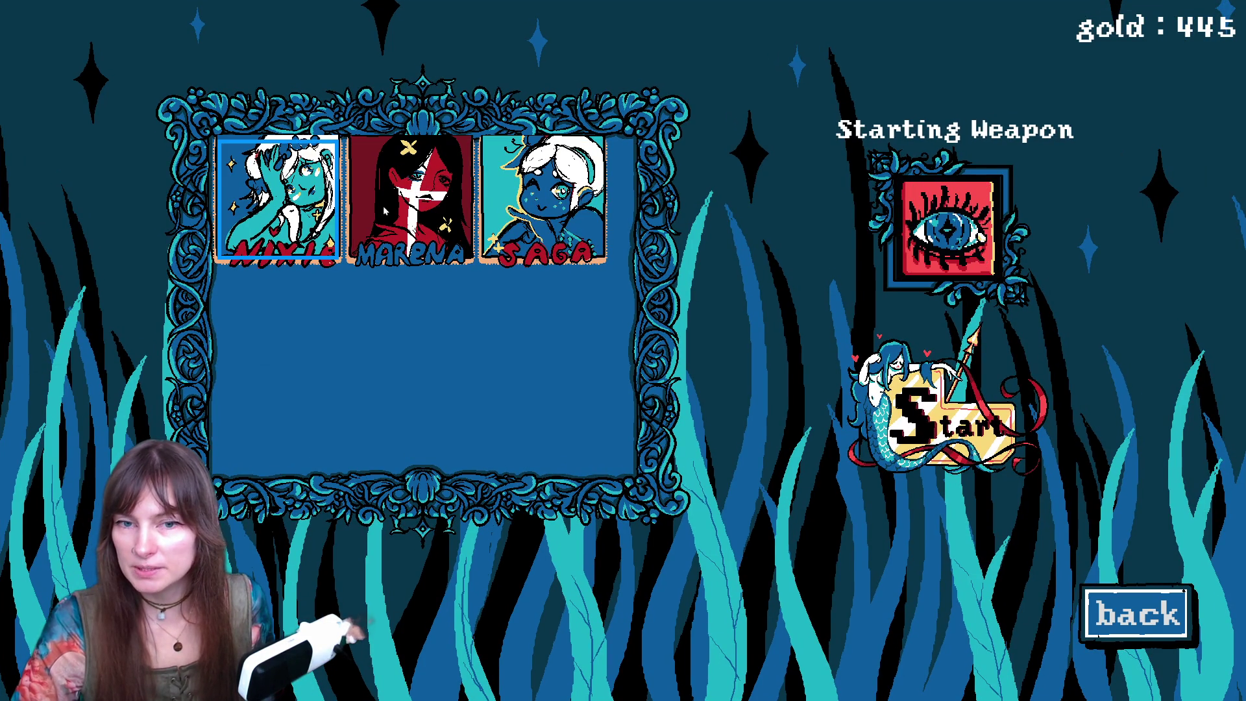
{"action": "left_click", "coordinate": [542, 214]}
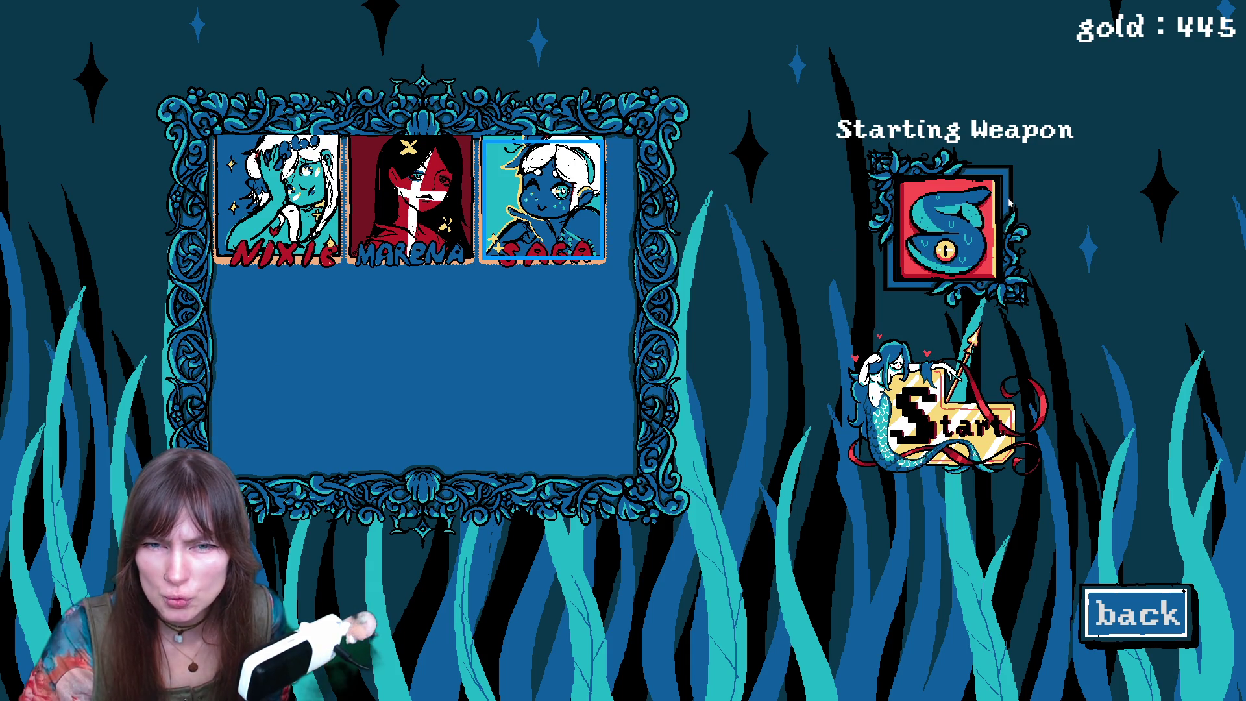
{"action": "left_click", "coordinate": [247, 202]}
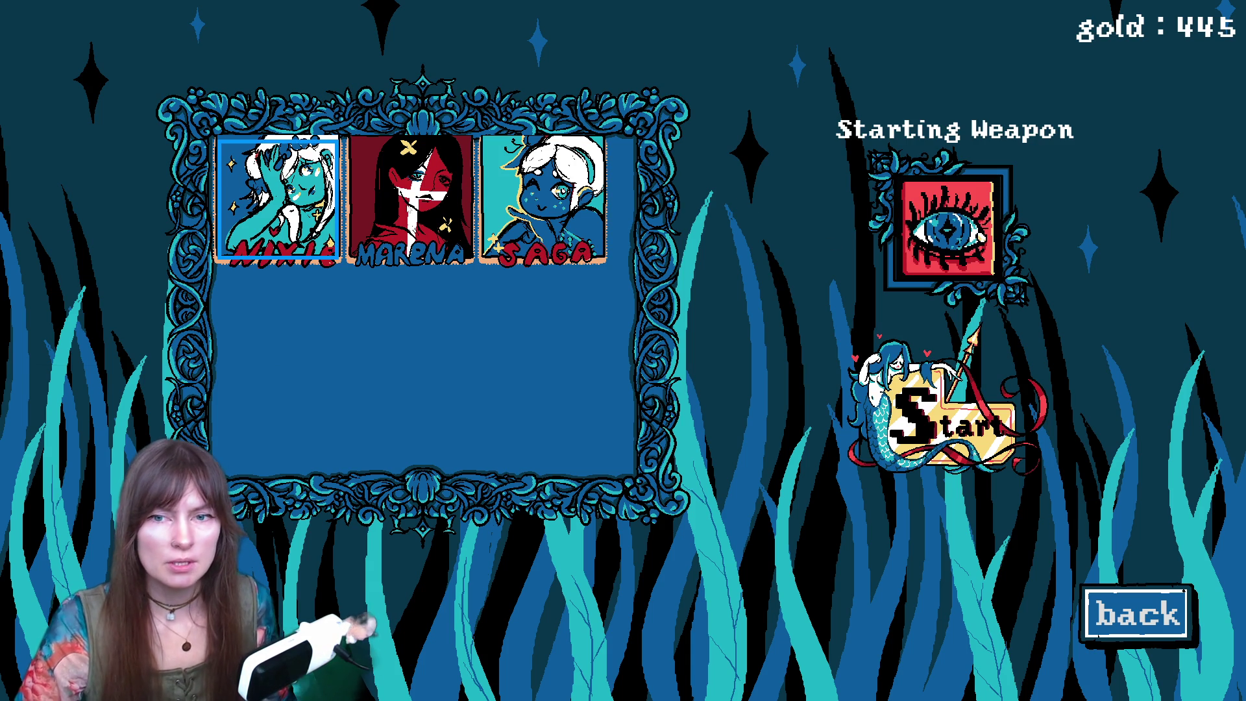
{"action": "left_click", "coordinate": [358, 191]}
{"action": "left_click", "coordinate": [567, 202]}
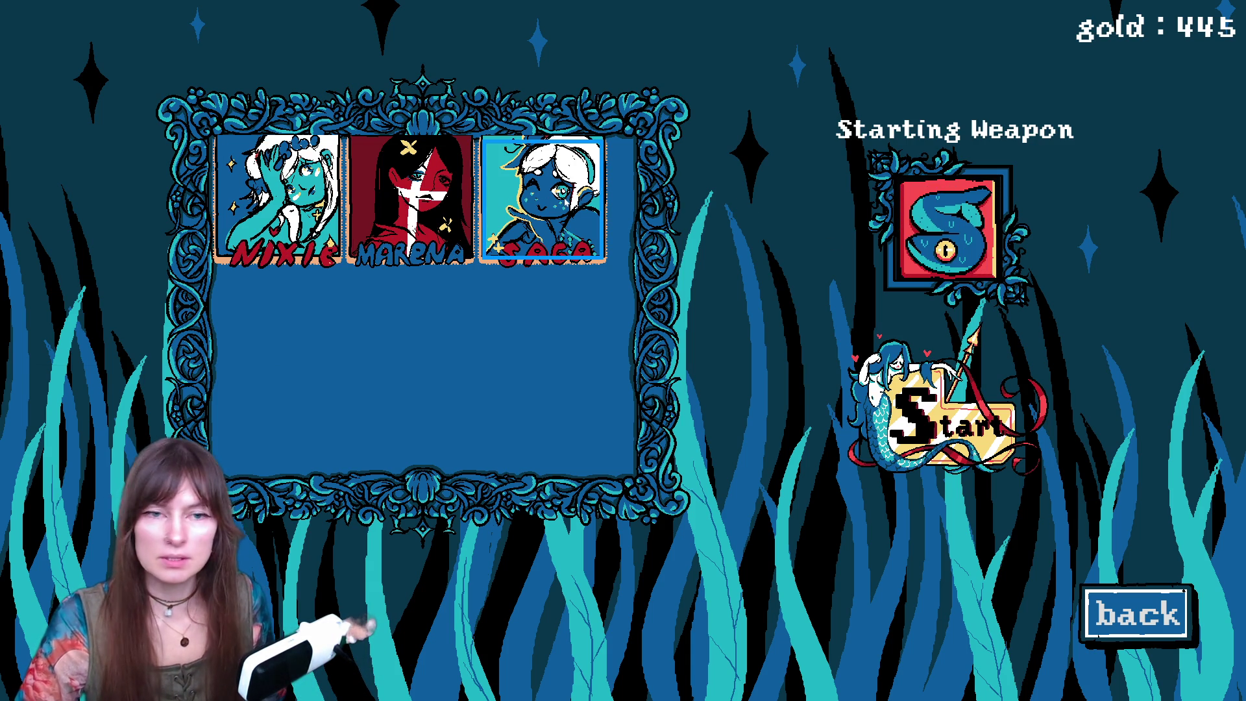
{"action": "key", "text": "Escape"}
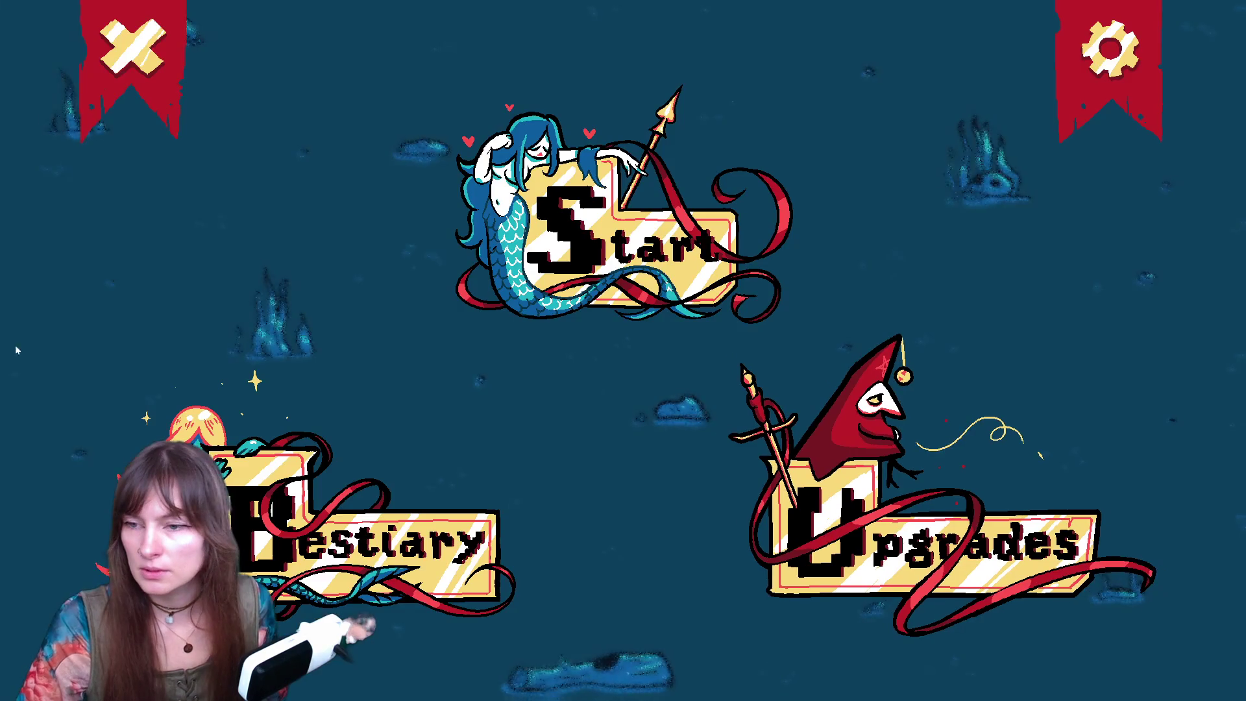
{"action": "left_click", "coordinate": [61, 39]}
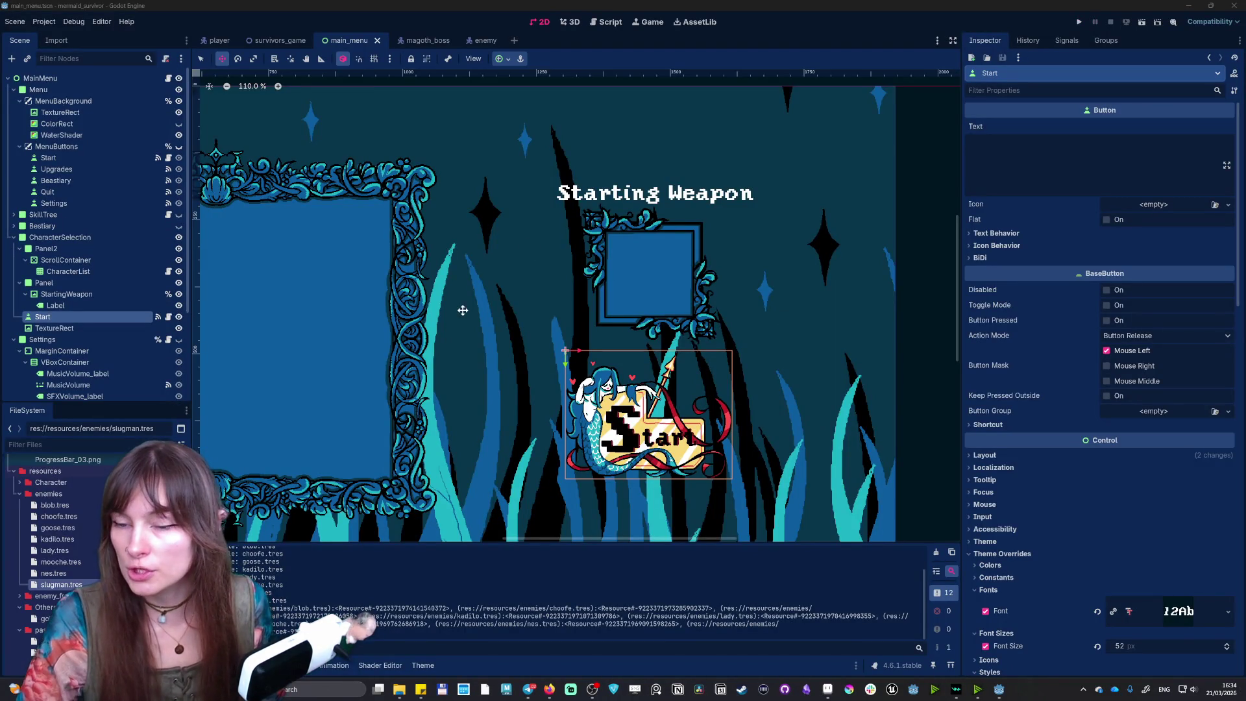
- Change the big_nose enemy's title to nes
{"action": "scroll", "coordinate": [462, 310], "scroll_direction": "down", "scroll_amount": 2}
{"action": "scroll", "coordinate": [97, 351], "scroll_direction": "down", "scroll_amount": 2}
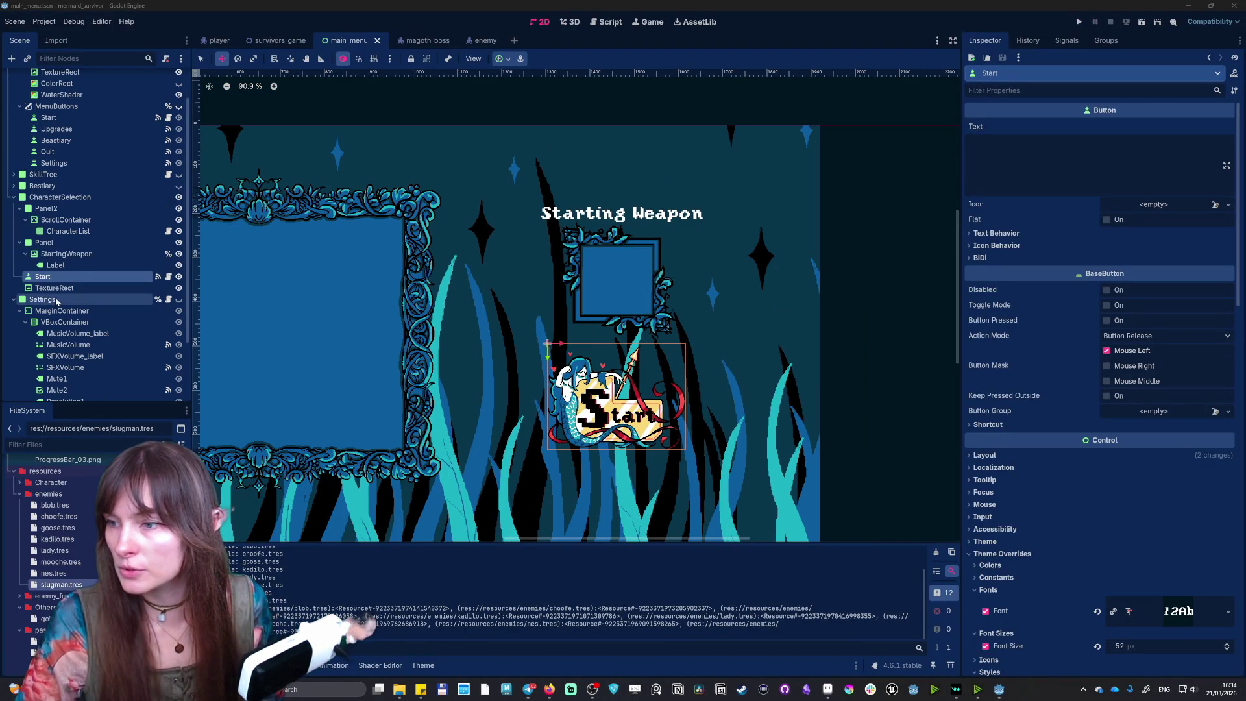
{"action": "left_click", "coordinate": [55, 582]}
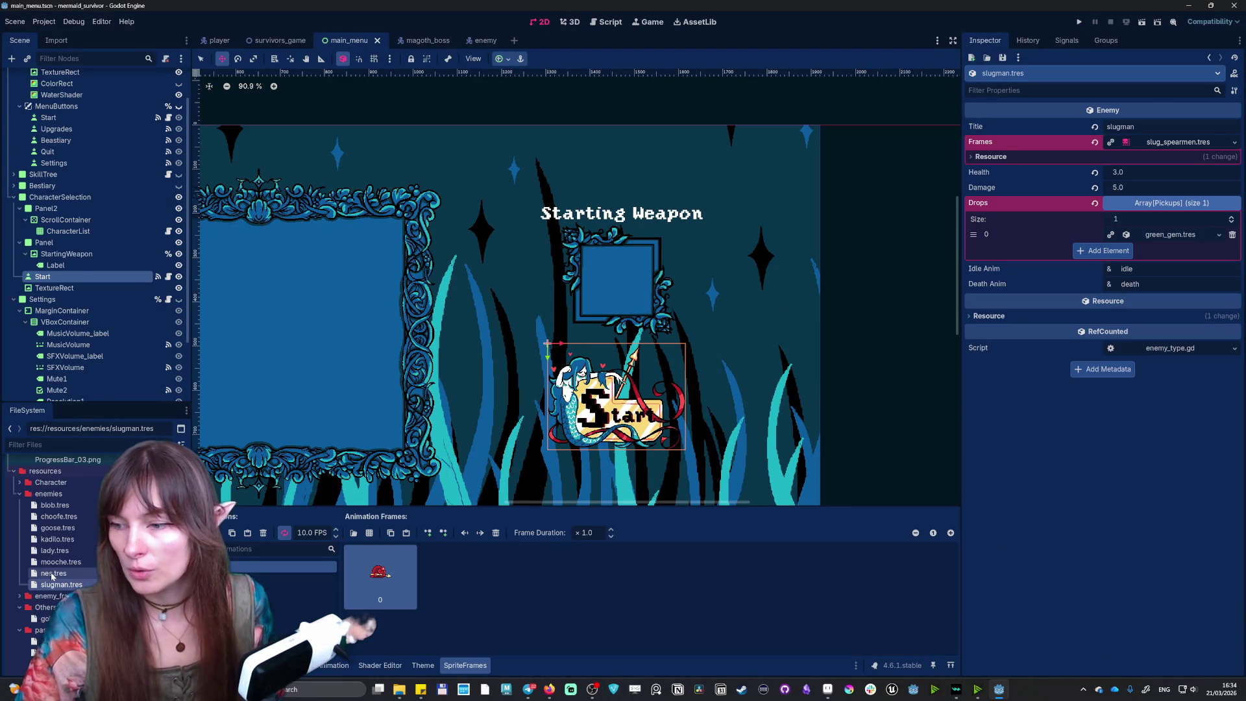
{"action": "left_click", "coordinate": [52, 573]}
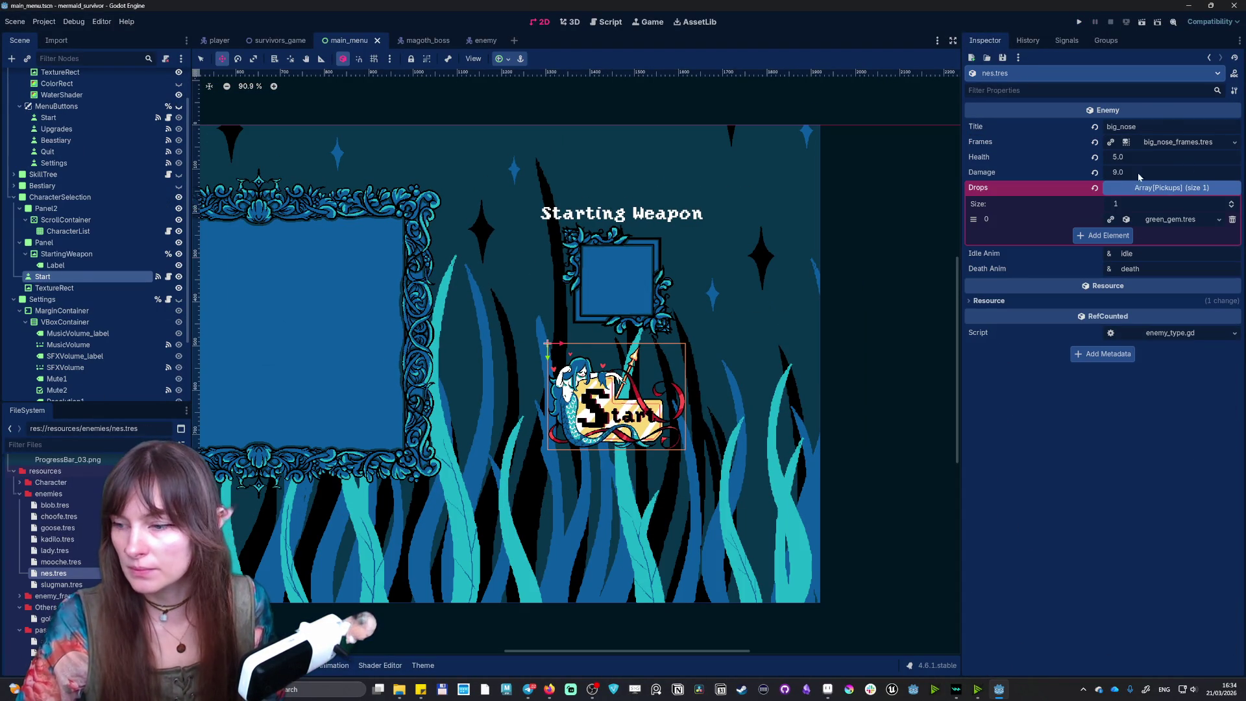
{"action": "left_click", "coordinate": [1155, 127]}
{"action": "type", "text": "nes"}
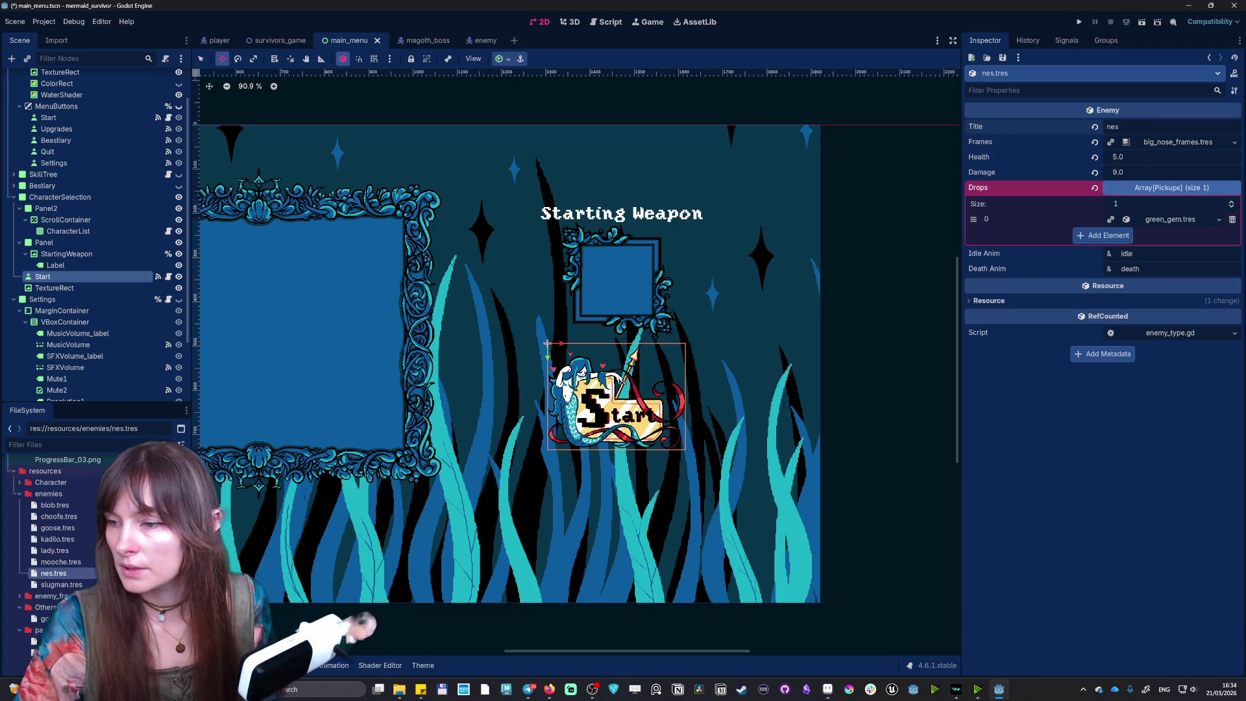
- Retitle the mooche enemy to mouche and rename its file to mouche.tres
{"action": "left_click", "coordinate": [64, 562]}
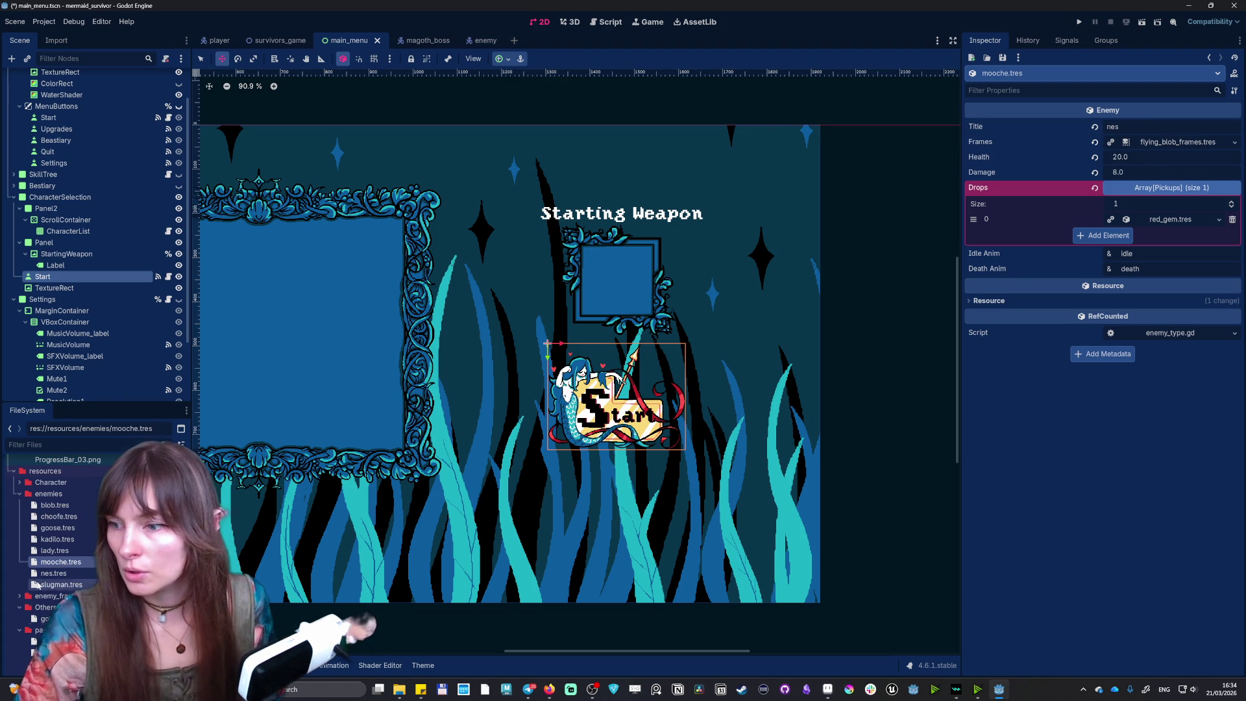
{"action": "left_click", "coordinate": [50, 550]}
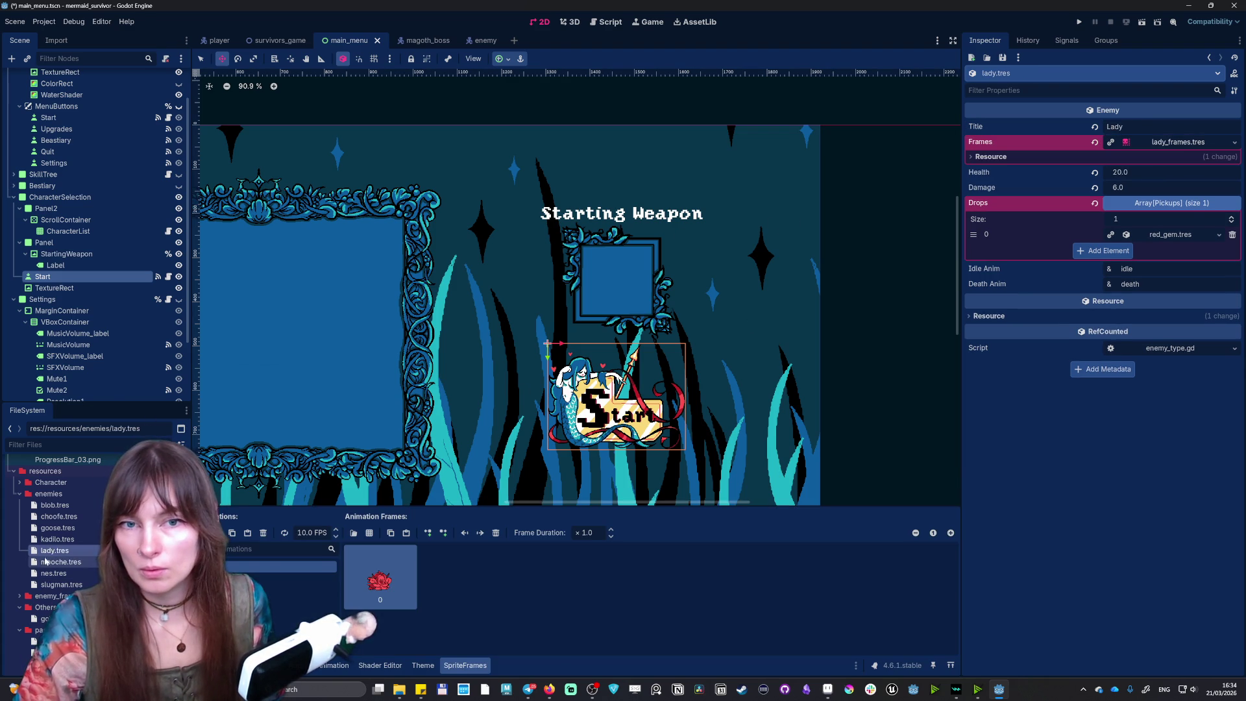
{"action": "left_click", "coordinate": [43, 561]}
{"action": "double_click", "coordinate": [1112, 127]}
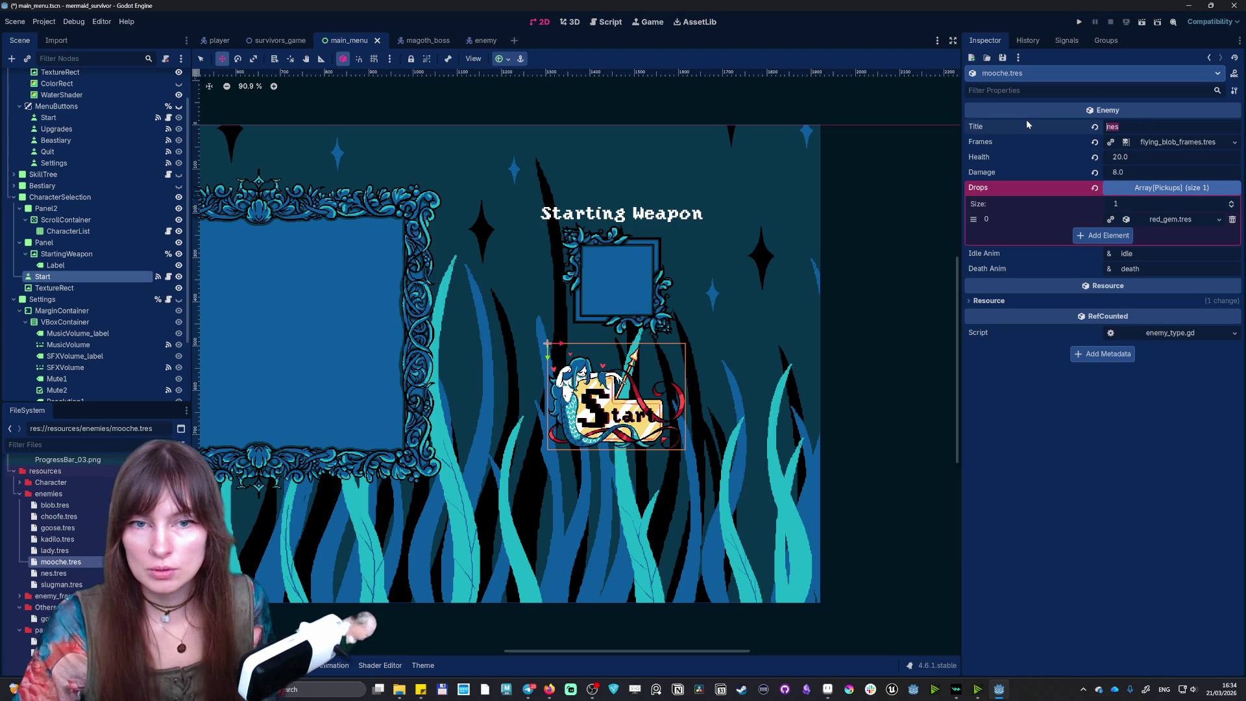
{"action": "type", "text": "mooche"}
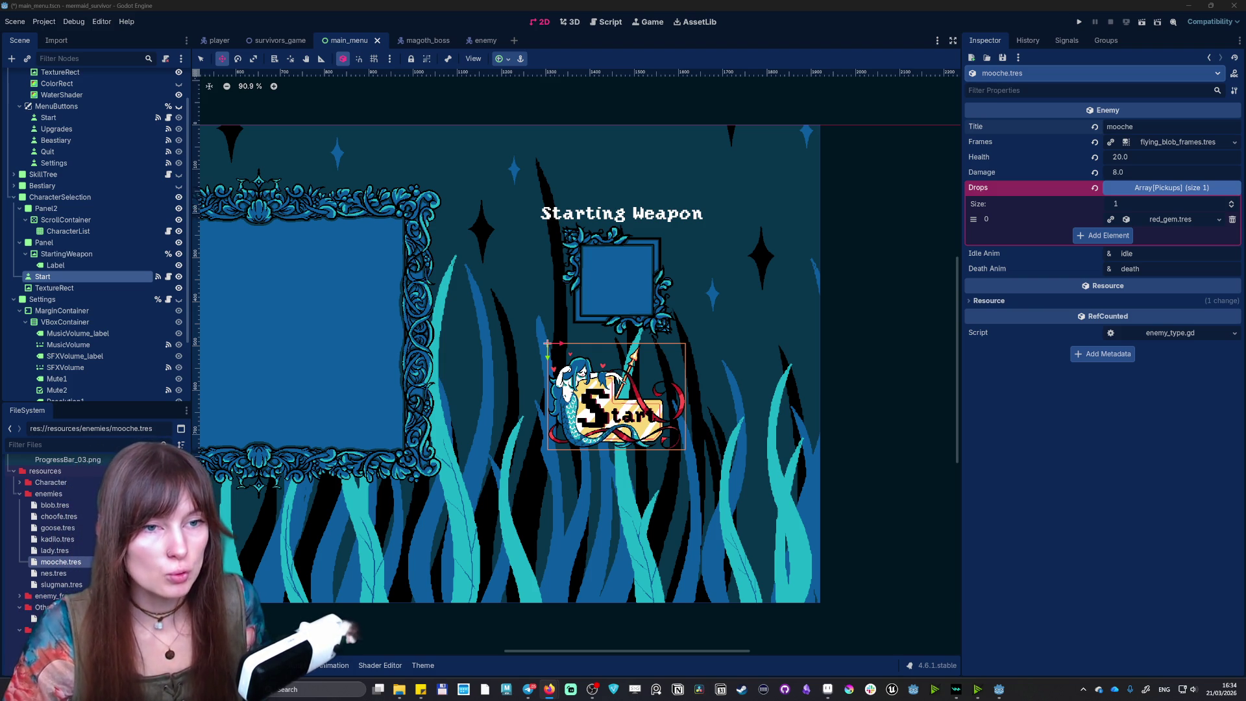
{"action": "left_click", "coordinate": [1062, 150]}
{"action": "type", "text": "u"}
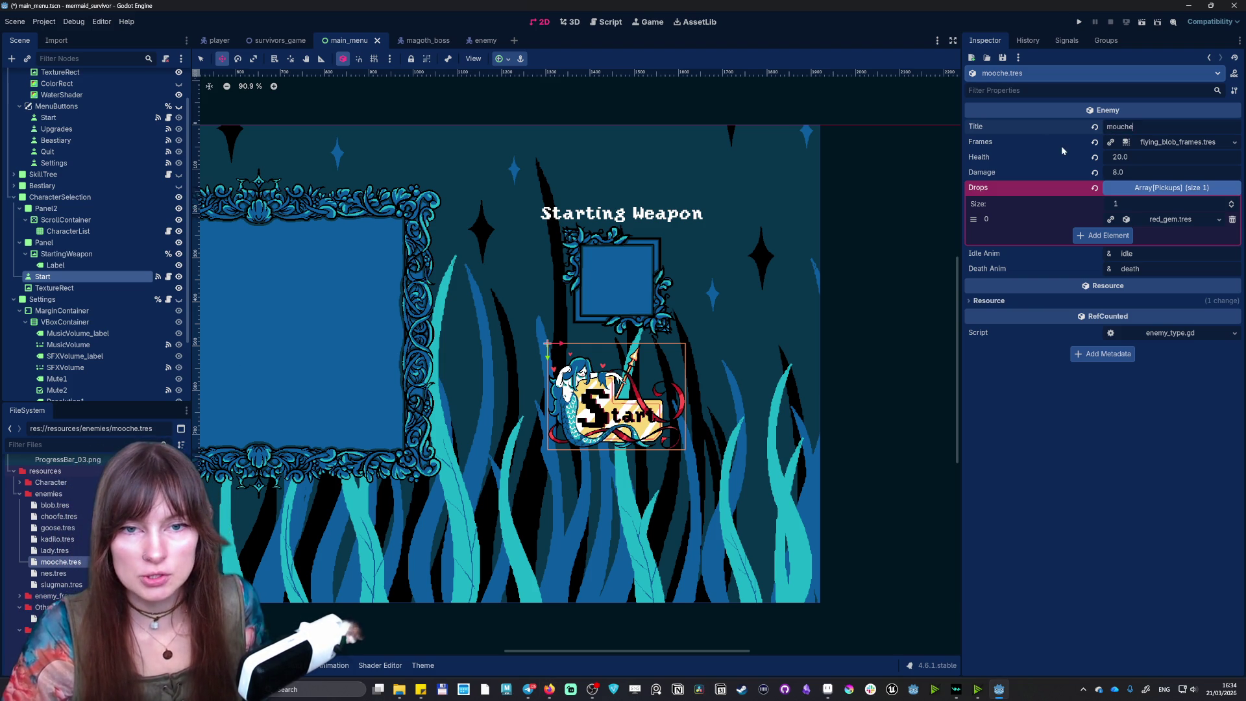
{"action": "key", "text": "F2"}
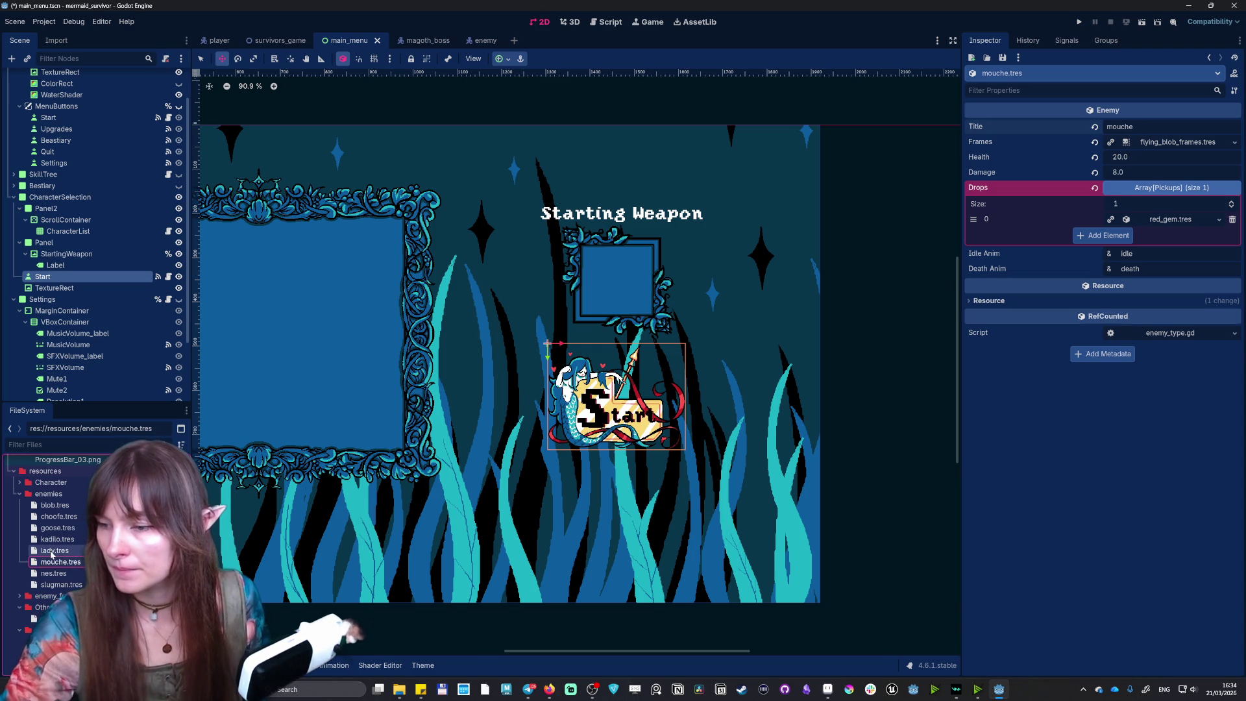
- Open the choofe enemy resource and set its title to chouffe
{"action": "left_click", "coordinate": [46, 549]}
{"action": "left_click", "coordinate": [43, 543]}
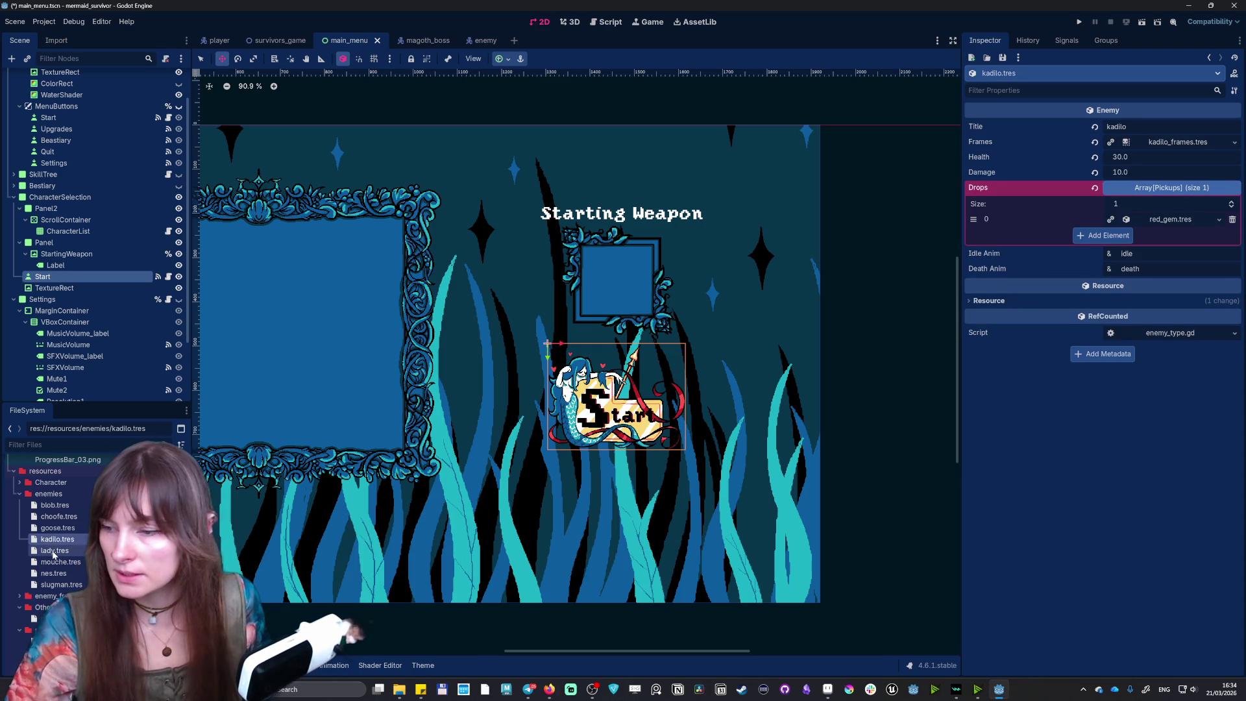
{"action": "left_click", "coordinate": [54, 551]}
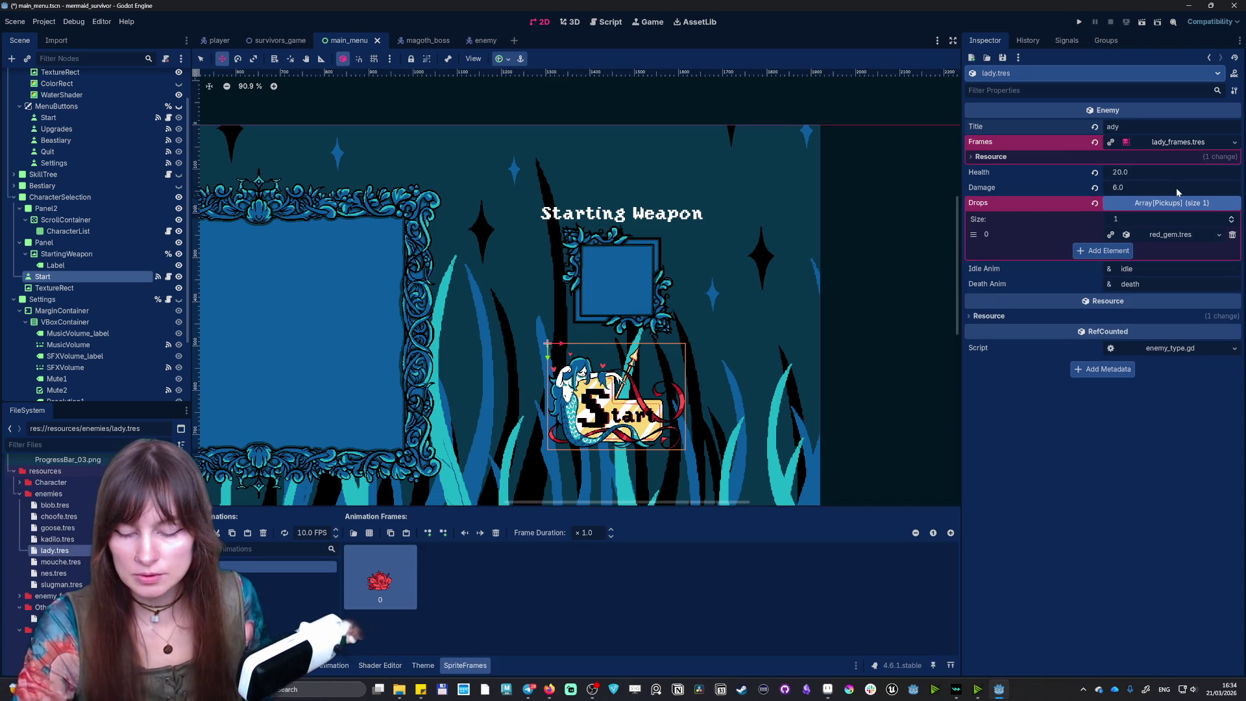
{"action": "left_click", "coordinate": [68, 538]}
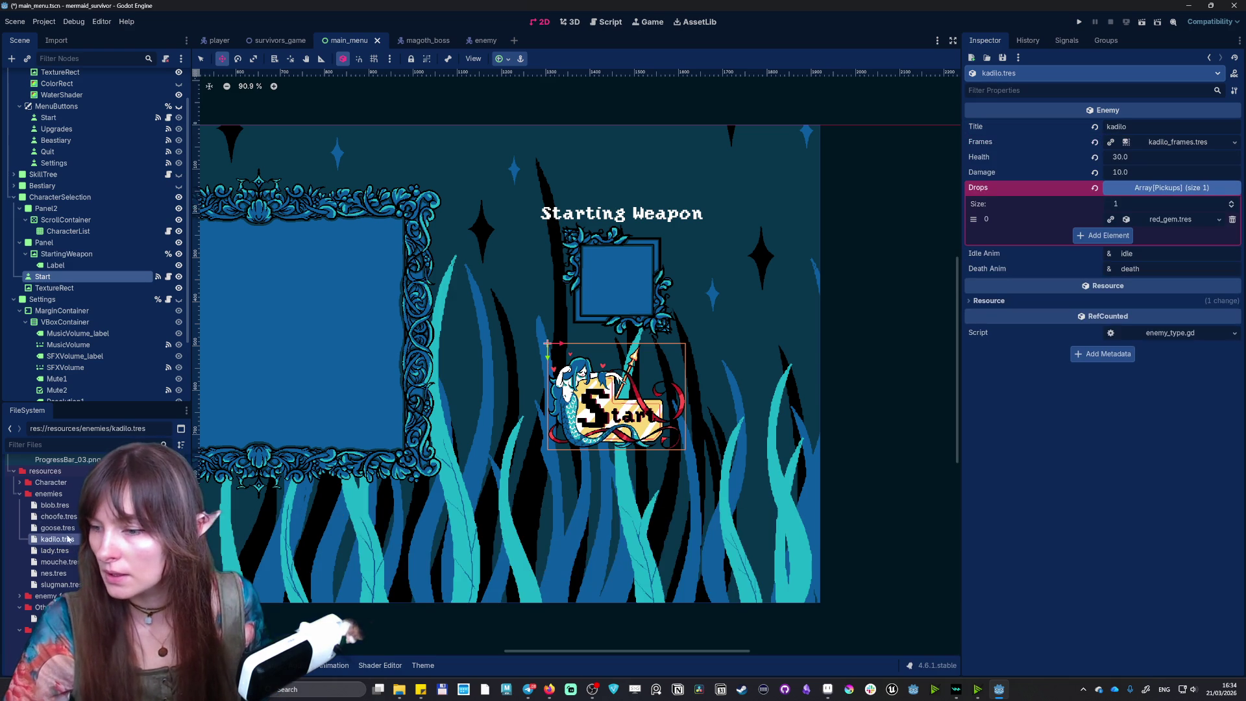
{"action": "left_click", "coordinate": [57, 529]}
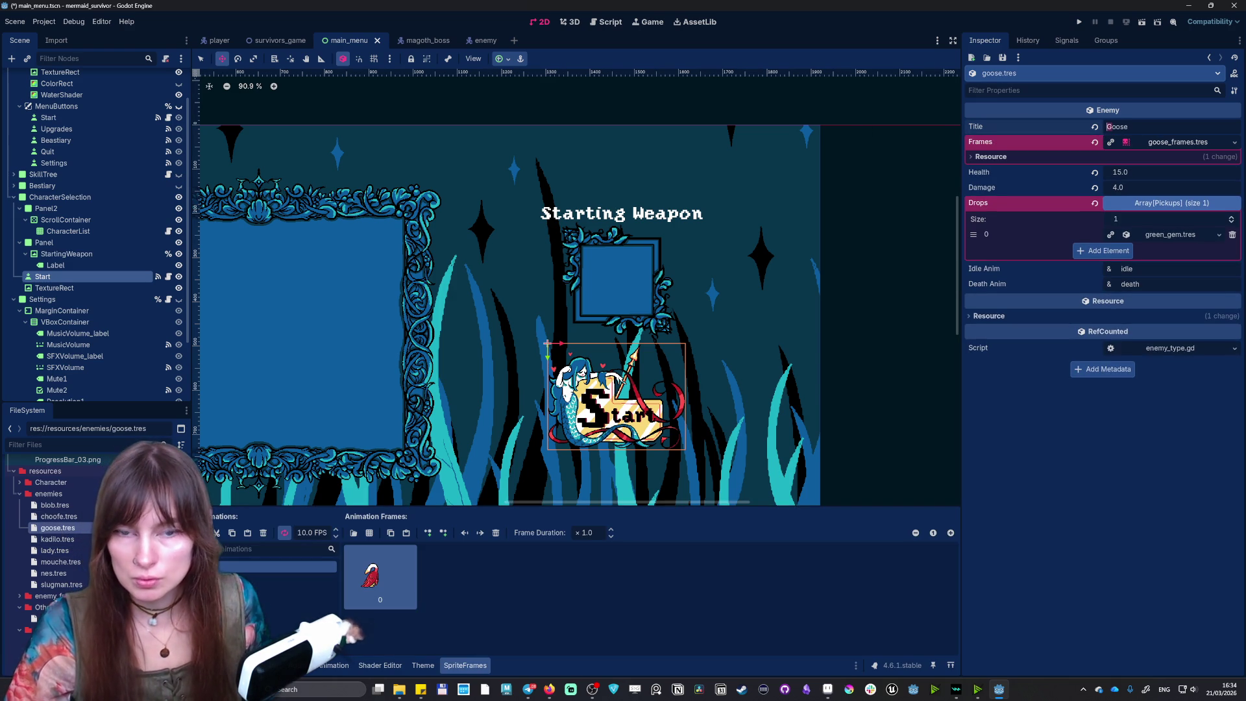
{"action": "left_click", "coordinate": [47, 517]}
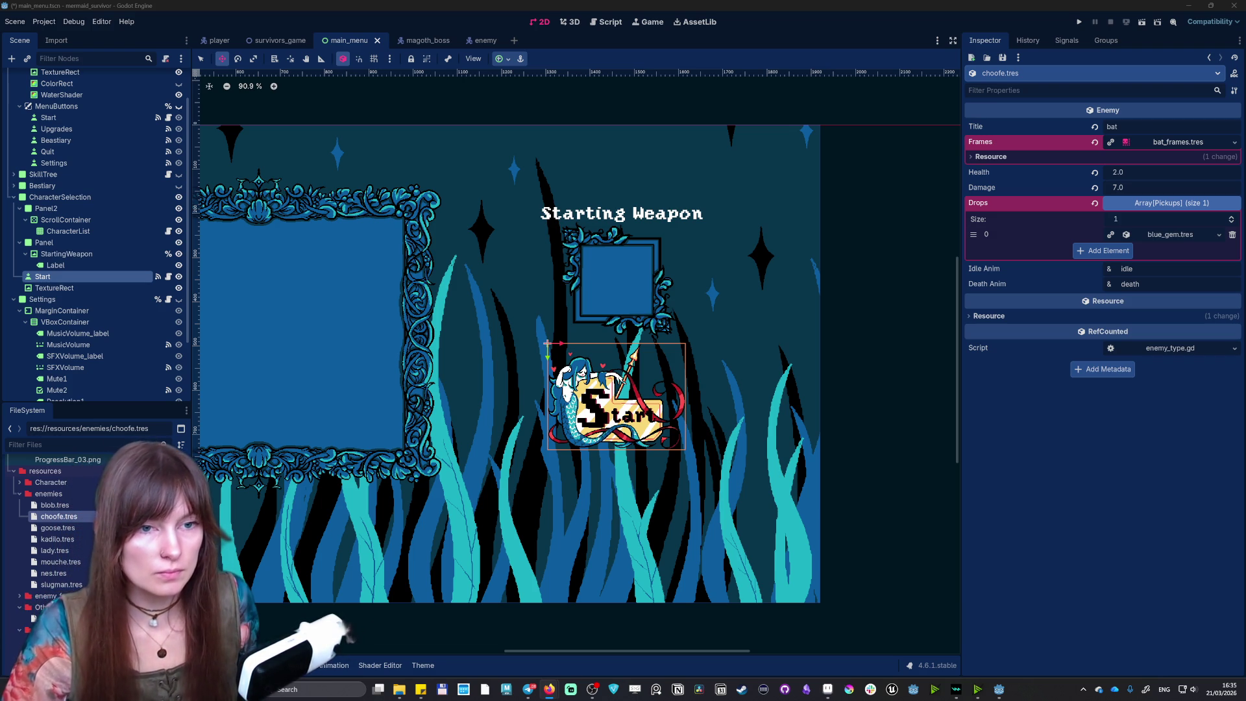
{"action": "type", "text": "chouffe"}
{"action": "key", "text": "Return"}
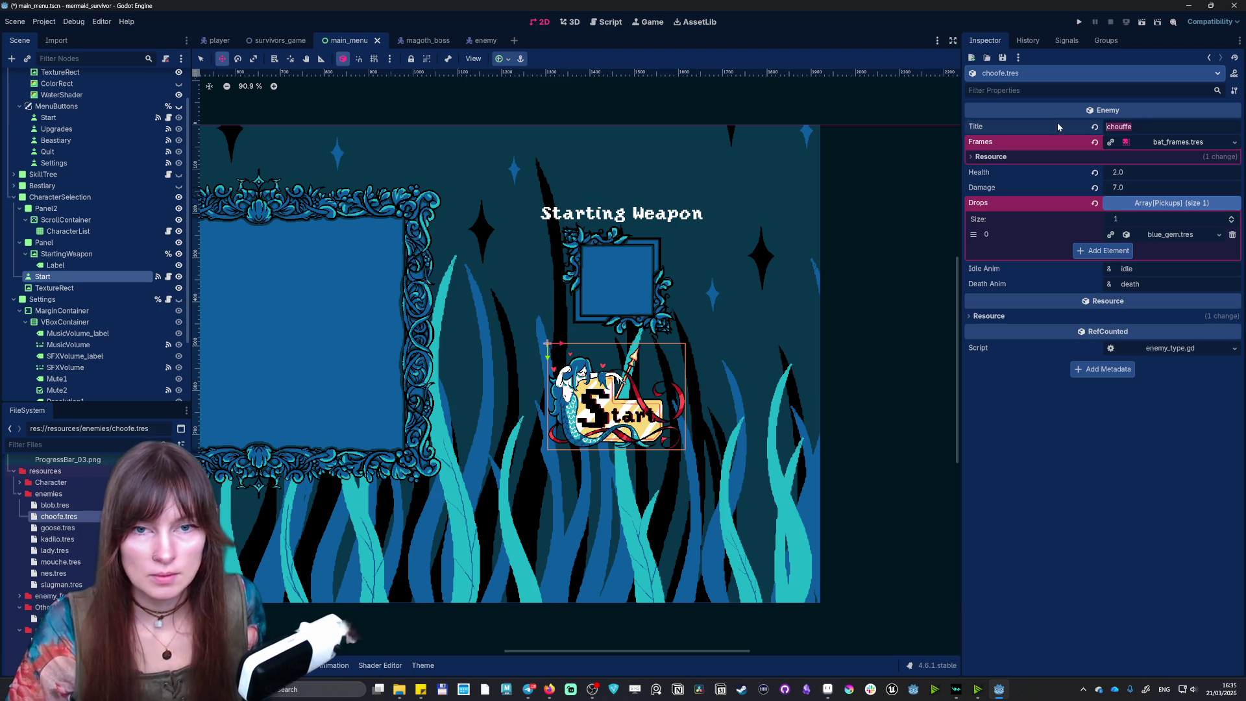
- Rename the choofe file to chouffe.tres and run the project with F5
{"action": "left_click", "coordinate": [63, 515]}
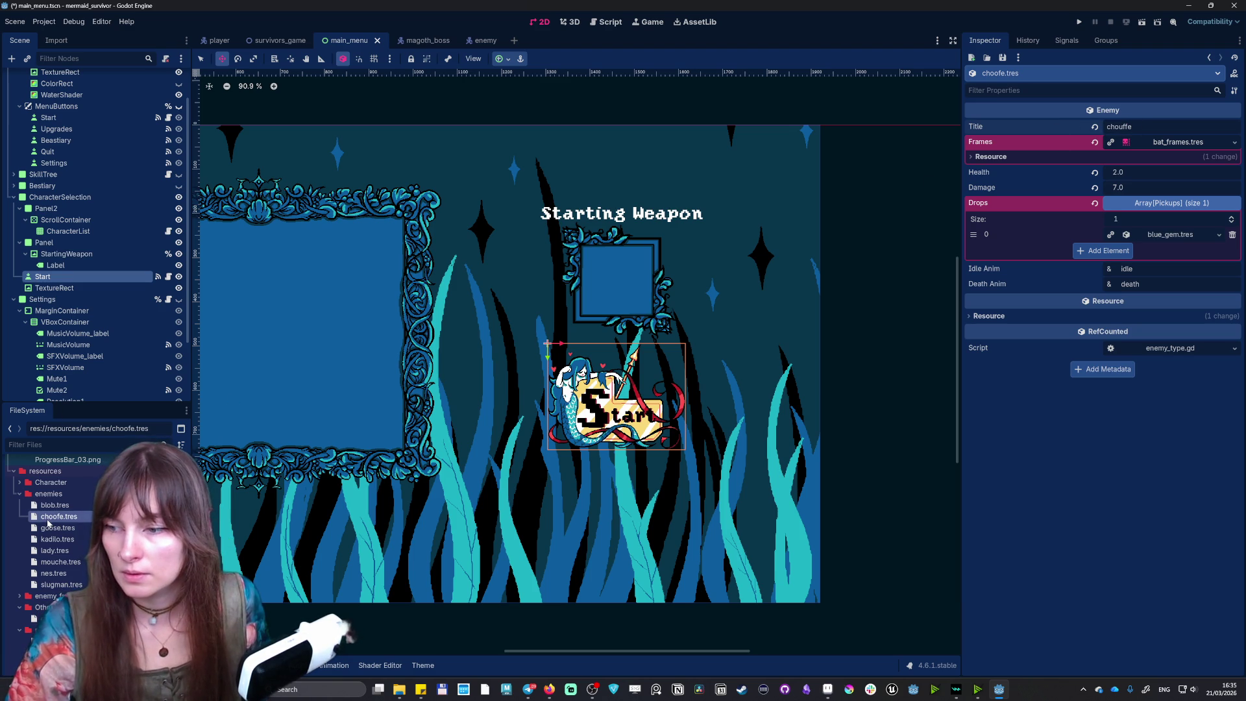
{"action": "key", "text": "F2"}
{"action": "type", "text": "chouffe"}
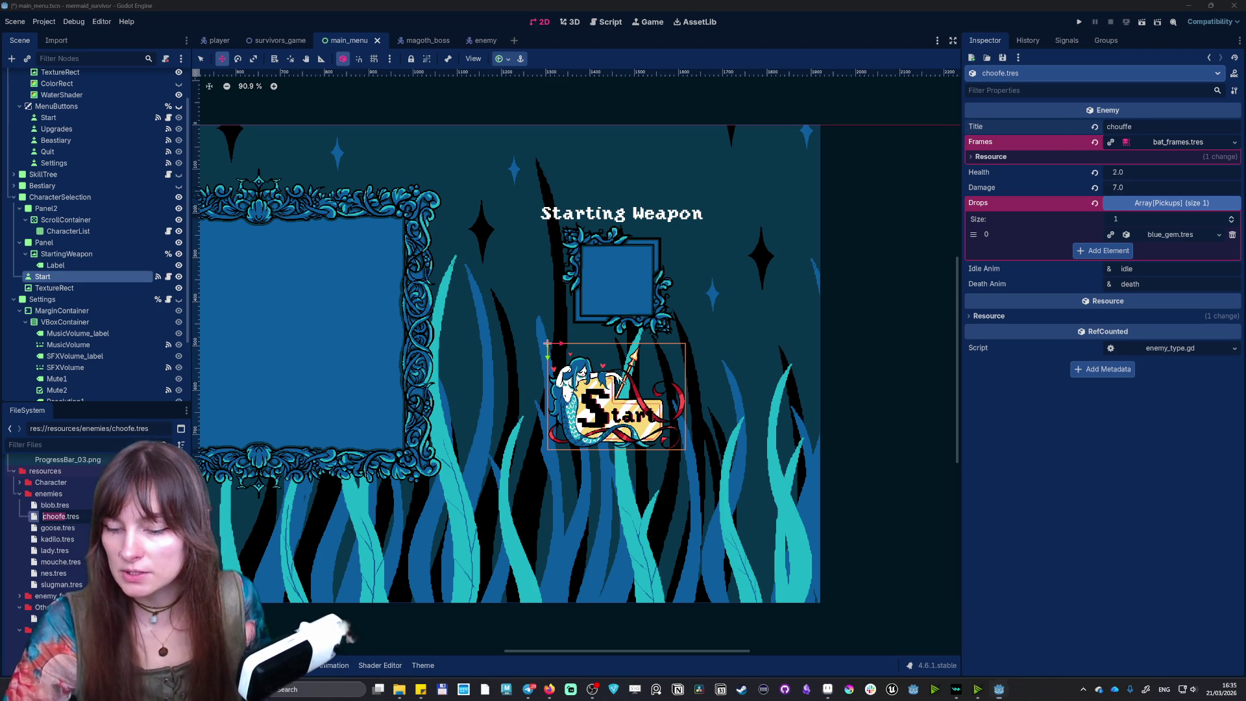
{"action": "key", "text": "Return"}
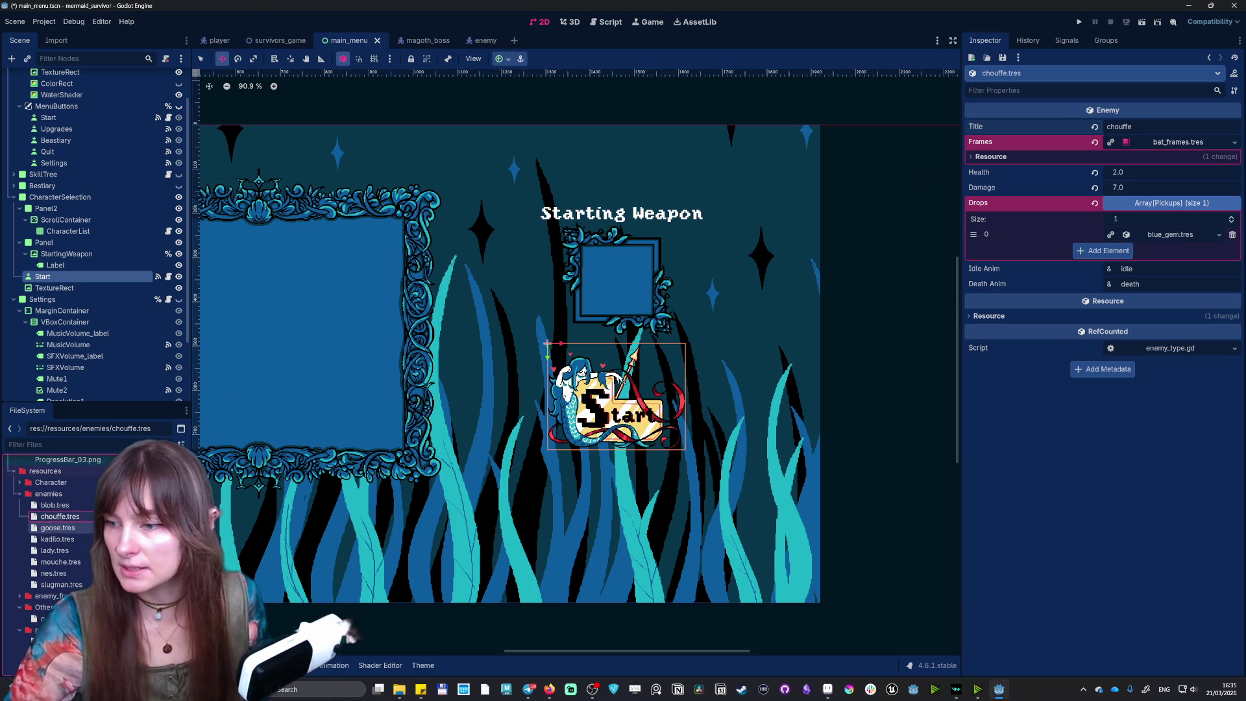
{"action": "key", "text": "F5"}
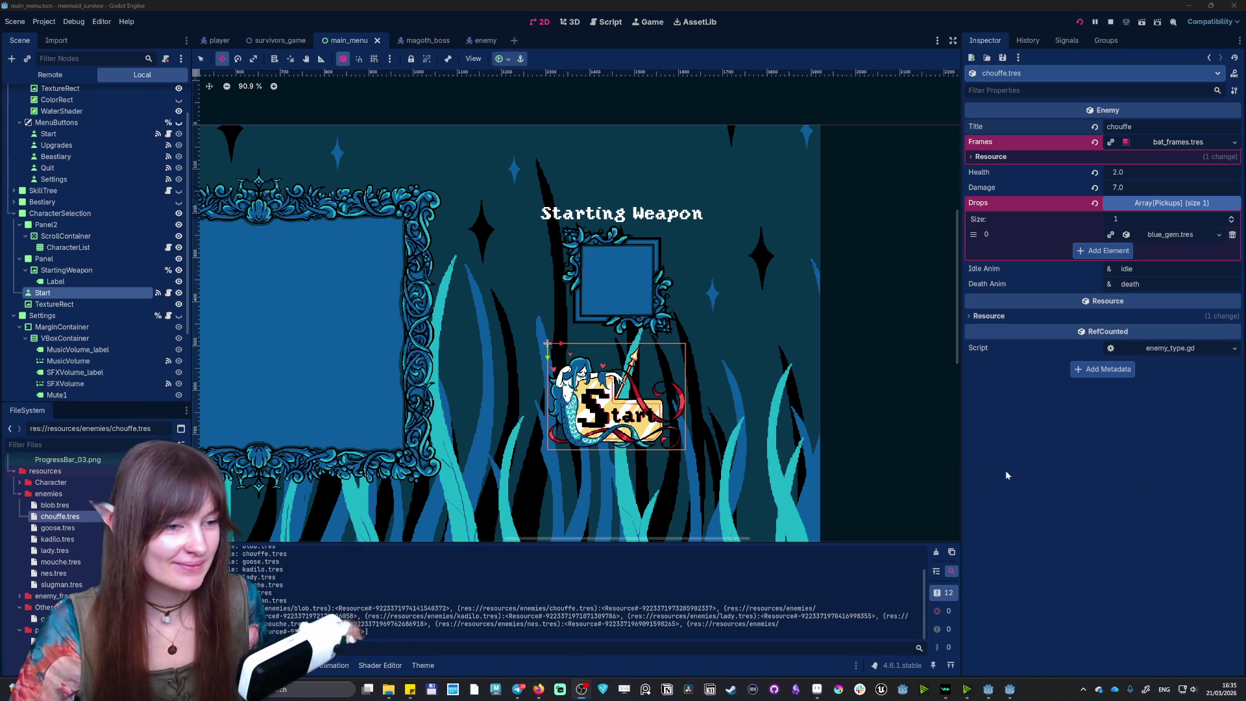
- In the running game, turn on mute and fullscreen in Settings, returning to the main menu
{"action": "left_click", "coordinate": [967, 689]}
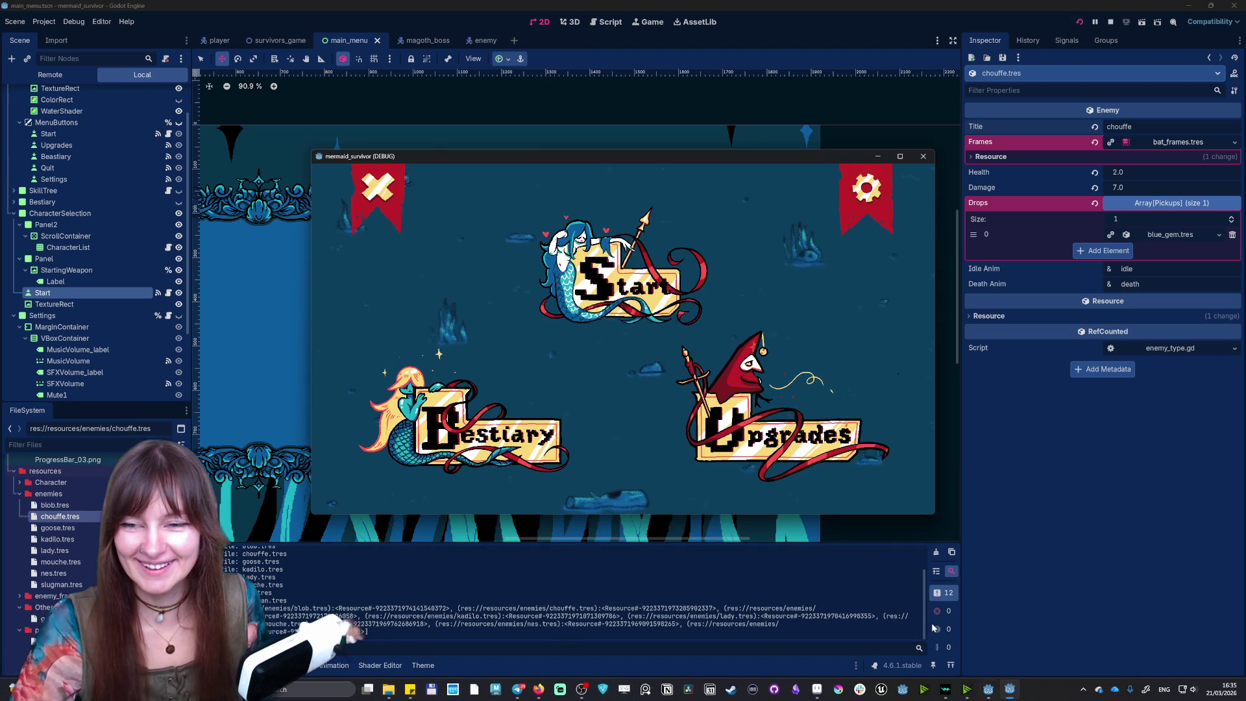
{"action": "left_click", "coordinate": [867, 191]}
{"action": "left_click", "coordinate": [358, 342]}
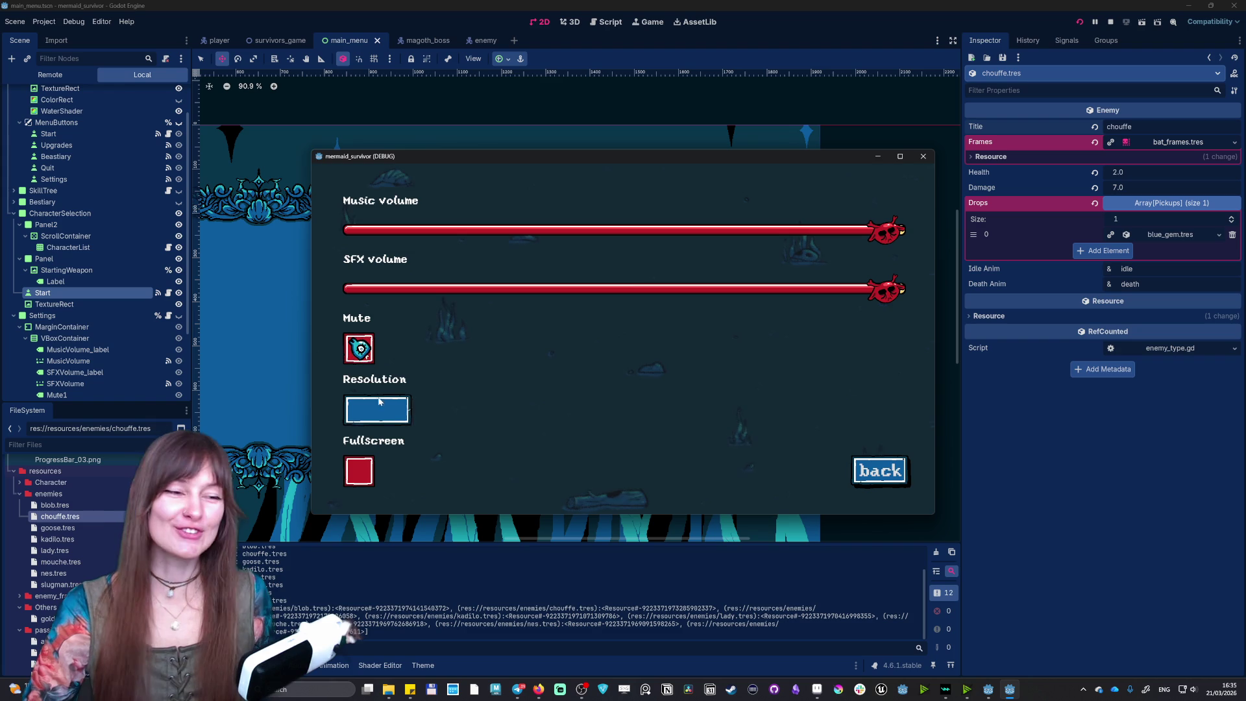
{"action": "left_click", "coordinate": [883, 470]}
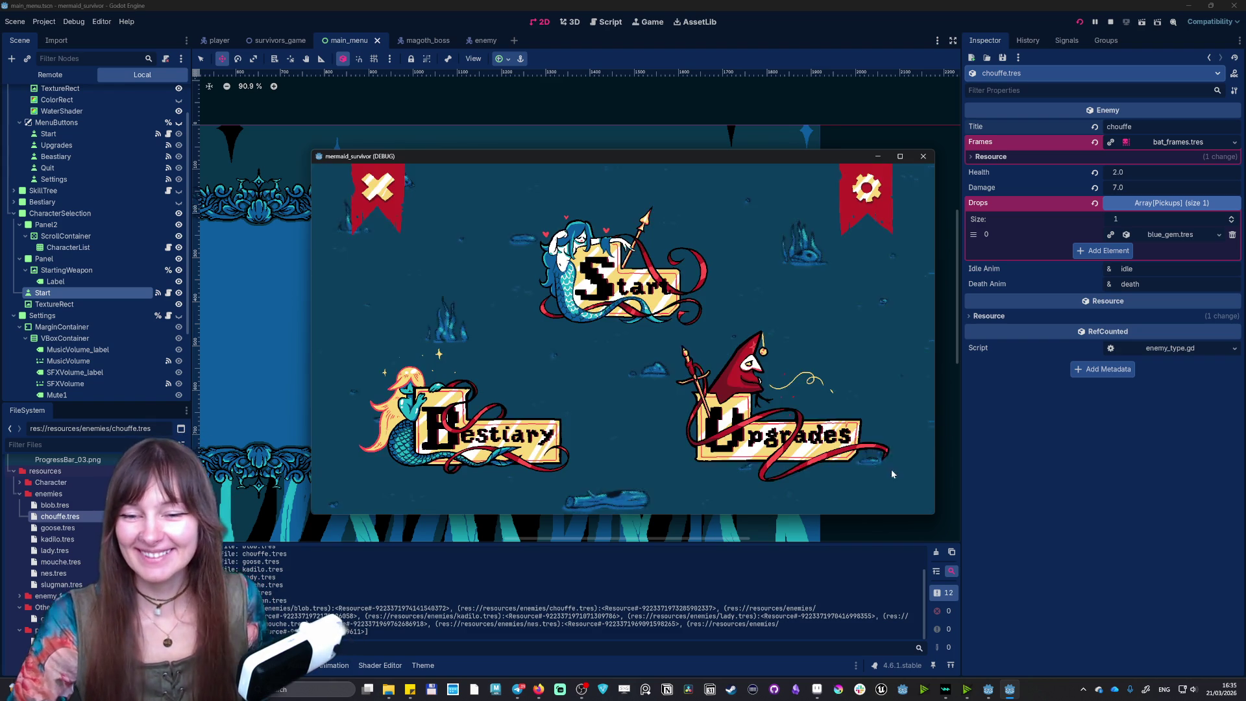
{"action": "left_click", "coordinate": [867, 191]}
{"action": "left_click", "coordinate": [359, 471]}
{"action": "left_click", "coordinate": [1137, 612]}
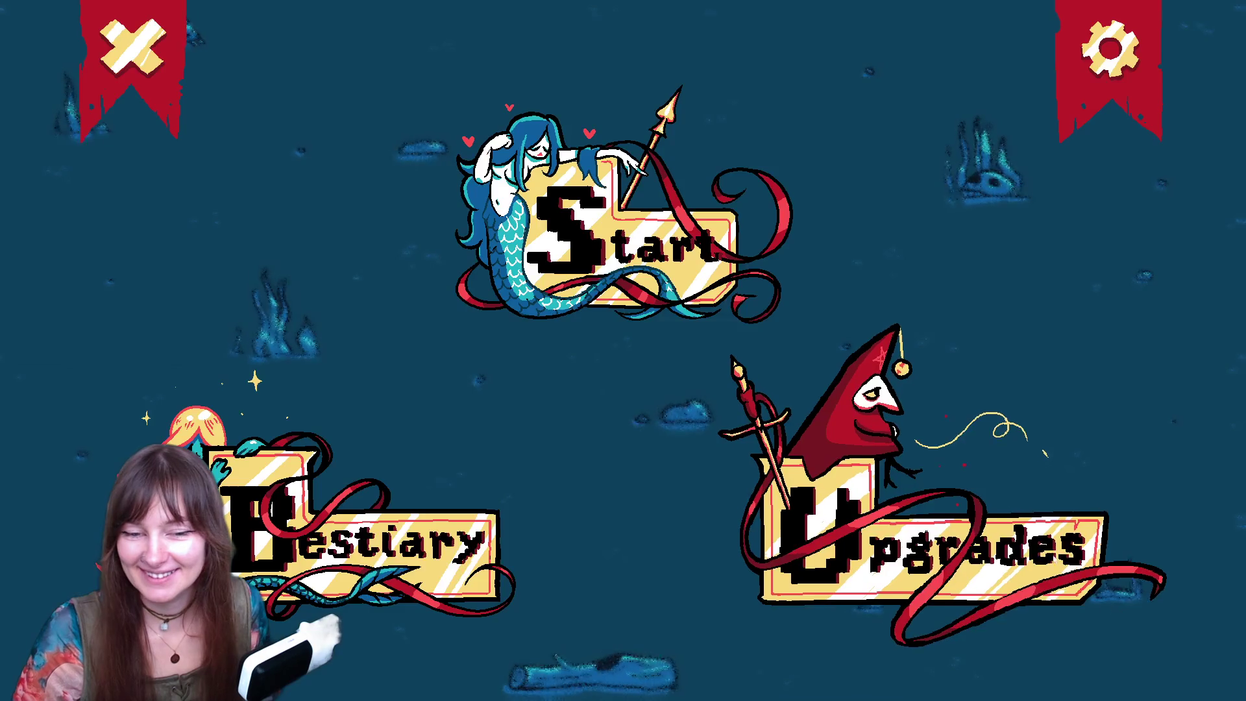
- Check the character select and bestiary screens, close the game, and select blob.tres
{"action": "left_click", "coordinate": [598, 223]}
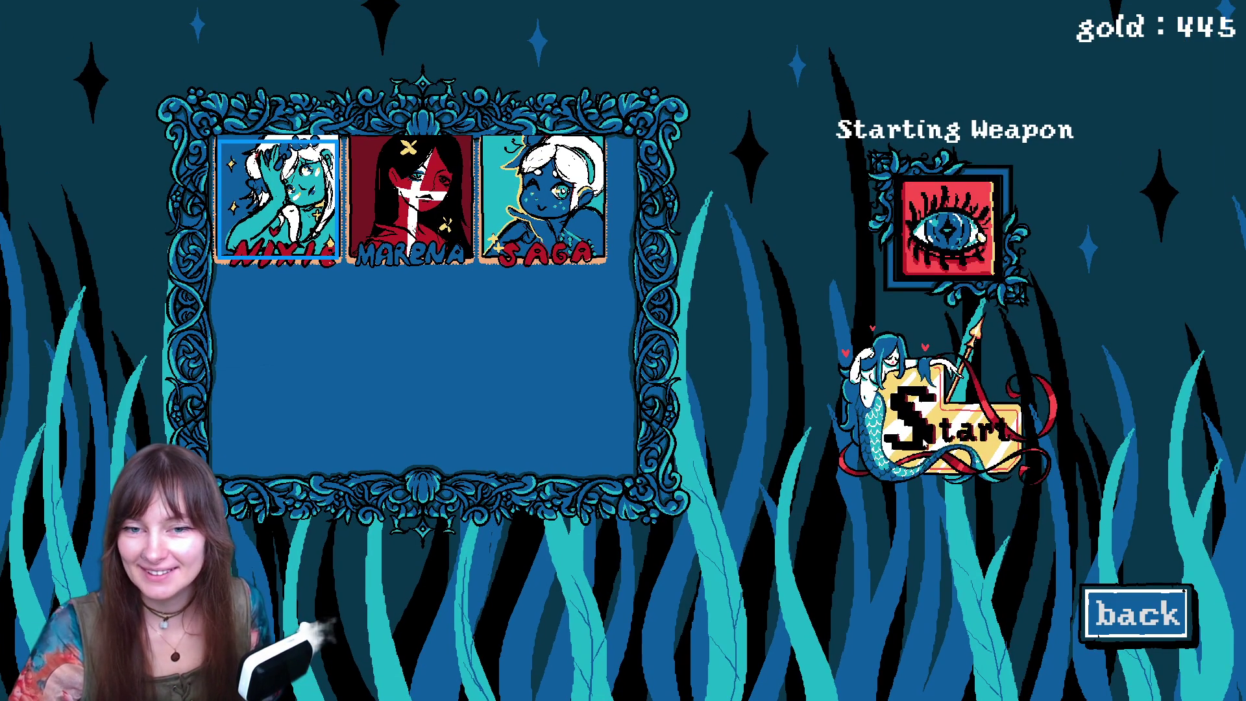
{"action": "left_click", "coordinate": [1140, 628]}
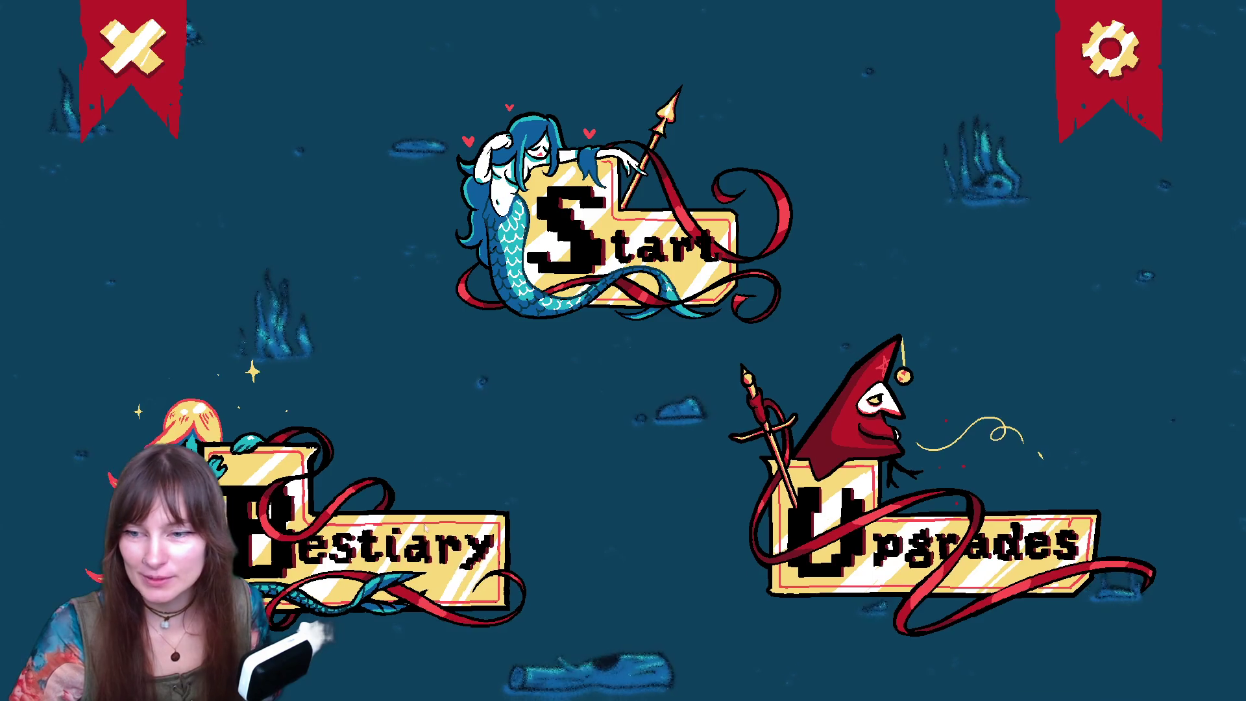
{"action": "left_click", "coordinate": [363, 538]}
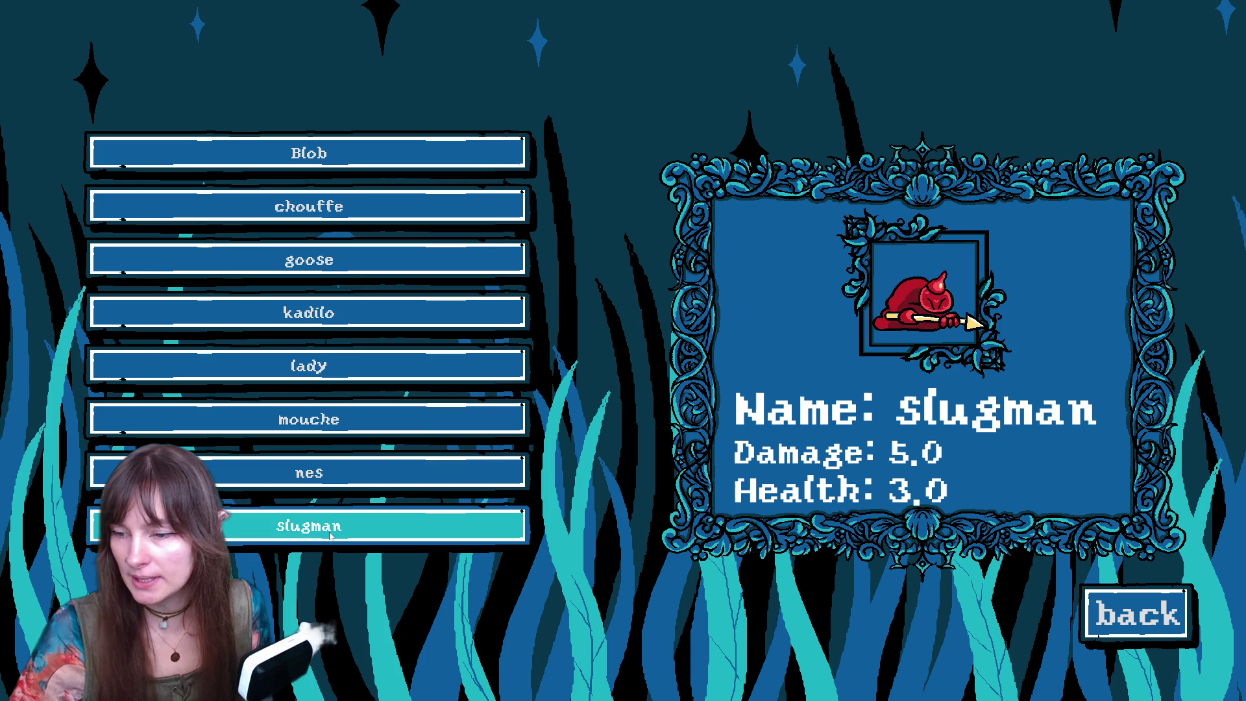
{"action": "left_click", "coordinate": [1121, 632]}
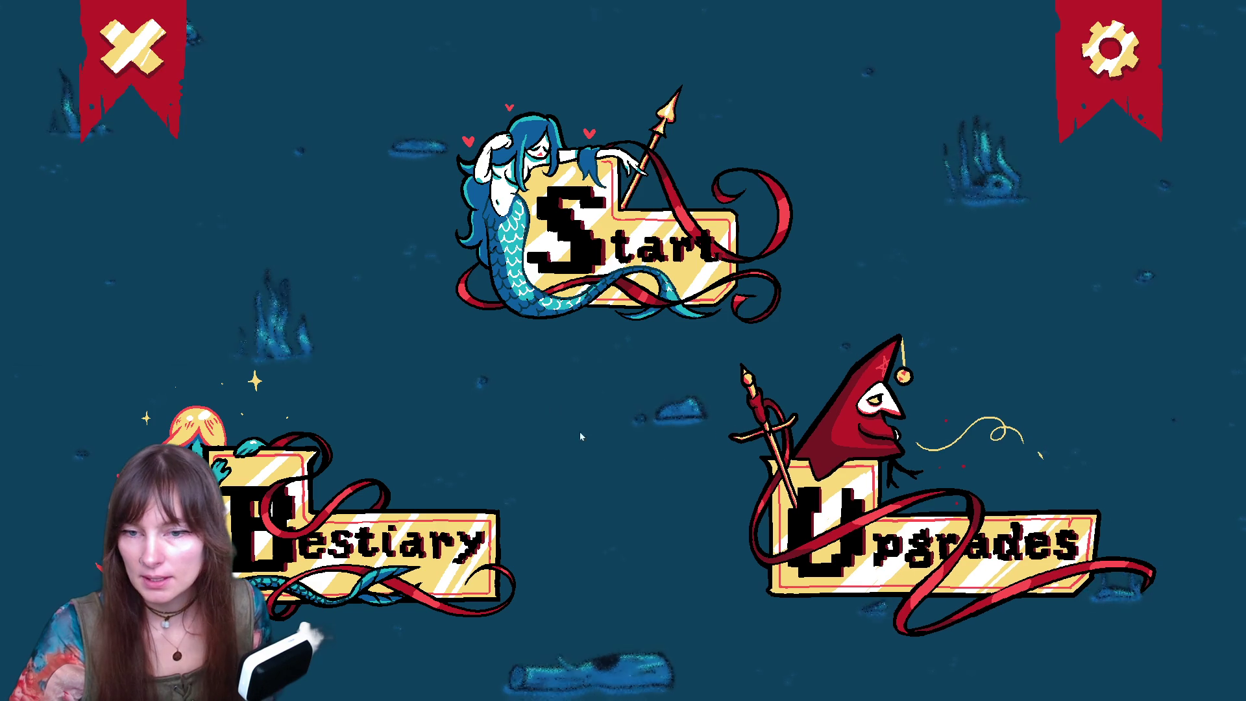
{"action": "left_click", "coordinate": [56, 41]}
{"action": "left_click", "coordinate": [55, 505]}
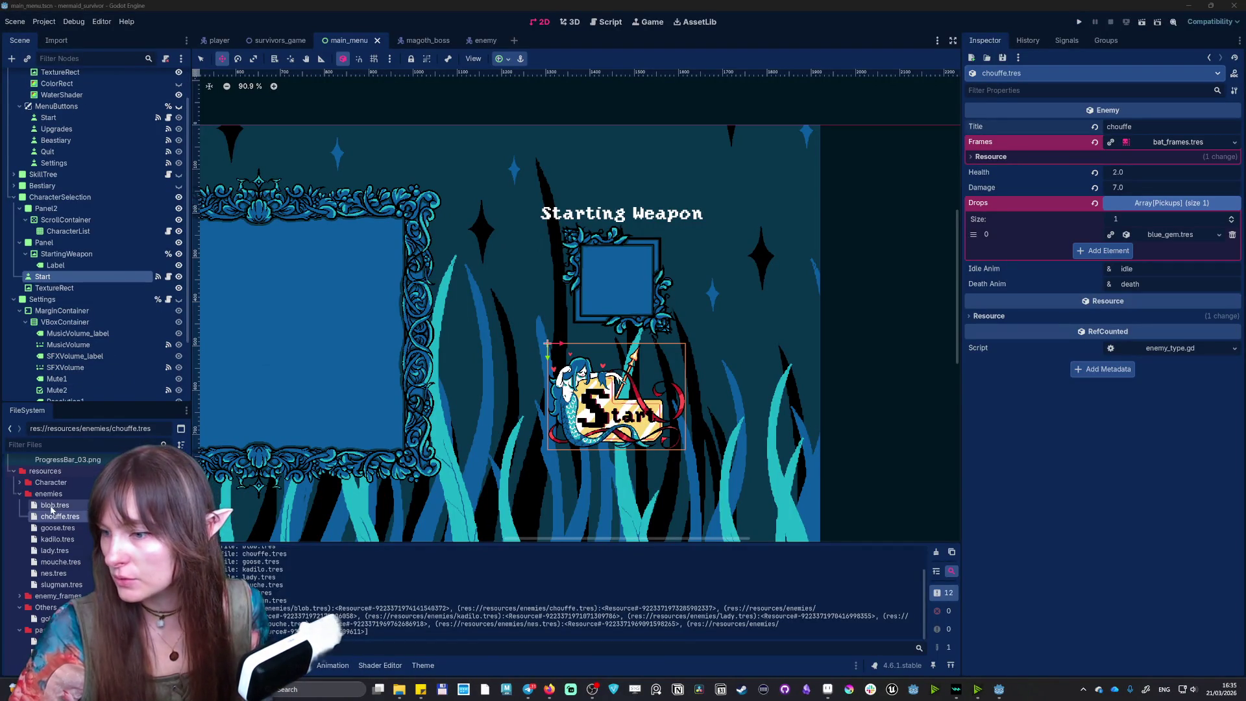
- Change the blob resource's Title from 'Blob' to lowercase 'blob', then switch to the browser
{"action": "key", "text": "Delete"}
{"action": "type", "text": "blob"}
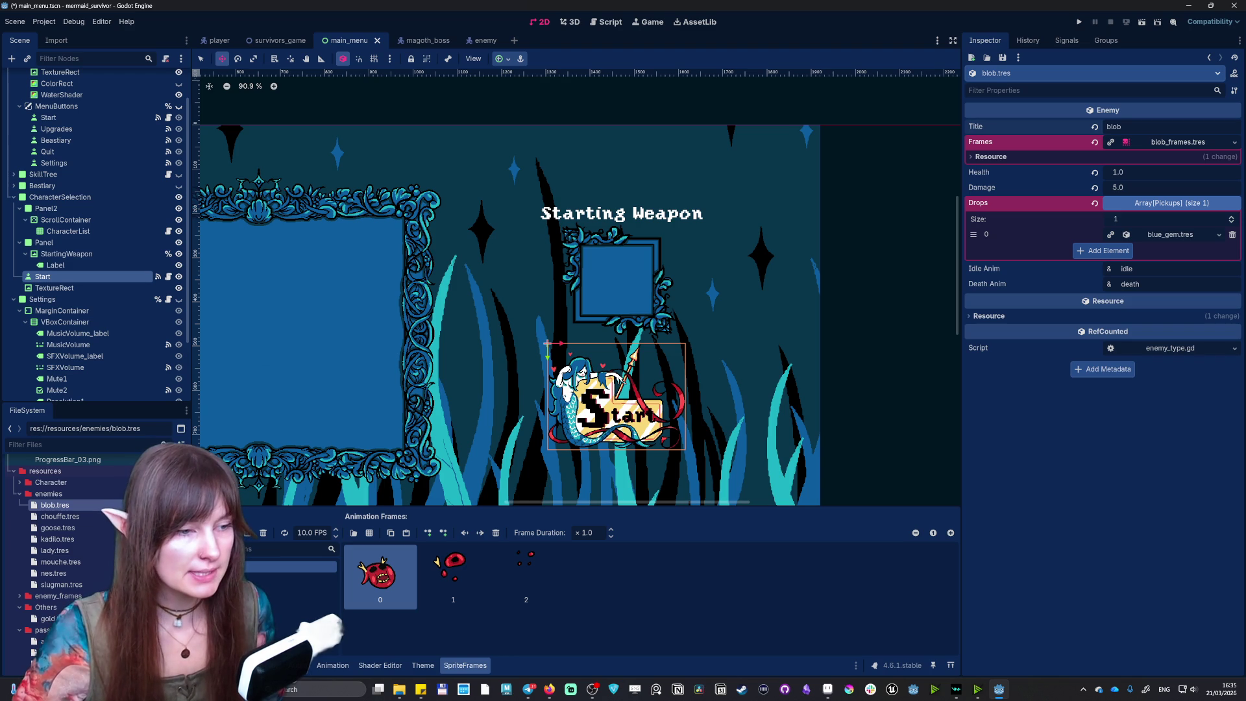
{"action": "key", "text": "alt+Tab"}
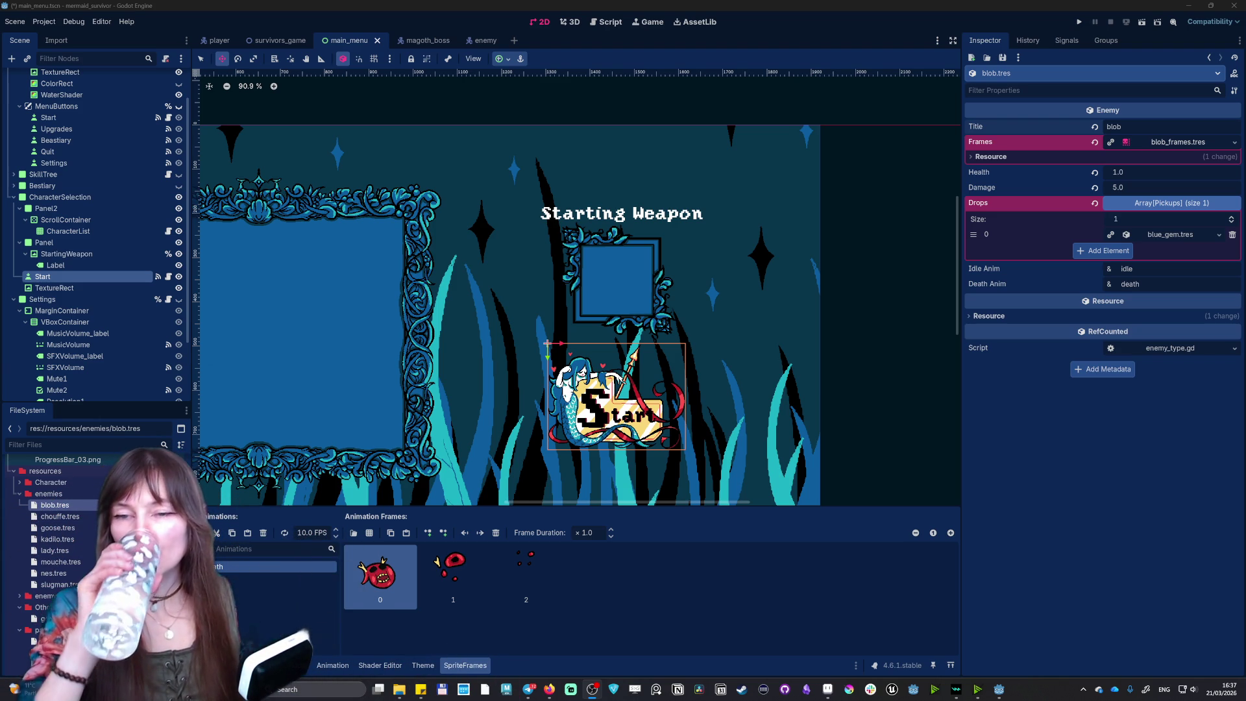
- Narrow the Starting Weapon frame Panel by pulling in its right and left edges
{"action": "key", "text": "s"}
{"action": "scroll", "coordinate": [562, 283], "scroll_direction": "up", "scroll_amount": 4}
{"action": "left_click", "coordinate": [587, 281]}
{"action": "key", "text": "q"}
{"action": "left_click_drag", "start_coordinate": [737, 280], "coordinate": [731, 278]}
{"action": "left_click_drag", "start_coordinate": [550, 277], "coordinate": [552, 277]}
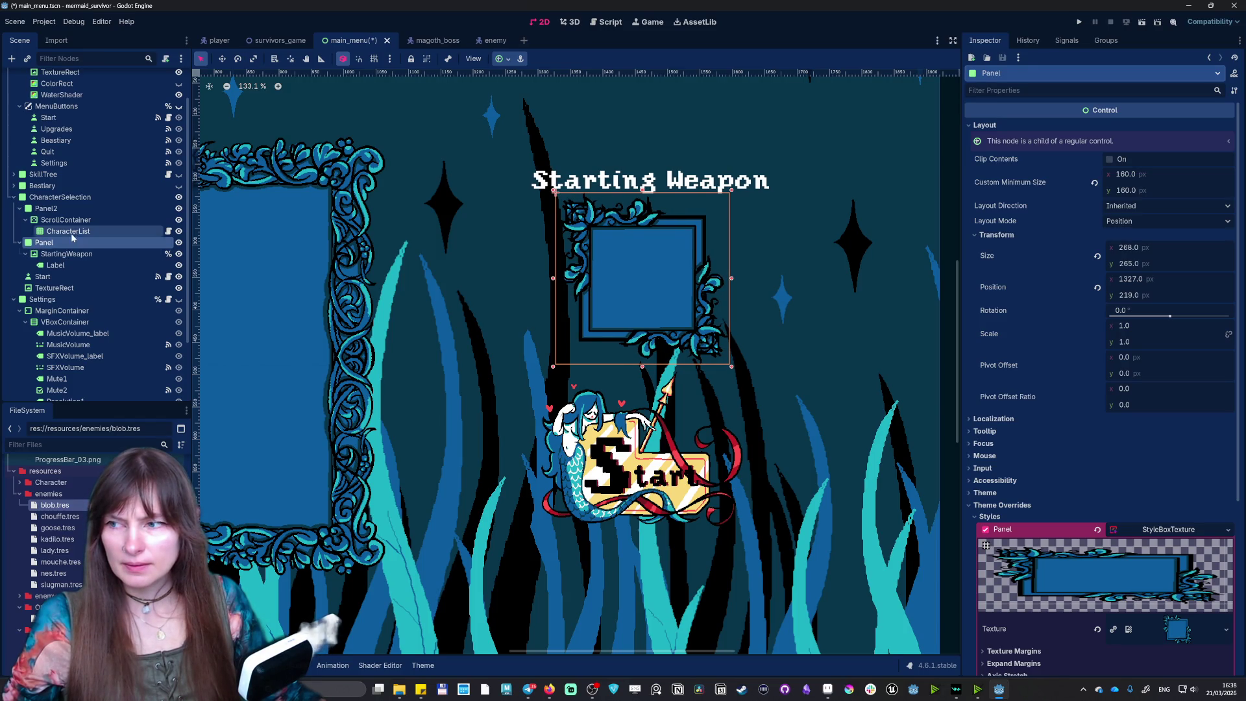
- Nudge the StartingWeapon slot one pixel left, then save and run the project
{"action": "left_click", "coordinate": [71, 254]}
{"action": "key", "text": "w"}
{"action": "left_click_drag", "start_coordinate": [605, 228], "coordinate": [605, 227]}
{"action": "left_click", "coordinate": [1079, 22]}
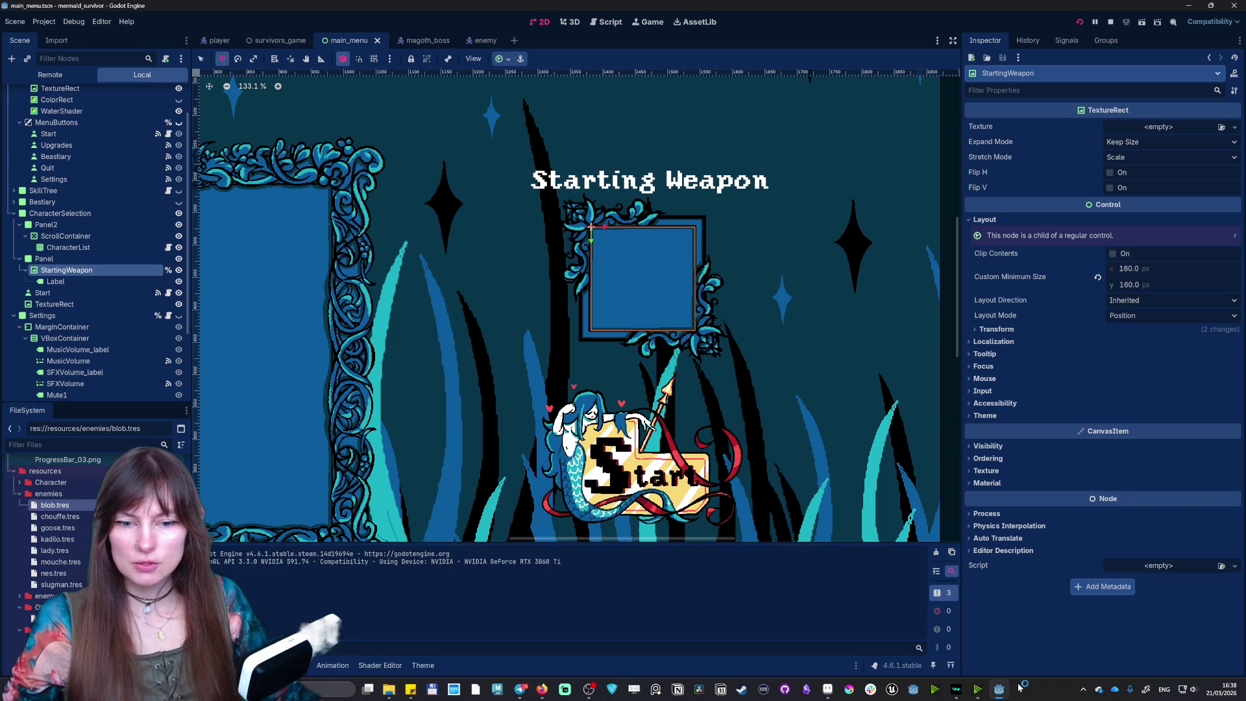
- Turn on mute and fullscreen in the game's Settings, then go back to the main menu
{"action": "left_click", "coordinate": [1012, 690]}
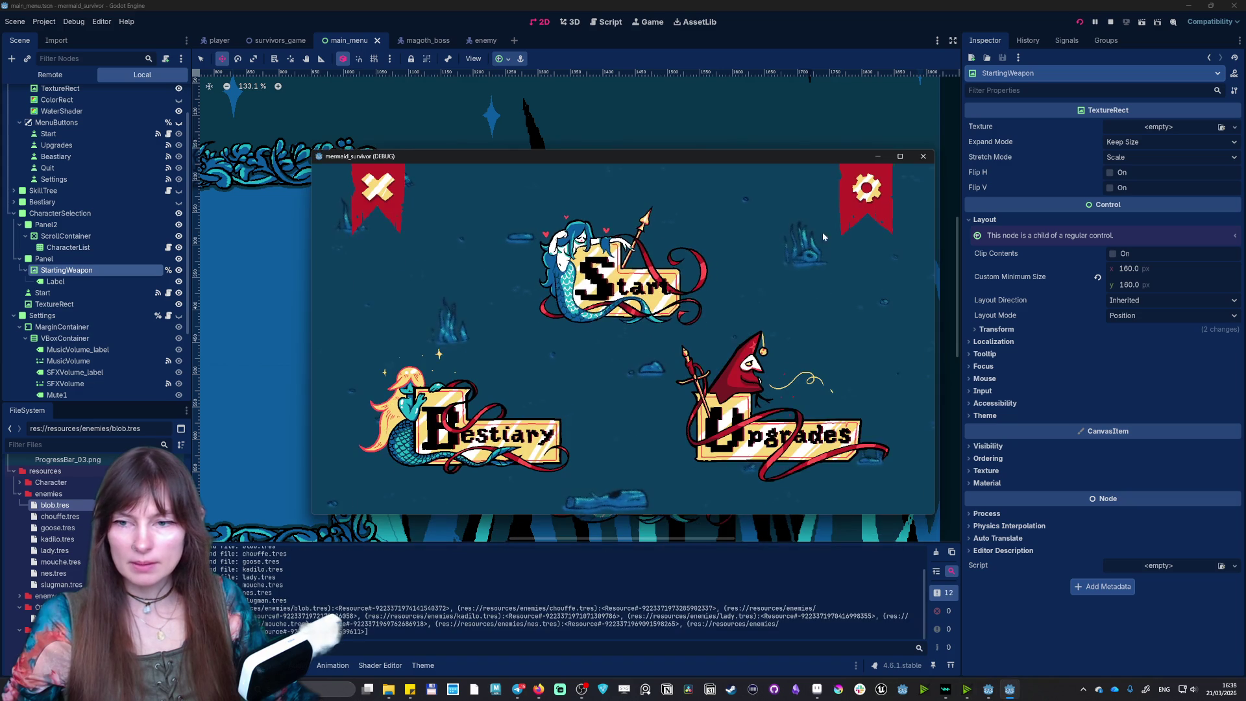
{"action": "left_click", "coordinate": [866, 186]}
{"action": "left_click", "coordinate": [353, 349]}
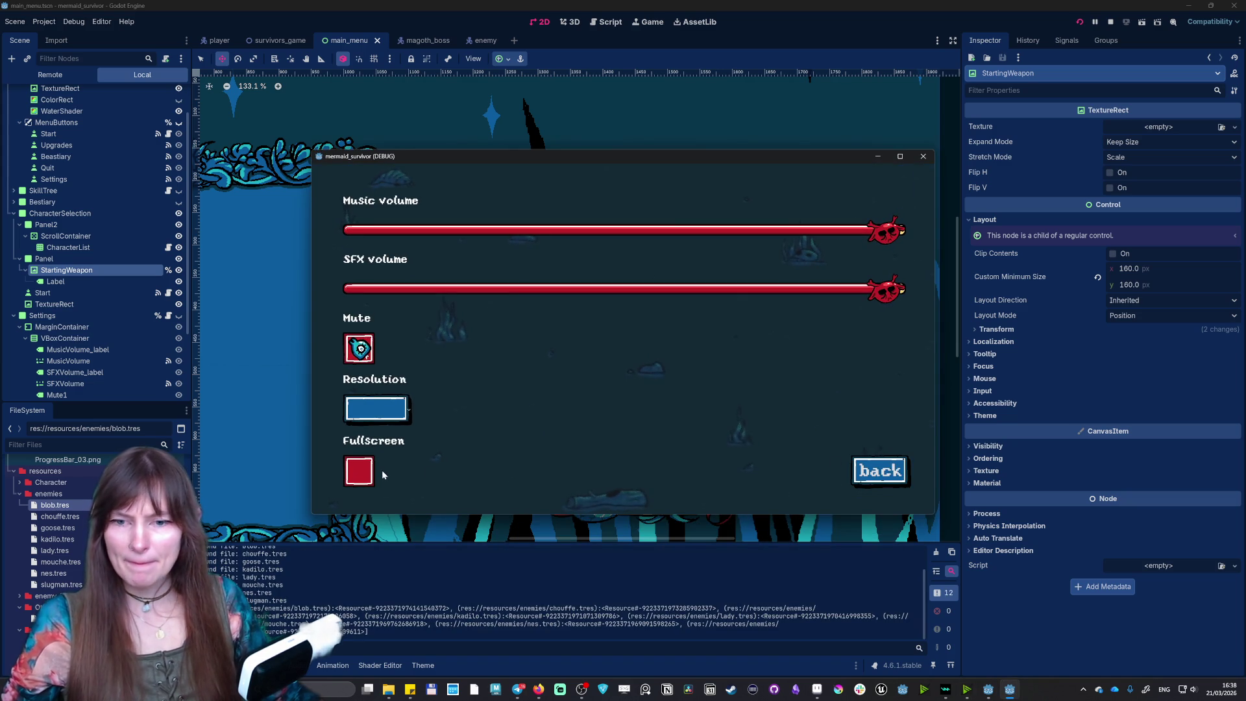
{"action": "left_click", "coordinate": [363, 472]}
{"action": "left_click", "coordinate": [1079, 590]}
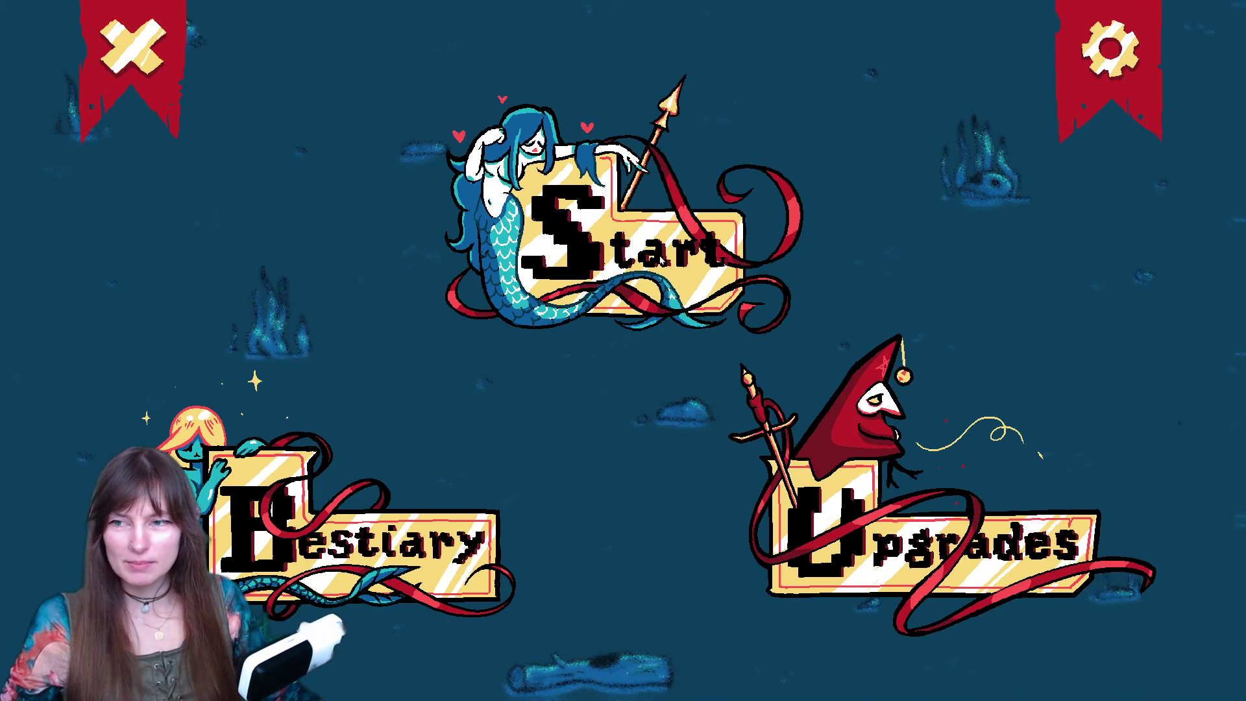
- Pick Marena on the character select screen to view her starting weapon, then close the game
{"action": "left_click", "coordinate": [625, 240]}
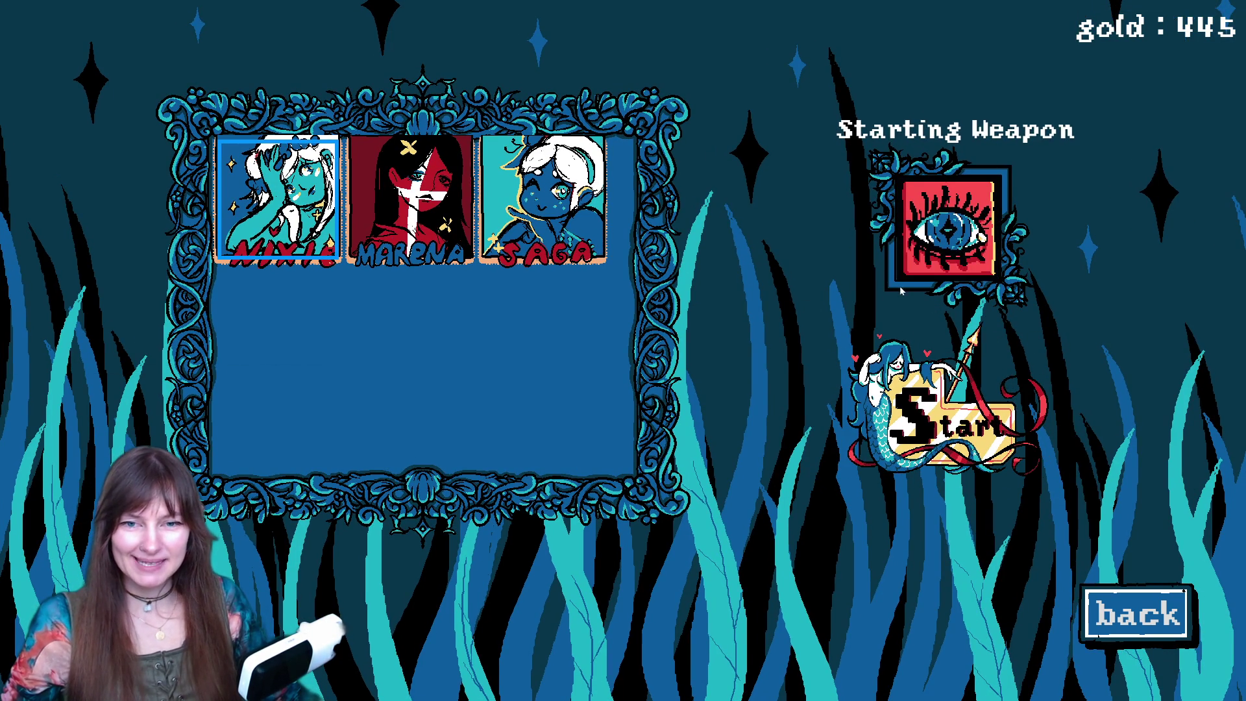
{"action": "left_click", "coordinate": [466, 220]}
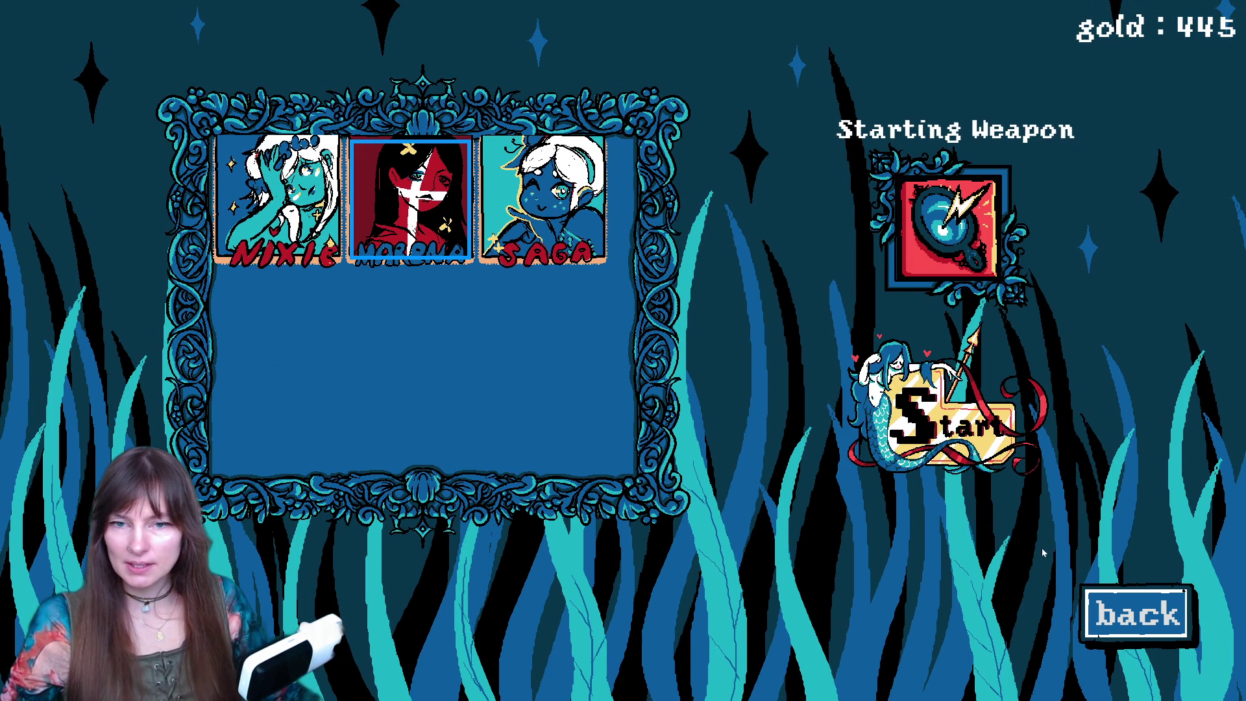
{"action": "left_click", "coordinate": [1135, 613]}
{"action": "key", "text": "F8"}
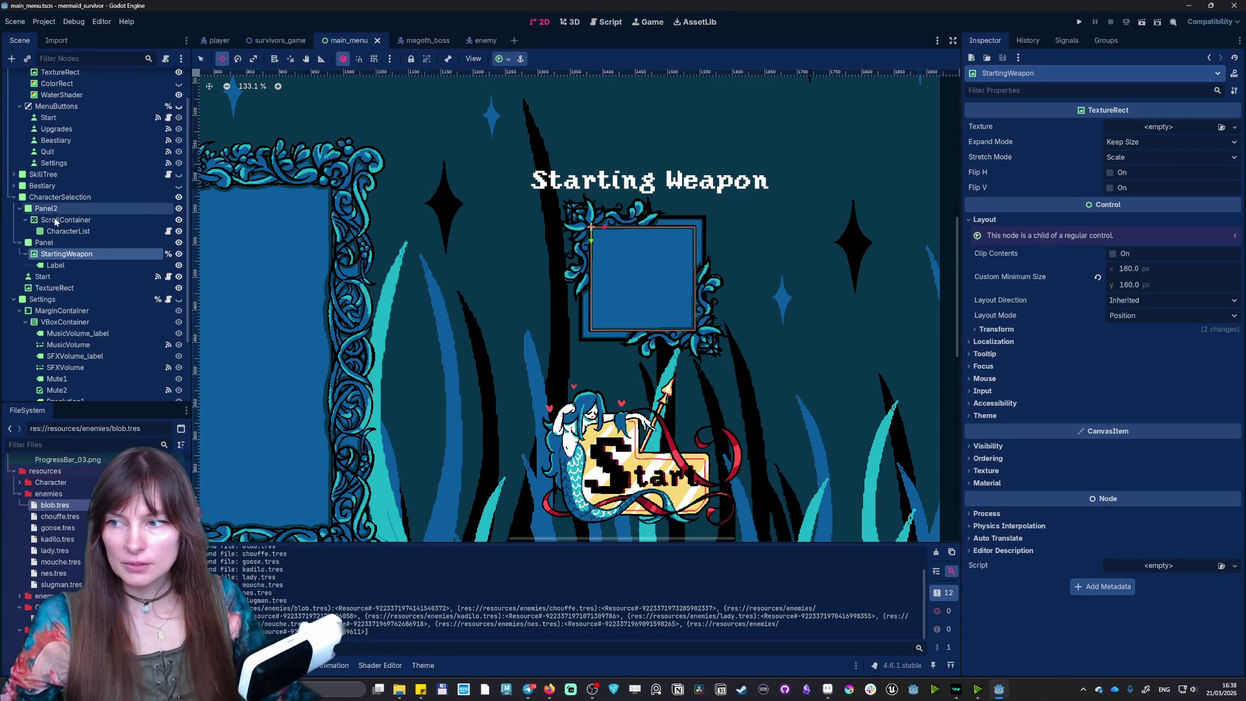
- Trim the Starting Weapon frame Panel's left edge by 2 px, making it 264 px wide
{"action": "left_click", "coordinate": [44, 242]}
{"action": "key", "text": "q"}
{"action": "left_click_drag", "start_coordinate": [552, 277], "coordinate": [554, 277]}
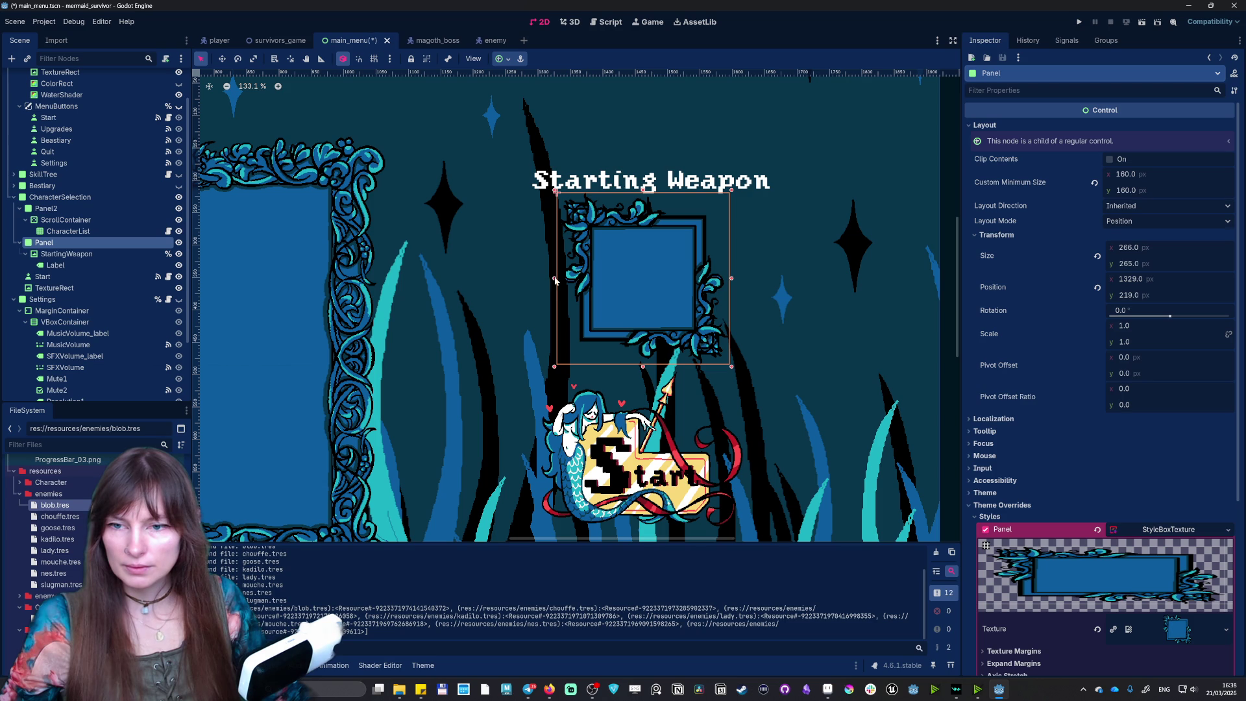
- Nudge the StartingWeapon slot left and back right by single pixels to realign it
{"action": "left_click", "coordinate": [78, 253]}
{"action": "key", "text": "w"}
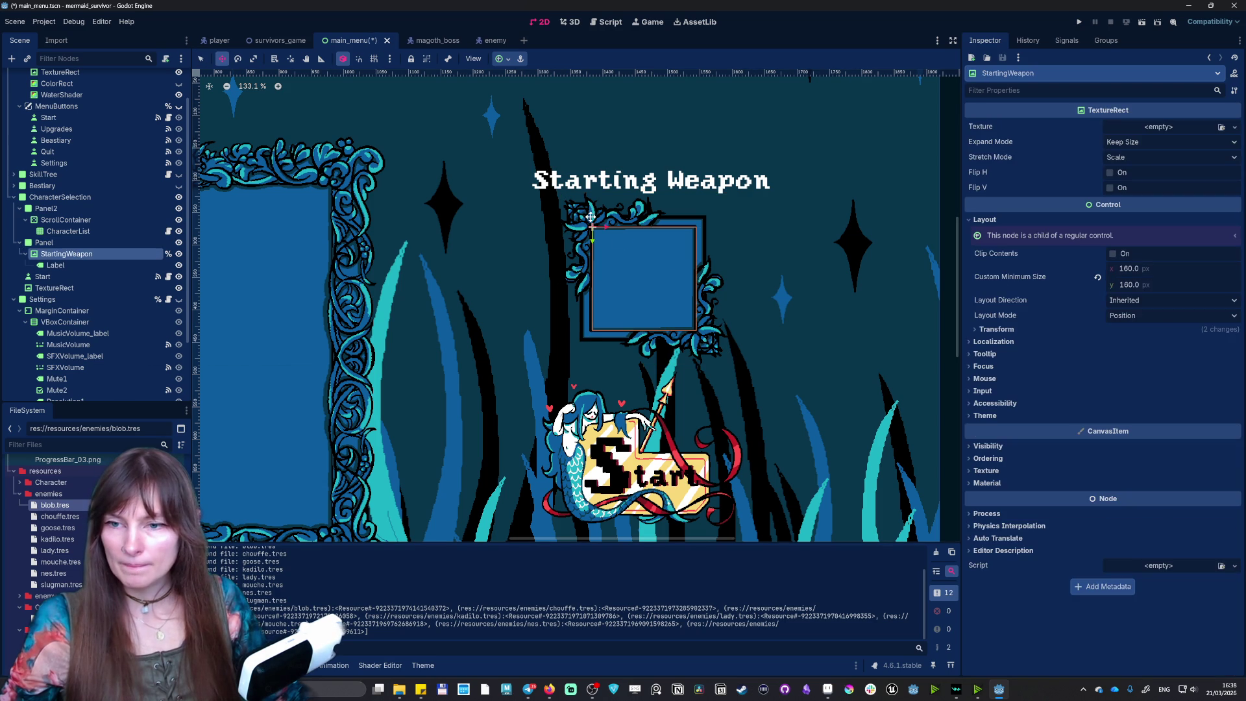
{"action": "left_click_drag", "start_coordinate": [605, 227], "coordinate": [605, 227]}
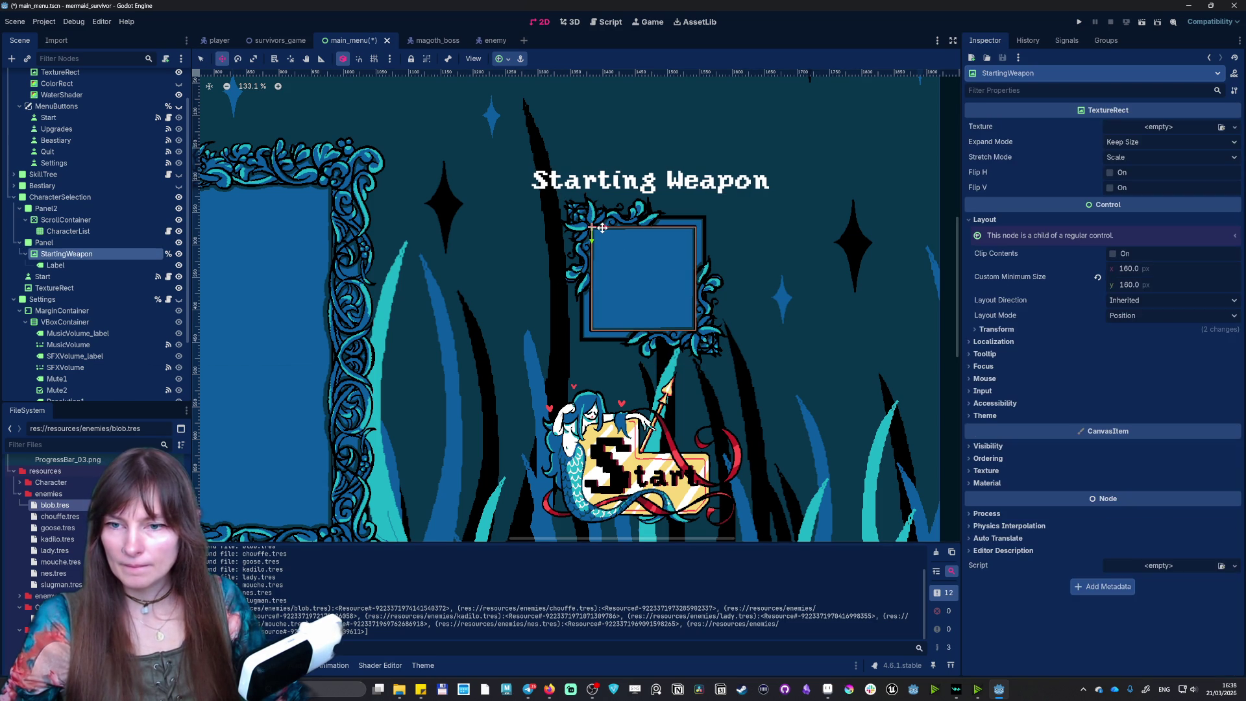
{"action": "left_click_drag", "start_coordinate": [602, 228], "coordinate": [602, 228]}
{"action": "scroll", "coordinate": [597, 297], "scroll_direction": "up", "scroll_amount": 3}
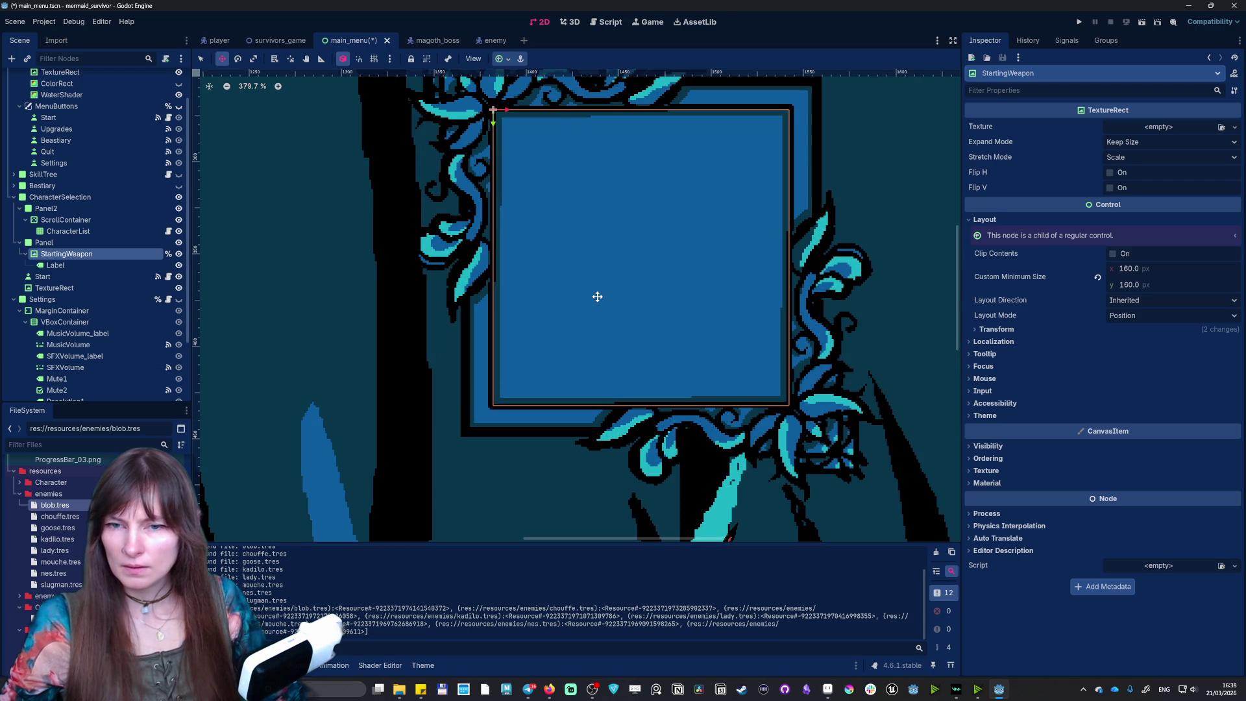
{"action": "left_click_drag", "start_coordinate": [598, 236], "coordinate": [597, 236]}
- Reselect the StartingWeapon slot, shift it one more pixel left, and test widening it before restoring
{"action": "left_click", "coordinate": [409, 221]}
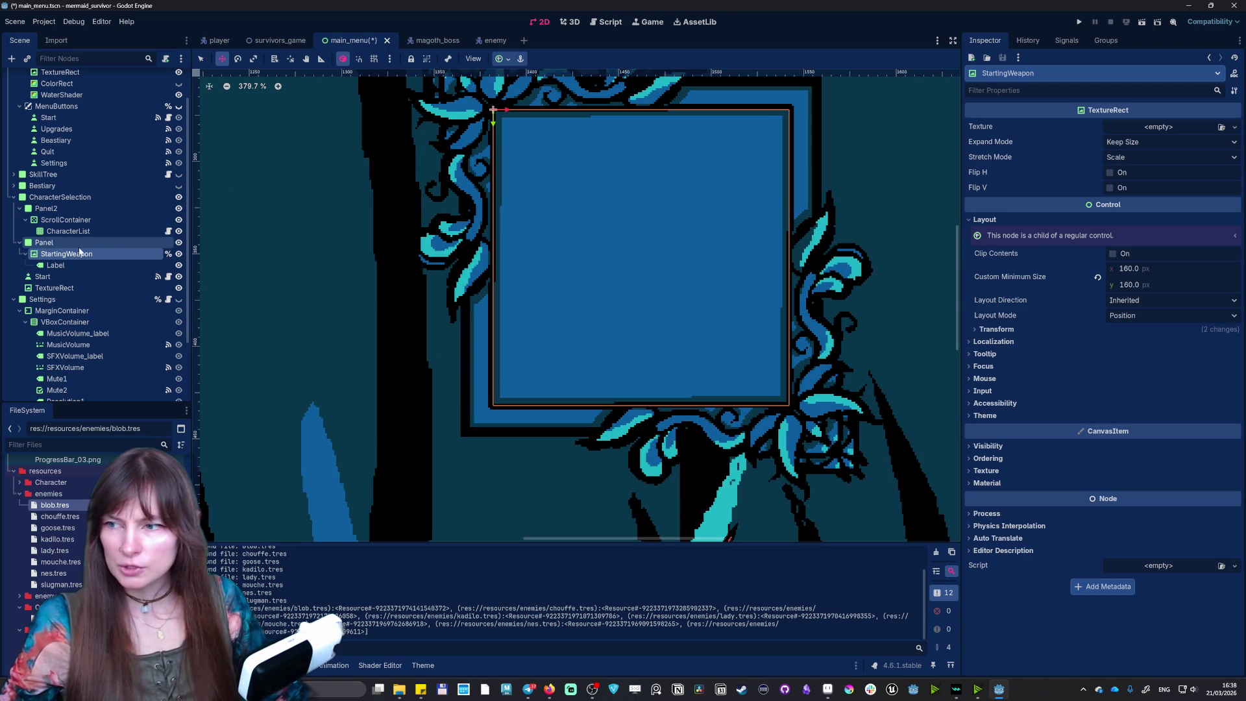
{"action": "scroll", "coordinate": [593, 215], "scroll_direction": "down", "scroll_amount": 1}
{"action": "key", "text": "q"}
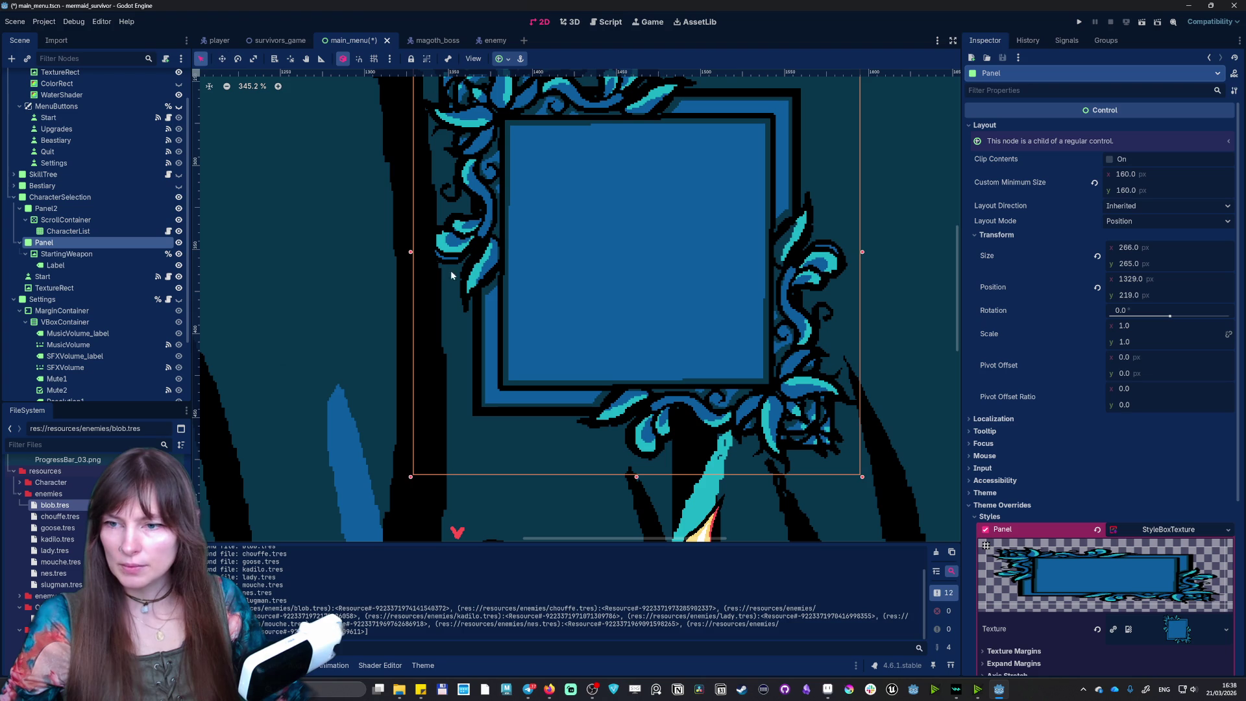
{"action": "left_click", "coordinate": [712, 123]}
{"action": "key", "text": "w"}
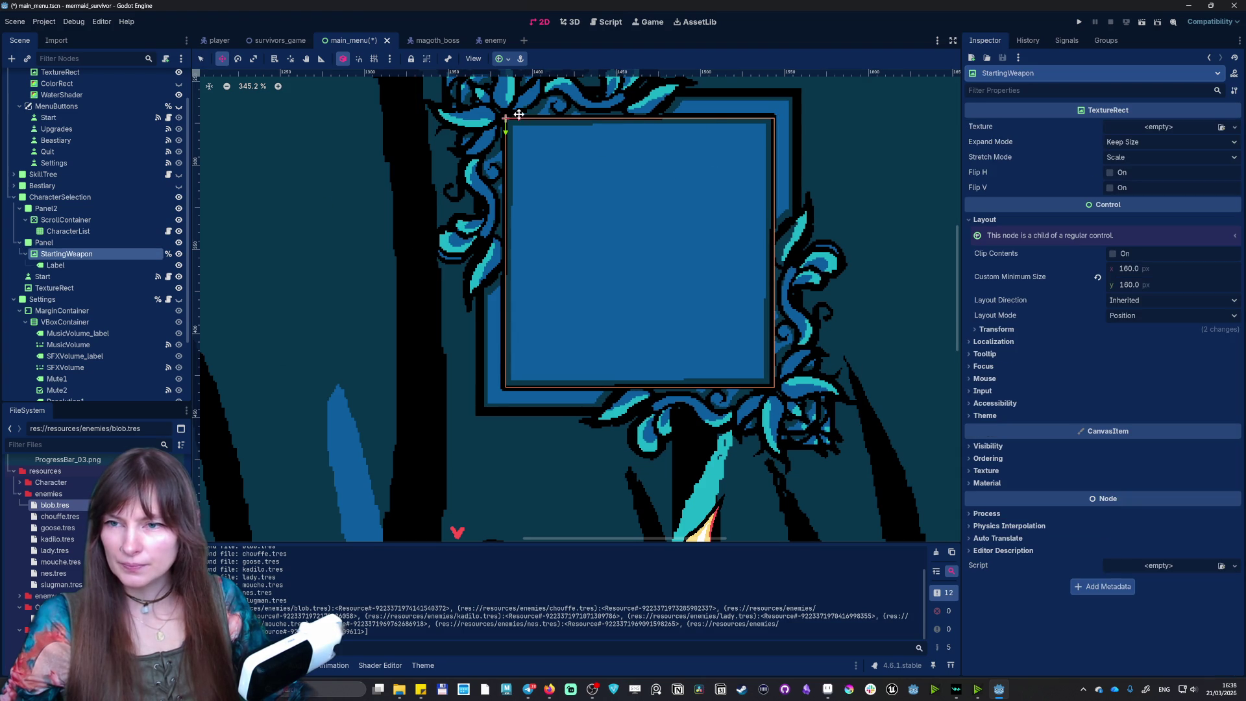
{"action": "left_click_drag", "start_coordinate": [519, 120], "coordinate": [517, 119]}
{"action": "scroll", "coordinate": [551, 136], "scroll_direction": "down", "scroll_amount": 5}
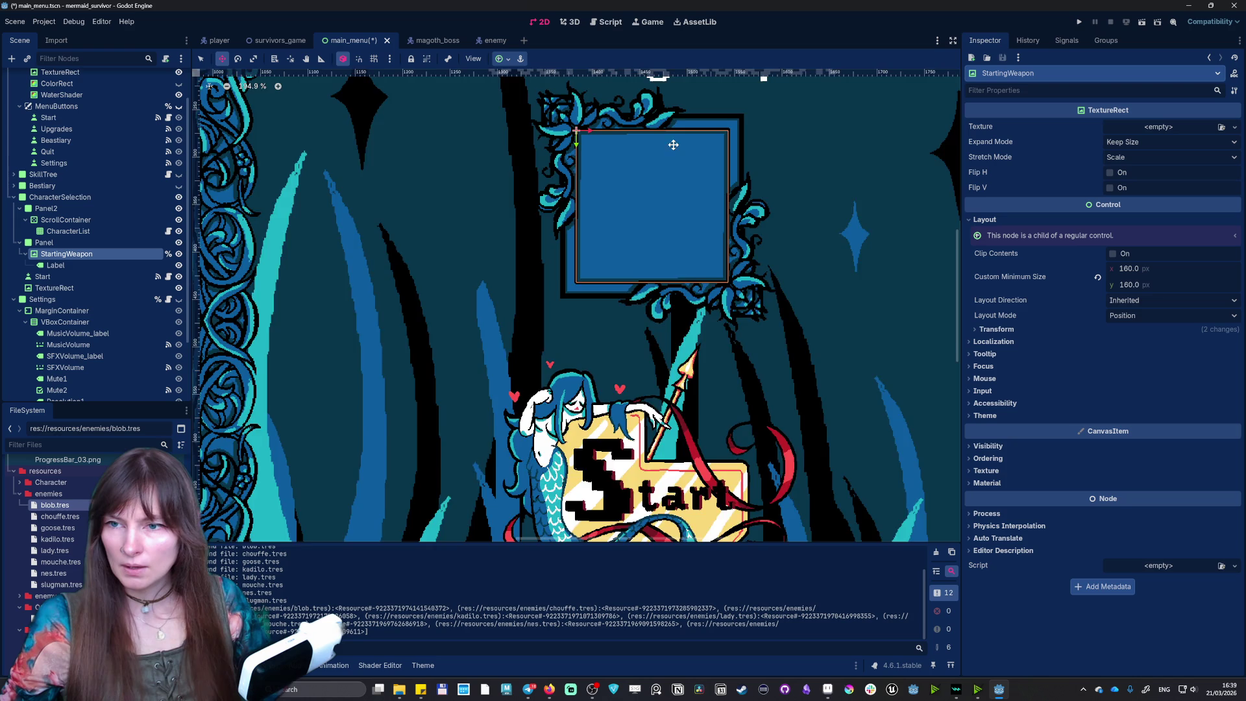
{"action": "scroll", "coordinate": [571, 143], "scroll_direction": "up", "scroll_amount": 4}
{"action": "key", "text": "e"}
{"action": "key", "text": "q"}
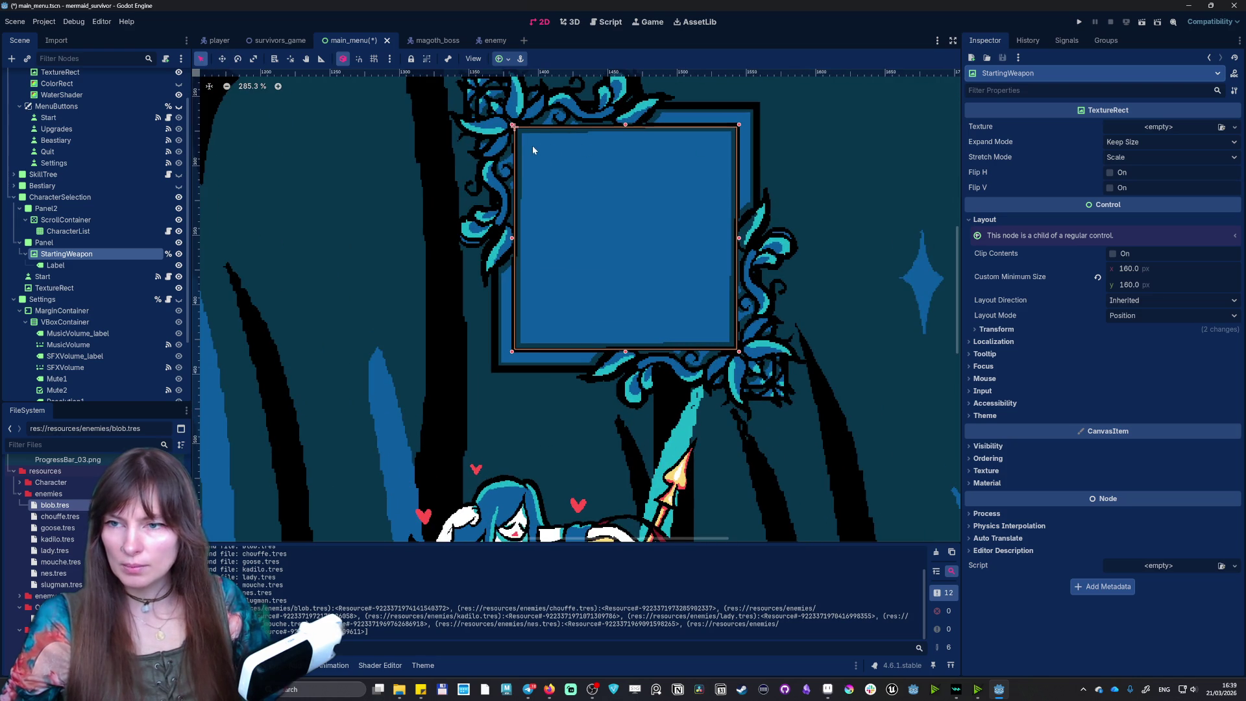
{"action": "mouse_move", "coordinate": [737, 237]}
{"action": "left_mouse_down"}
{"action": "mouse_move", "coordinate": [954, 234]}
{"action": "mouse_move", "coordinate": [730, 231]}
{"action": "mouse_move", "coordinate": [740, 232]}
{"action": "left_mouse_up"}
- Select the parent frame Panel, then save main_menu and run the project
{"action": "left_click", "coordinate": [746, 116]}
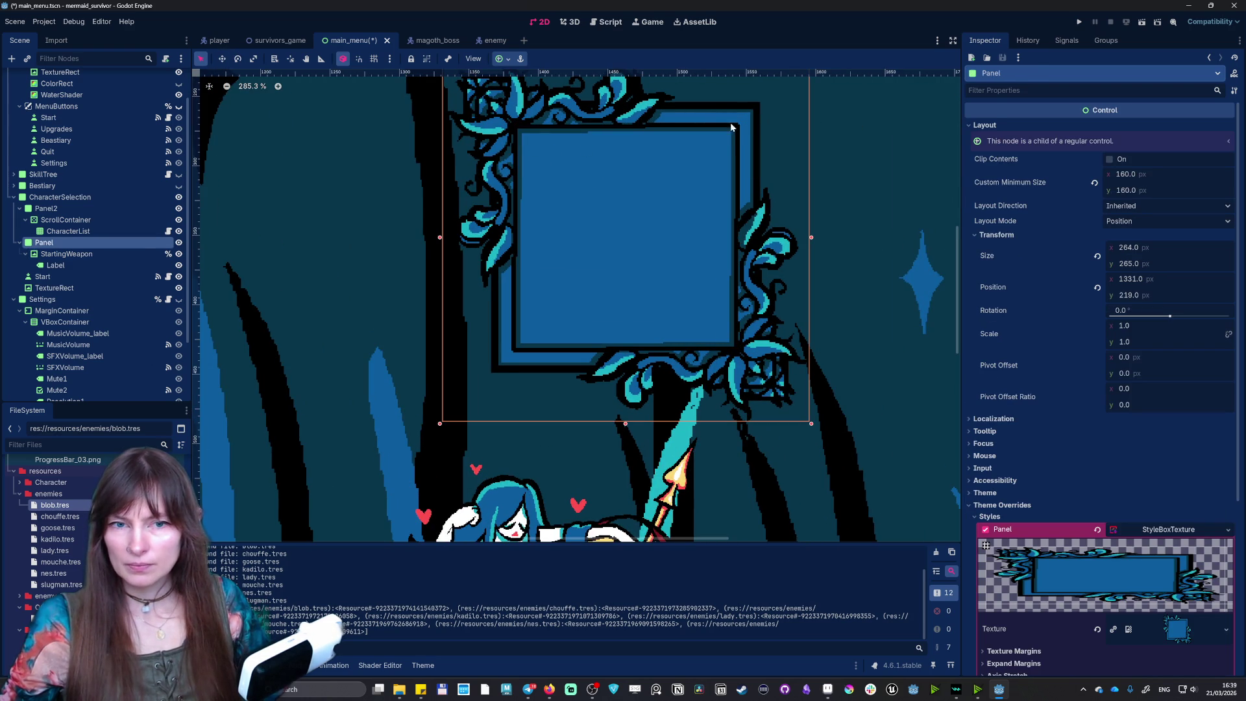
{"action": "scroll", "coordinate": [731, 127], "scroll_direction": "down", "scroll_amount": 4}
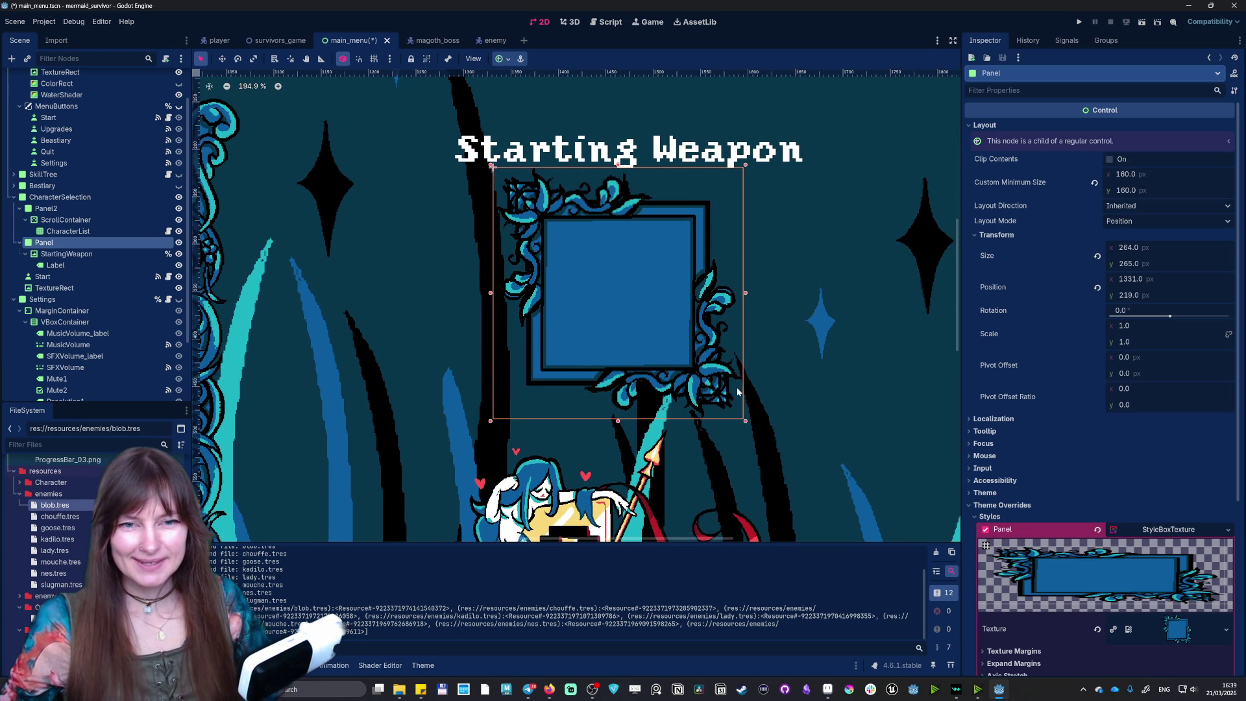
{"action": "scroll", "coordinate": [694, 351], "scroll_direction": "up", "scroll_amount": 2}
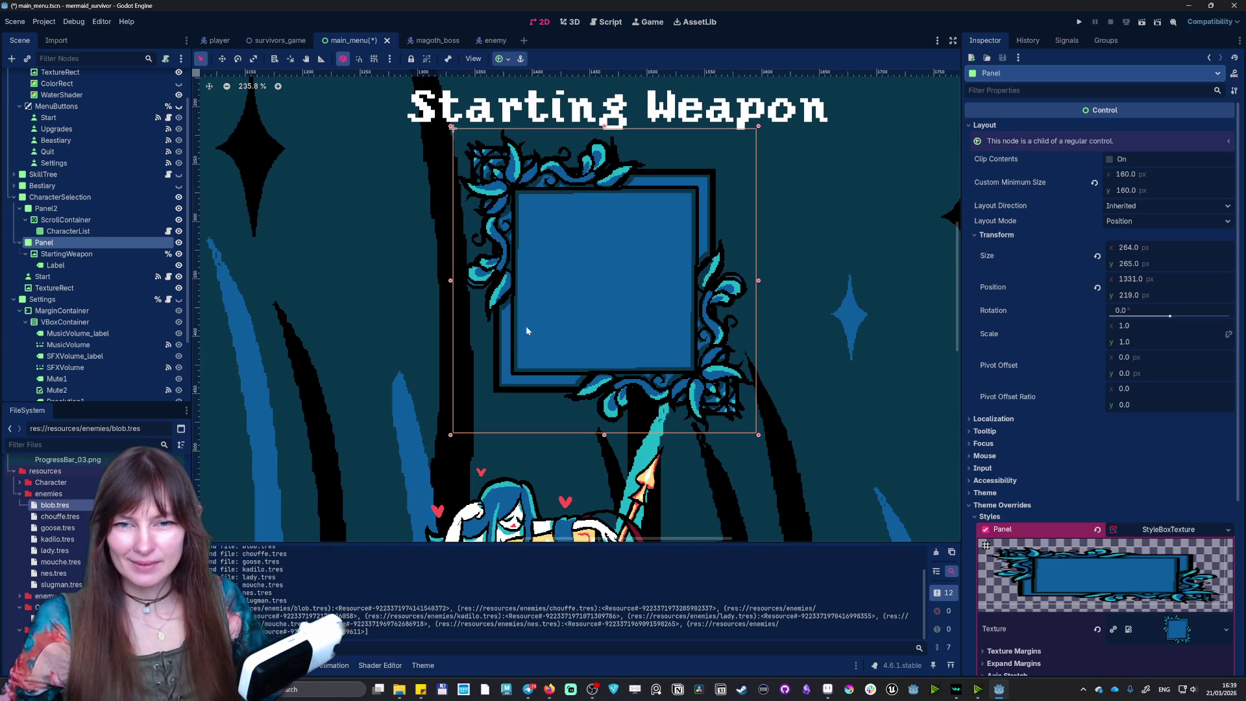
{"action": "left_click", "coordinate": [1079, 22]}
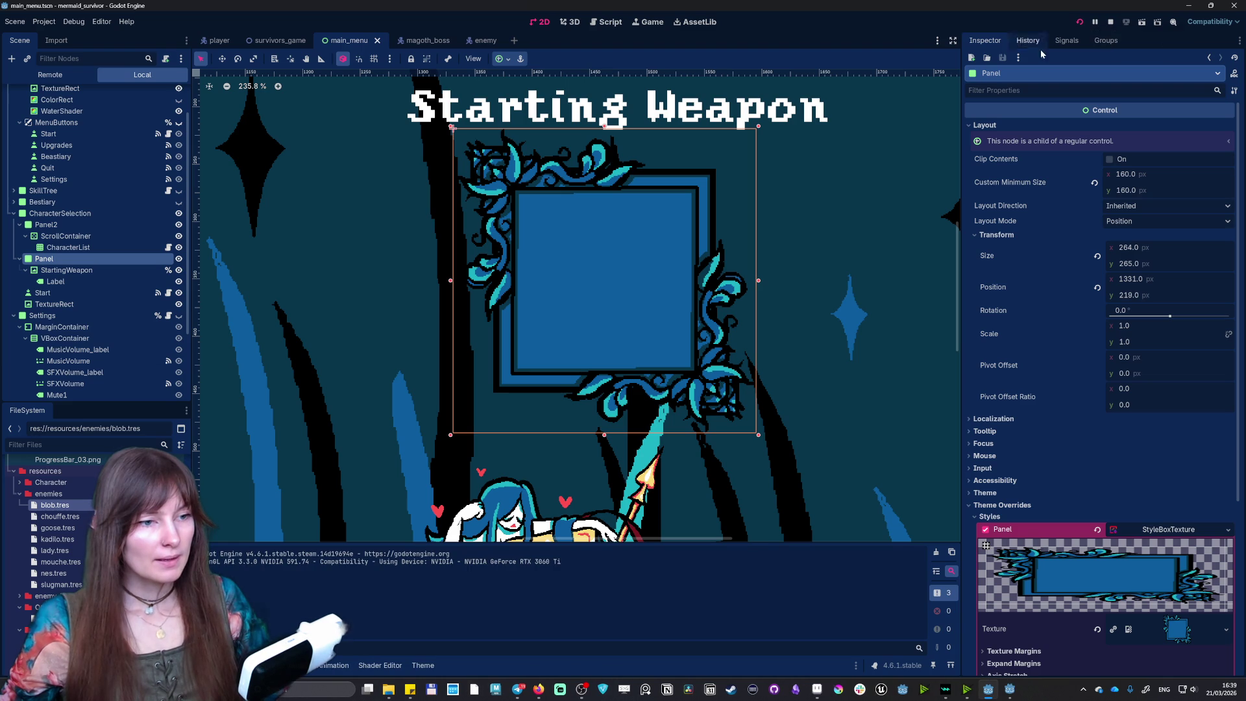
- In the running game, open character select, pick Marena and maximise the game window
{"action": "left_click", "coordinate": [1008, 693]}
{"action": "left_click", "coordinate": [869, 195]}
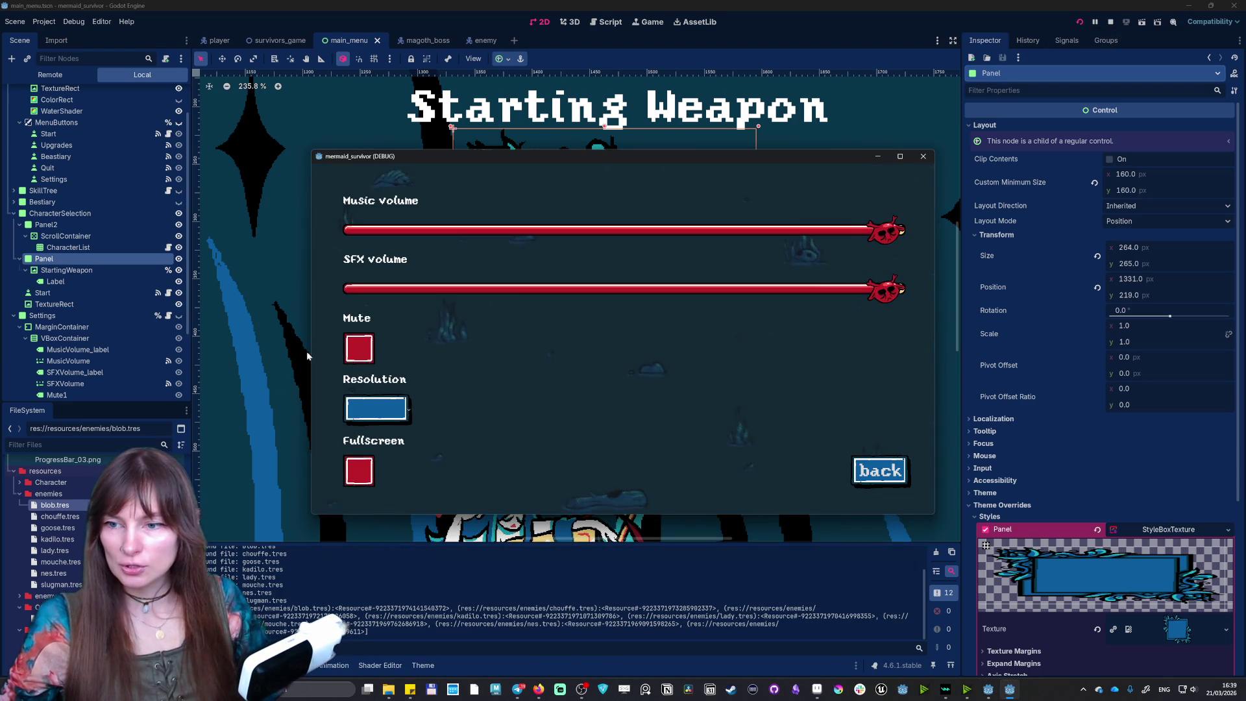
{"action": "left_click", "coordinate": [879, 469]}
{"action": "left_click", "coordinate": [623, 286]}
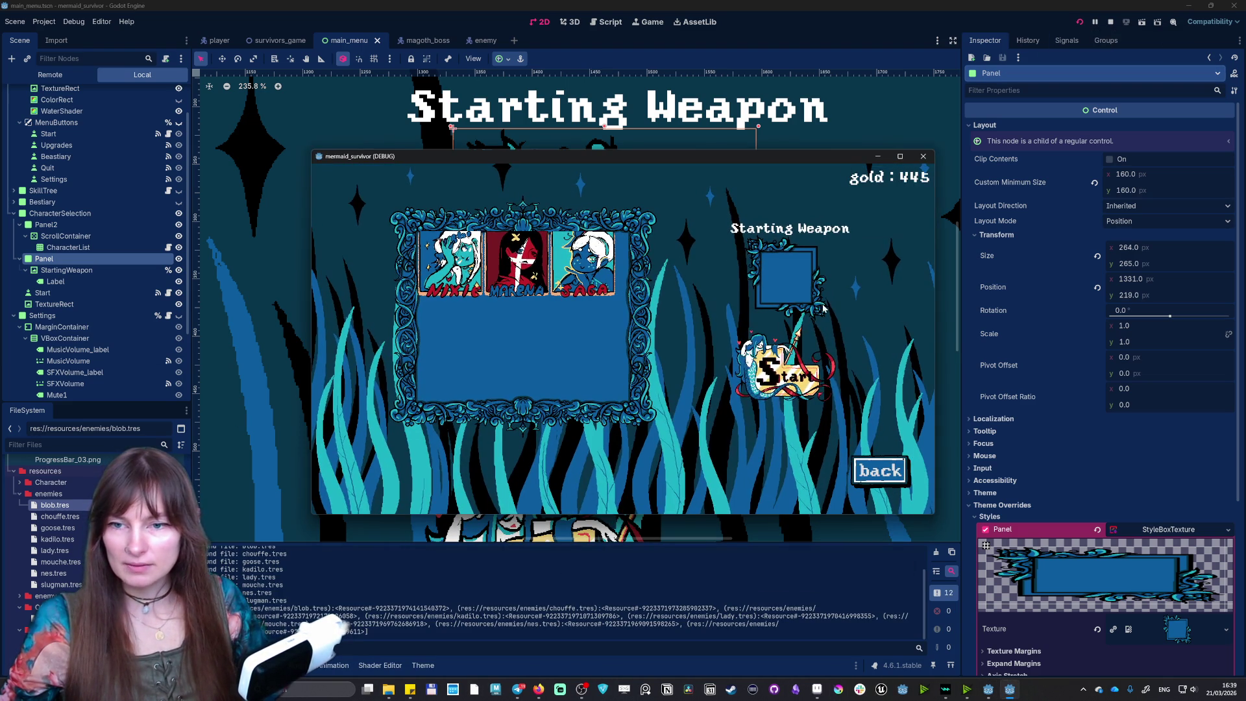
{"action": "left_click", "coordinate": [494, 272]}
{"action": "left_click", "coordinate": [900, 156]}
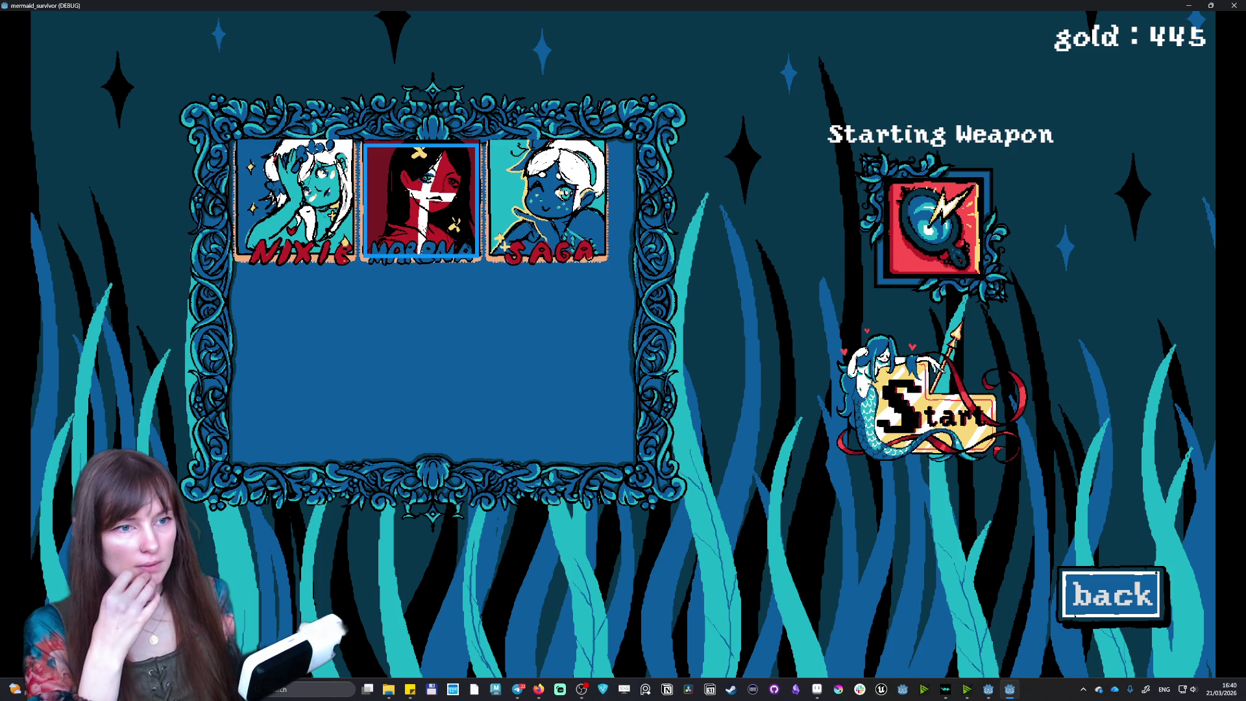
{"action": "key", "text": "alt+Tab"}
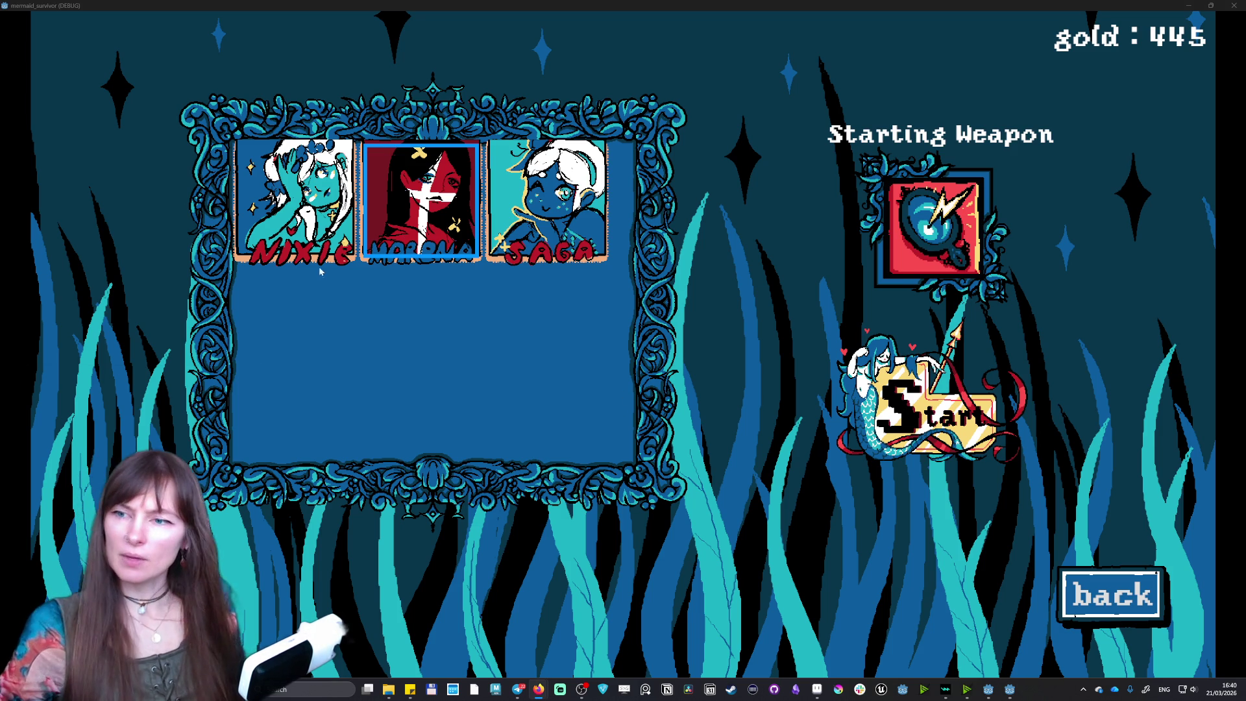
- Compare Nixie and Marena, choose Nixie, and return to the game's main menu
{"action": "left_click", "coordinate": [321, 214]}
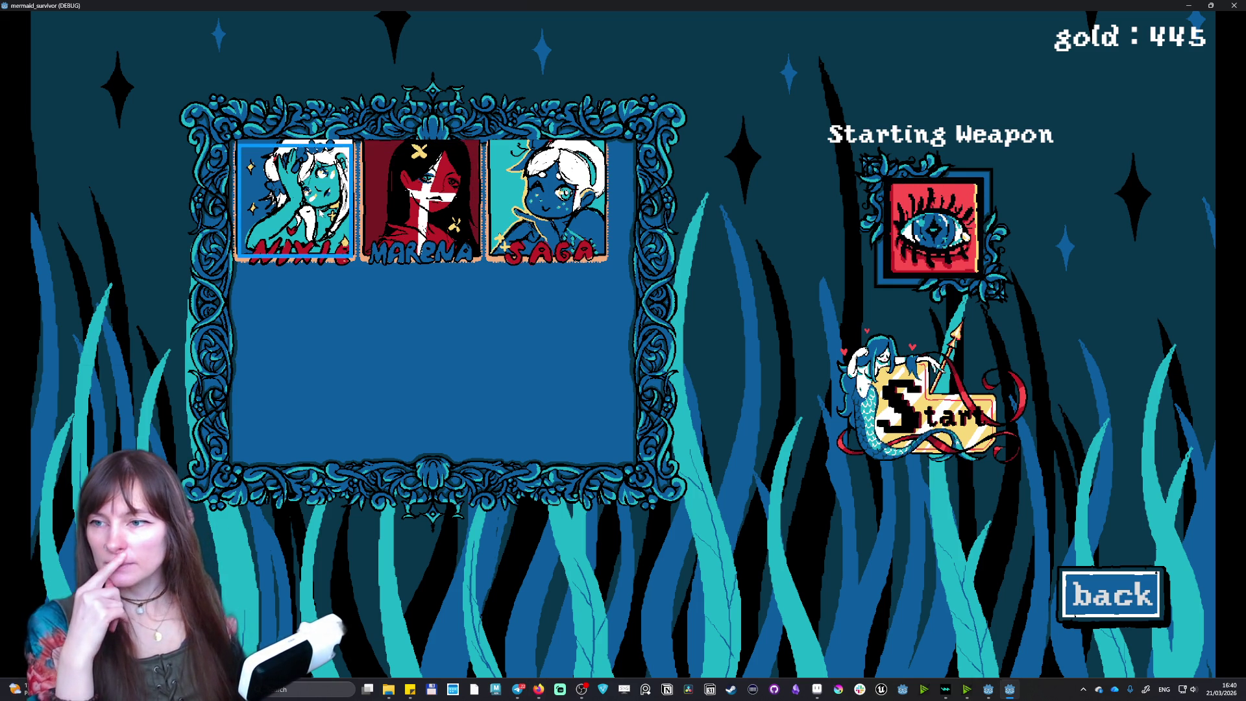
{"action": "left_click", "coordinate": [420, 201]}
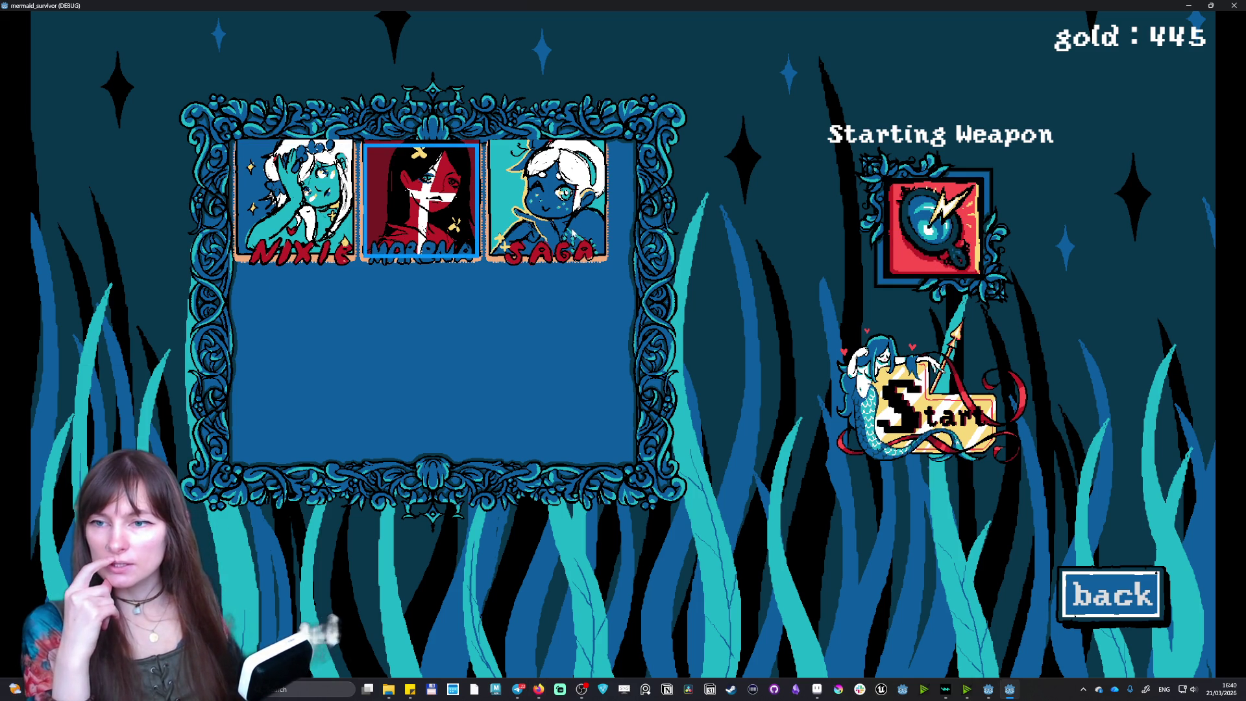
{"action": "left_click", "coordinate": [315, 222]}
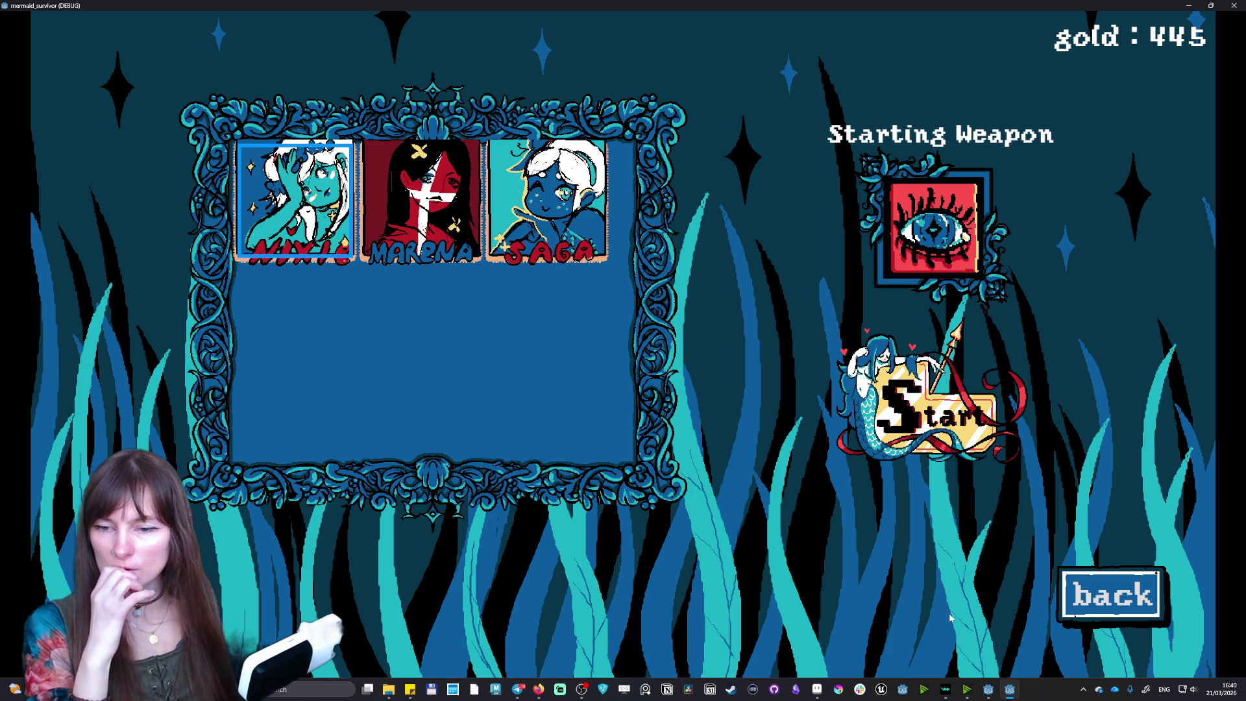
{"action": "left_click", "coordinate": [1091, 597]}
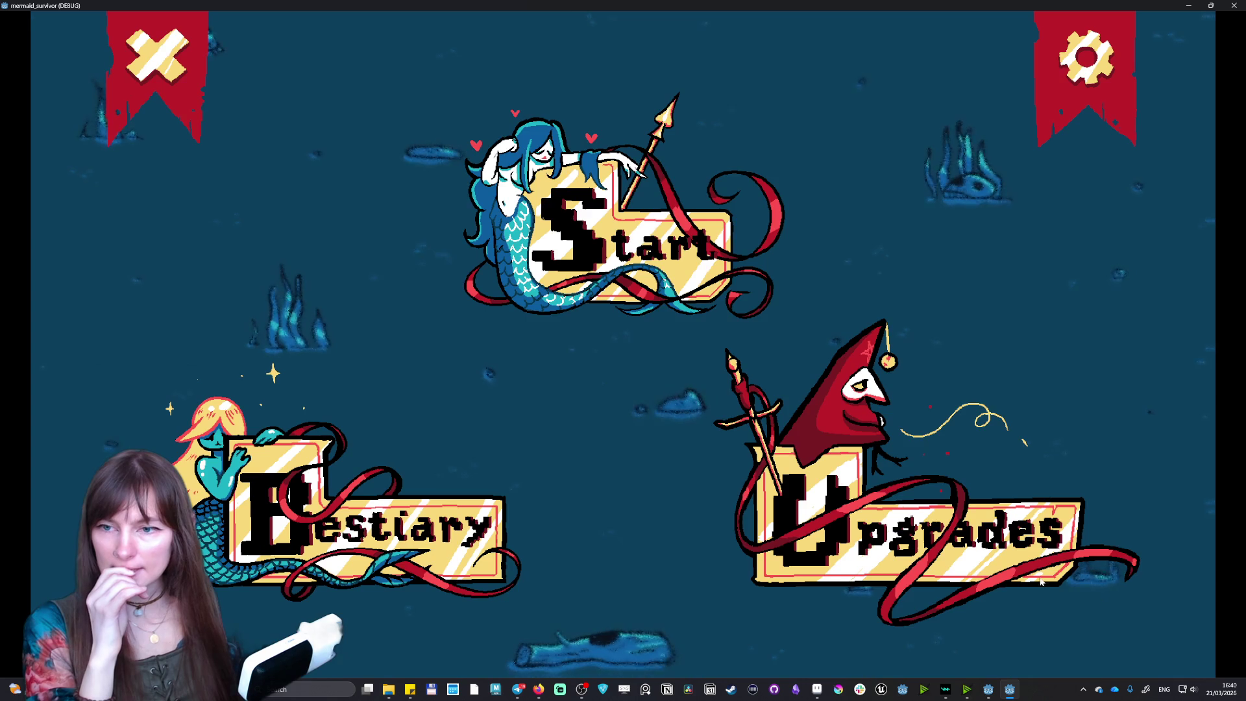
- Close the test game and select the character list's ScrollContainer in the main_menu scene
{"action": "left_click", "coordinate": [164, 74]}
{"action": "scroll", "coordinate": [380, 284], "scroll_direction": "down", "scroll_amount": 5}
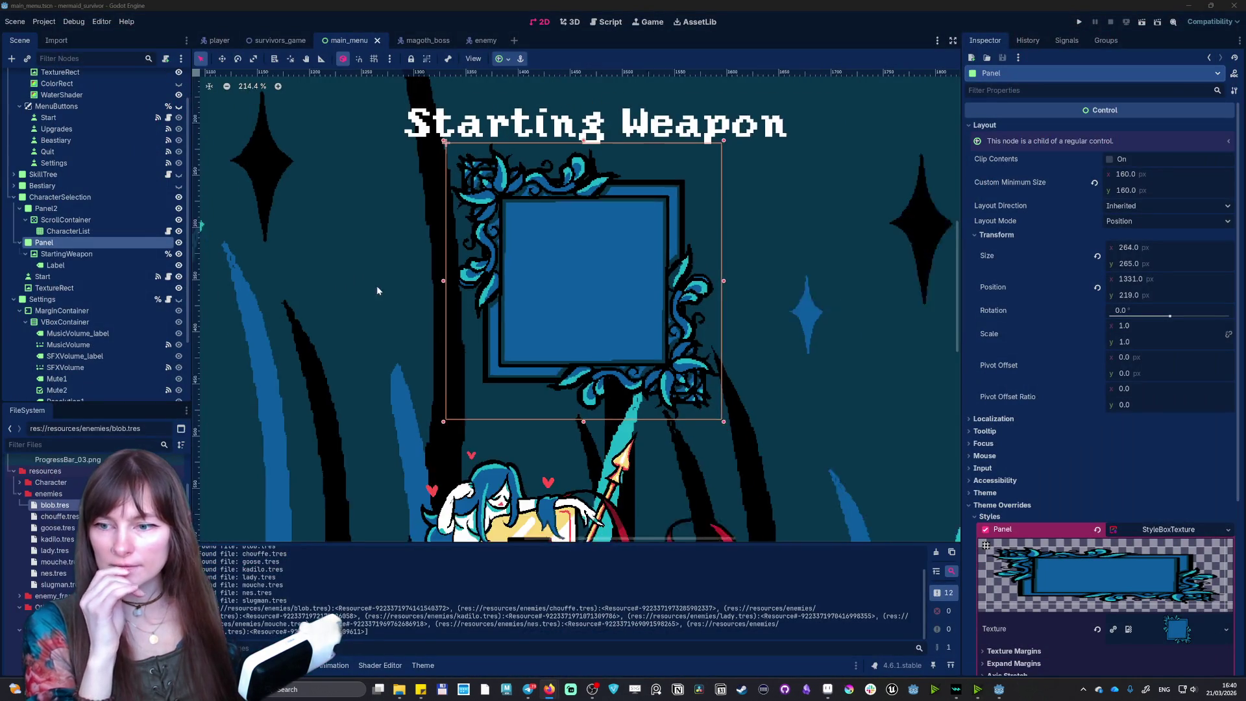
{"action": "scroll", "coordinate": [656, 286], "scroll_direction": "down", "scroll_amount": 15}
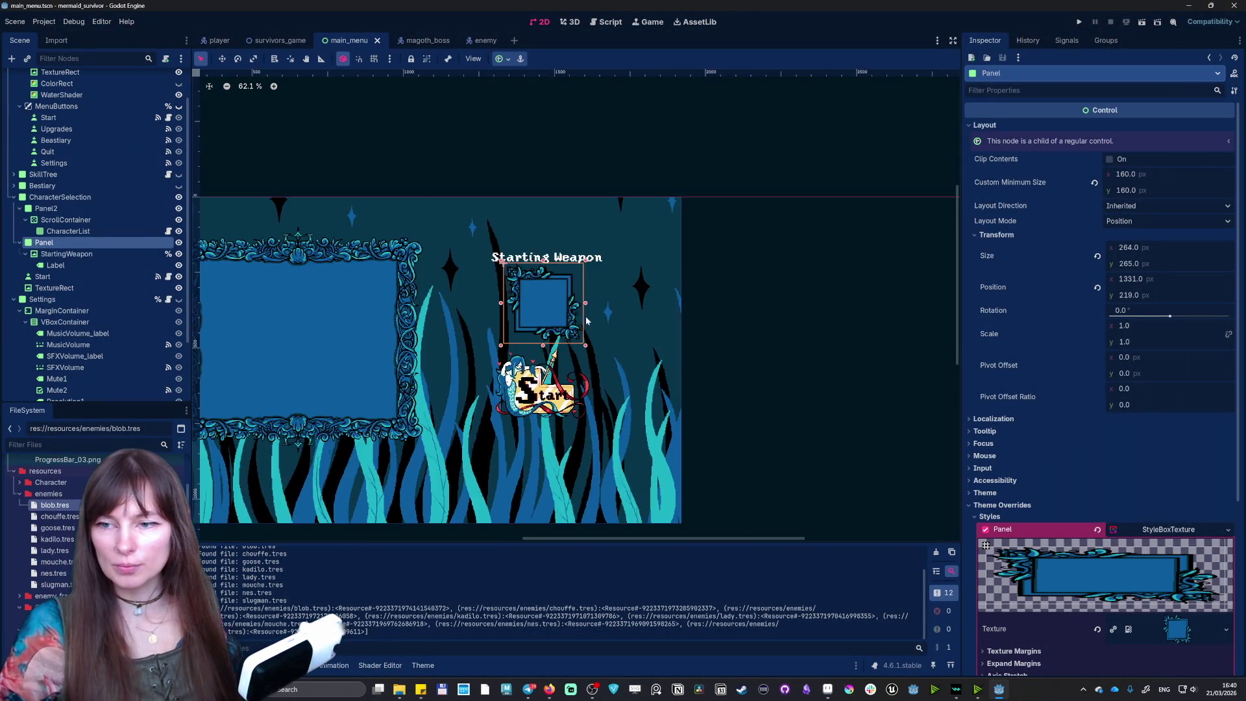
{"action": "scroll", "coordinate": [399, 358], "scroll_direction": "up", "scroll_amount": 9}
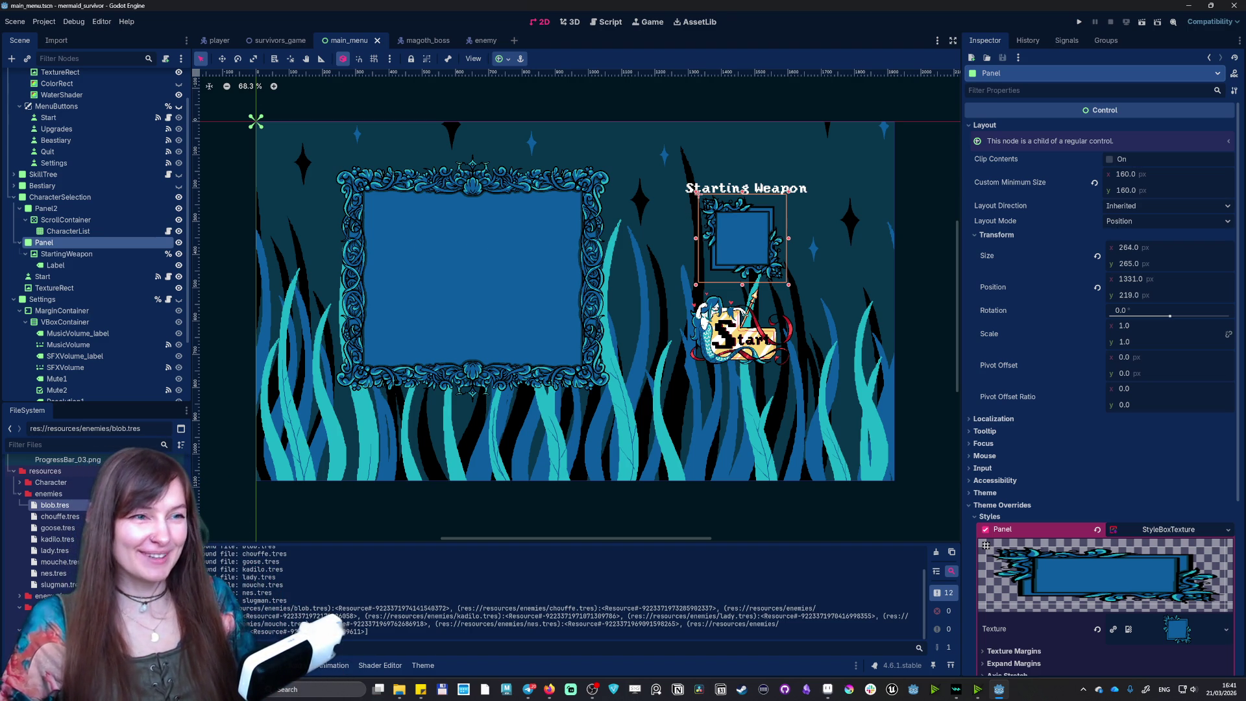
{"action": "key", "text": "alt+Tab"}
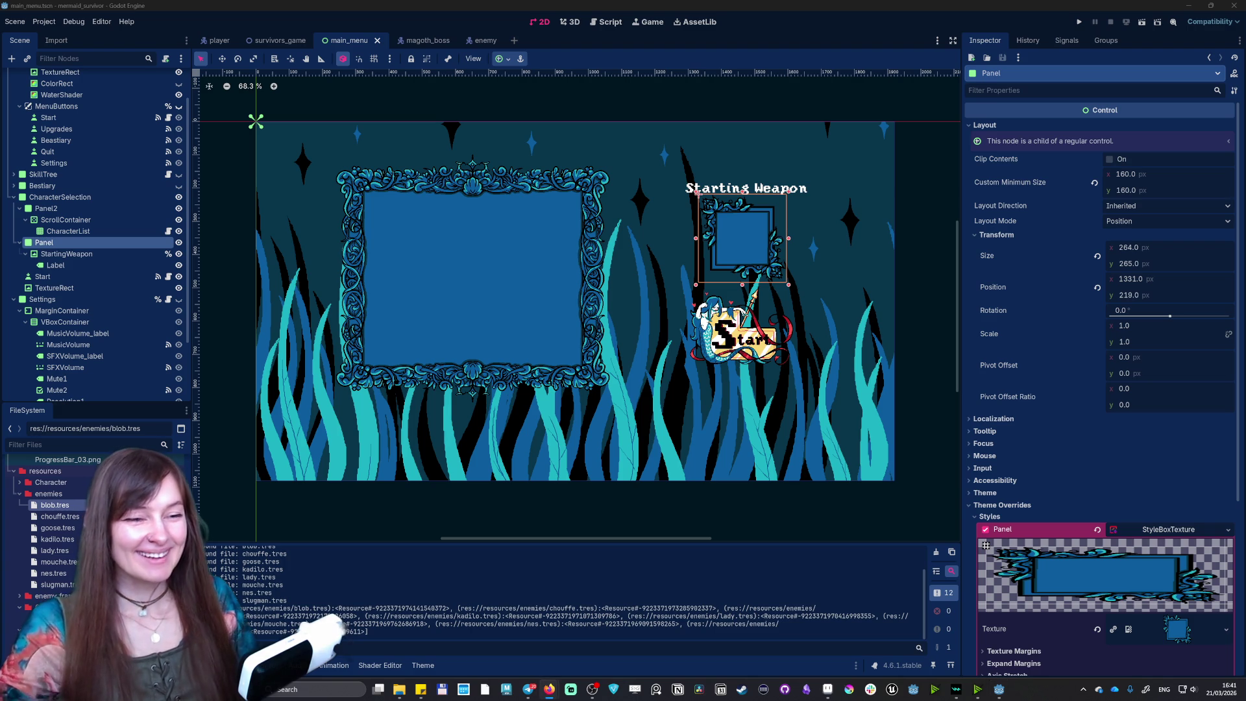
{"action": "key", "text": "alt+Tab"}
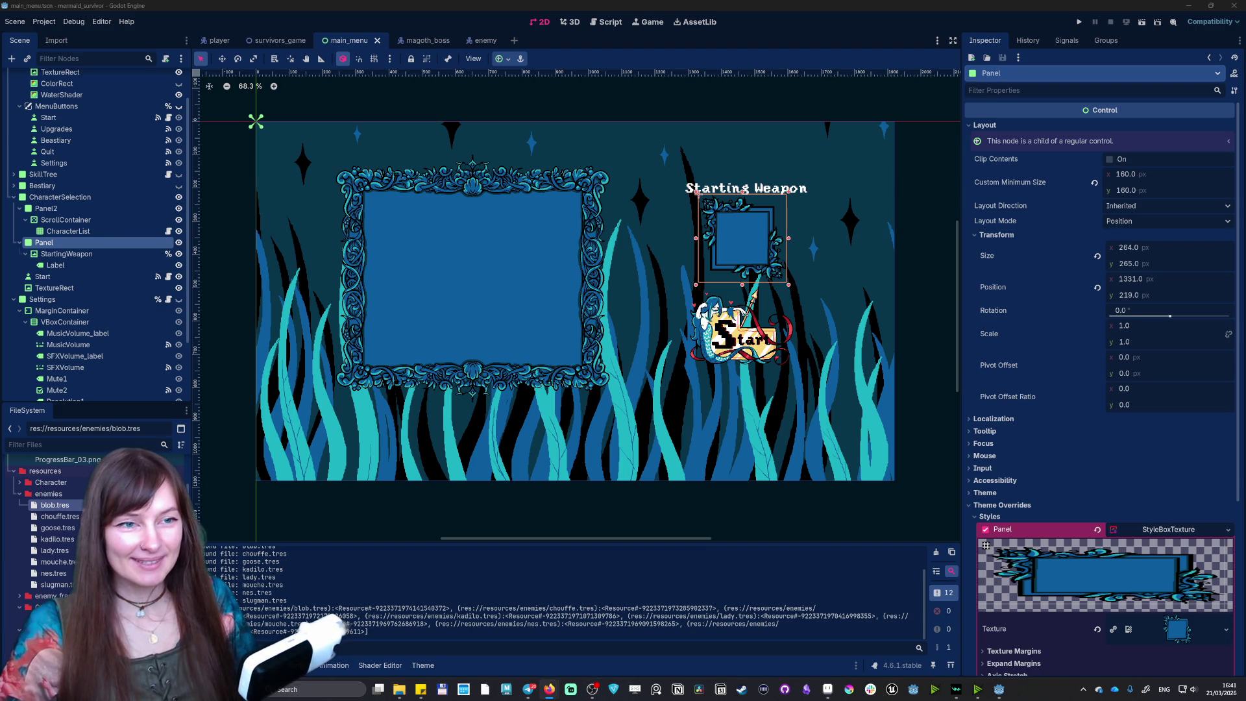
{"action": "key", "text": "alt+Tab"}
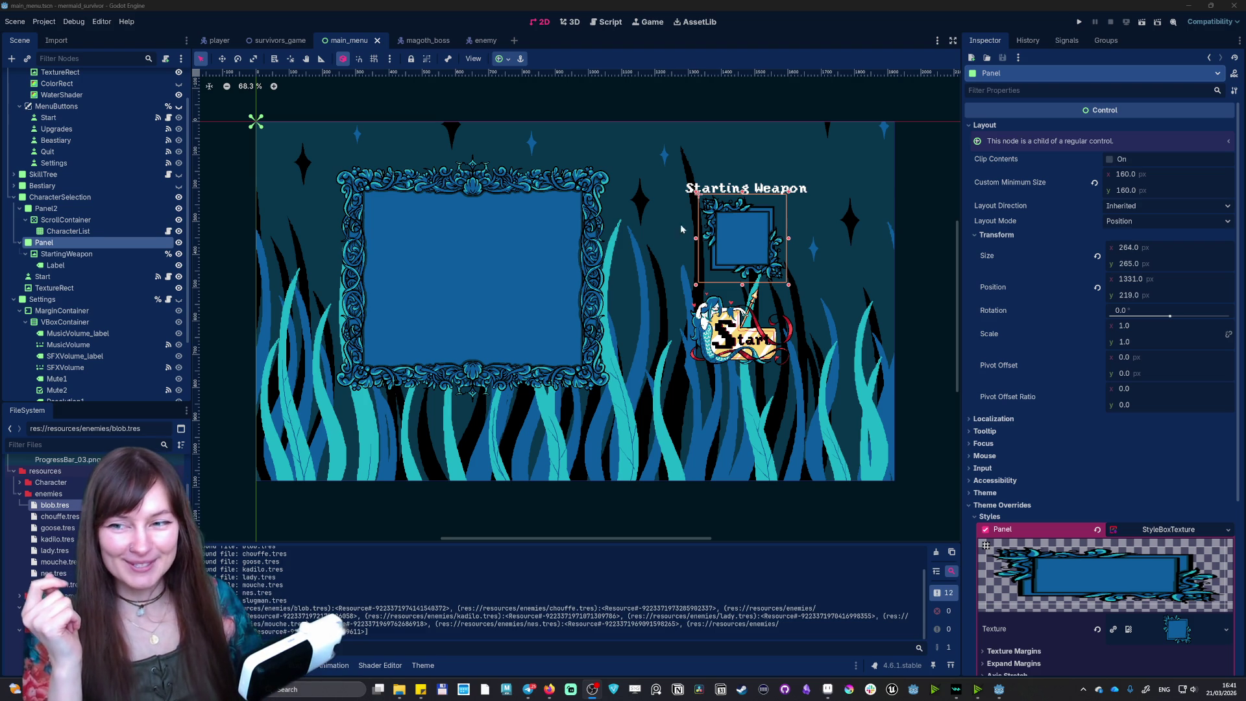
{"action": "left_click", "coordinate": [402, 282]}
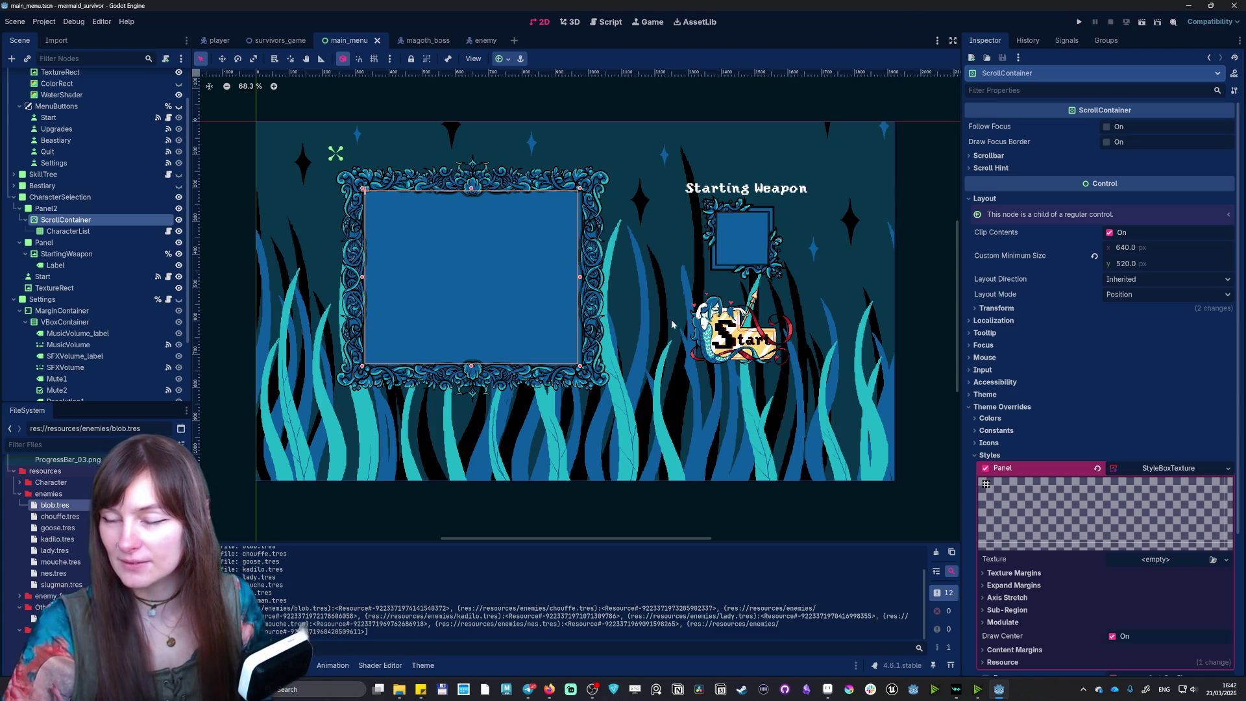
{"action": "scroll", "coordinate": [471, 271], "scroll_direction": "up", "scroll_amount": 2}
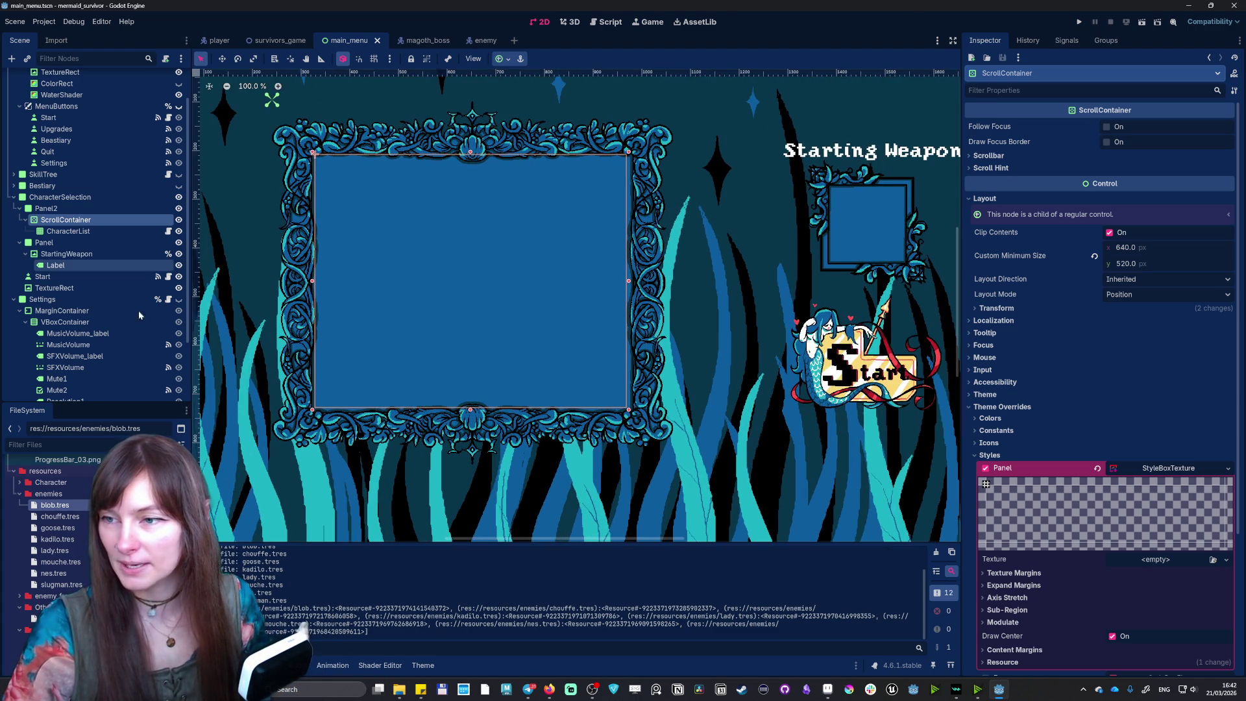
- Select the ScrollContainer, undo a minimum-size tweak, and open its Layout > Transform settings
{"action": "left_click", "coordinate": [77, 232]}
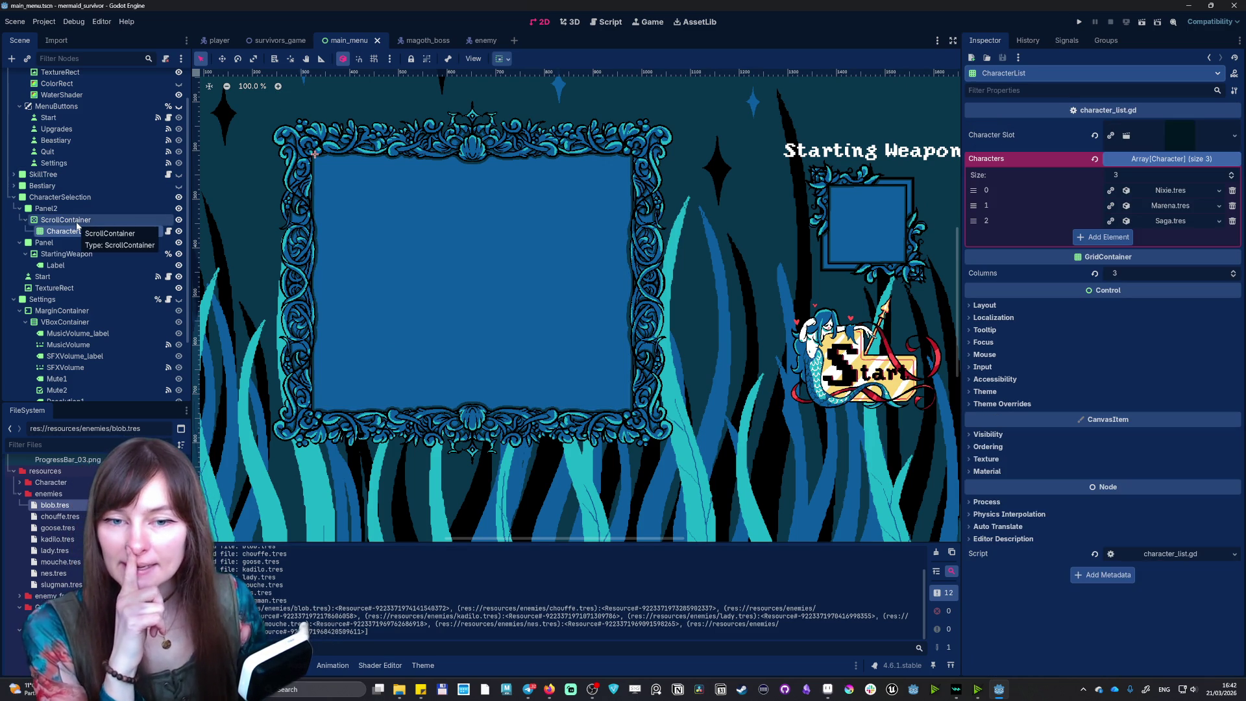
{"action": "left_click", "coordinate": [77, 221]}
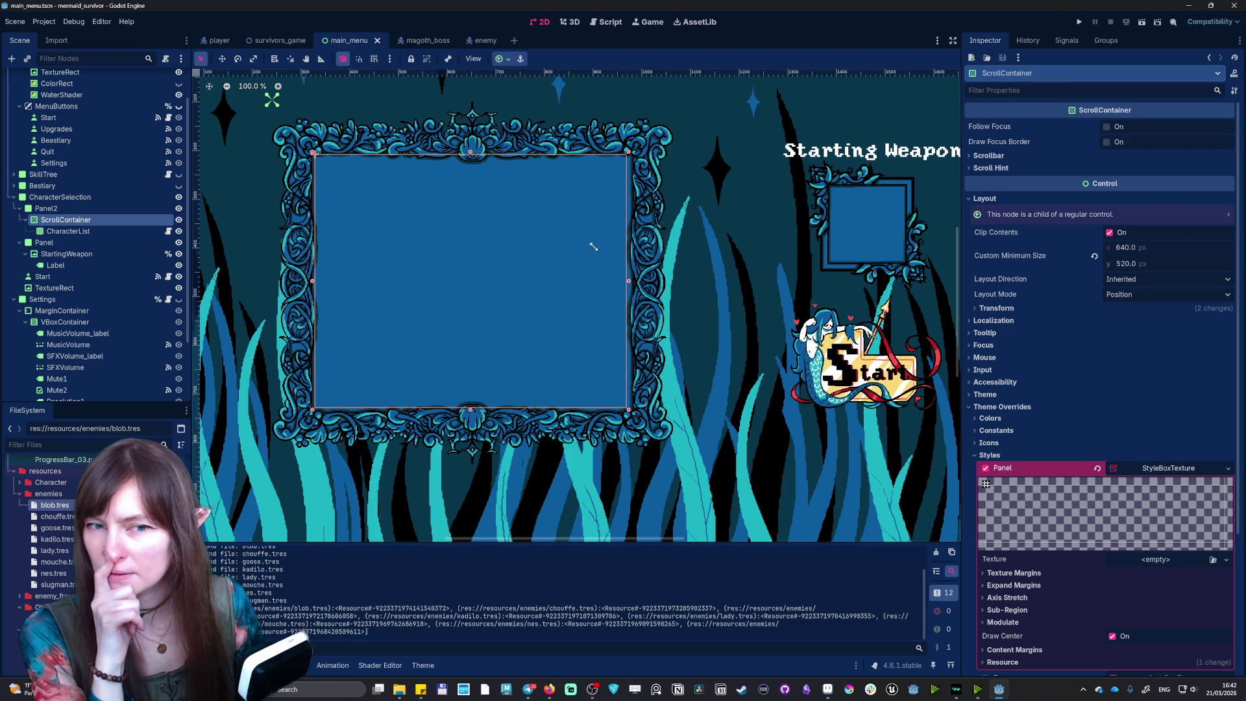
{"action": "left_click_drag", "start_coordinate": [1135, 265], "coordinate": [1129, 247]}
{"action": "key", "text": "ctrl+z"}
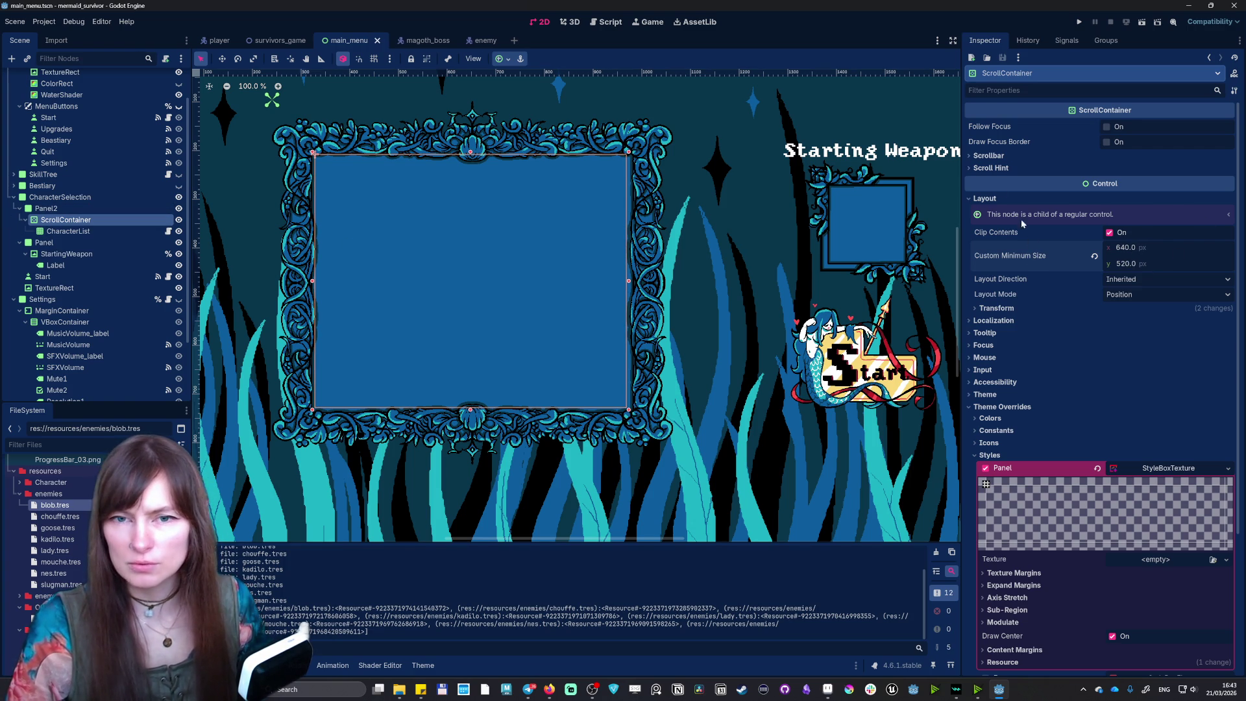
{"action": "left_click", "coordinate": [992, 156]}
{"action": "left_click", "coordinate": [993, 156]}
{"action": "left_click", "coordinate": [1000, 168]}
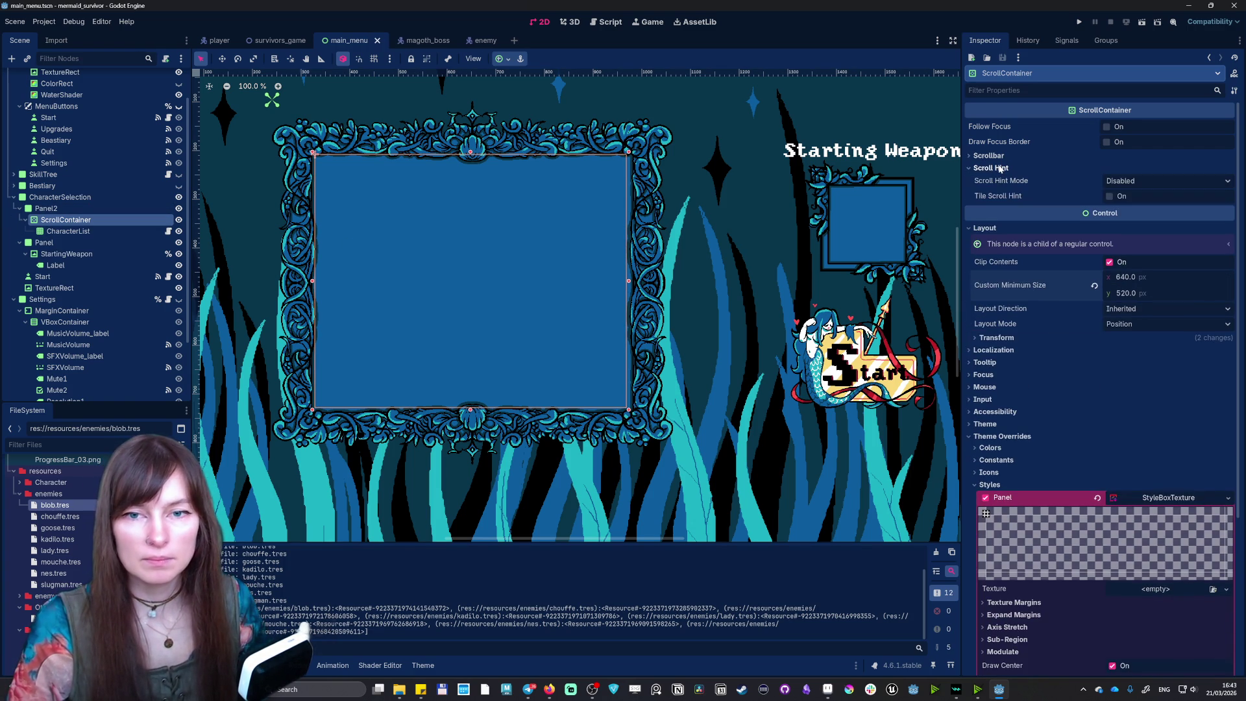
{"action": "left_click", "coordinate": [1000, 168]}
{"action": "left_click", "coordinate": [996, 308]}
{"action": "left_click_drag", "start_coordinate": [1145, 328], "coordinate": [1134, 322]}
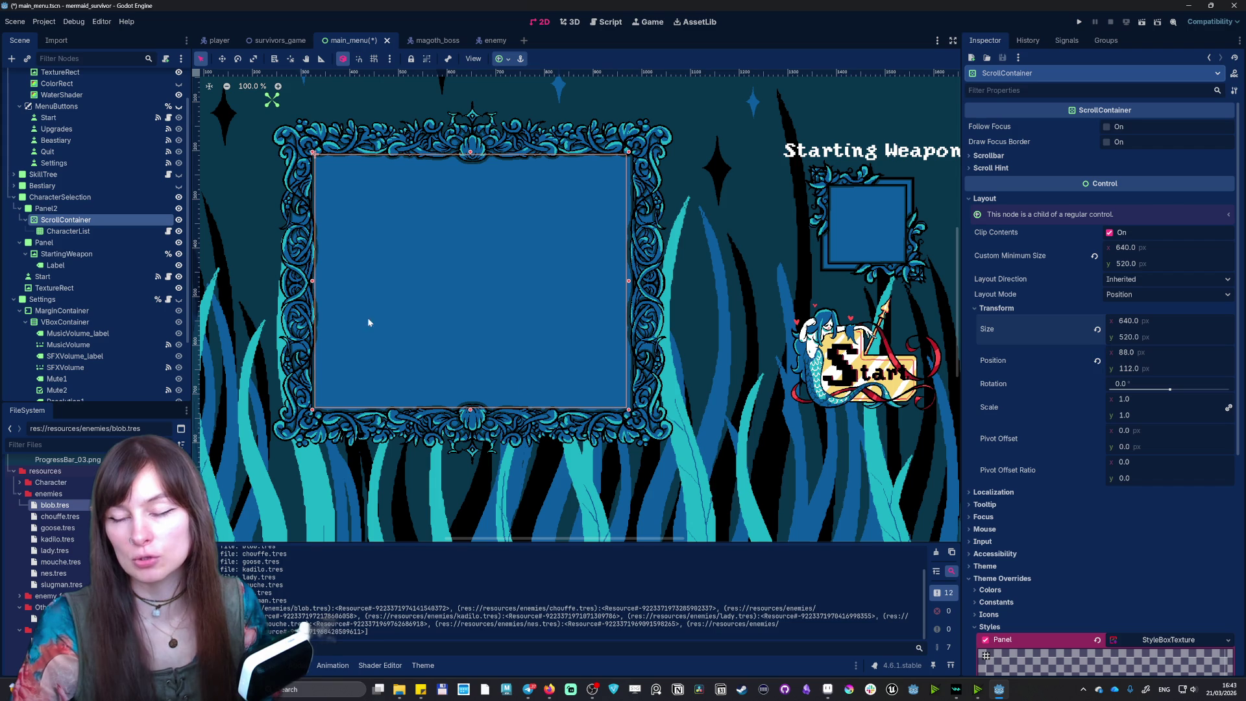
- Drag the ScrollContainer slightly down and right to position 93, 128, then select Panel2
{"action": "left_click_drag", "start_coordinate": [369, 236], "coordinate": [370, 244]}
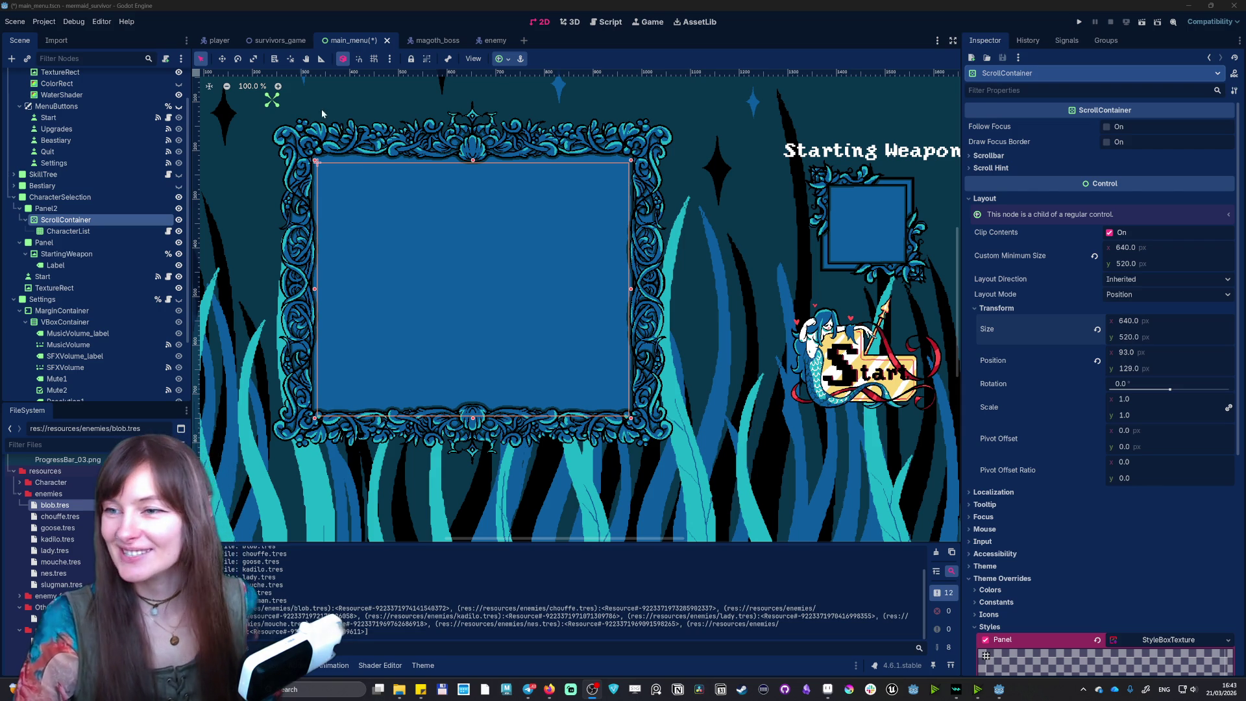
{"action": "left_click", "coordinate": [137, 232]}
{"action": "left_click", "coordinate": [130, 215]}
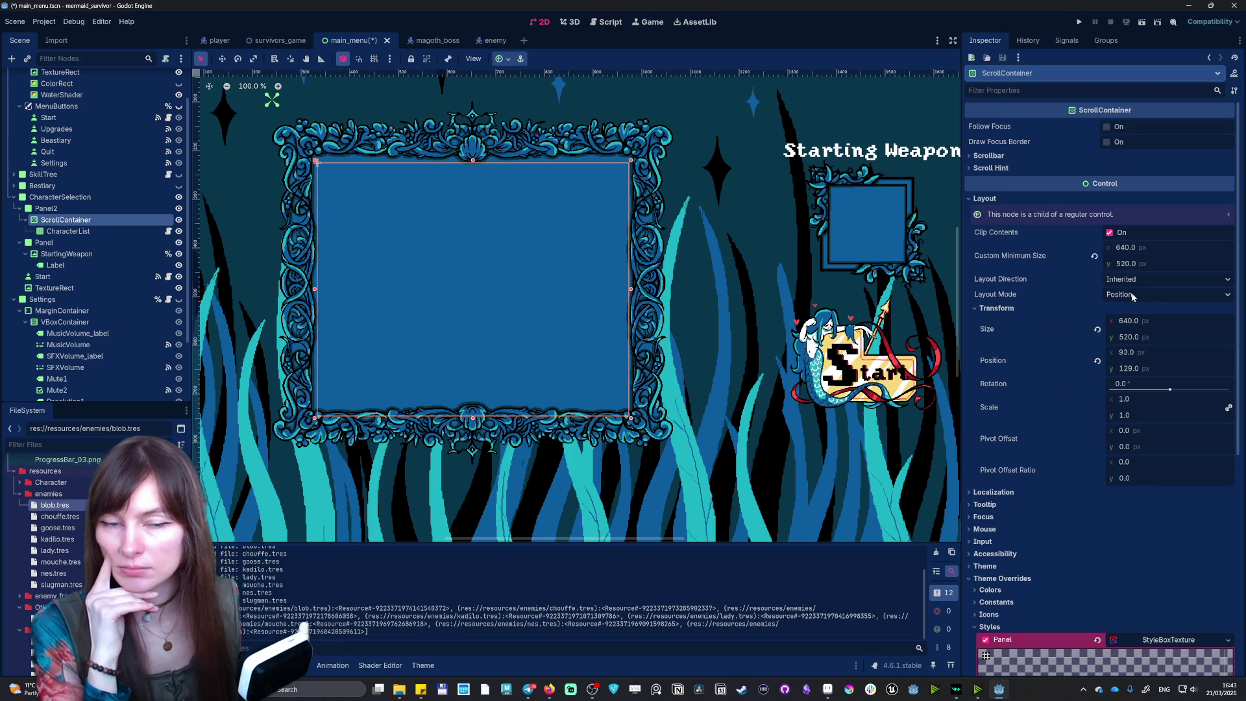
{"action": "left_click", "coordinate": [97, 209]}
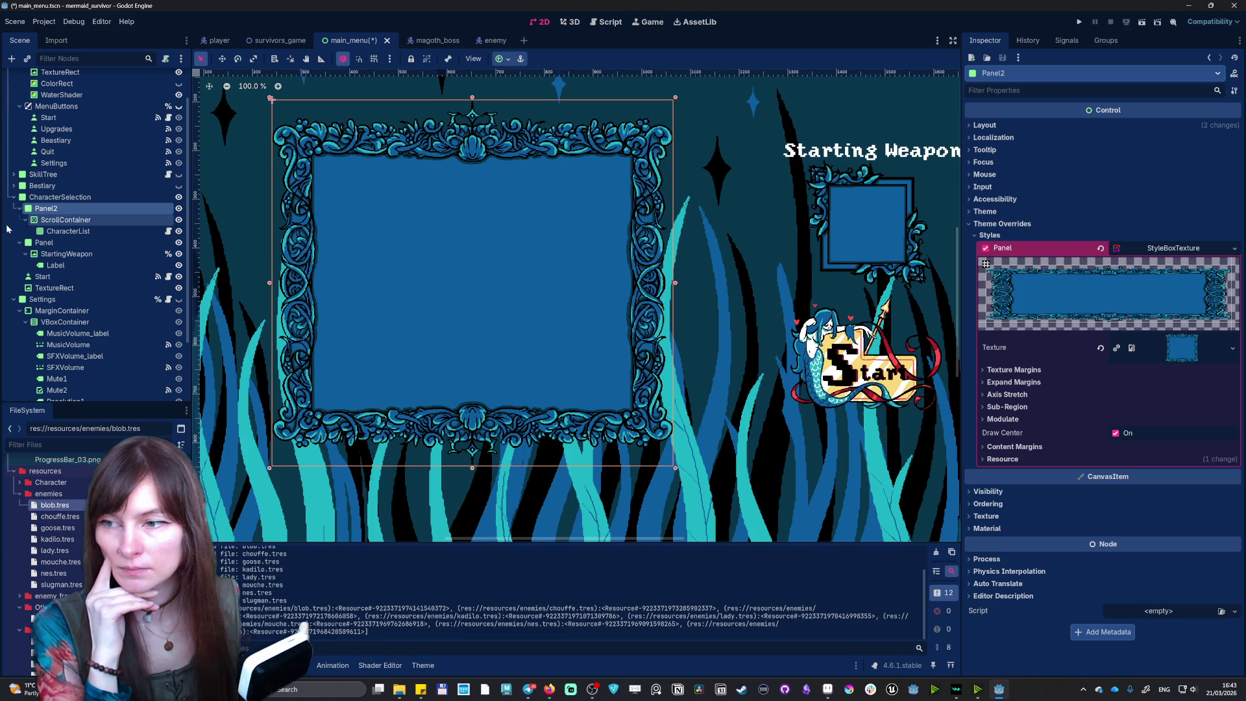
- Select CharacterList and browse its Layout, Localization and Theme Override sections
{"action": "left_click", "coordinate": [54, 224]}
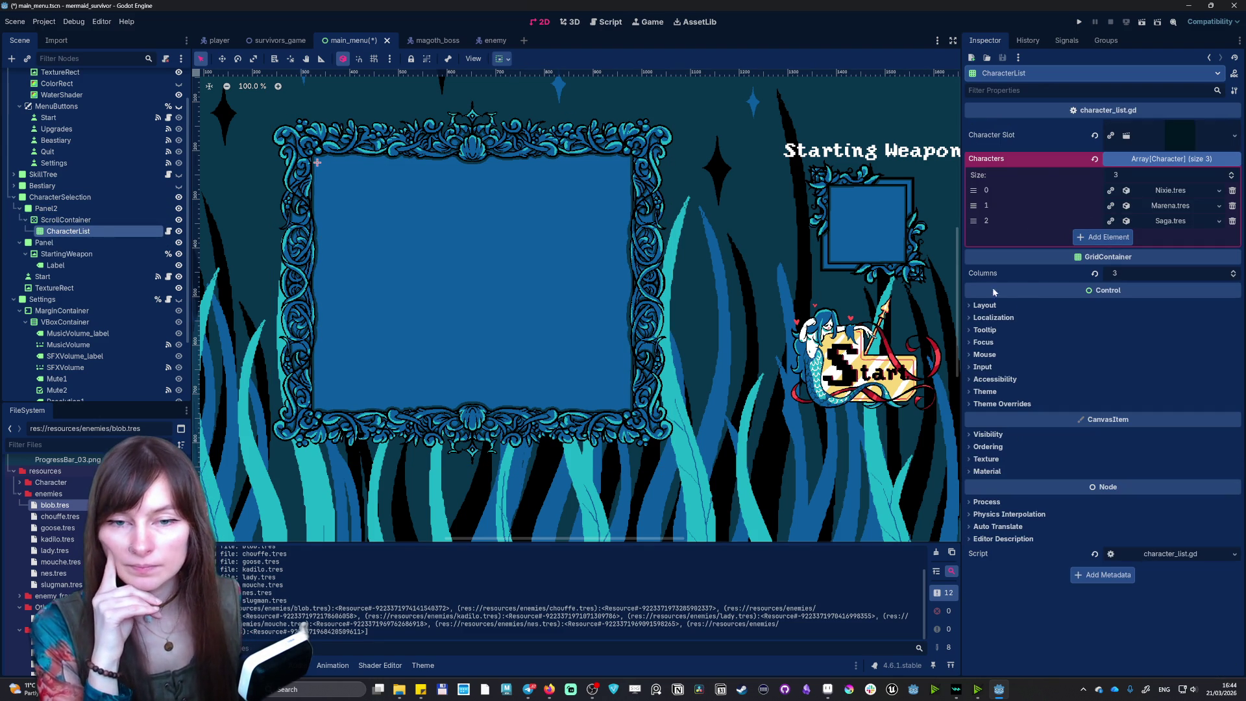
{"action": "left_click", "coordinate": [999, 306]}
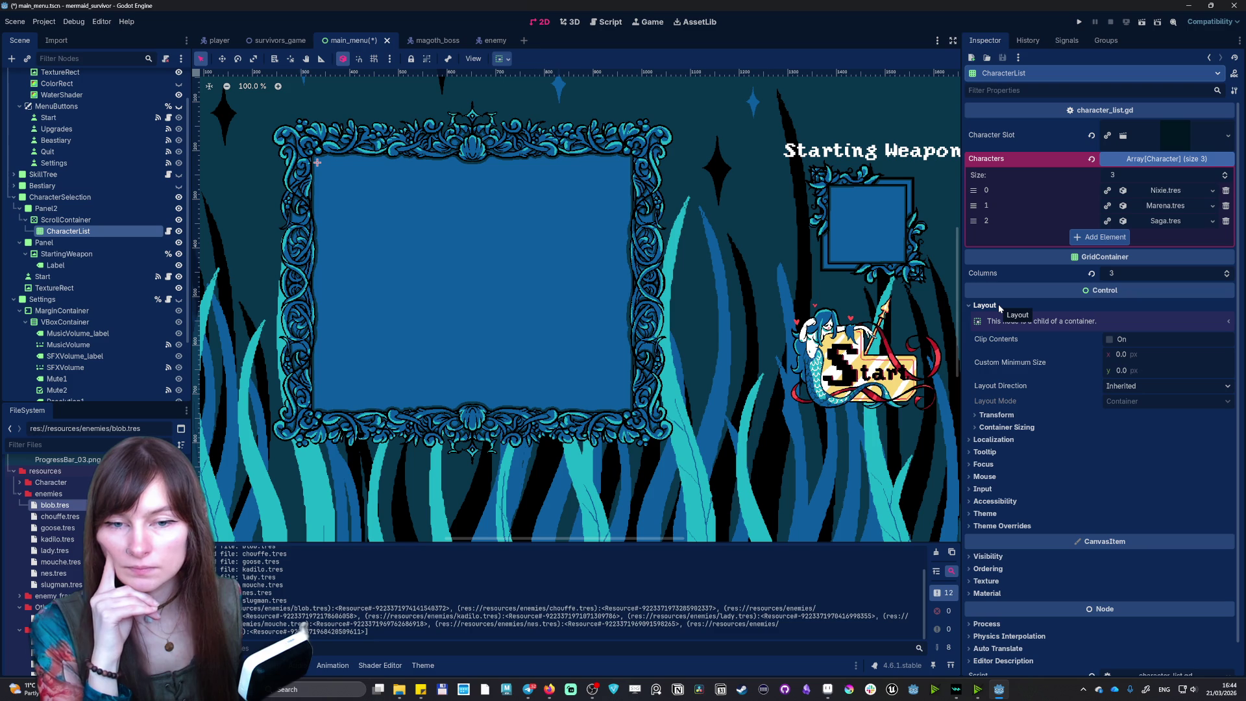
{"action": "left_click", "coordinate": [998, 304]}
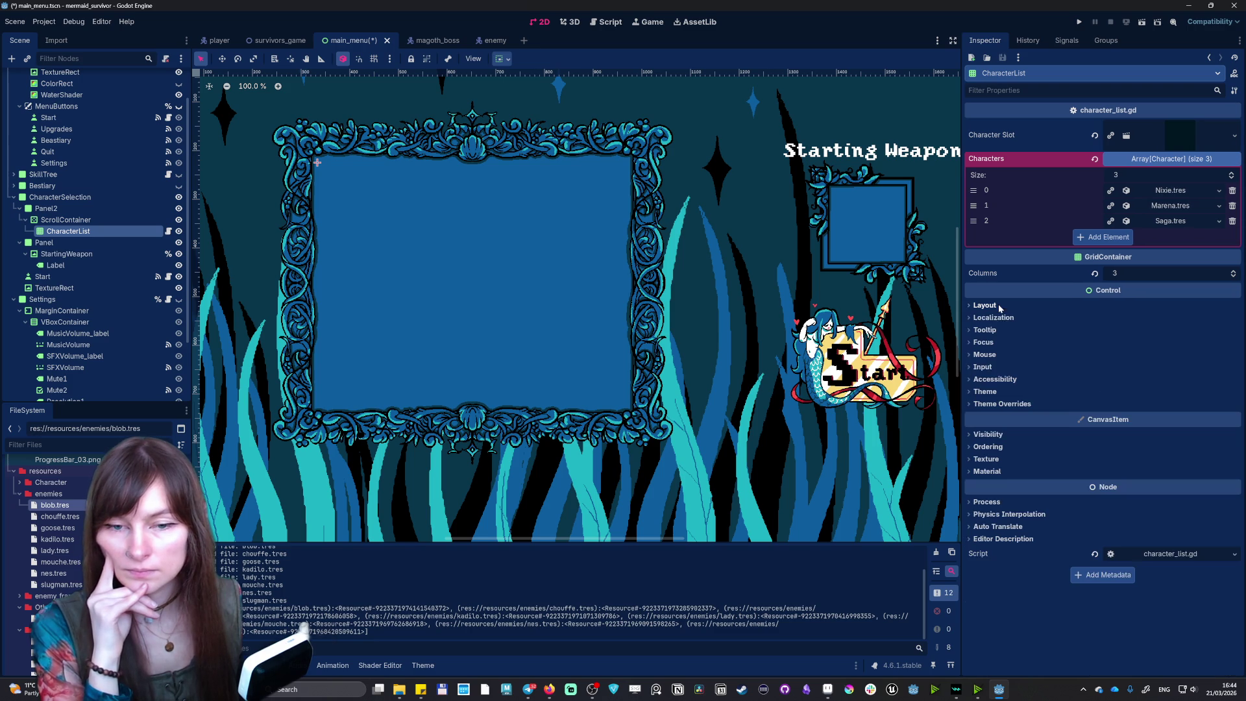
{"action": "left_click", "coordinate": [1001, 318]}
{"action": "left_click", "coordinate": [1000, 318]}
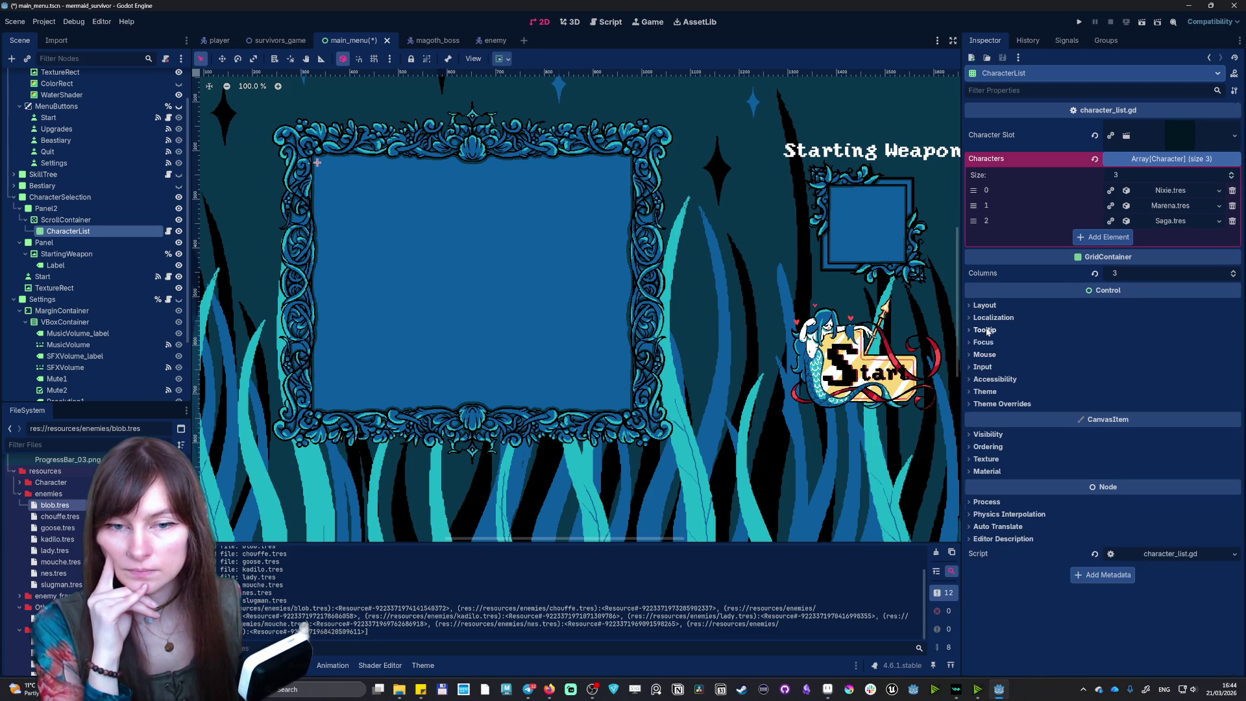
{"action": "left_click", "coordinate": [991, 405]}
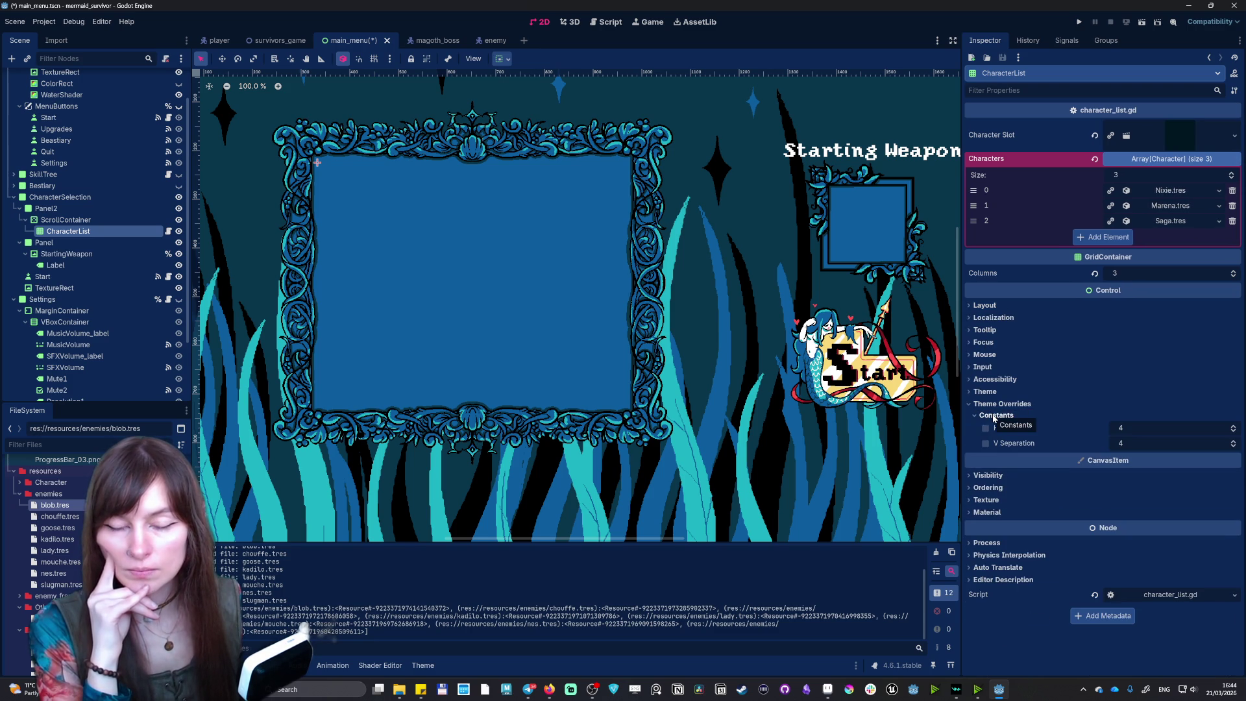
{"action": "left_click", "coordinate": [993, 416]}
{"action": "left_click", "coordinate": [990, 404]}
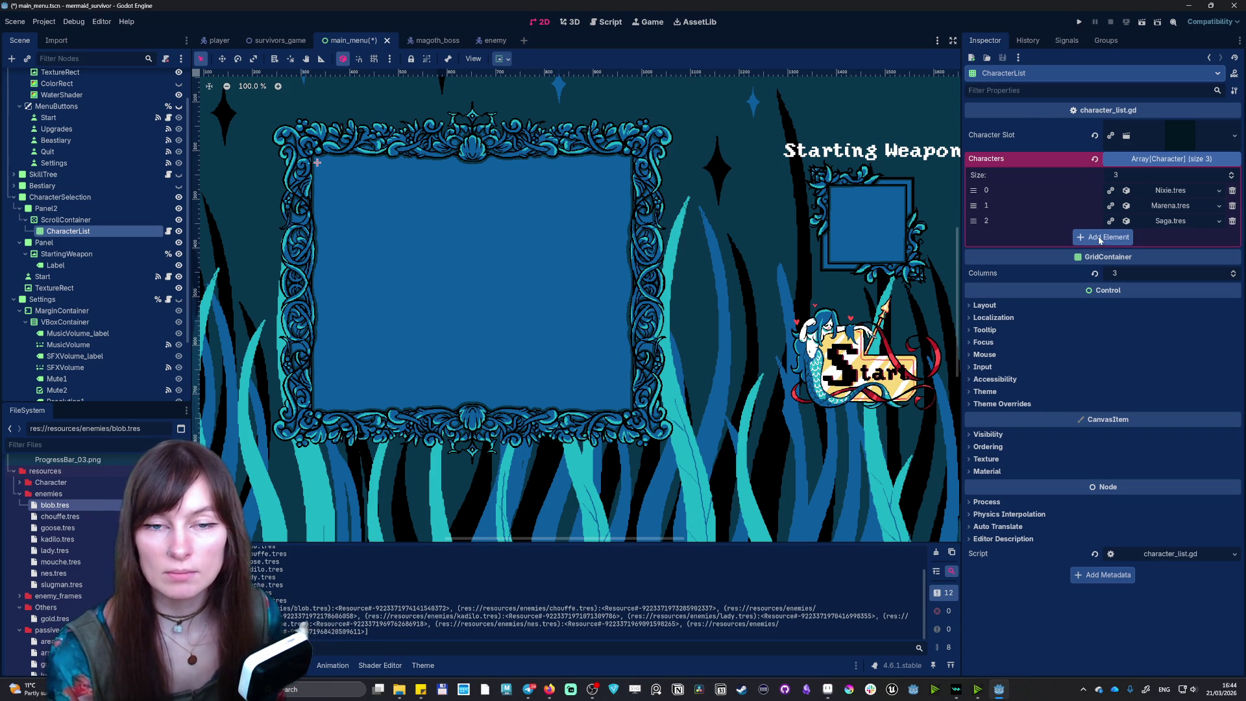
- Expand the CharacterList grid's Layout, Transform and Container Sizing settings
{"action": "mouse_move", "coordinate": [1091, 263]}
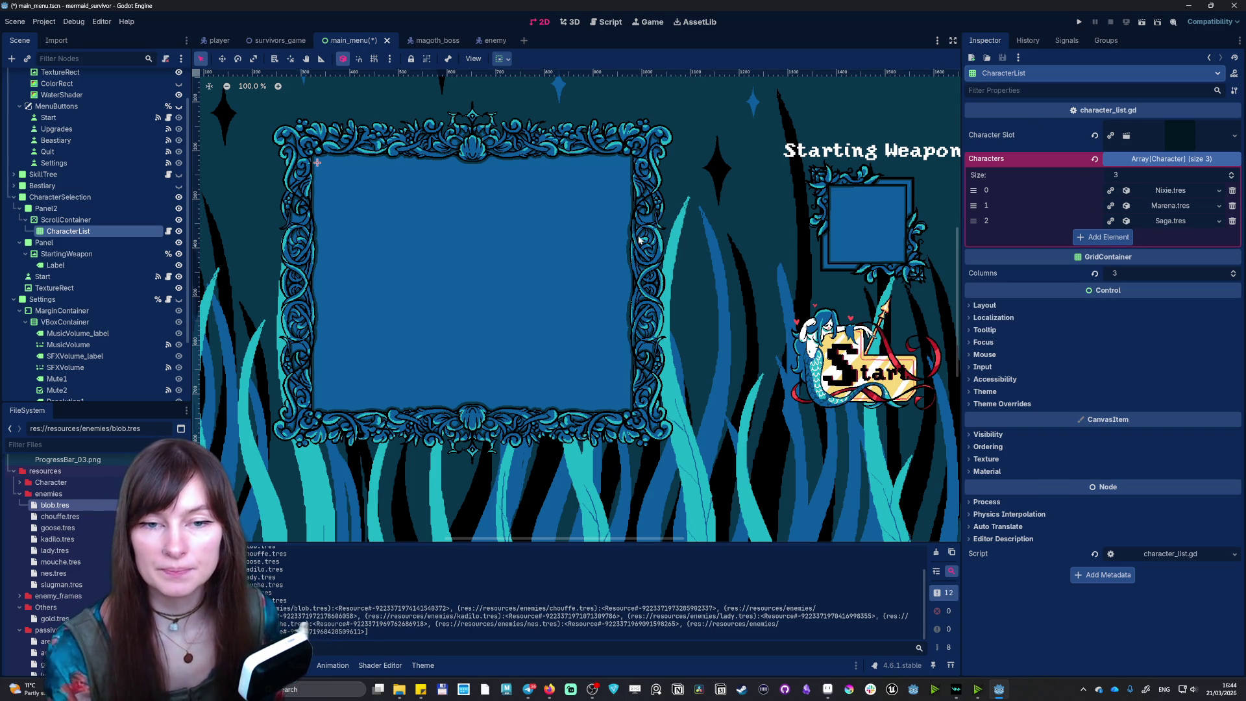
{"action": "left_click", "coordinate": [982, 344]}
{"action": "left_click", "coordinate": [982, 344]}
{"action": "left_click", "coordinate": [985, 319]}
{"action": "left_click", "coordinate": [984, 318]}
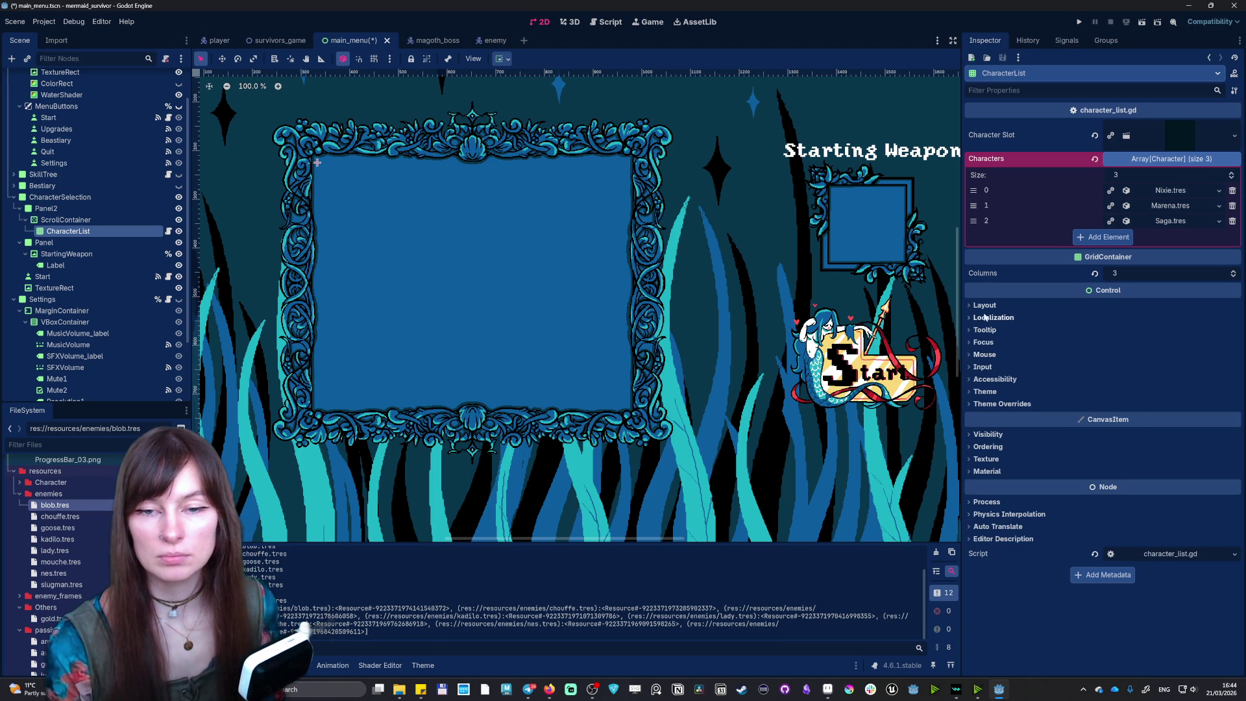
{"action": "left_click", "coordinate": [983, 305]}
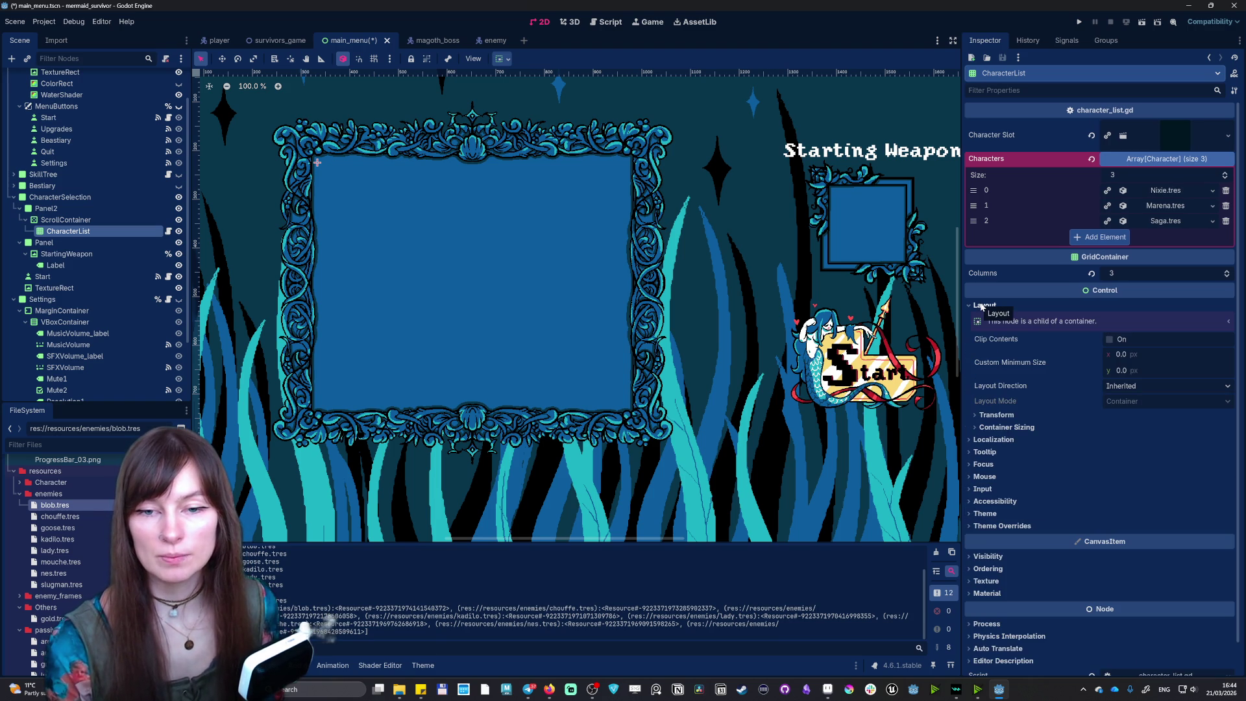
{"action": "left_click", "coordinate": [1000, 417]}
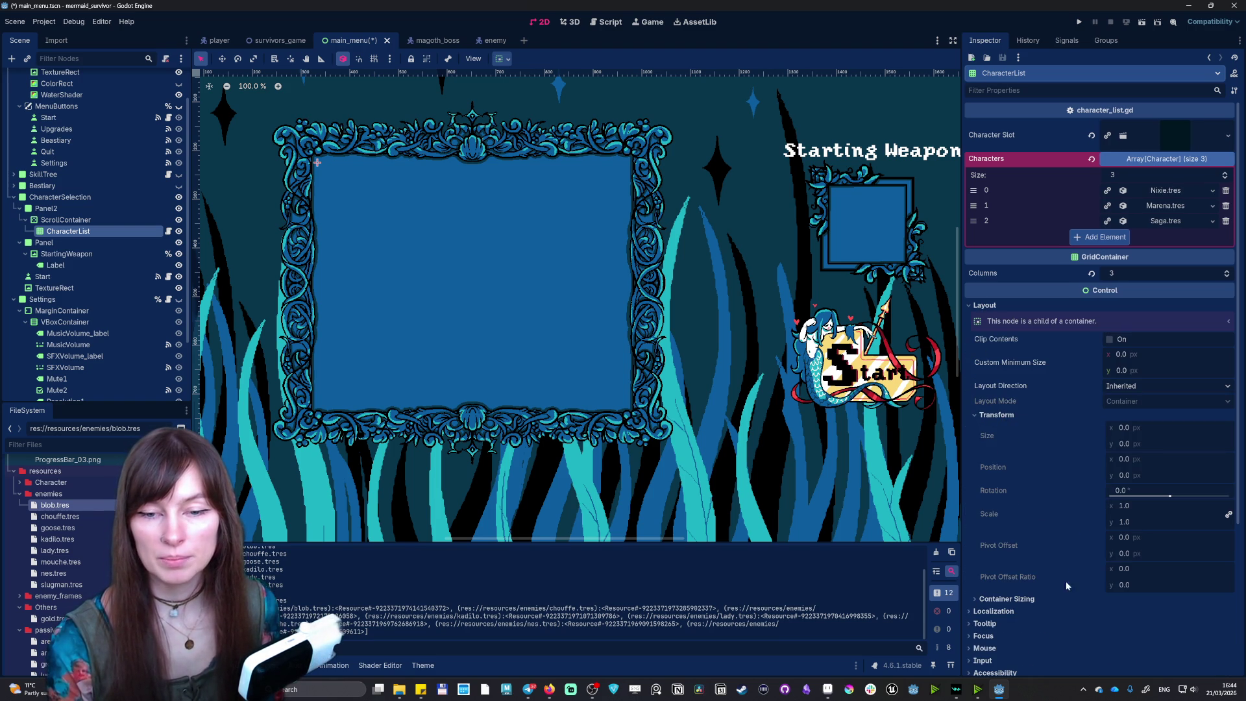
{"action": "scroll", "coordinate": [1007, 546], "scroll_direction": "down", "scroll_amount": 4}
{"action": "left_click", "coordinate": [1003, 458]}
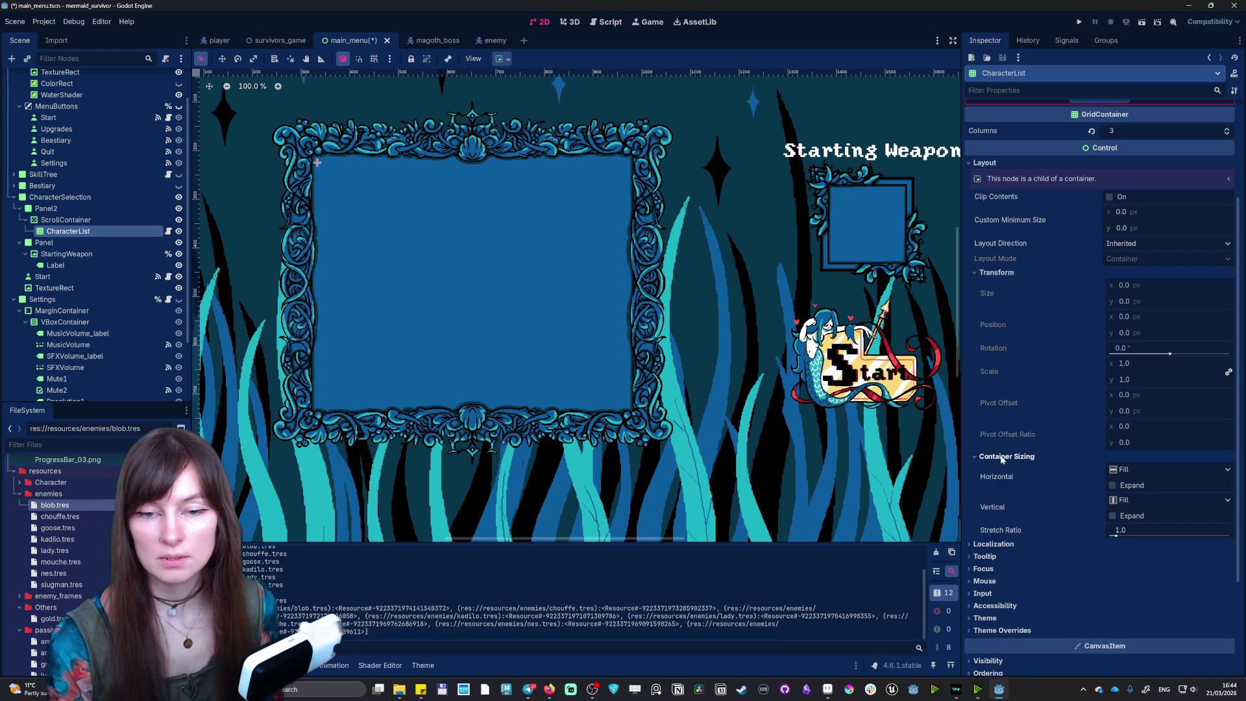
- Review the grid's horizontal container sizing and layout direction, keeping Fill and Inherited
{"action": "left_click", "coordinate": [1151, 470]}
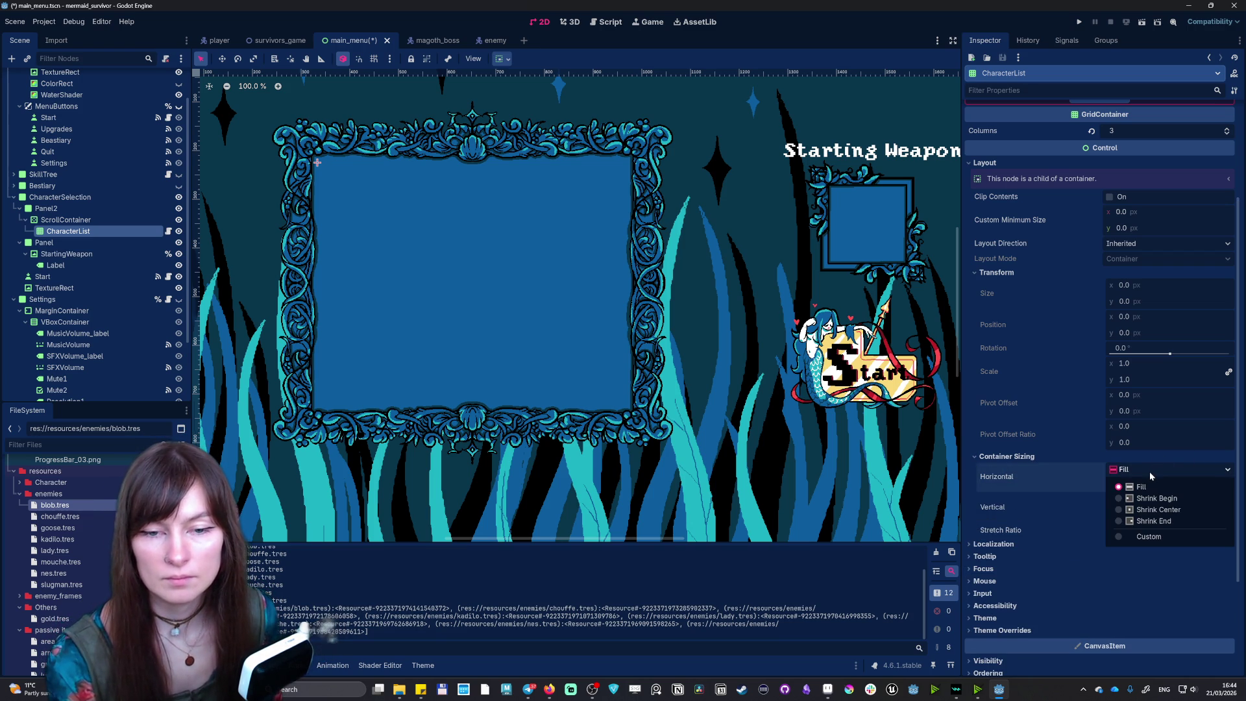
{"action": "left_click", "coordinate": [1150, 470]}
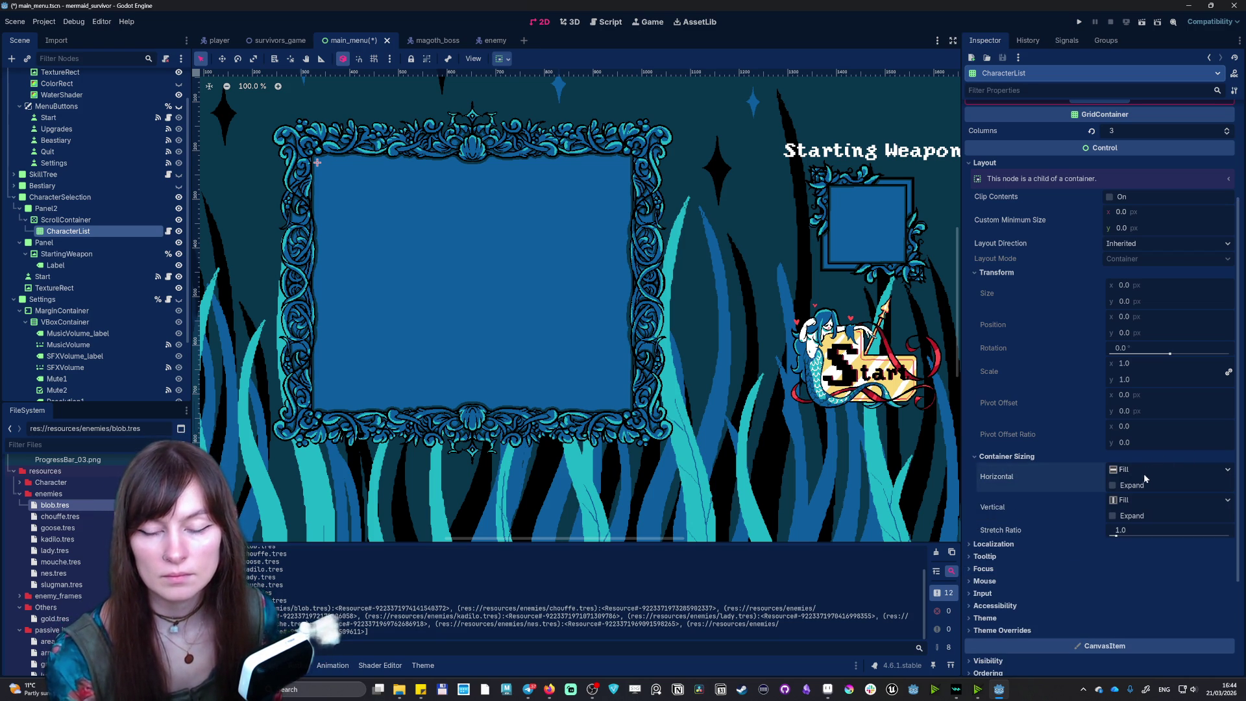
{"action": "left_click", "coordinate": [1136, 245]}
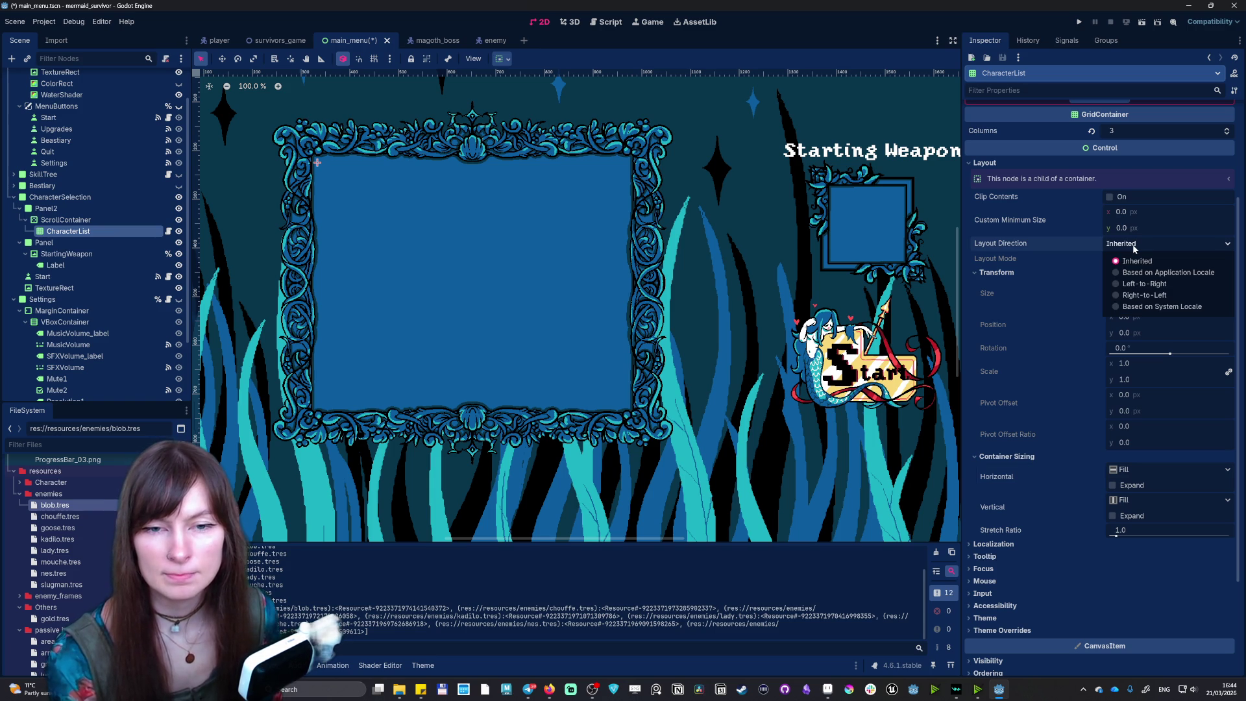
{"action": "left_click", "coordinate": [1129, 241]}
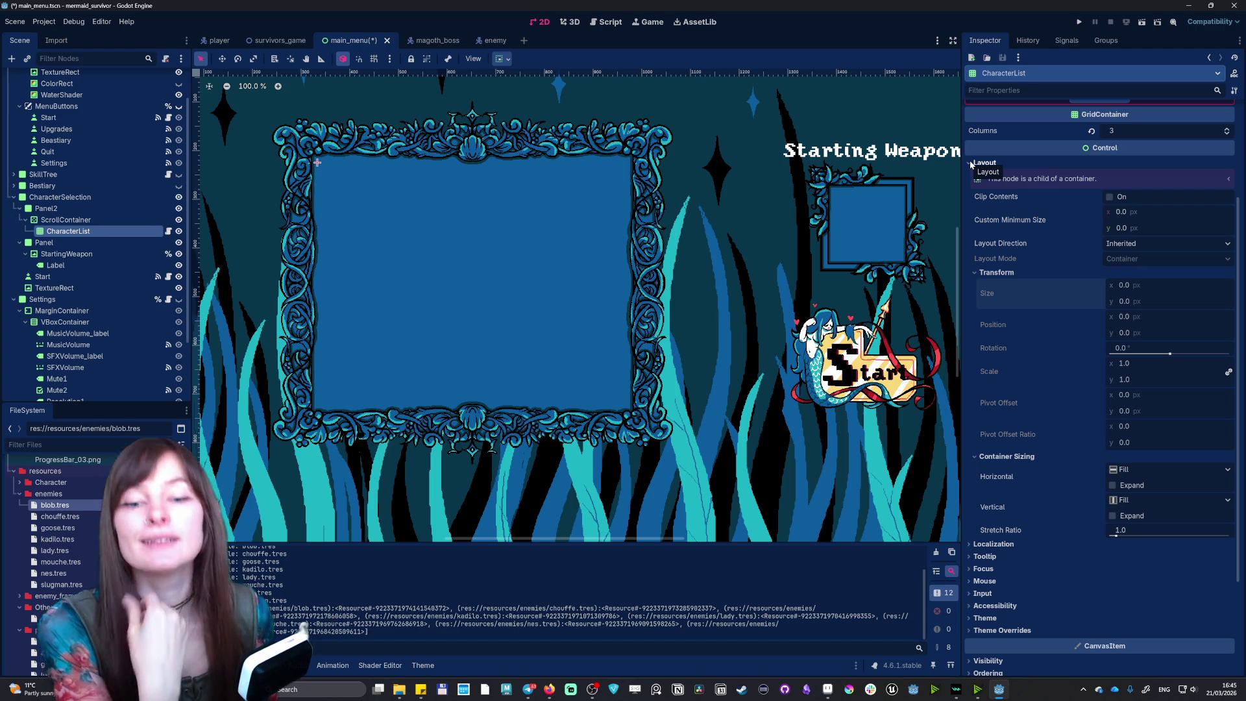
{"action": "left_click", "coordinate": [1124, 469]}
{"action": "left_click", "coordinate": [1007, 551]}
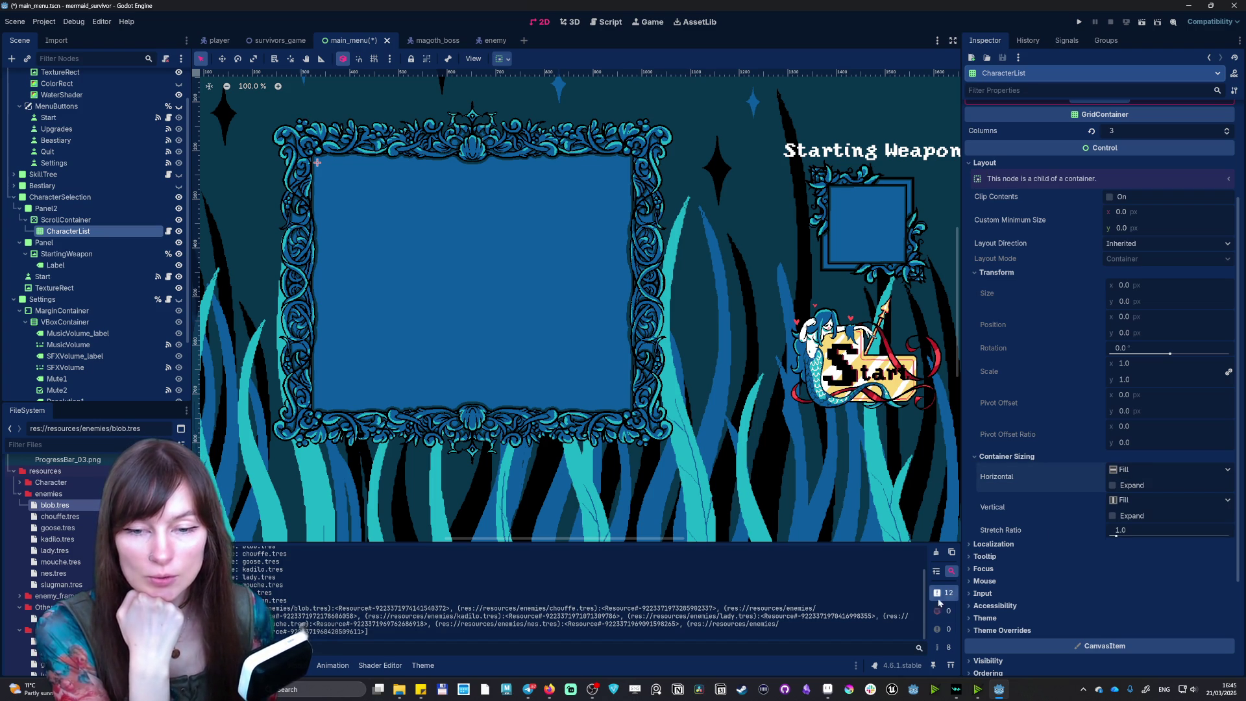
- Browse the grid's Tooltip, Focus, Mouse and Input property groups
{"action": "left_click", "coordinate": [986, 557]}
{"action": "left_click", "coordinate": [986, 558]}
{"action": "left_click", "coordinate": [988, 568]}
{"action": "left_click", "coordinate": [987, 569]}
{"action": "left_click", "coordinate": [987, 582]}
{"action": "left_click", "coordinate": [986, 581]}
{"action": "left_click", "coordinate": [985, 593]}
{"action": "double_click", "coordinate": [985, 593]}
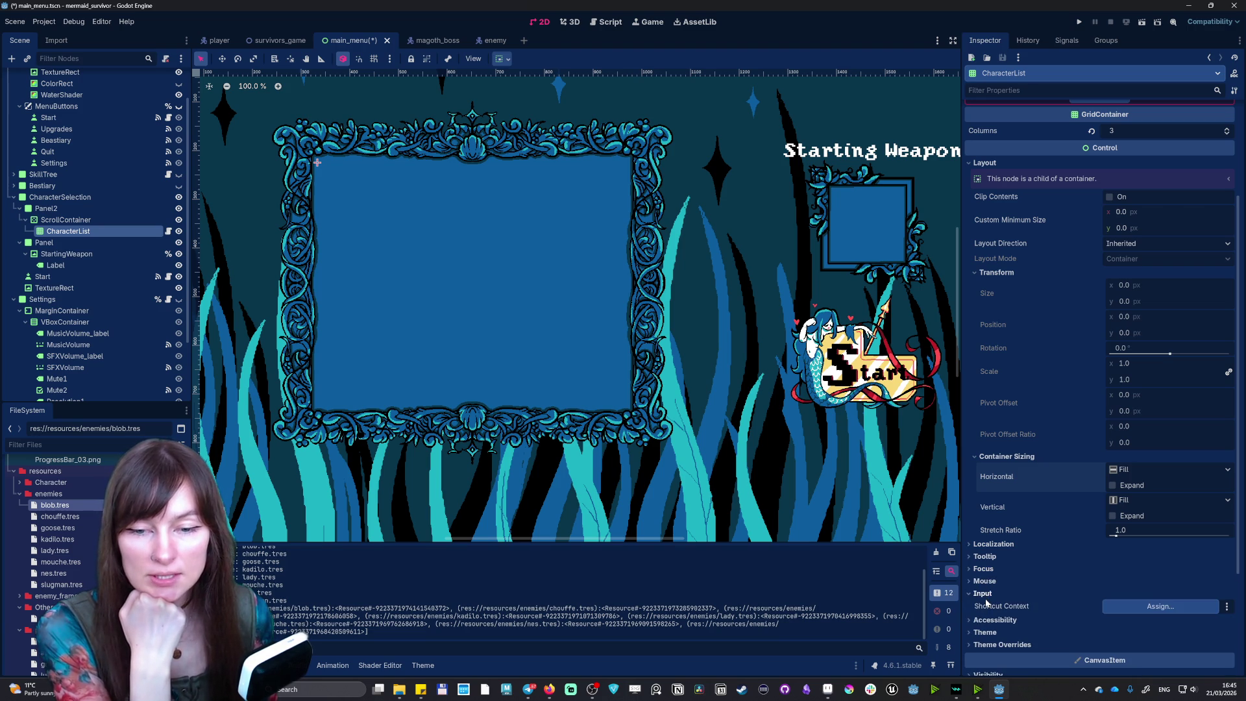
{"action": "left_click", "coordinate": [985, 593]}
{"action": "scroll", "coordinate": [986, 593], "scroll_direction": "down", "scroll_amount": 2}
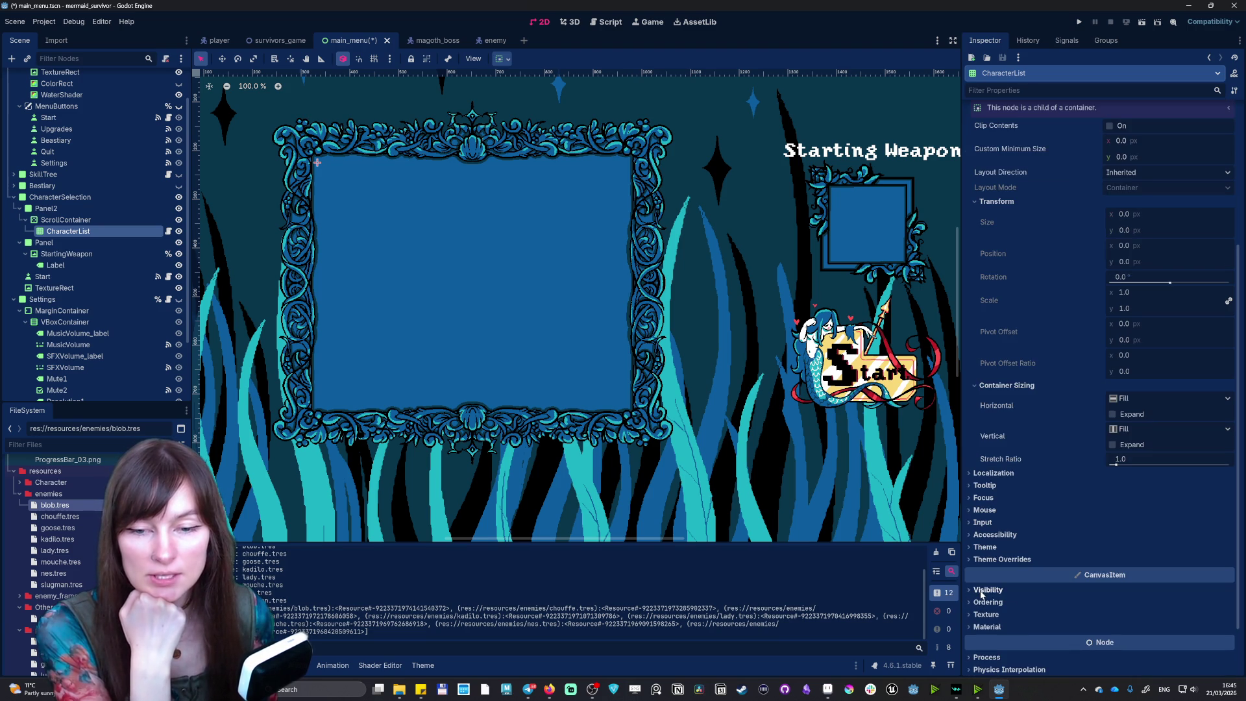
- Reveal the H Separation and V Separation constants, both at 4, then collapse Layout
{"action": "left_click", "coordinate": [985, 548]}
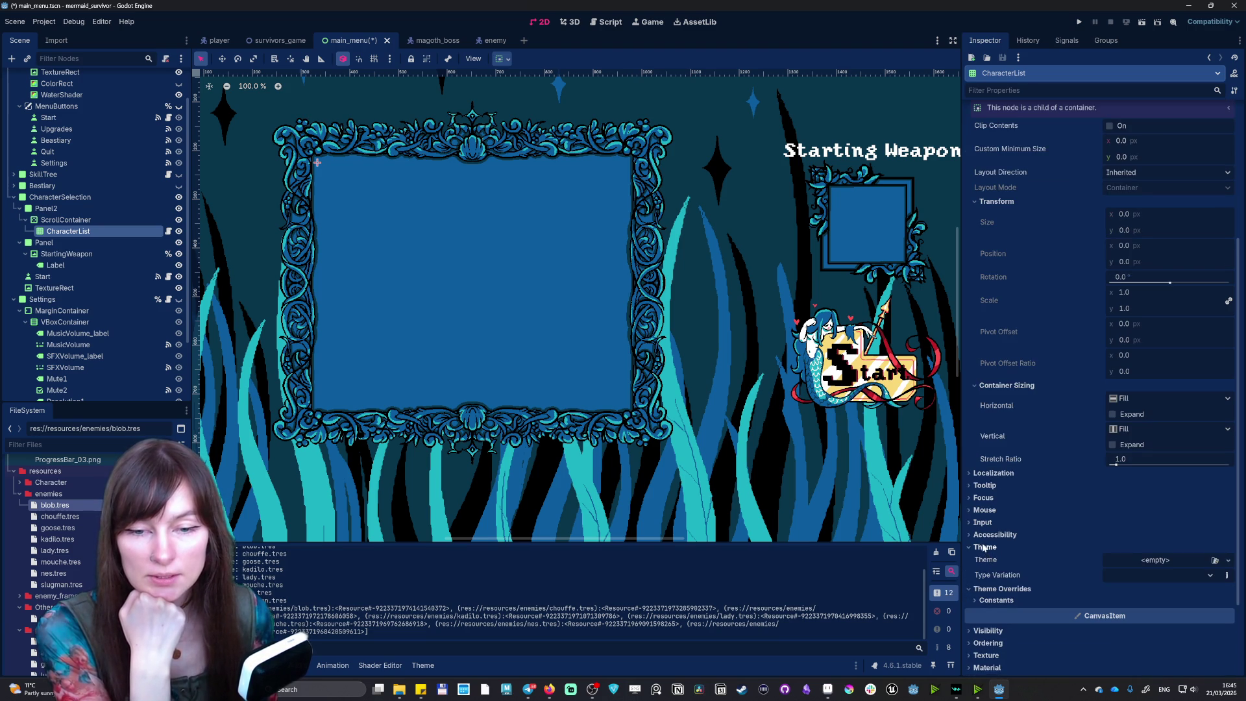
{"action": "left_click", "coordinate": [983, 549]}
{"action": "left_click", "coordinate": [996, 570]}
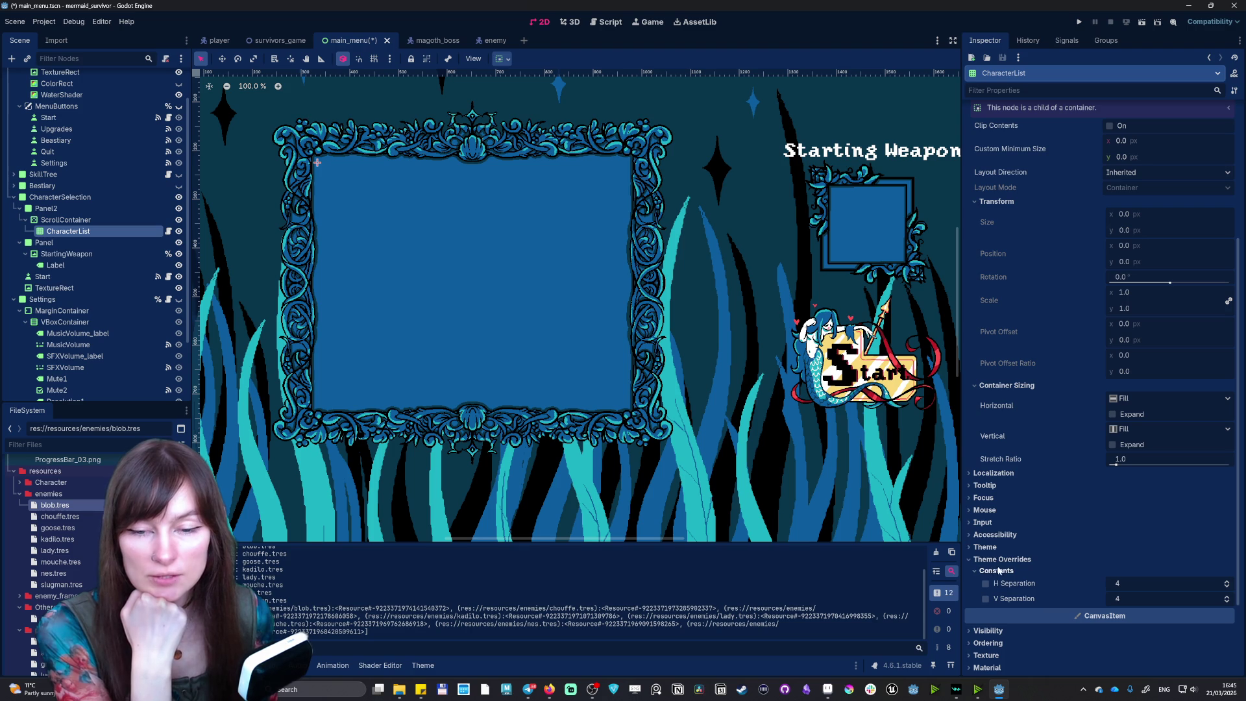
{"action": "scroll", "coordinate": [999, 573], "scroll_direction": "down", "scroll_amount": 3}
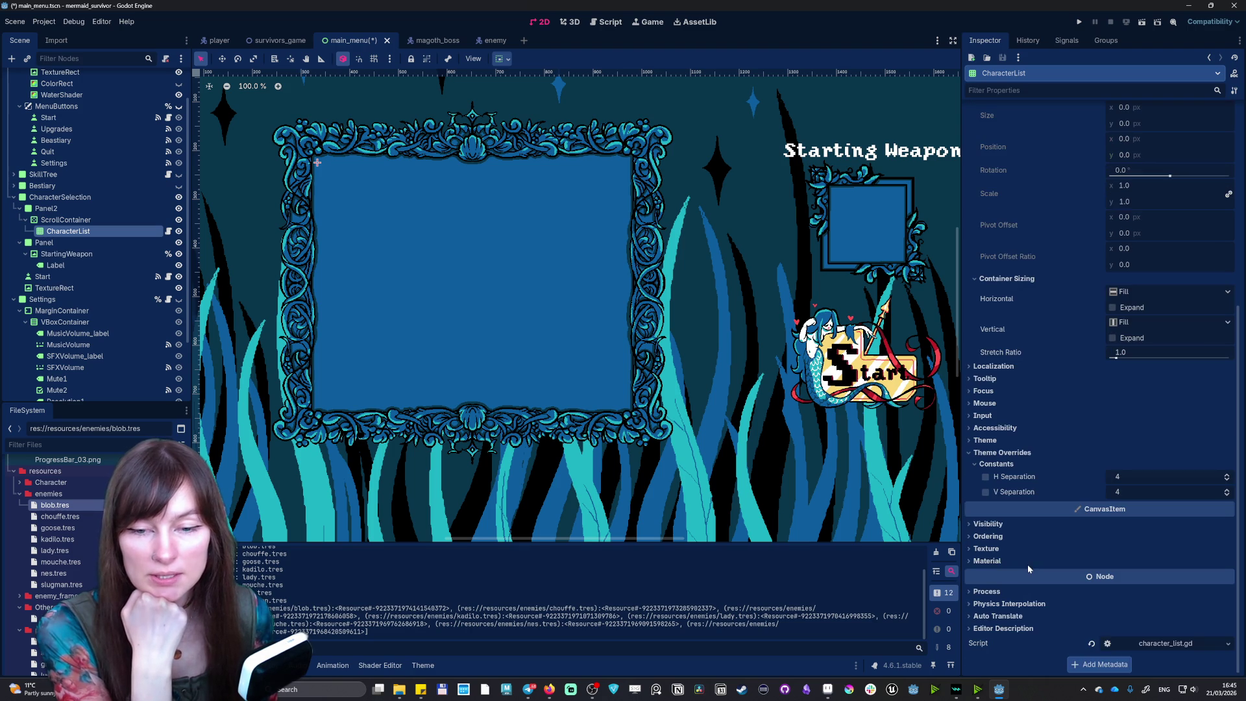
{"action": "left_click", "coordinate": [988, 525]}
{"action": "left_click", "coordinate": [989, 524]}
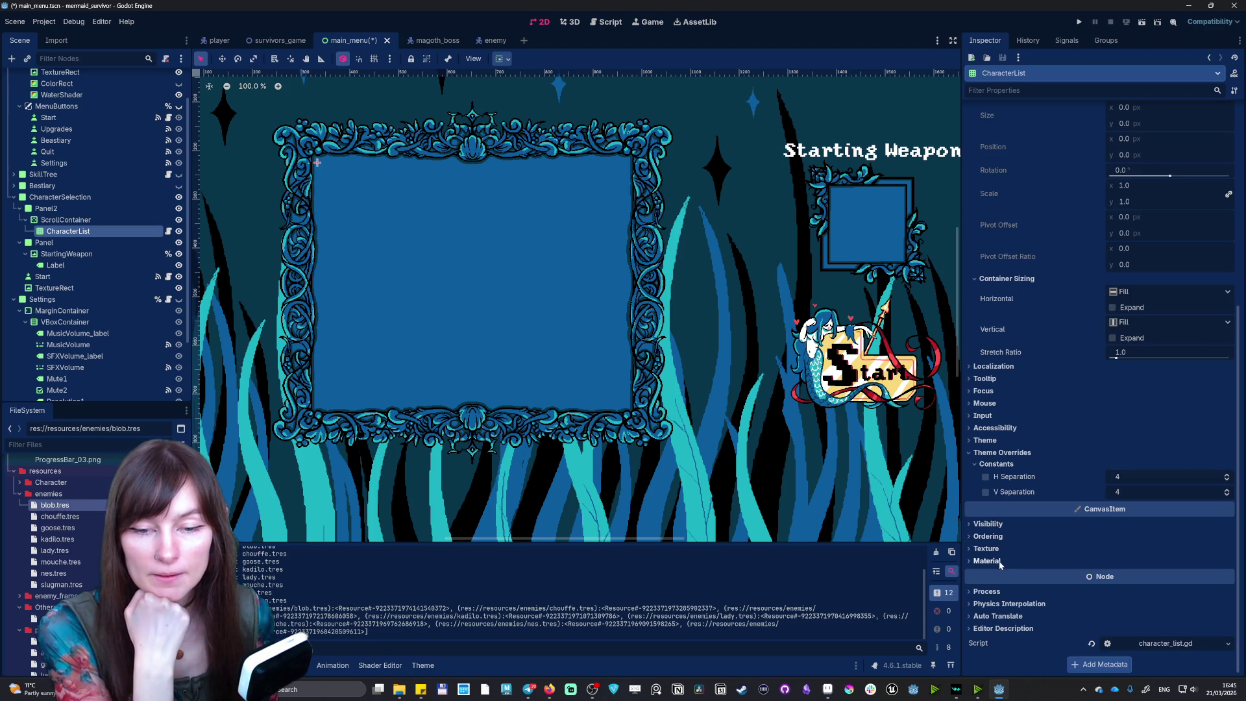
{"action": "scroll", "coordinate": [1038, 407], "scroll_direction": "up", "scroll_amount": 4}
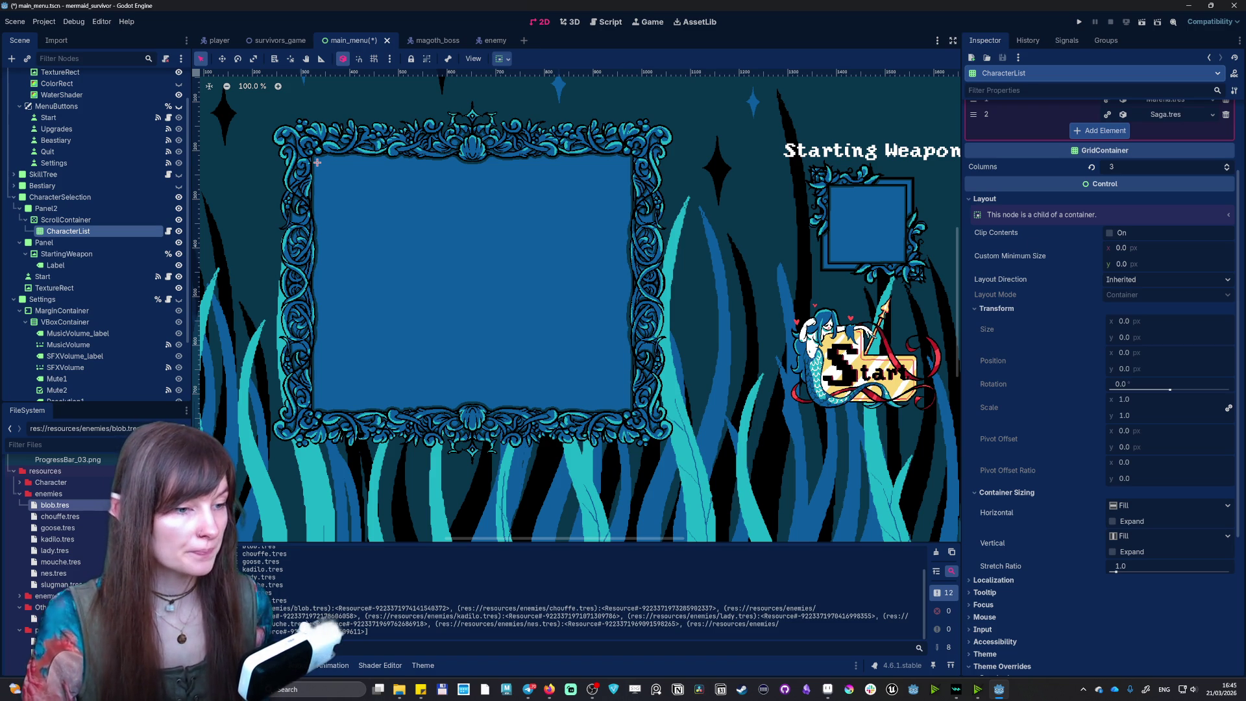
{"action": "key", "text": "alt+Tab"}
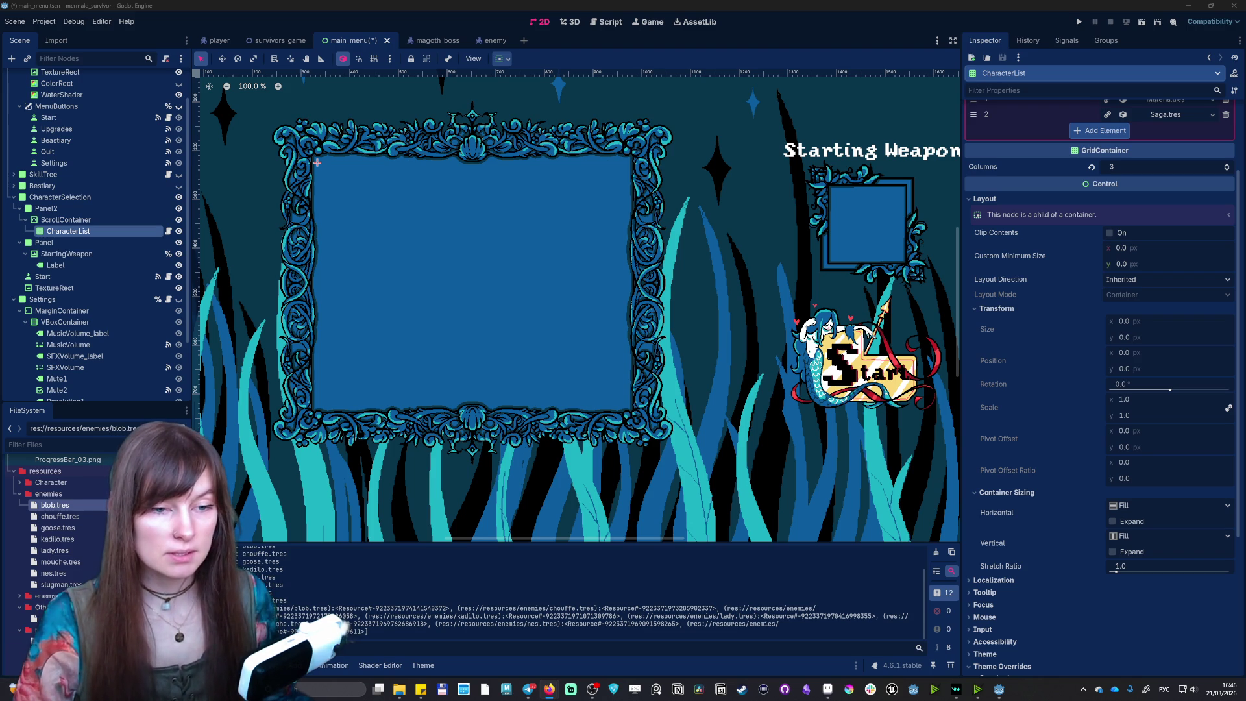
{"action": "scroll", "coordinate": [1044, 485], "scroll_direction": "down", "scroll_amount": 3}
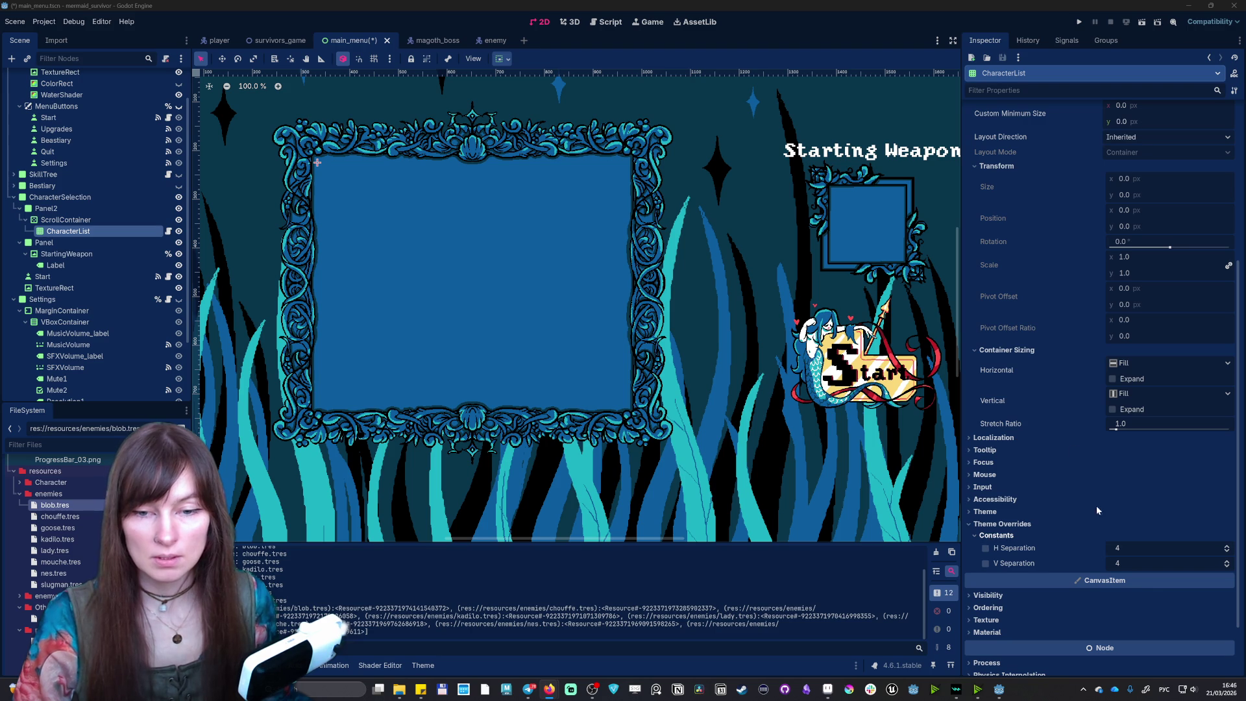
{"action": "scroll", "coordinate": [1064, 430], "scroll_direction": "up", "scroll_amount": 5}
{"action": "left_click", "coordinate": [967, 305]}
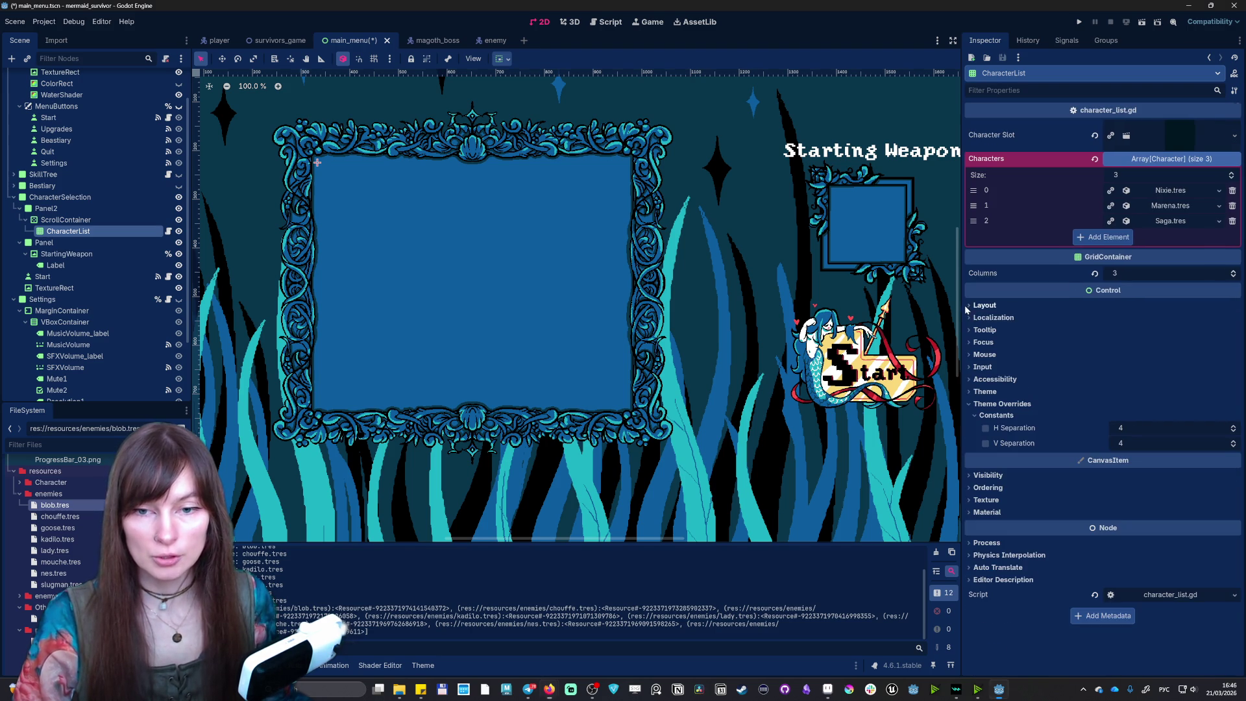
- Enable the grid separation overrides and set H Separation to 20
{"action": "left_click", "coordinate": [985, 428]}
{"action": "left_click", "coordinate": [985, 443]}
{"action": "left_click", "coordinate": [1127, 426]}
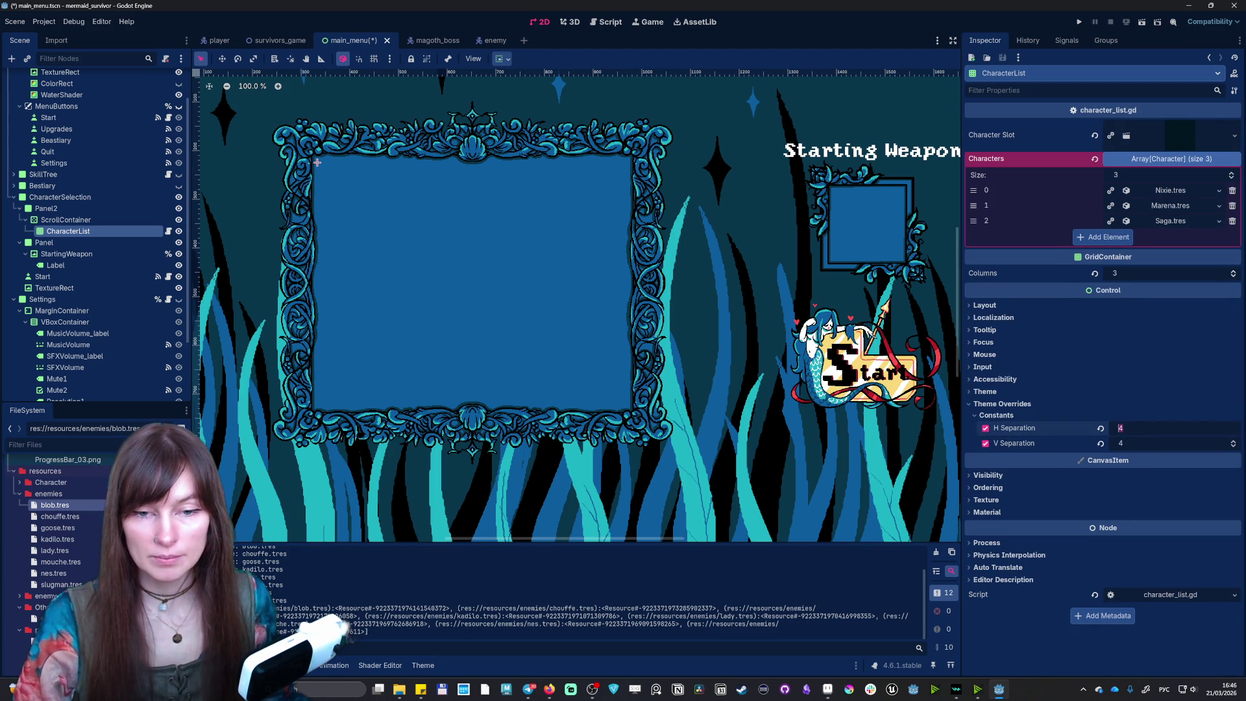
{"action": "type", "text": "20"}
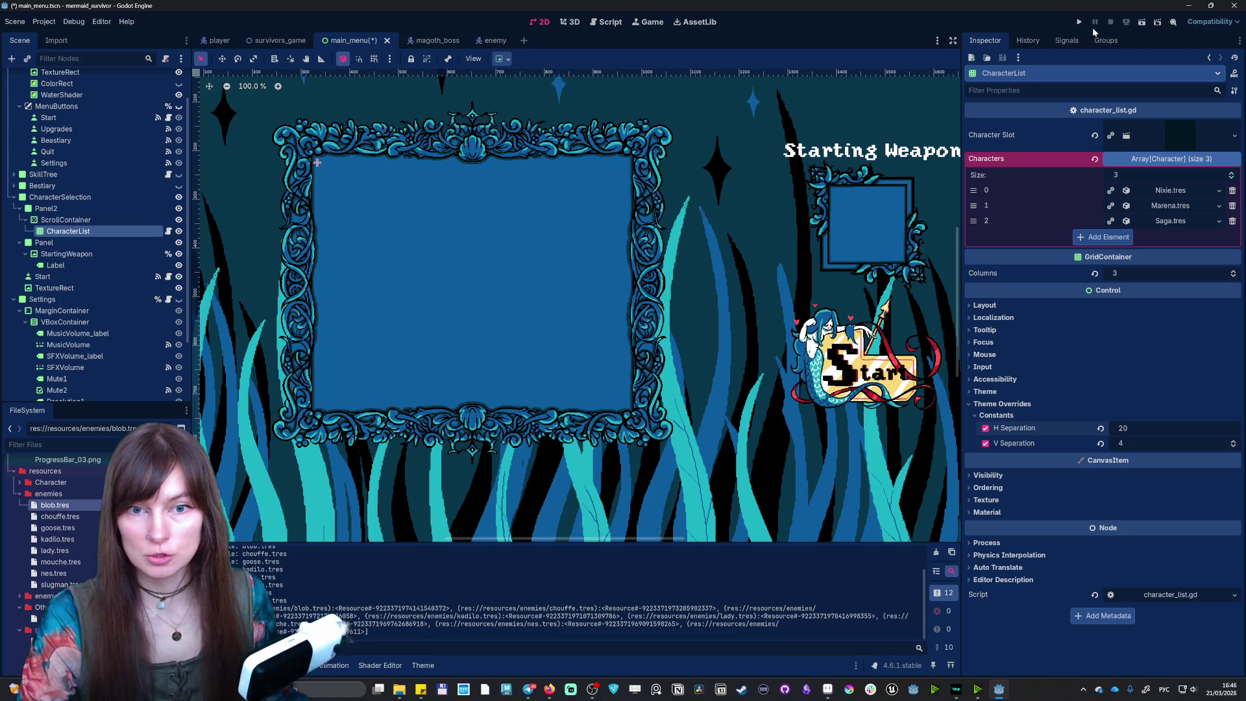
- Run the game, view the character selection screen with the new spacing, then close it
{"action": "left_click", "coordinate": [1078, 22]}
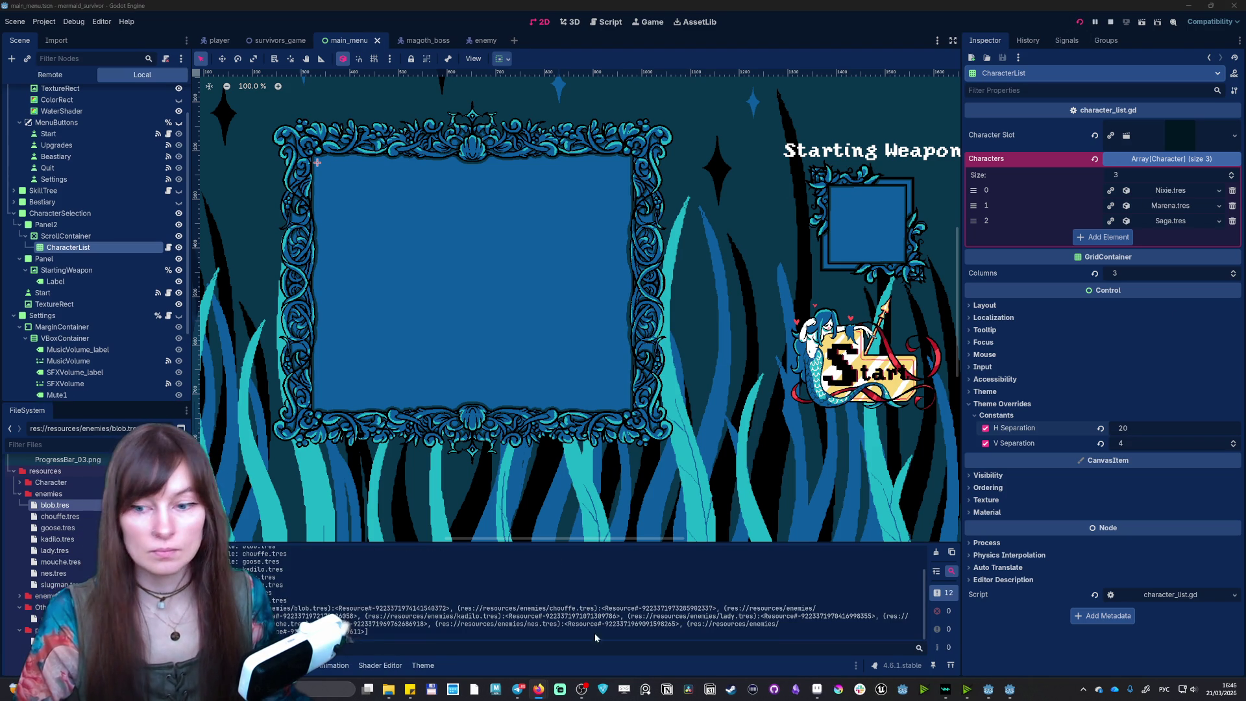
{"action": "left_click", "coordinate": [867, 187]}
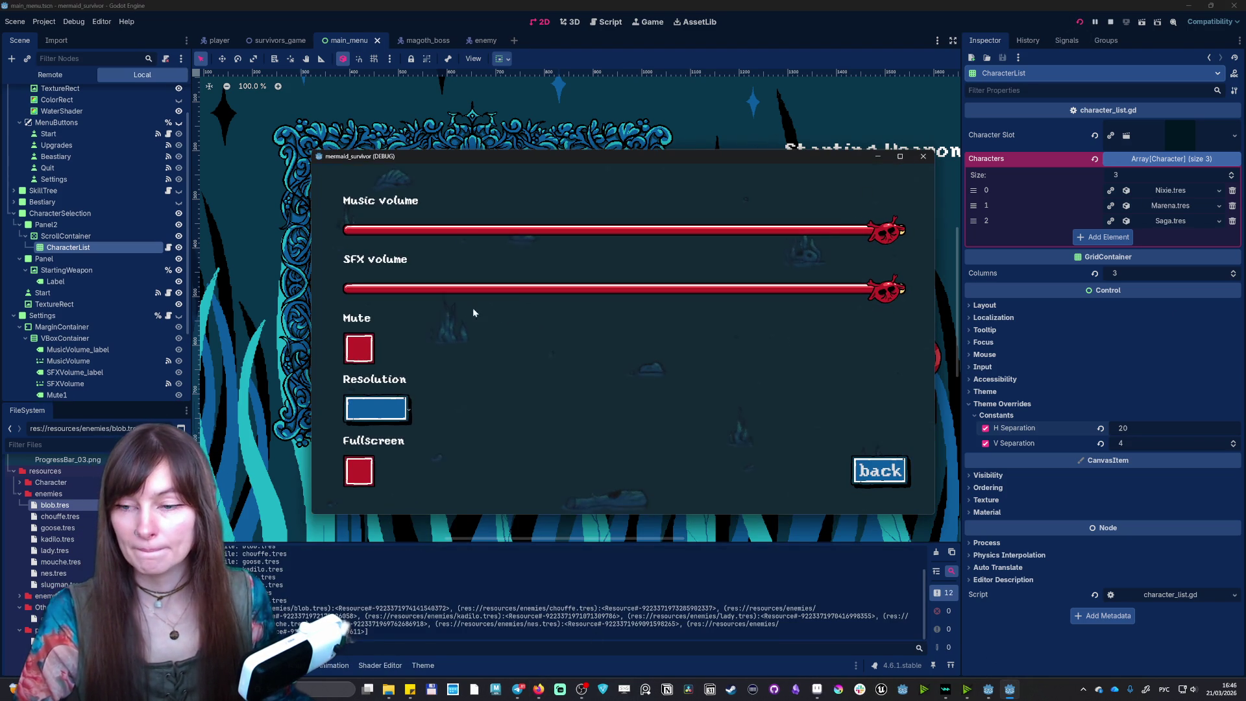
{"action": "left_click", "coordinate": [855, 461]}
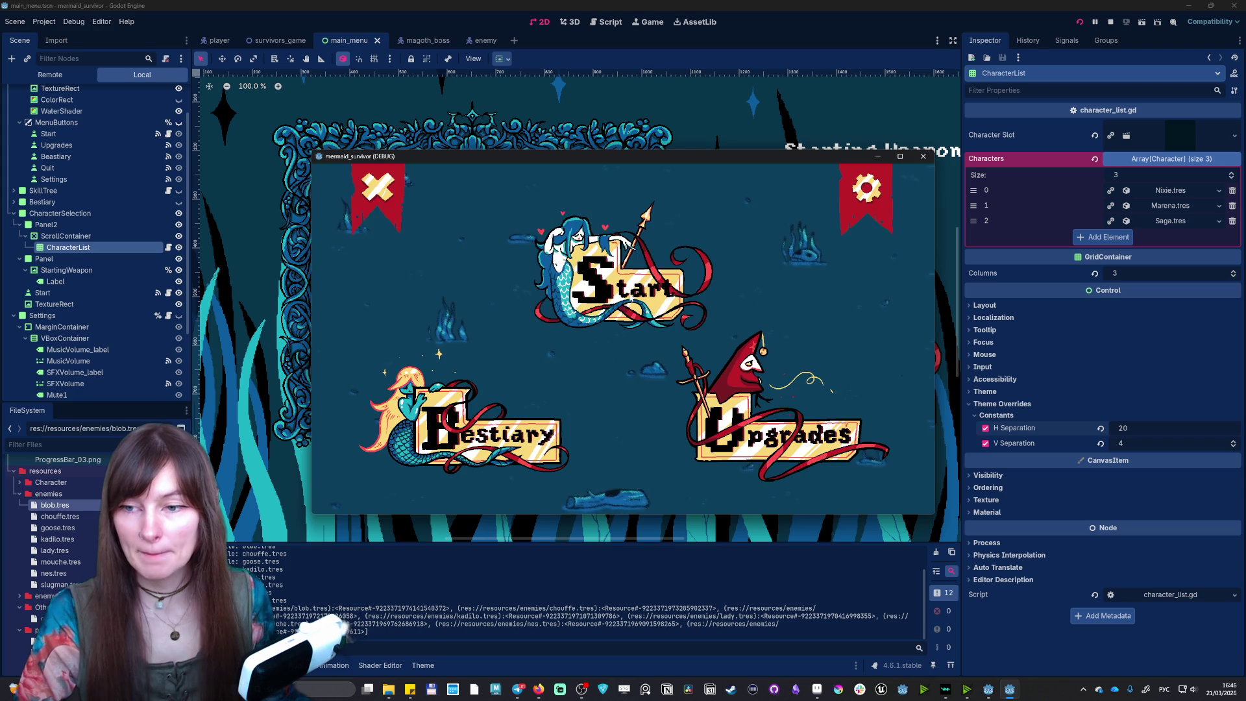
{"action": "left_click", "coordinate": [562, 307]}
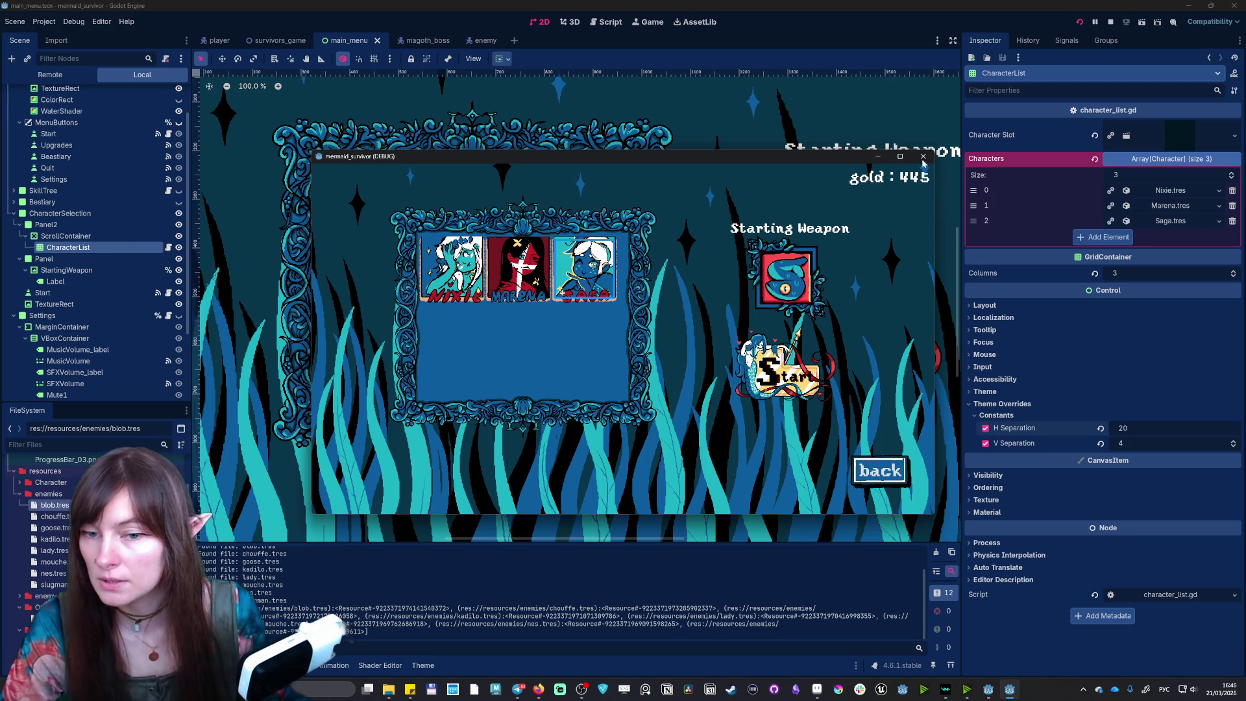
{"action": "left_click", "coordinate": [923, 156]}
- Set both V Separation and H Separation of the CharacterList grid to 30
{"action": "left_click", "coordinate": [1134, 442]}
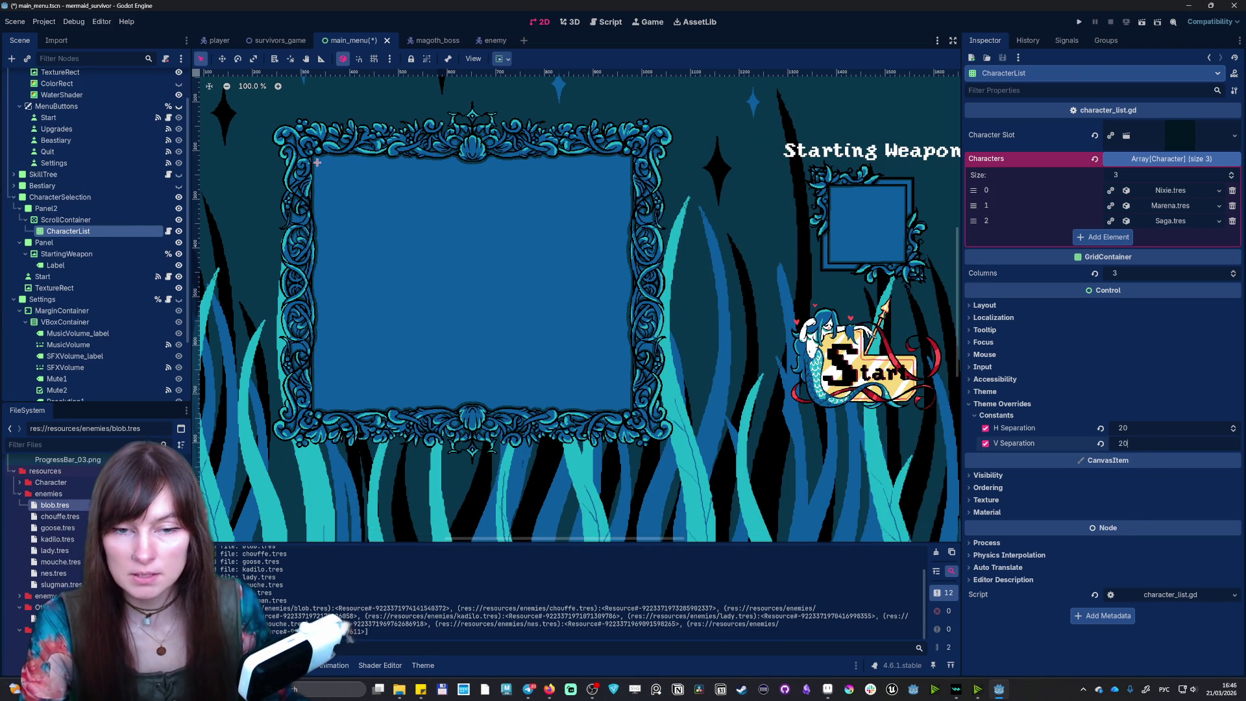
{"action": "type", "text": "20"}
{"action": "left_click", "coordinate": [1123, 427]}
{"action": "type", "text": "30"}
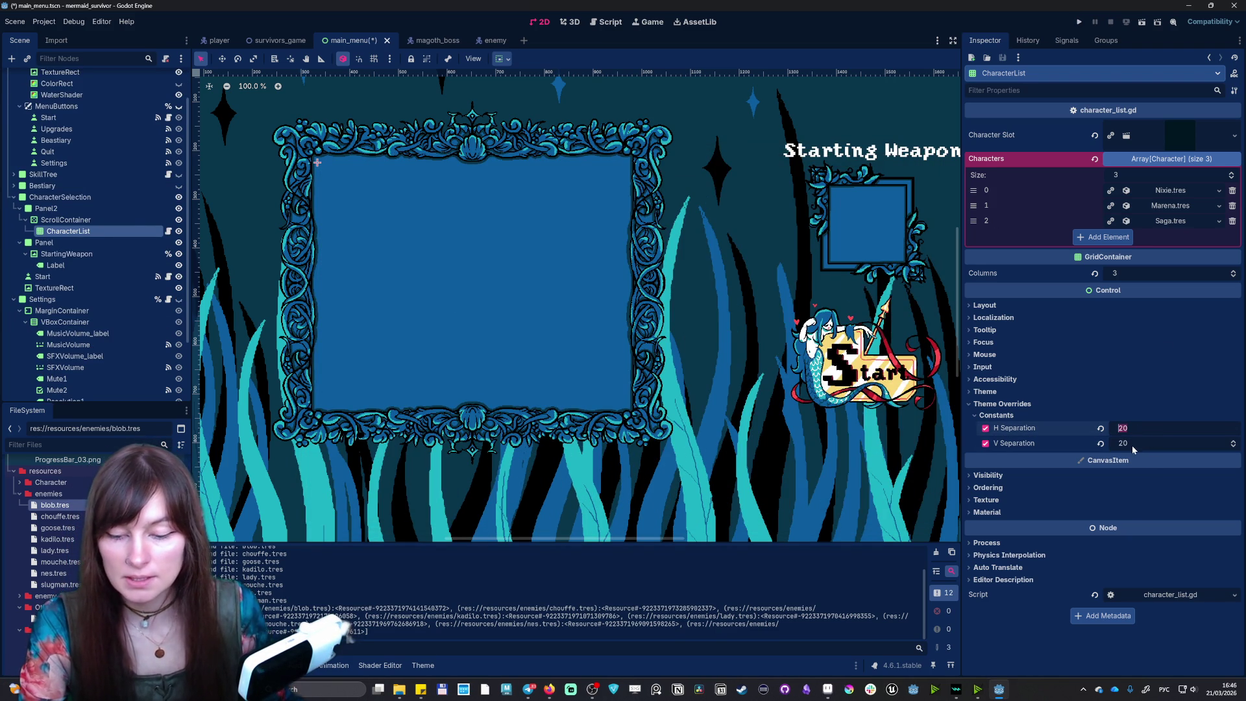
{"action": "left_click", "coordinate": [1130, 441]}
{"action": "type", "text": "30"}
- Run the game in fullscreen and go to the character selection screen
{"action": "left_click", "coordinate": [1082, 22]}
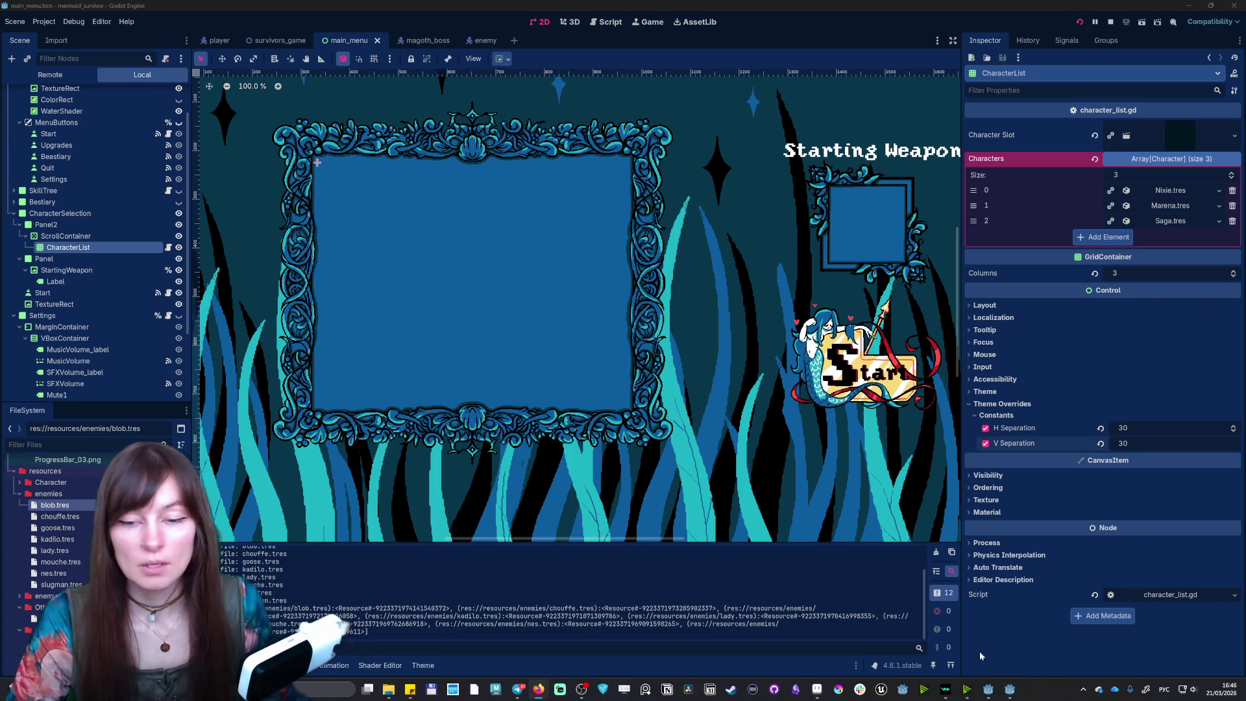
{"action": "left_click", "coordinate": [866, 188]}
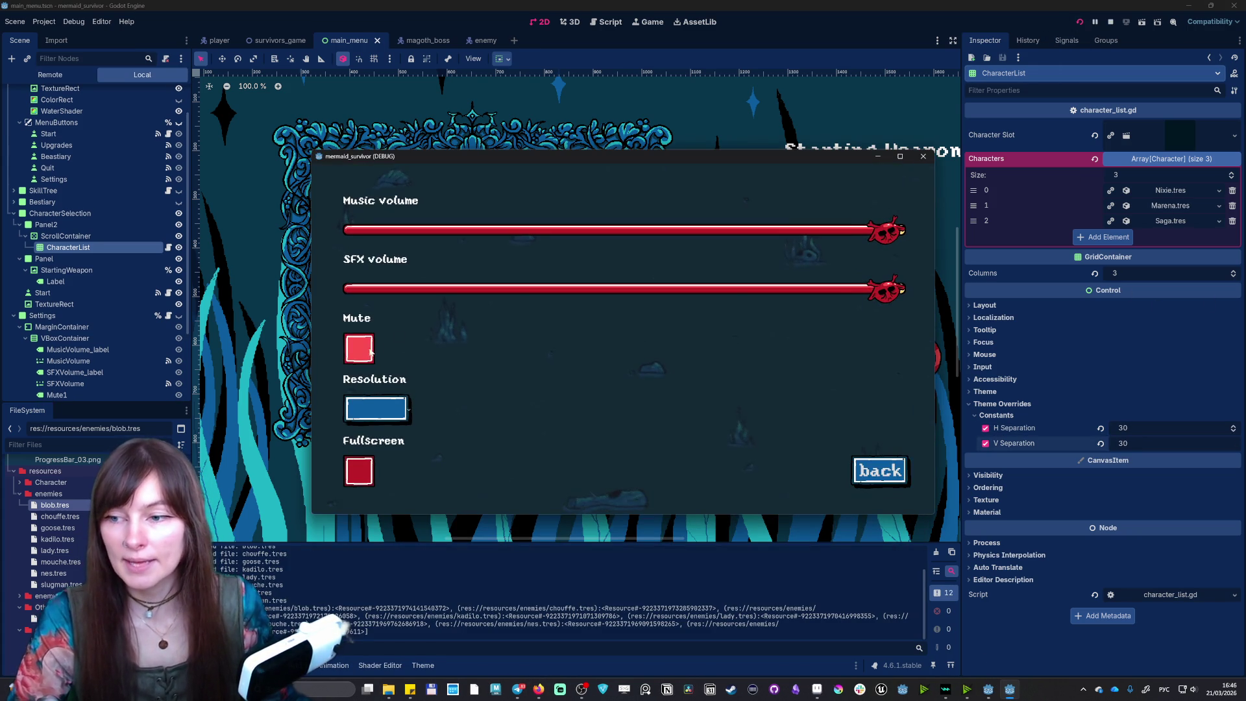
{"action": "left_click", "coordinate": [359, 470]}
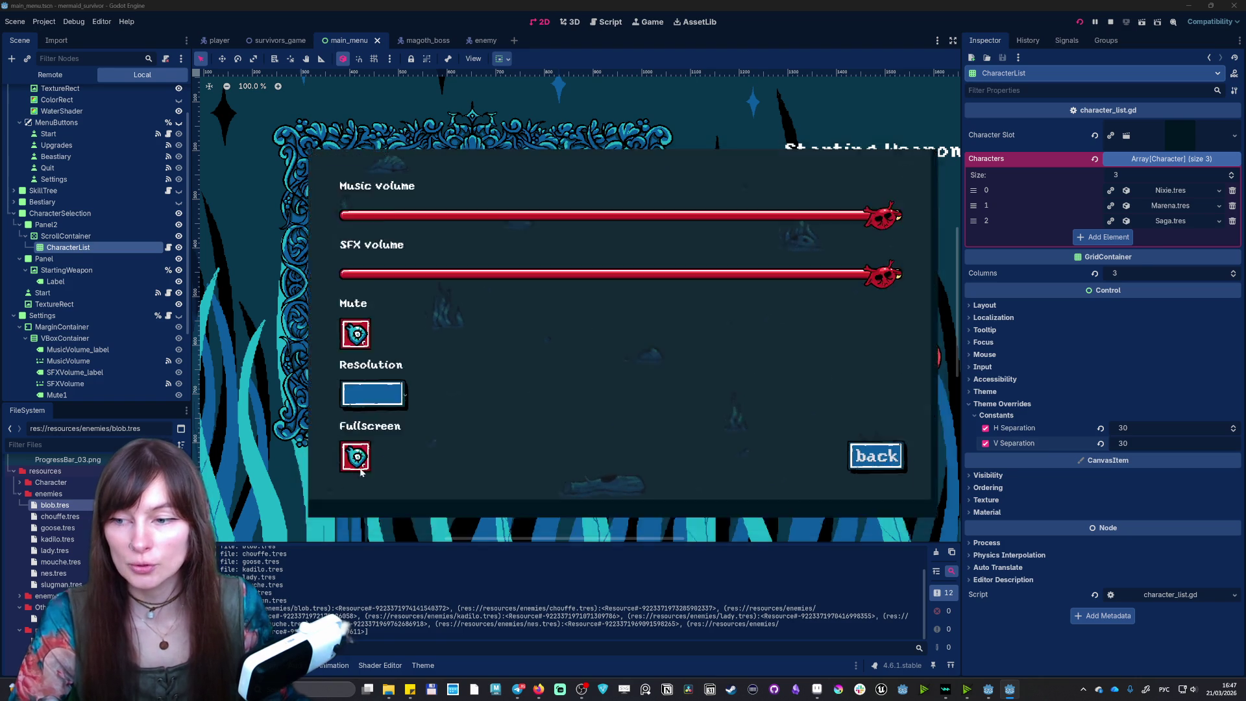
{"action": "left_click", "coordinate": [1135, 609]}
{"action": "left_click", "coordinate": [653, 274]}
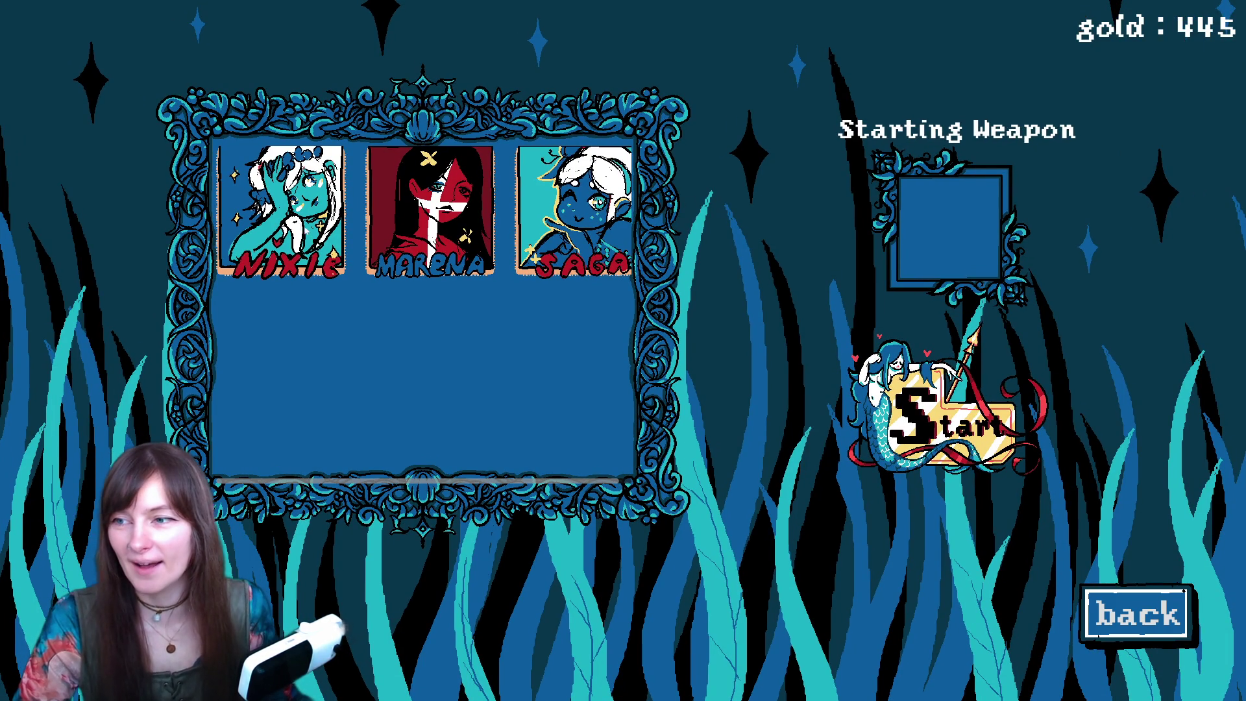
- Select Nixie, Marena and Saga in turn, then quit back to the editor
{"action": "left_click", "coordinate": [281, 208]}
{"action": "left_click", "coordinate": [429, 259]}
{"action": "left_click", "coordinate": [541, 269]}
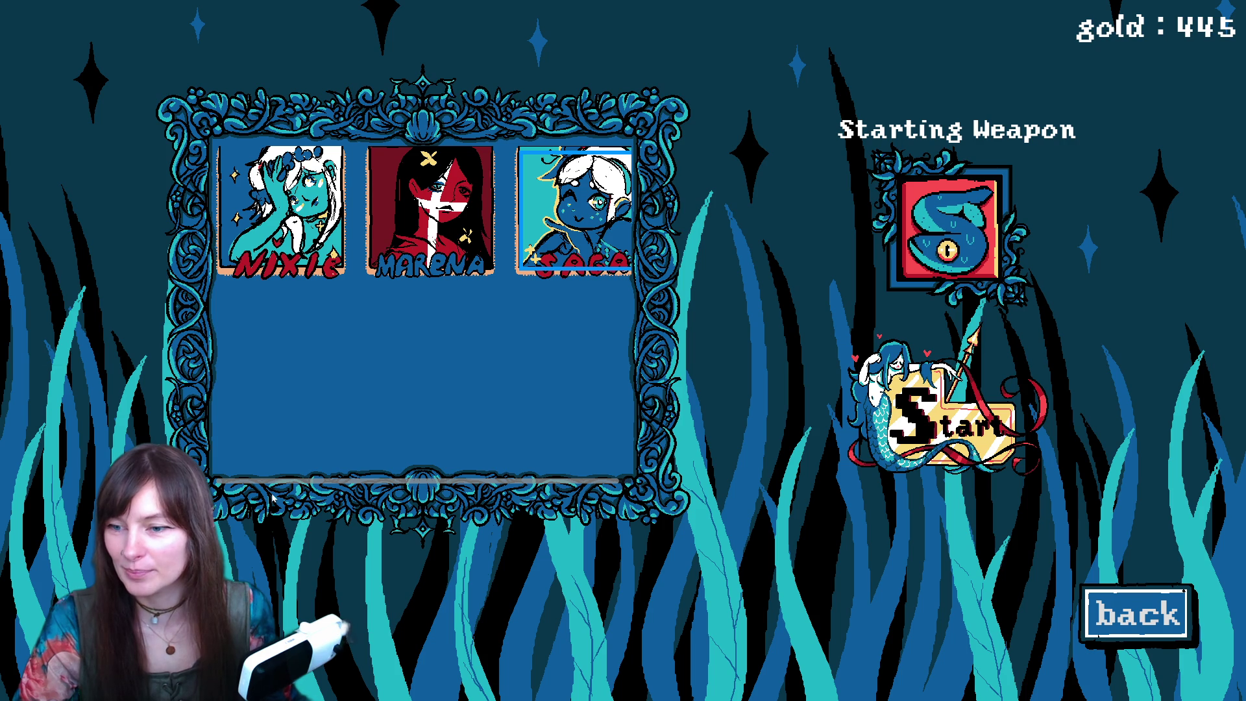
{"action": "left_click", "coordinate": [1184, 592]}
{"action": "left_click", "coordinate": [172, 62]}
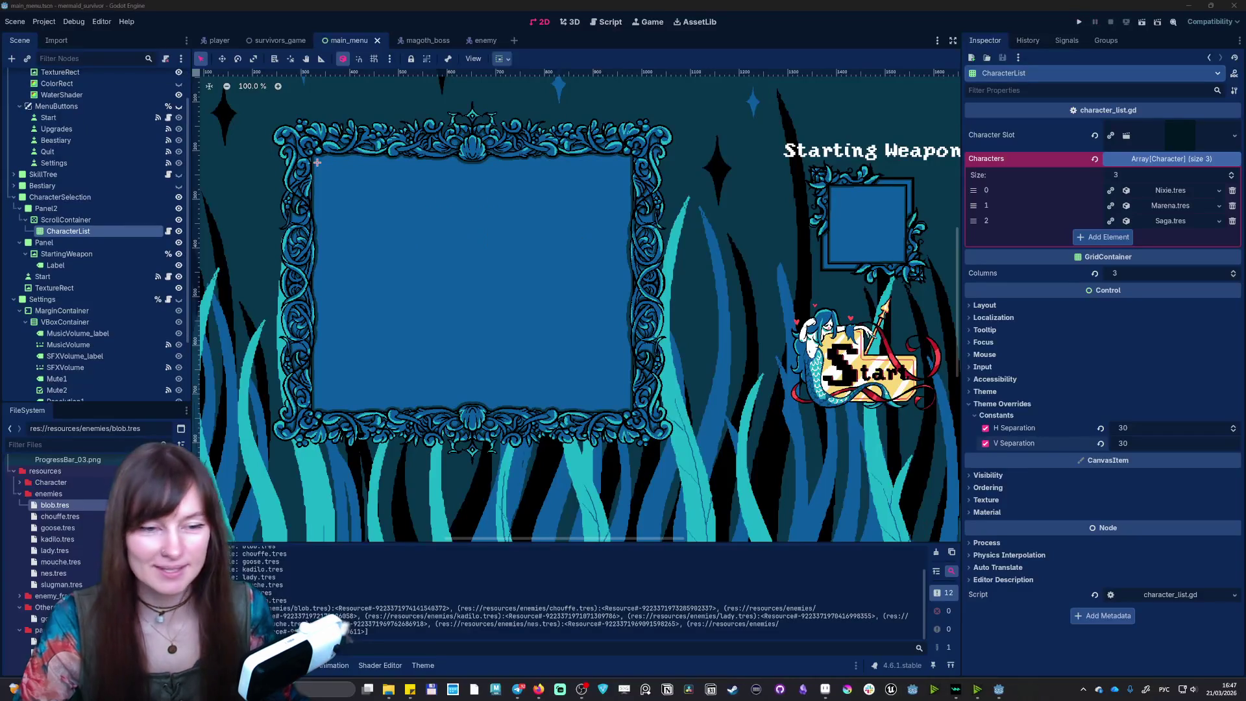
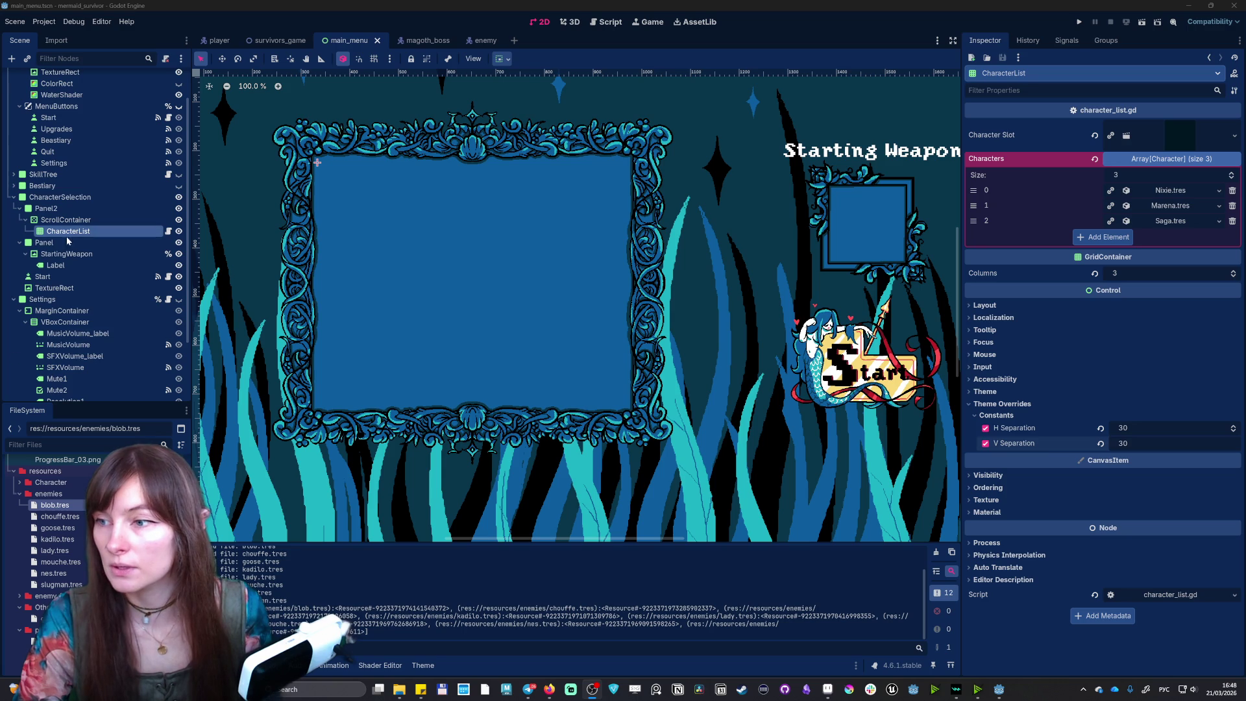
- Set the character grid's H and V Separation to 21 and save the scene
{"action": "left_click", "coordinate": [1131, 429]}
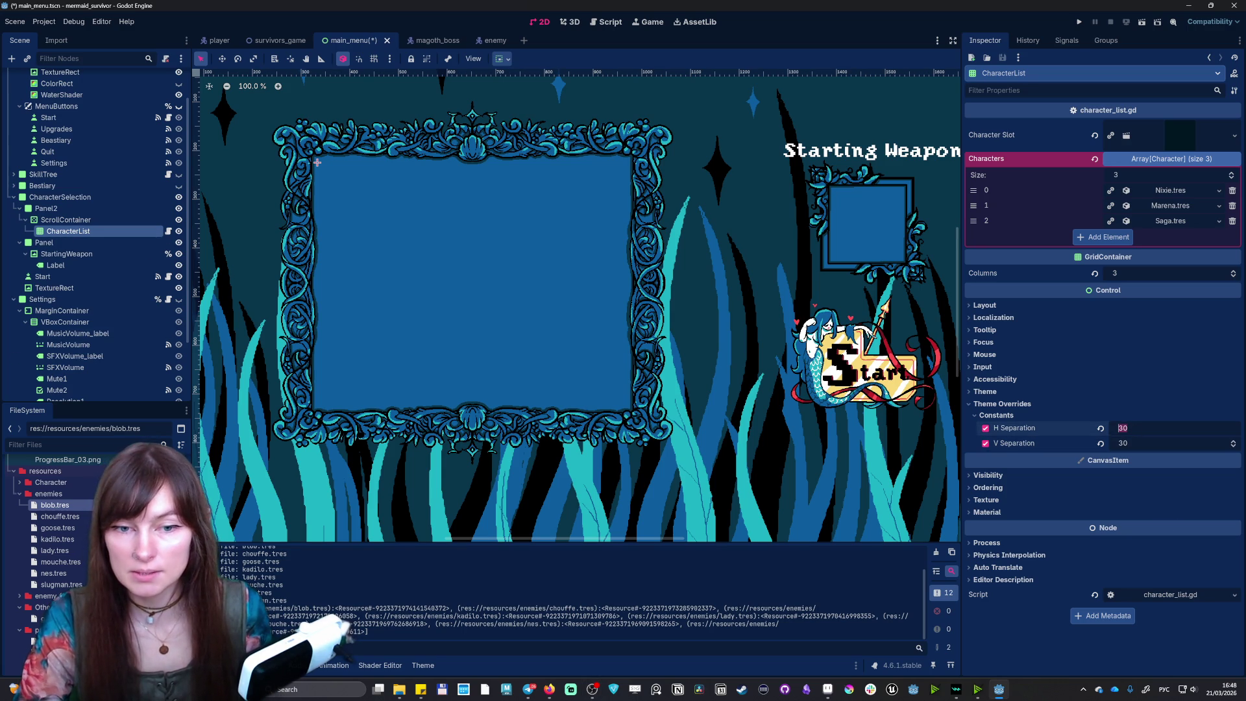
{"action": "type", "text": "21"}
{"action": "key", "text": "Return"}
{"action": "left_click", "coordinate": [1130, 440]}
{"action": "type", "text": "21"}
{"action": "key", "text": "ctrl+s"}
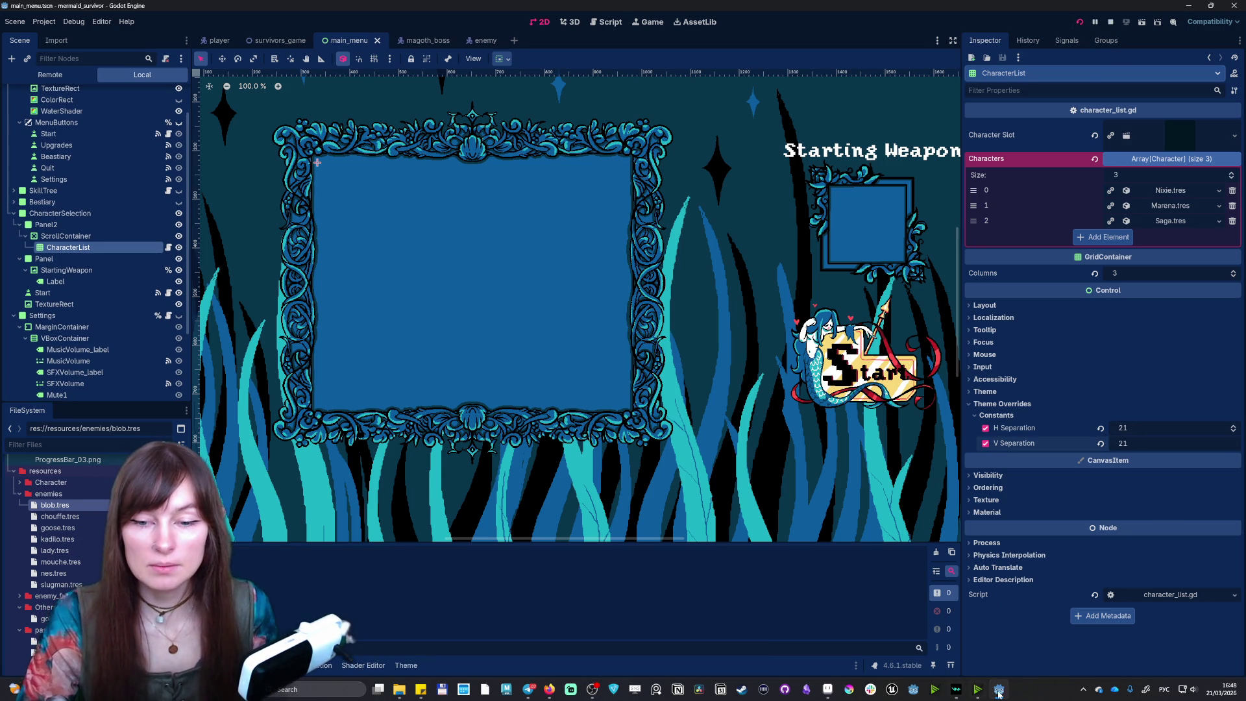
- In the running game, toggle Mute in settings and return to the main menu
{"action": "left_click", "coordinate": [1009, 693]}
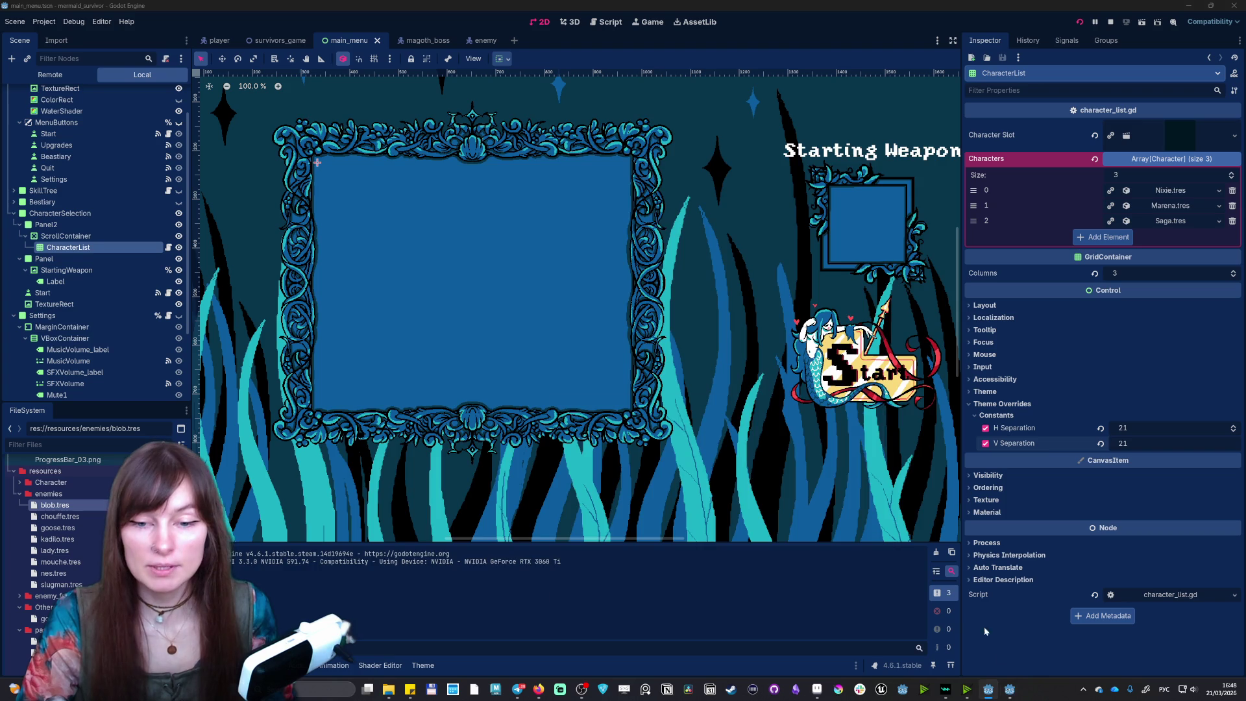
{"action": "left_click", "coordinate": [866, 189]}
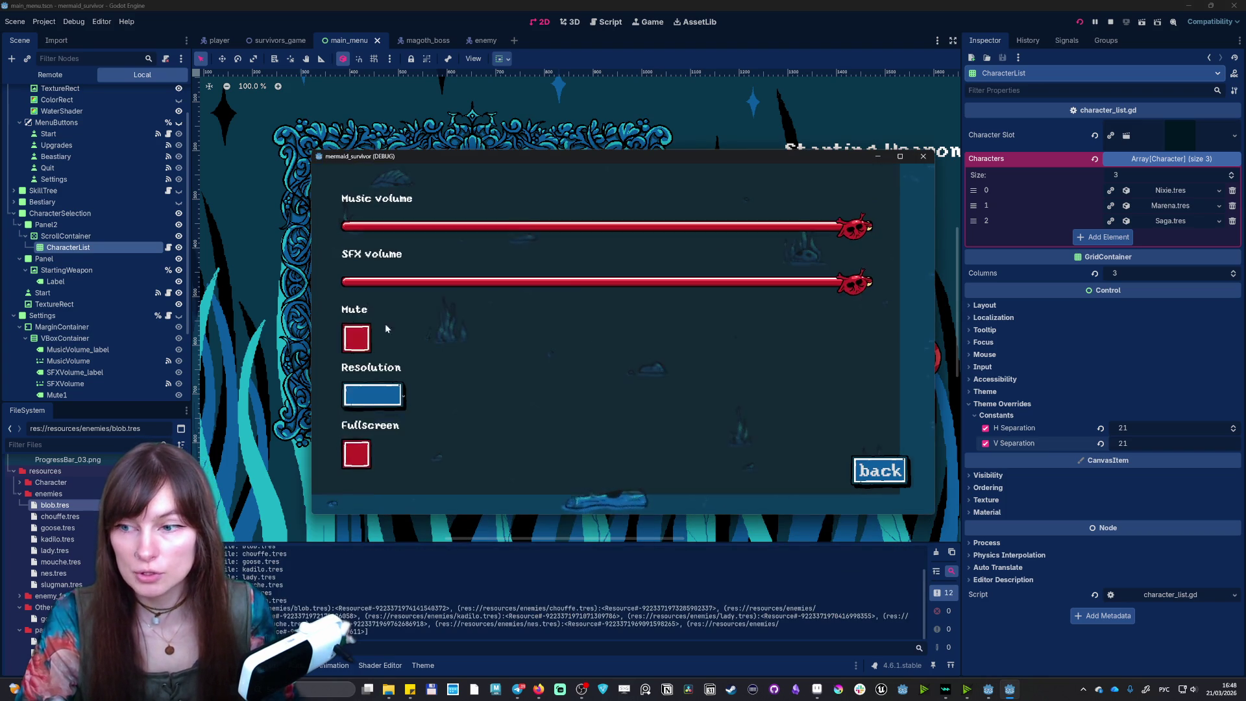
{"action": "left_click", "coordinate": [357, 337]}
{"action": "left_click", "coordinate": [876, 468]}
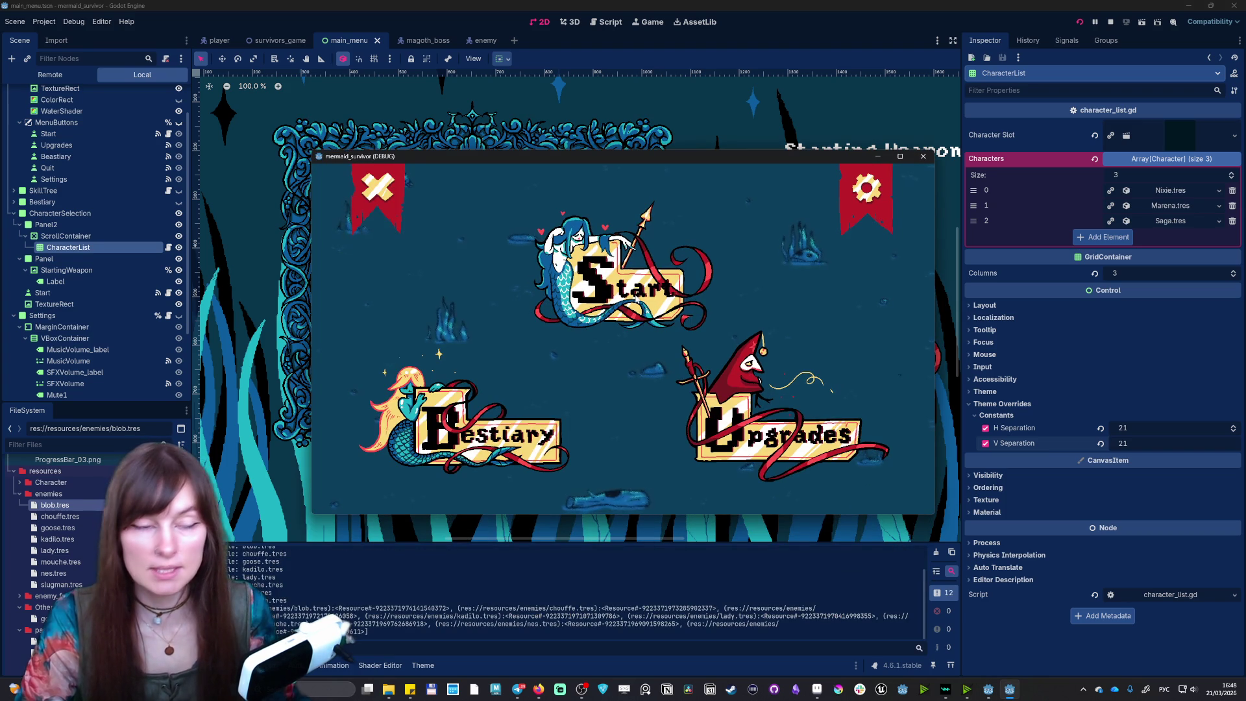
- Start a run from character selection, pause it, and exit back to the main menu
{"action": "left_click", "coordinate": [634, 297]}
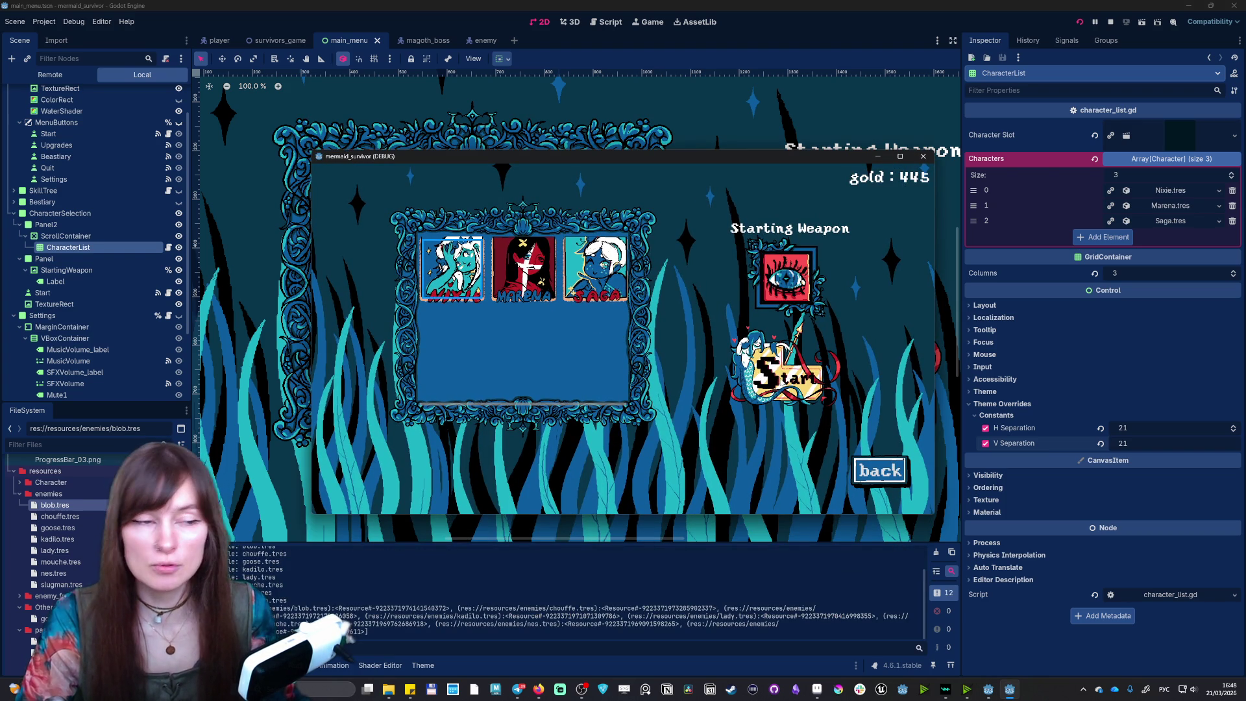
{"action": "left_click", "coordinate": [785, 377]}
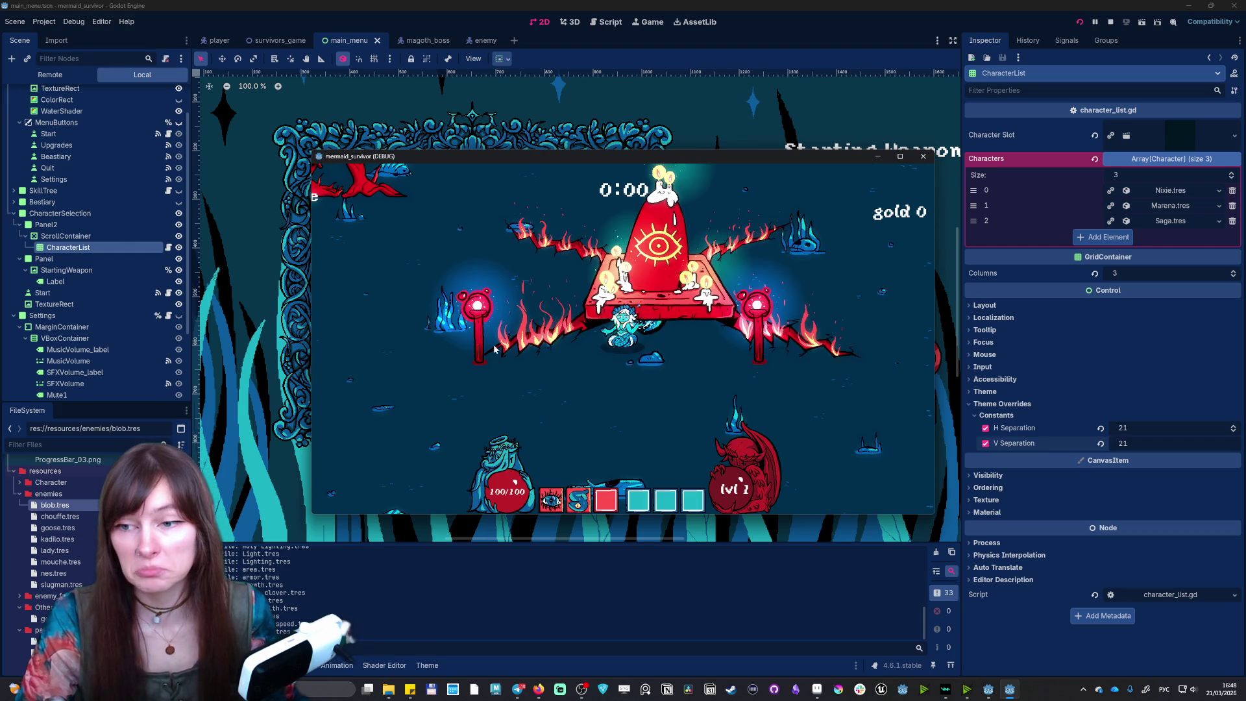
{"action": "key", "text": "Escape"}
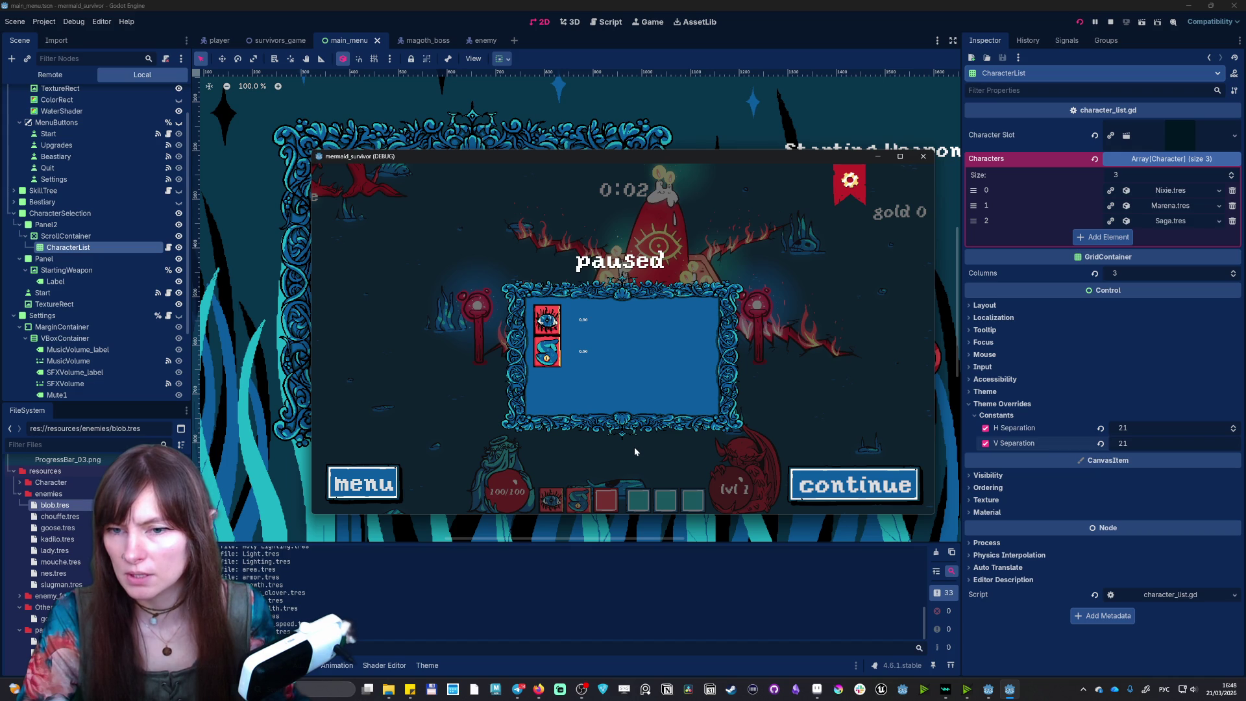
{"action": "left_click", "coordinate": [378, 488]}
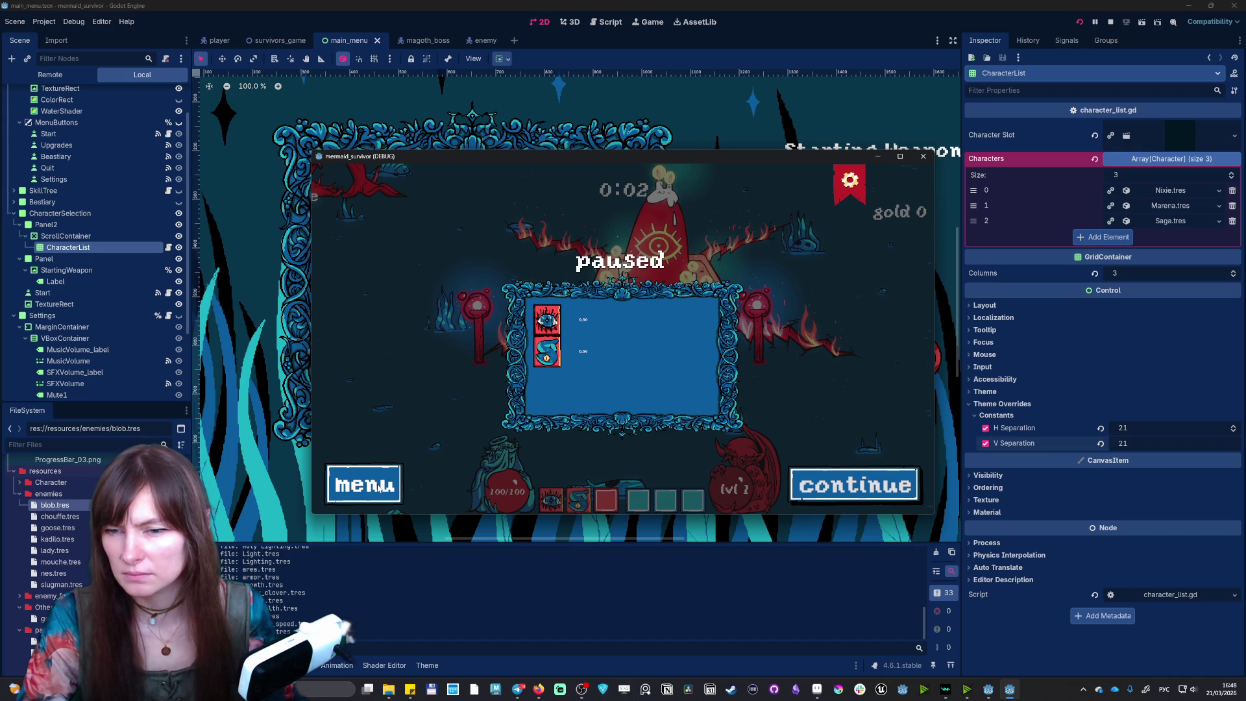
- In character selection, pick Nixie then switch to Saga, and close the game window
{"action": "left_click", "coordinate": [642, 276]}
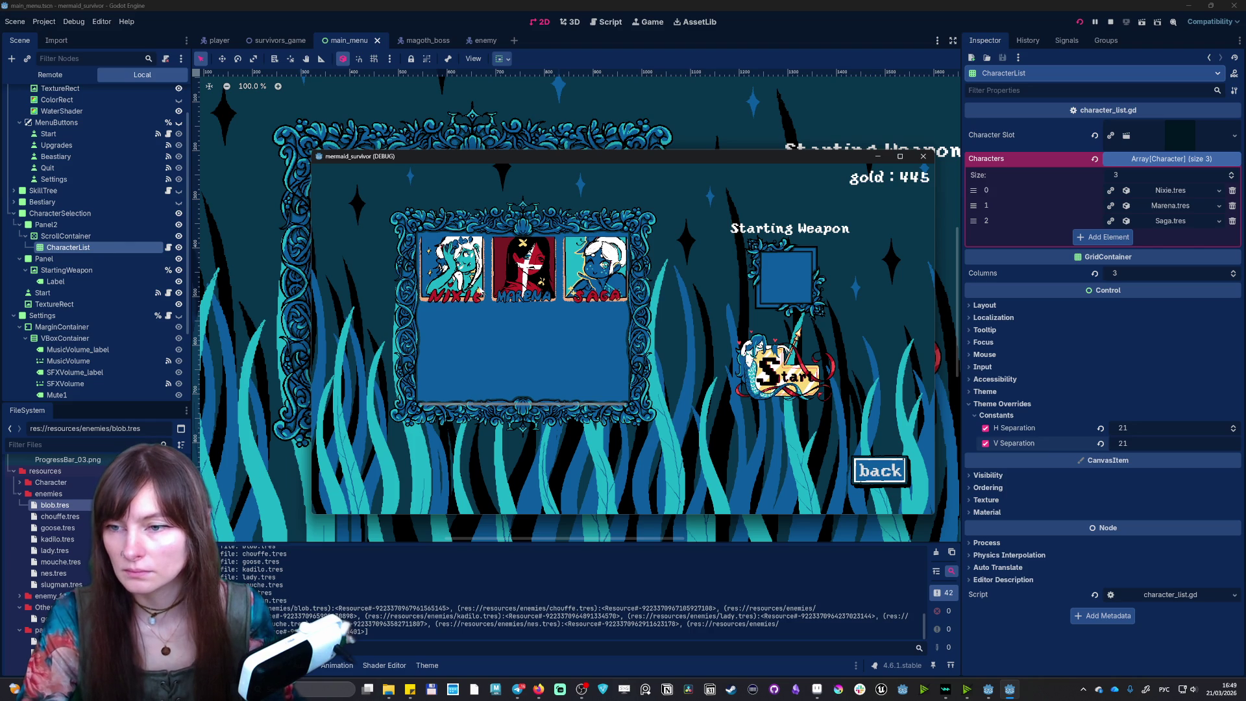
{"action": "left_click", "coordinate": [464, 276]}
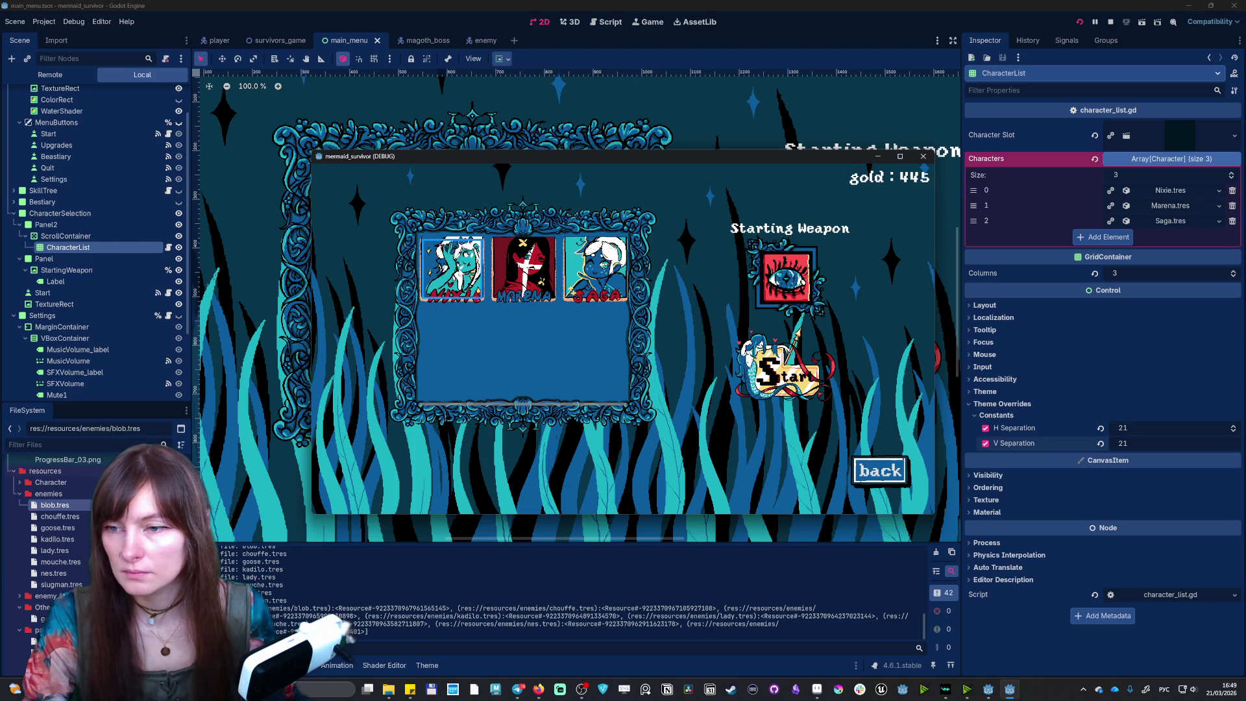
{"action": "left_click", "coordinate": [524, 269]}
{"action": "left_click", "coordinate": [607, 267]}
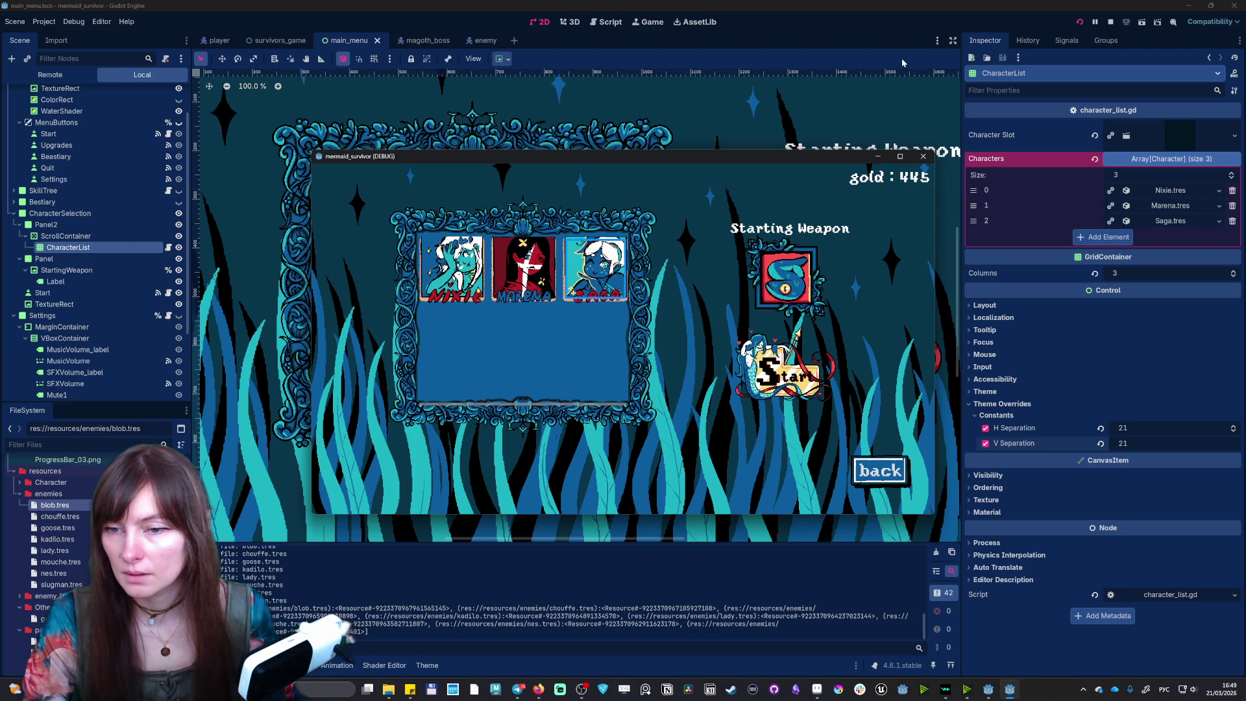
{"action": "left_click", "coordinate": [924, 157]}
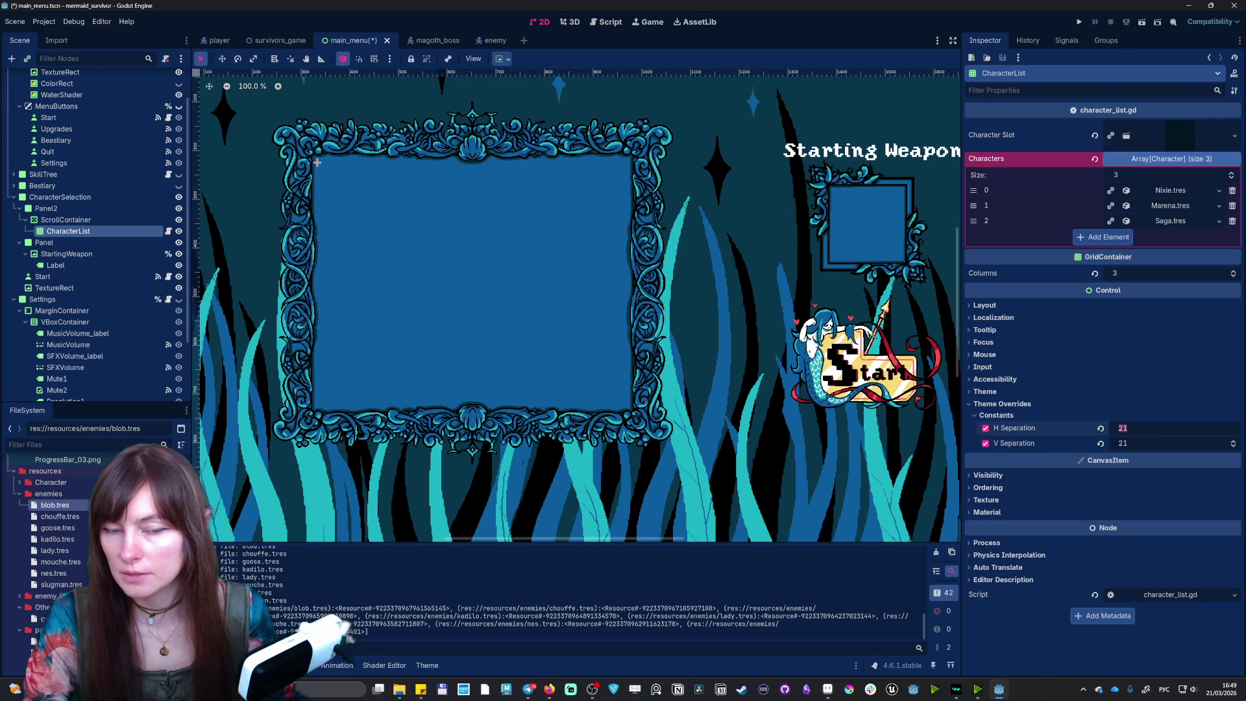
- Enter 18 for both H and V Separation and run the project
{"action": "type", "text": "18"}
{"action": "key", "text": "Tab"}
{"action": "type", "text": "18"}
{"action": "left_click", "coordinate": [1074, 21]}
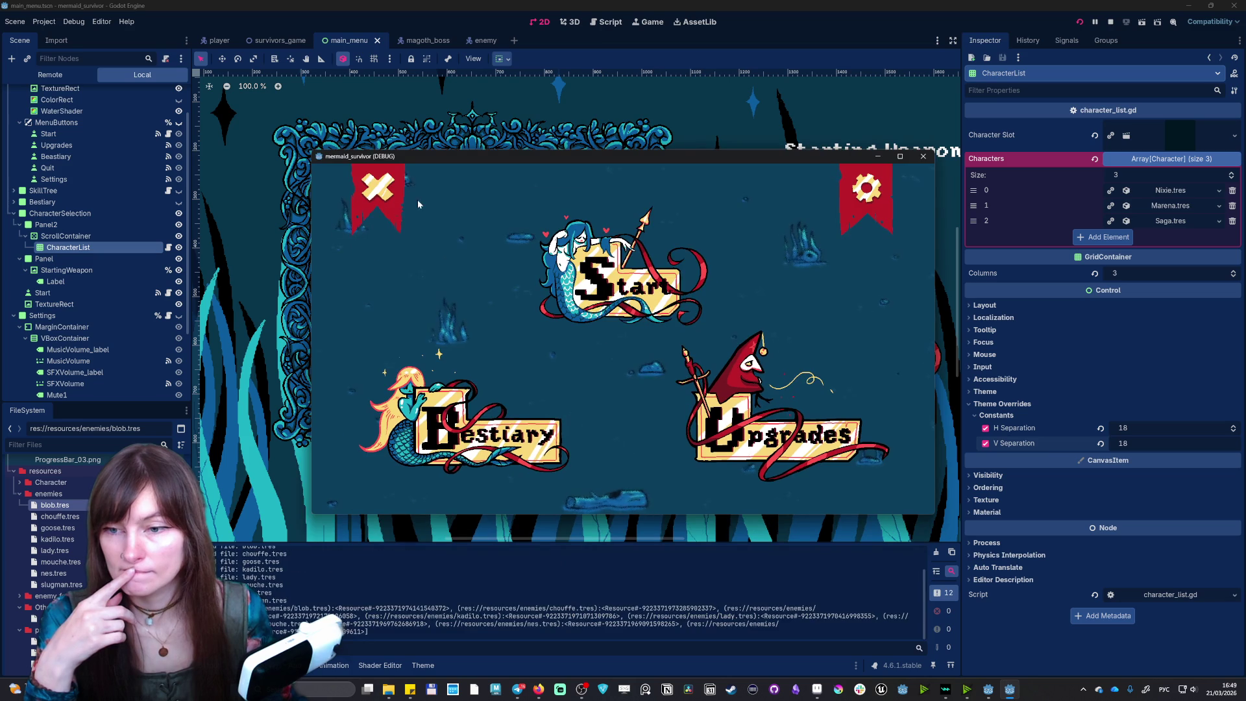
- Toggle Mute in the game settings, view the character portraits, then close the game
{"action": "left_click", "coordinate": [866, 193]}
{"action": "left_click", "coordinate": [357, 341]}
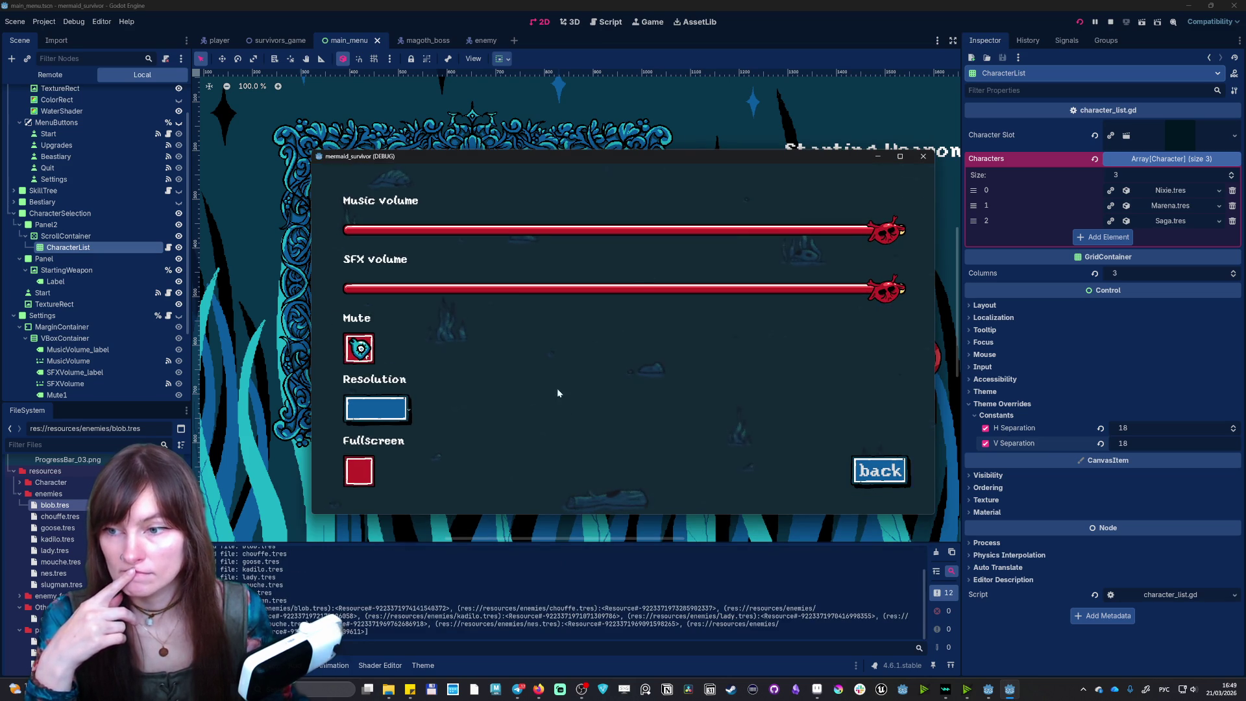
{"action": "left_click", "coordinate": [880, 471]}
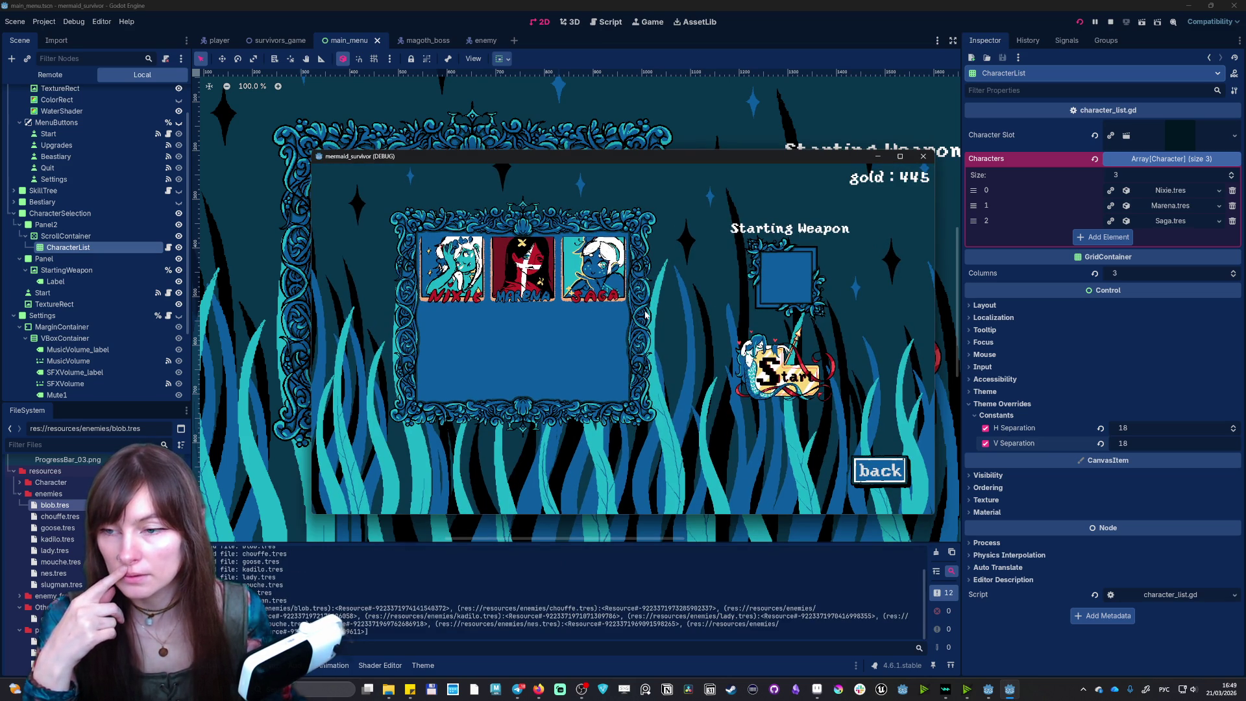
{"action": "mouse_move", "coordinate": [593, 273]}
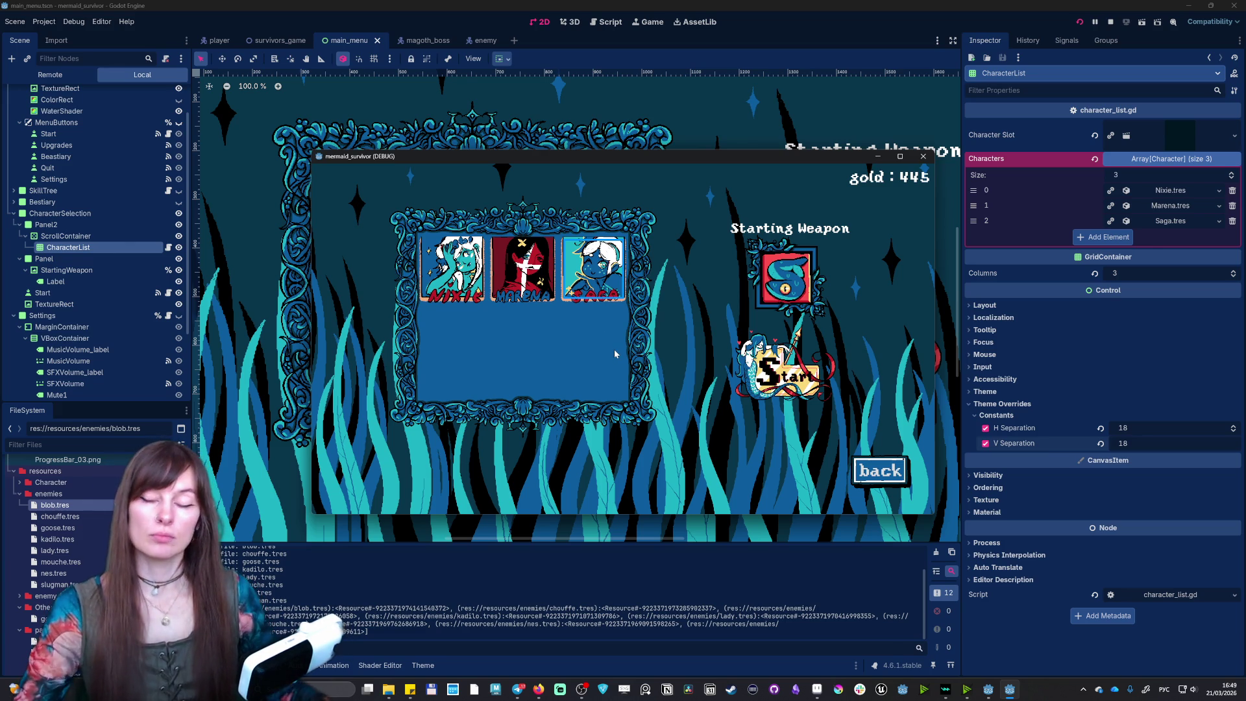
{"action": "left_click", "coordinate": [922, 156]}
{"action": "left_click", "coordinate": [1122, 443]}
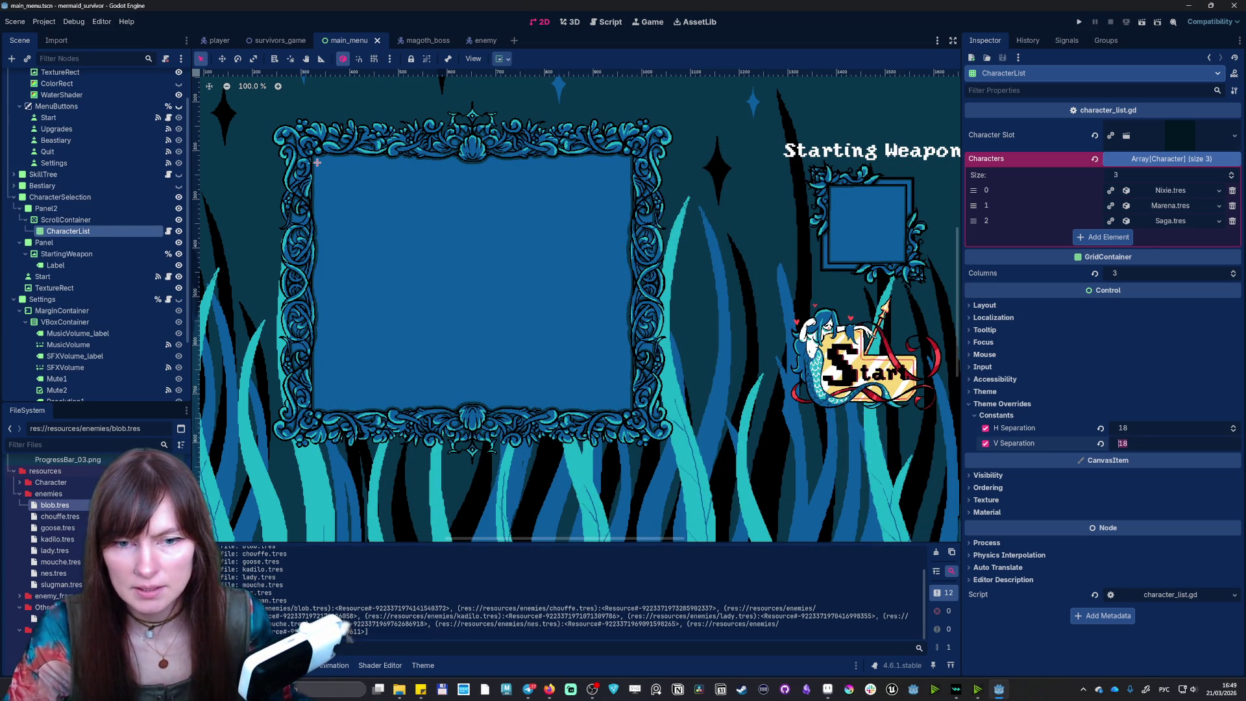
- Change V Separation to 30 with H at 18, run with F5, and view character selection
{"action": "left_click", "coordinate": [1123, 428]}
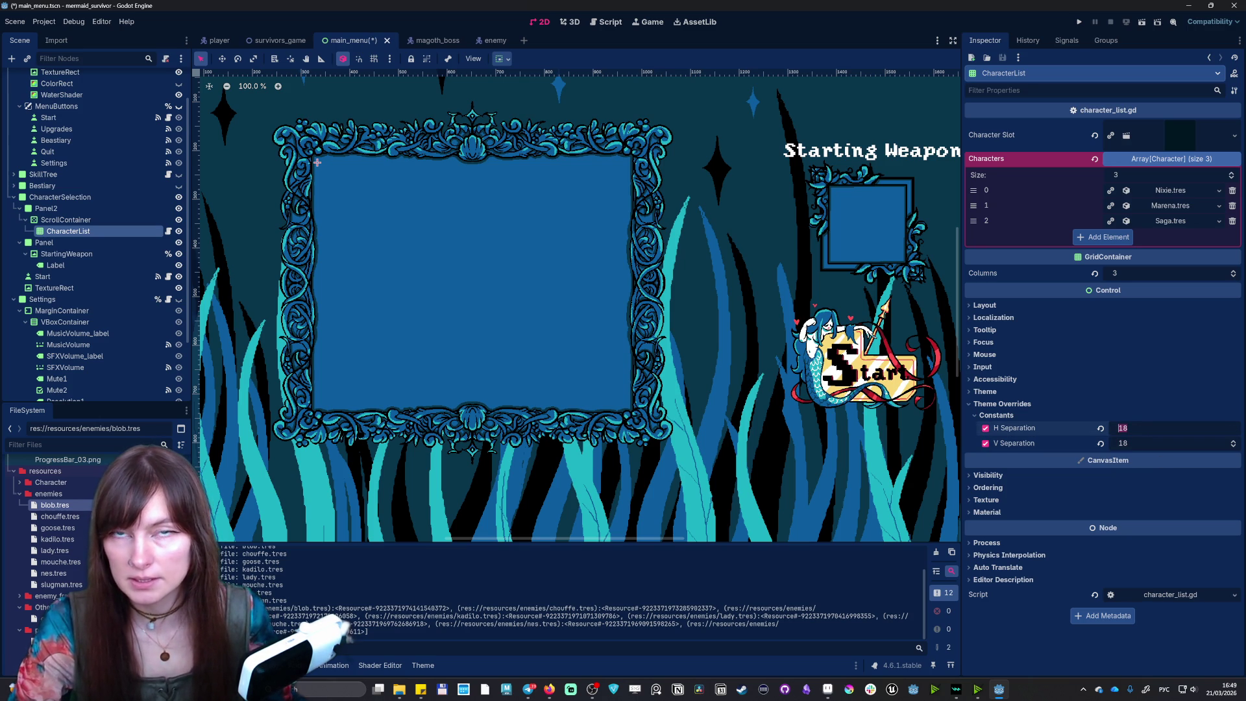
{"action": "left_click", "coordinate": [1122, 444]}
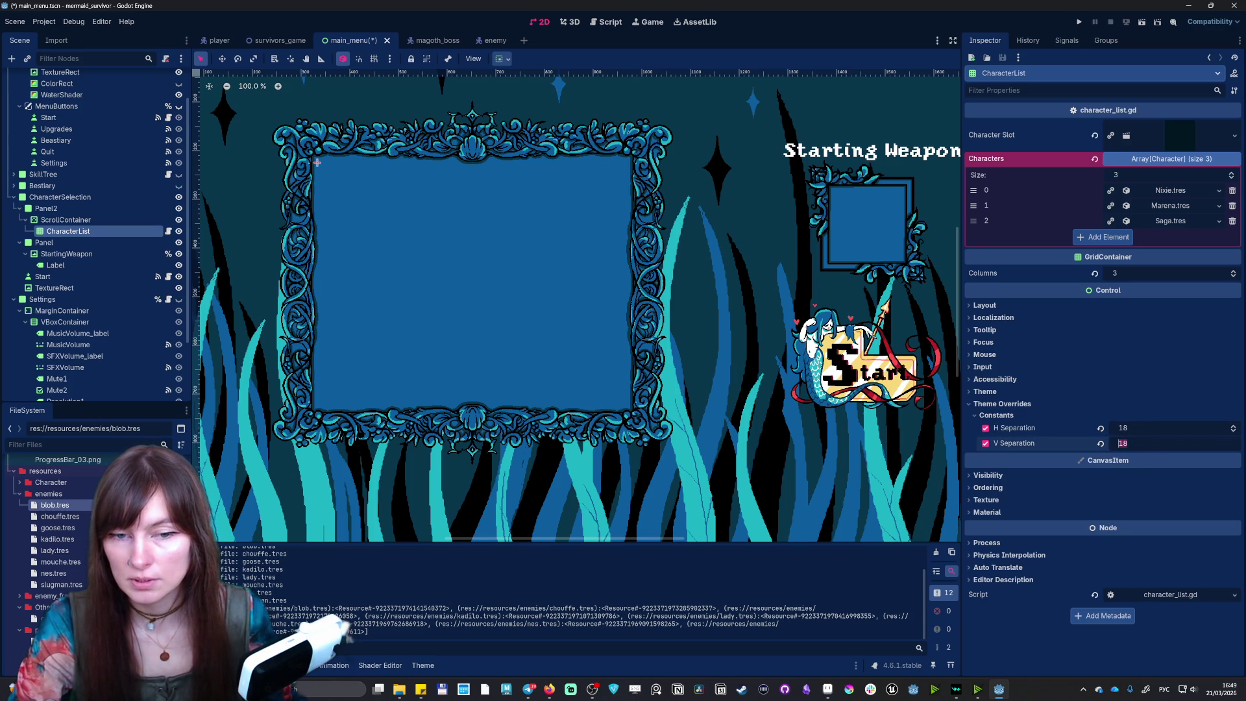
{"action": "type", "text": "30"}
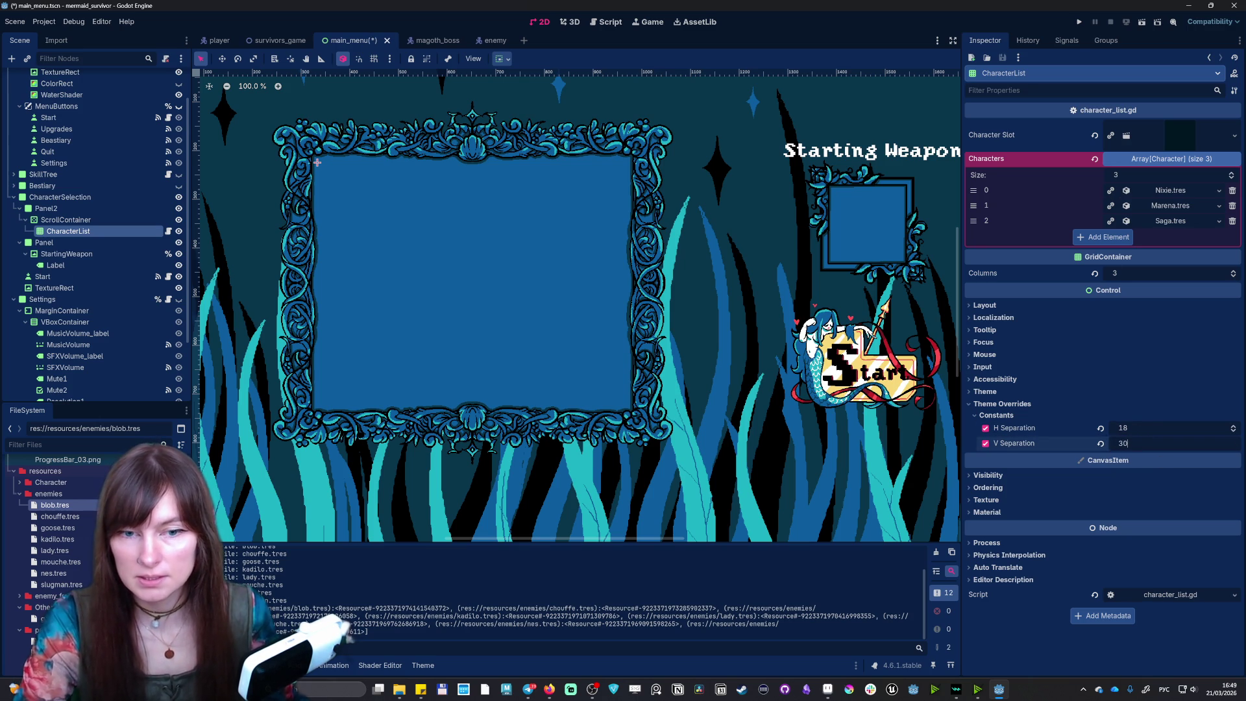
{"action": "key", "text": "F5"}
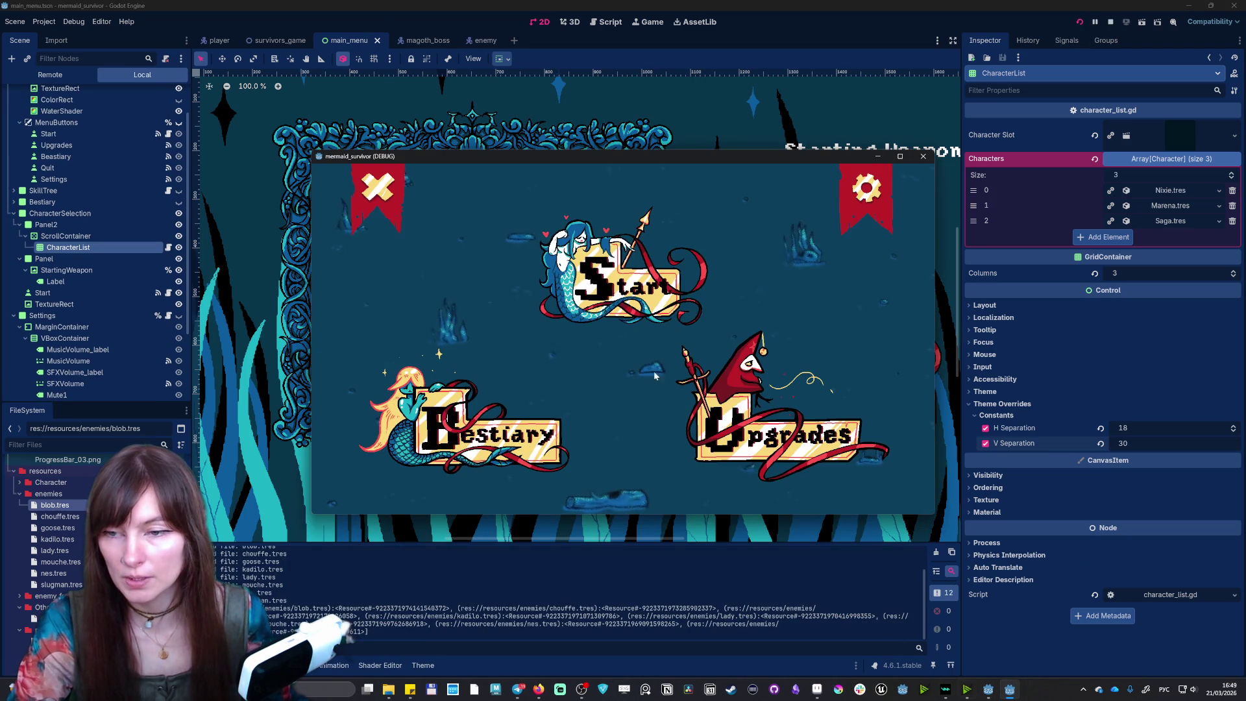
{"action": "left_click", "coordinate": [608, 283]}
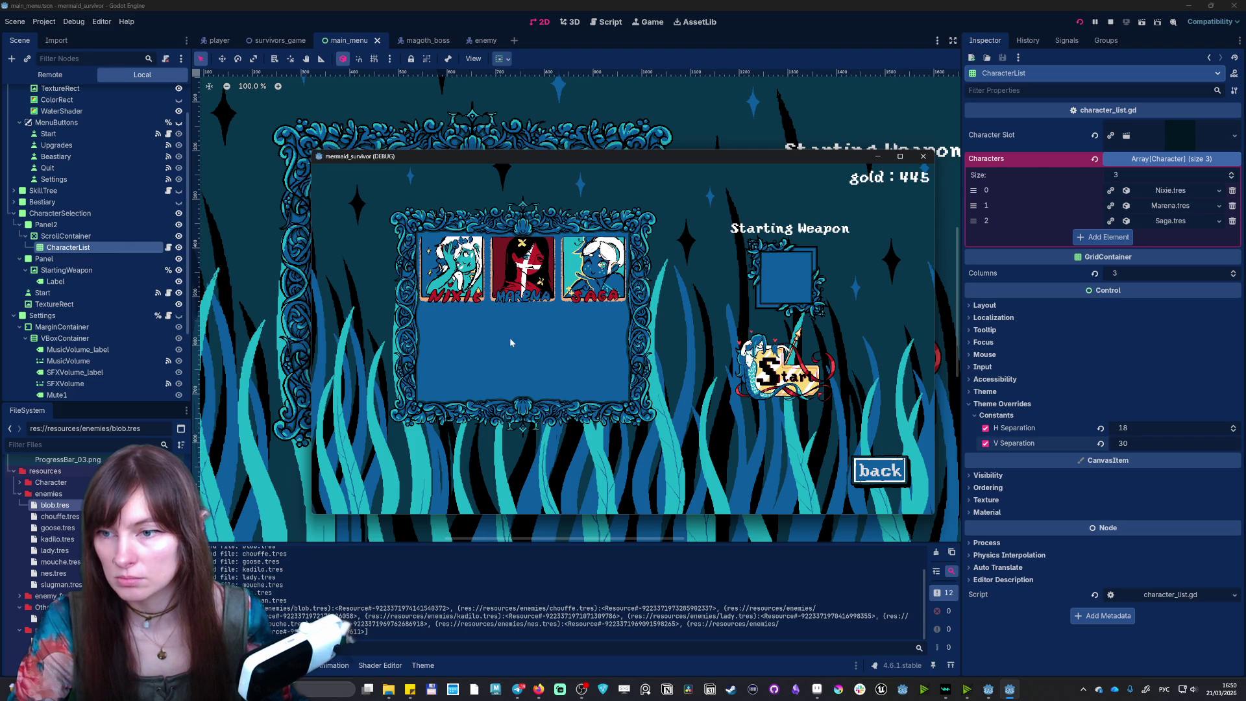
{"action": "left_click", "coordinate": [924, 156]}
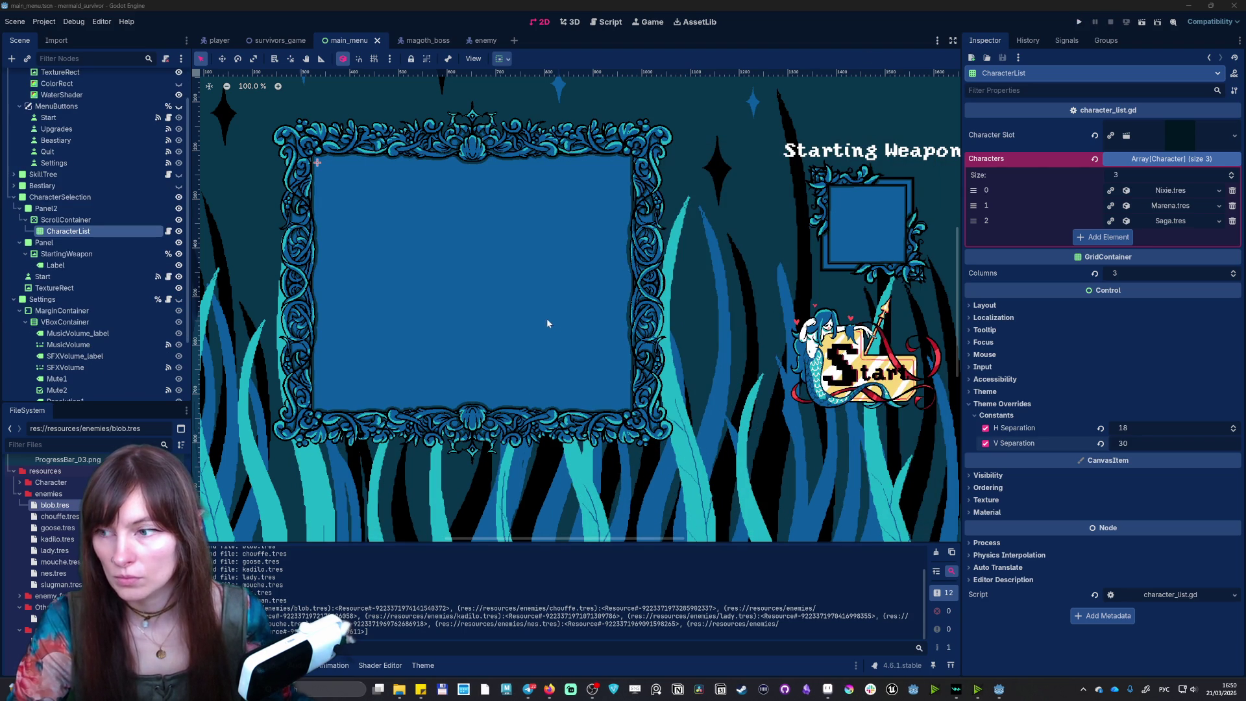
- Add a fourth Characters array slot and fill it with Marena.tres
{"action": "left_click", "coordinate": [1108, 239]}
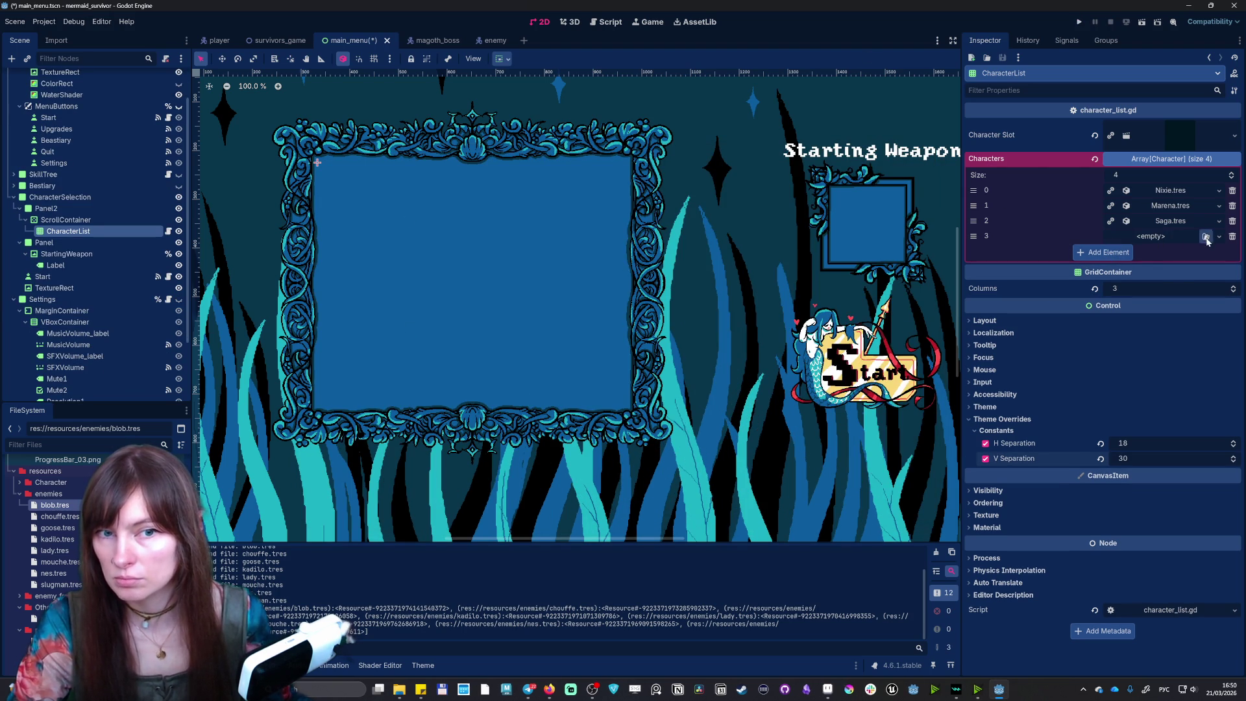
{"action": "left_click", "coordinate": [1181, 237]}
{"action": "left_click", "coordinate": [1146, 236]}
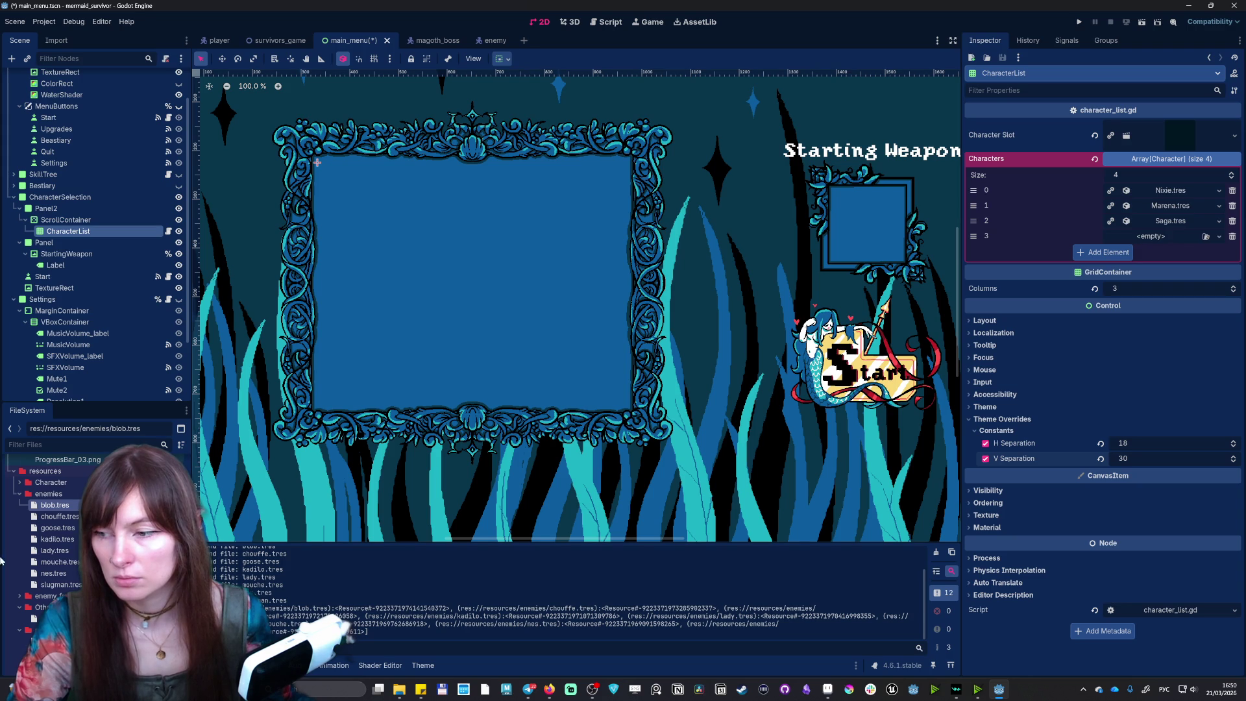
{"action": "scroll", "coordinate": [59, 545], "scroll_direction": "down", "scroll_amount": 5}
{"action": "scroll", "coordinate": [98, 532], "scroll_direction": "up", "scroll_amount": 10}
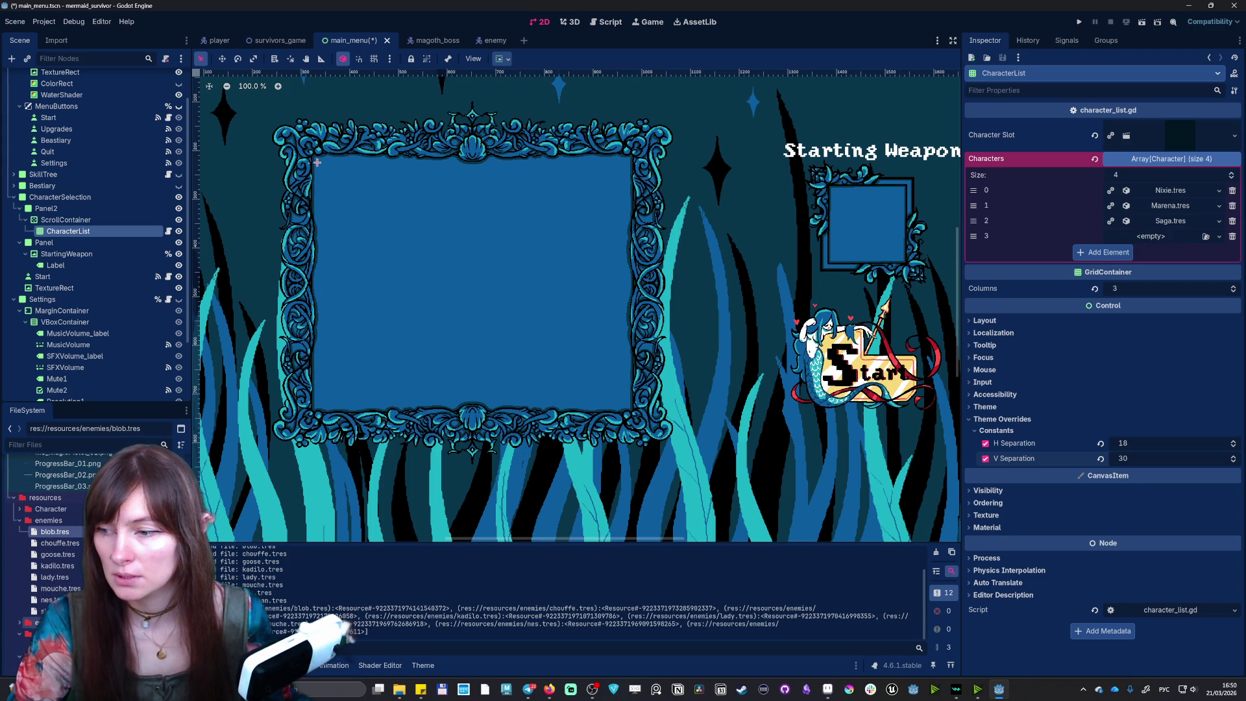
{"action": "left_click", "coordinate": [19, 508]}
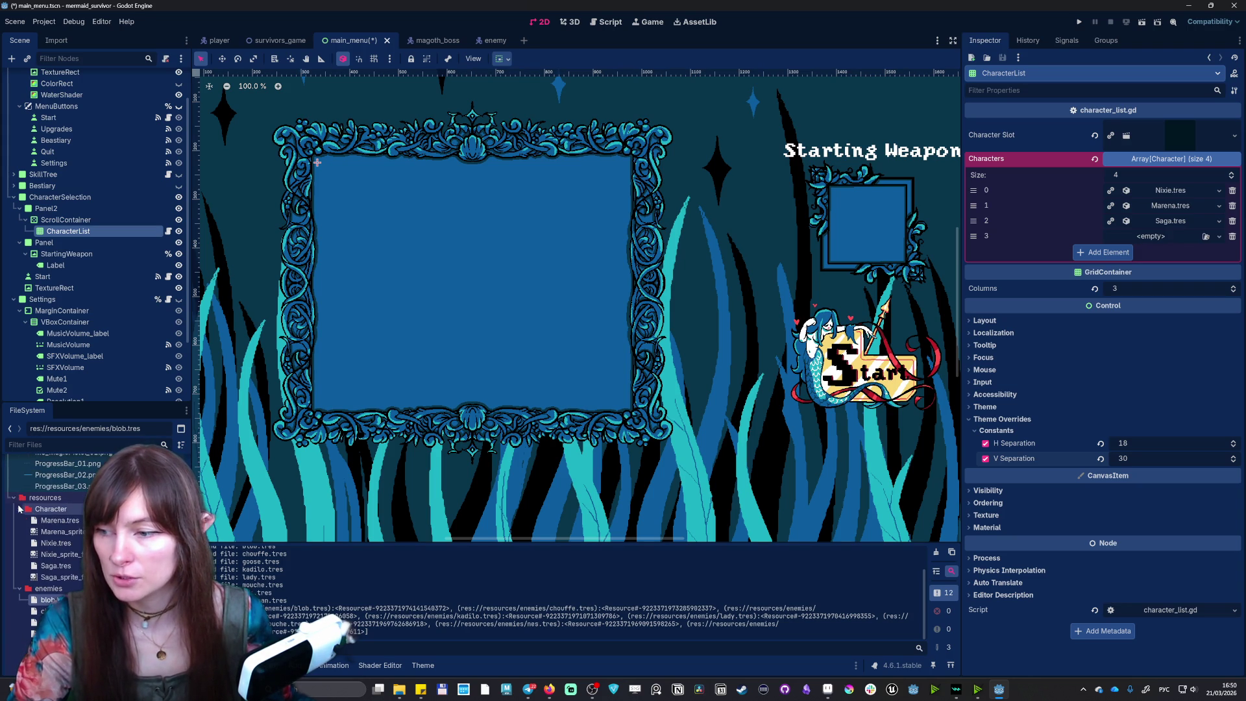
{"action": "left_click", "coordinate": [58, 522]}
{"action": "mouse_move", "coordinate": [58, 522]}
{"action": "left_mouse_down"}
{"action": "mouse_move", "coordinate": [1090, 227]}
{"action": "mouse_move", "coordinate": [1200, 242]}
{"action": "left_mouse_up"}
- Add fifth and sixth slots holding Nixie and Saga
{"action": "left_click", "coordinate": [1128, 253]}
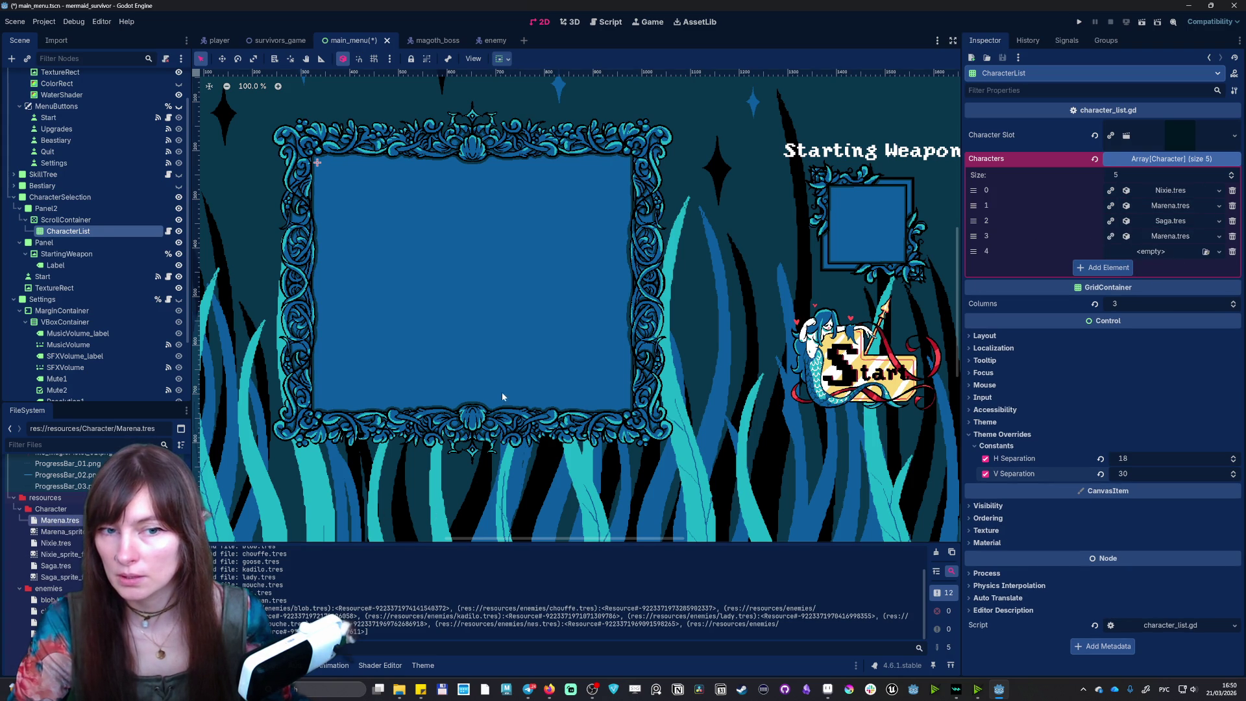
{"action": "left_click_drag", "start_coordinate": [56, 543], "coordinate": [1142, 251]}
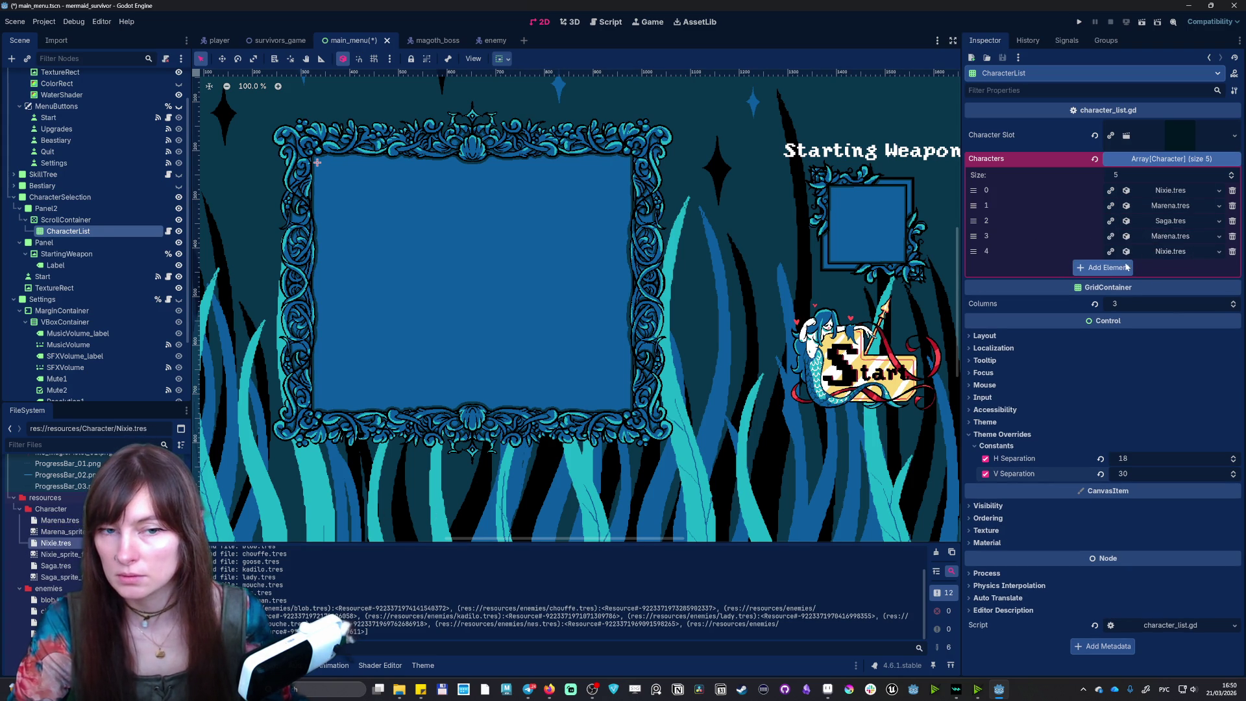
{"action": "left_click", "coordinate": [1103, 268]}
{"action": "mouse_move", "coordinate": [55, 565]}
{"action": "left_mouse_down"}
{"action": "mouse_move", "coordinate": [333, 530]}
{"action": "mouse_move", "coordinate": [1168, 267]}
{"action": "left_mouse_up"}
- Run the game, browse the six portraits with the arrow keys, and close it
{"action": "left_click", "coordinate": [1081, 22]}
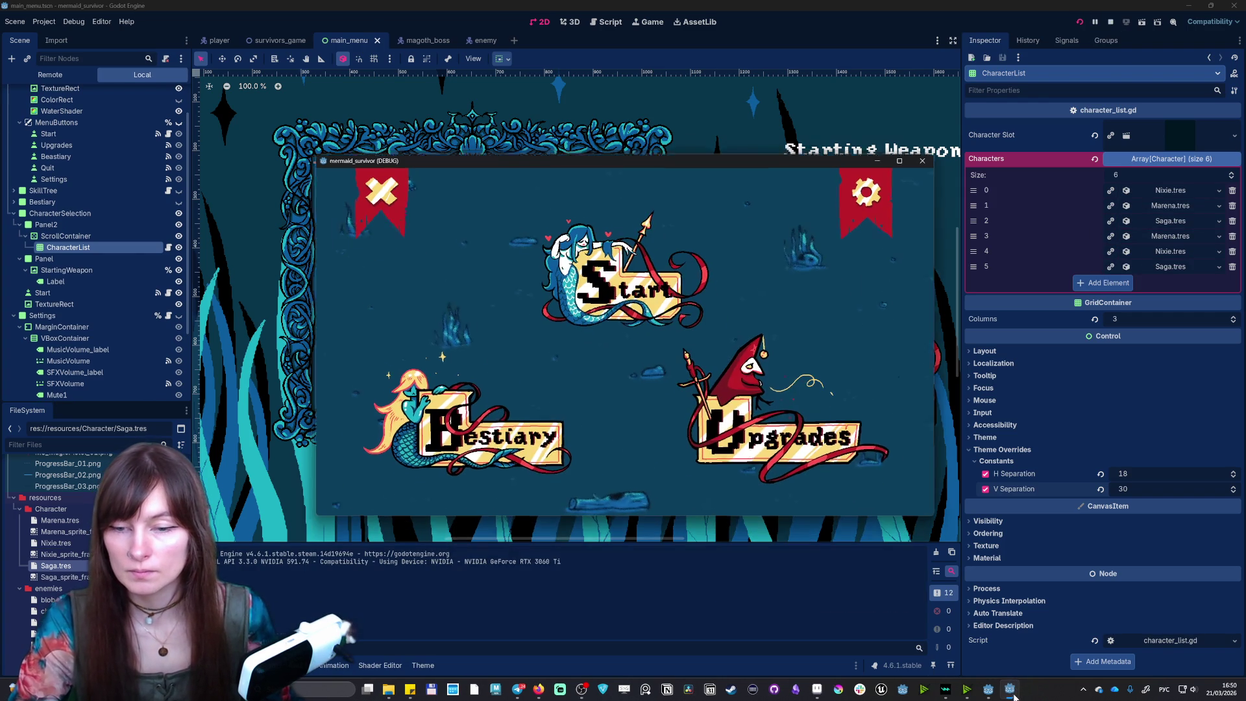
{"action": "left_click", "coordinate": [623, 288]}
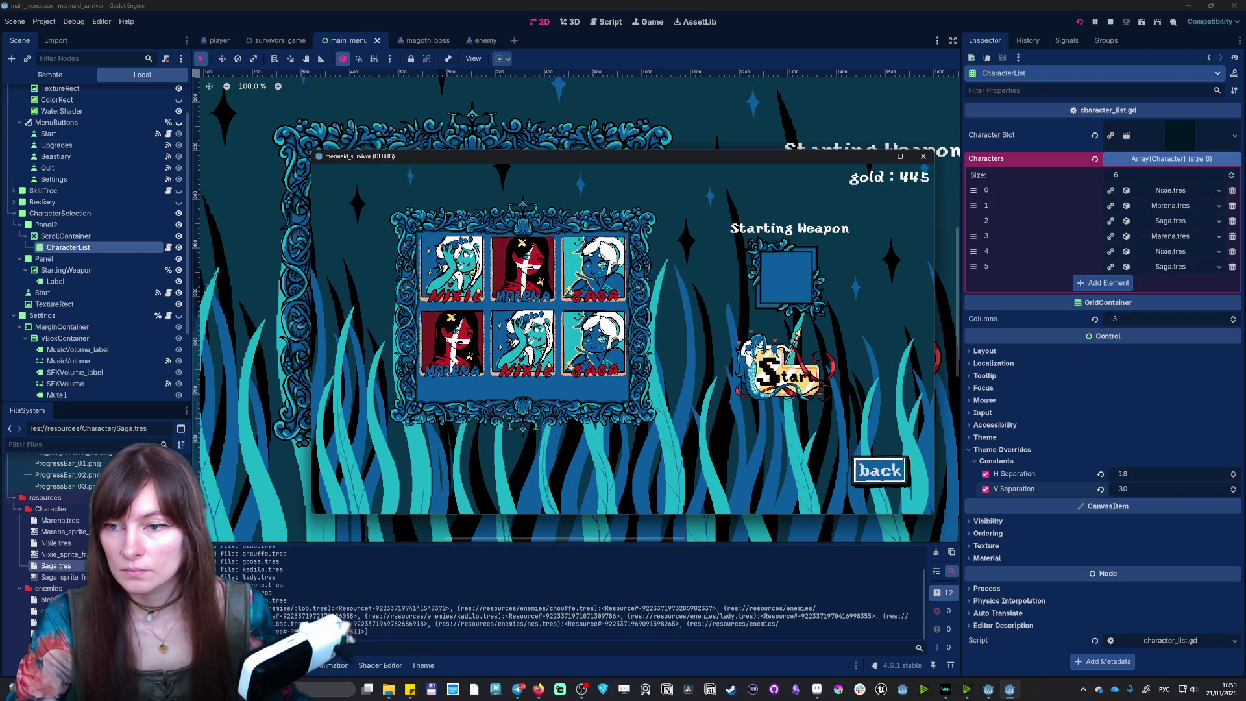
{"action": "key", "text": "Down"}
{"action": "key", "text": "Right"}
{"action": "key", "text": "Right"}
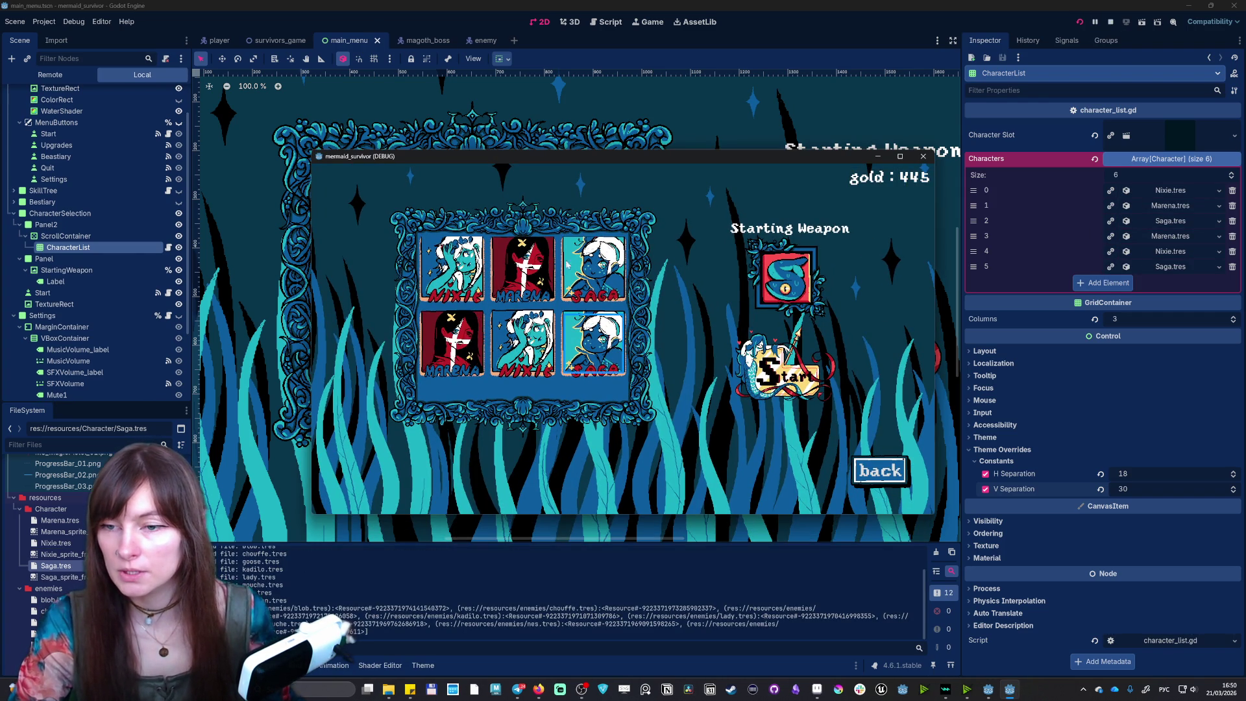
{"action": "left_click", "coordinate": [922, 157]}
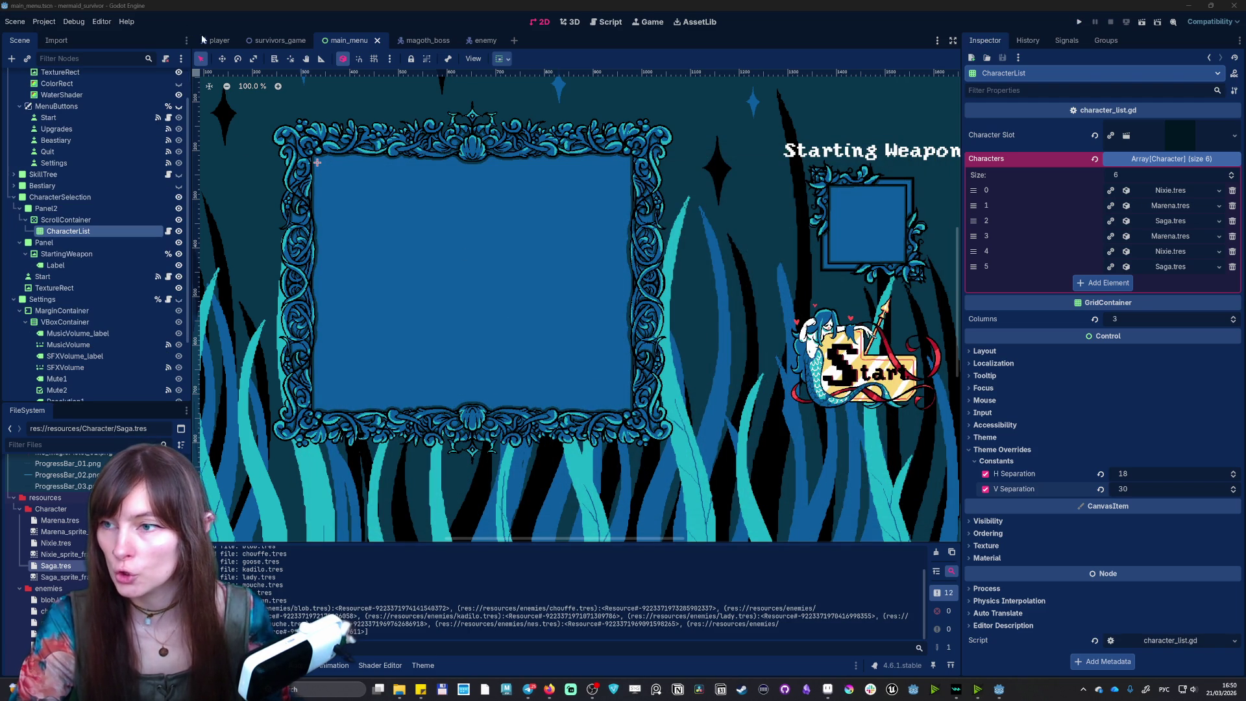
- Move the ScrollContainer down about 27 pixels with the move tool
{"action": "left_click", "coordinate": [66, 220]}
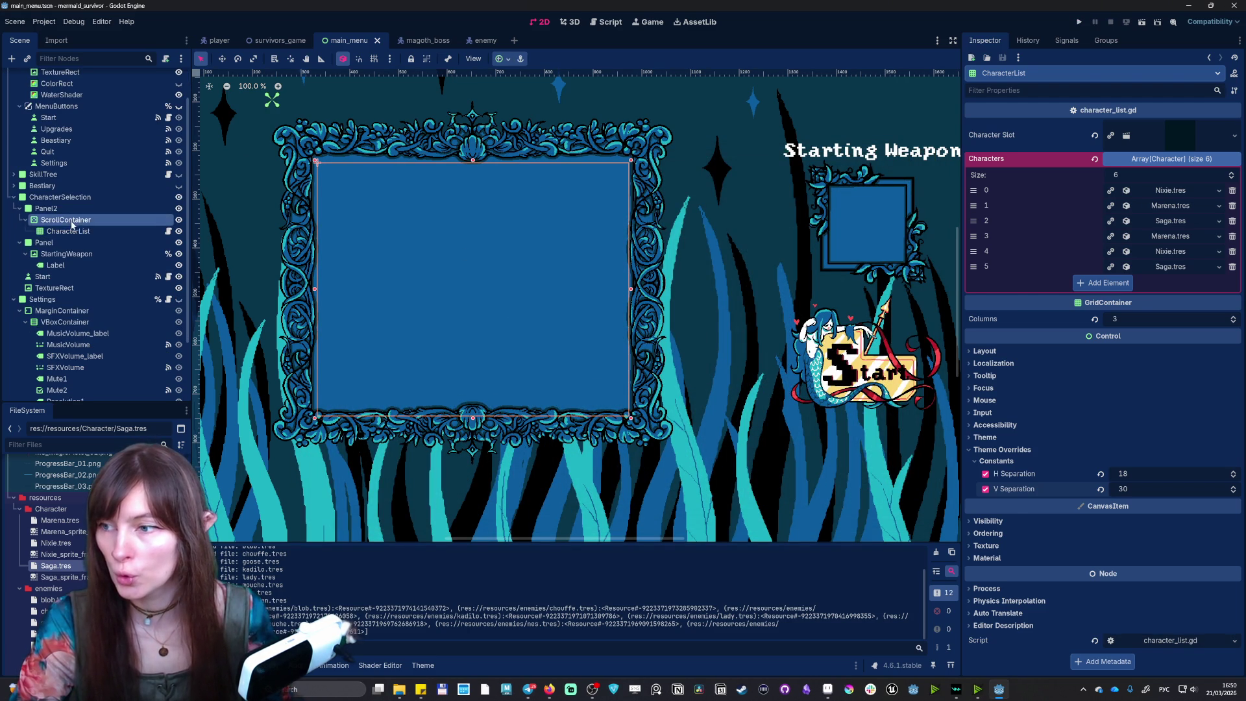
{"action": "left_click", "coordinate": [70, 221]}
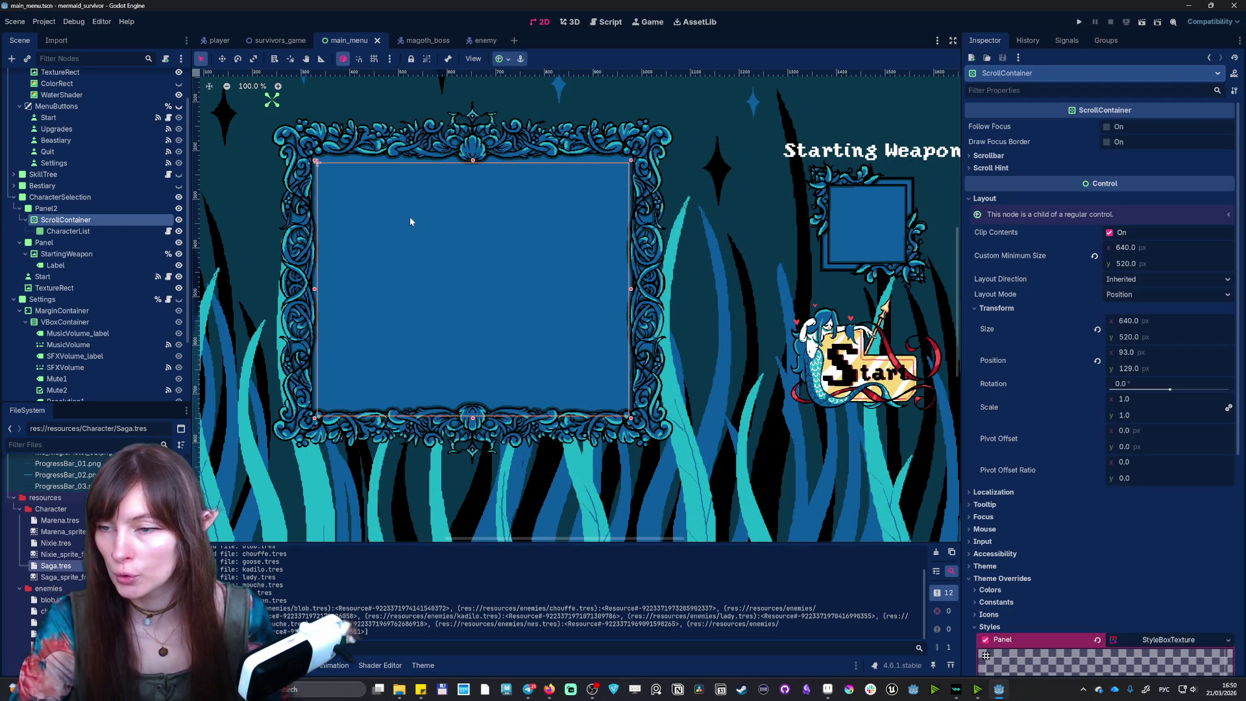
{"action": "key", "text": "w"}
{"action": "left_click_drag", "start_coordinate": [316, 176], "coordinate": [316, 194]}
- Run the project, turn on Mute and Fullscreen in settings, and go back
{"action": "left_click", "coordinate": [1079, 22]}
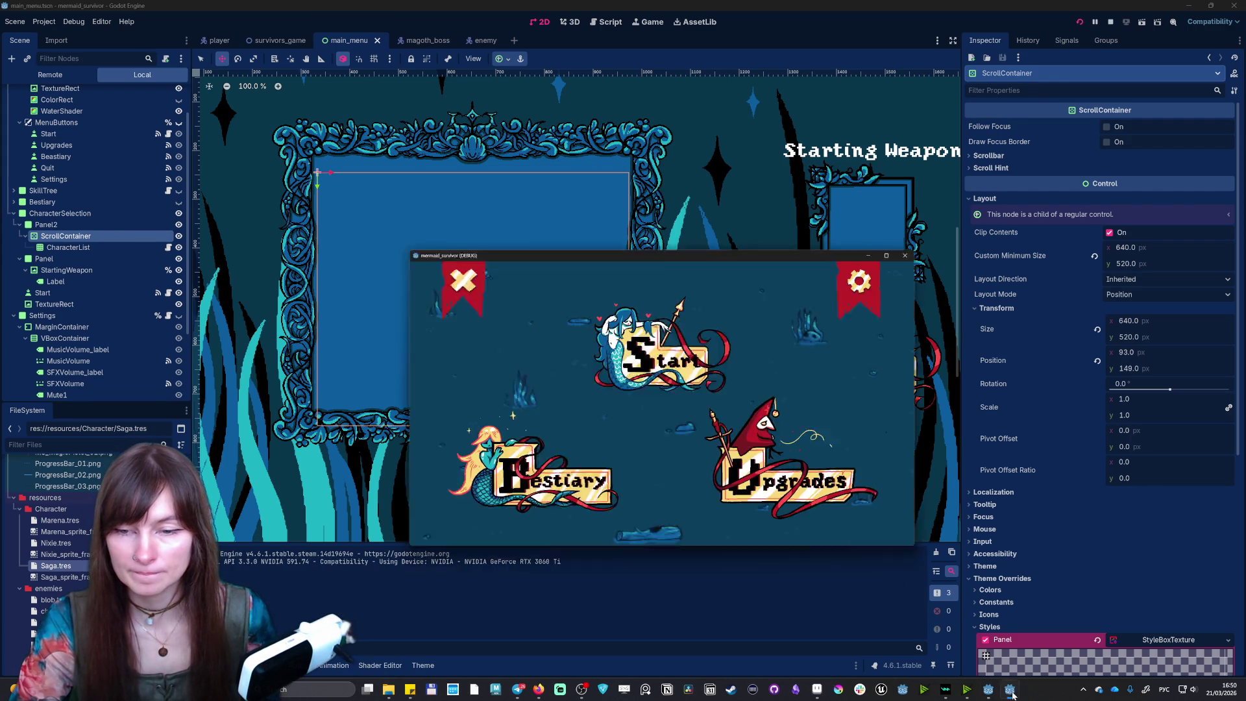
{"action": "left_click", "coordinate": [843, 193]}
{"action": "left_click", "coordinate": [359, 350]}
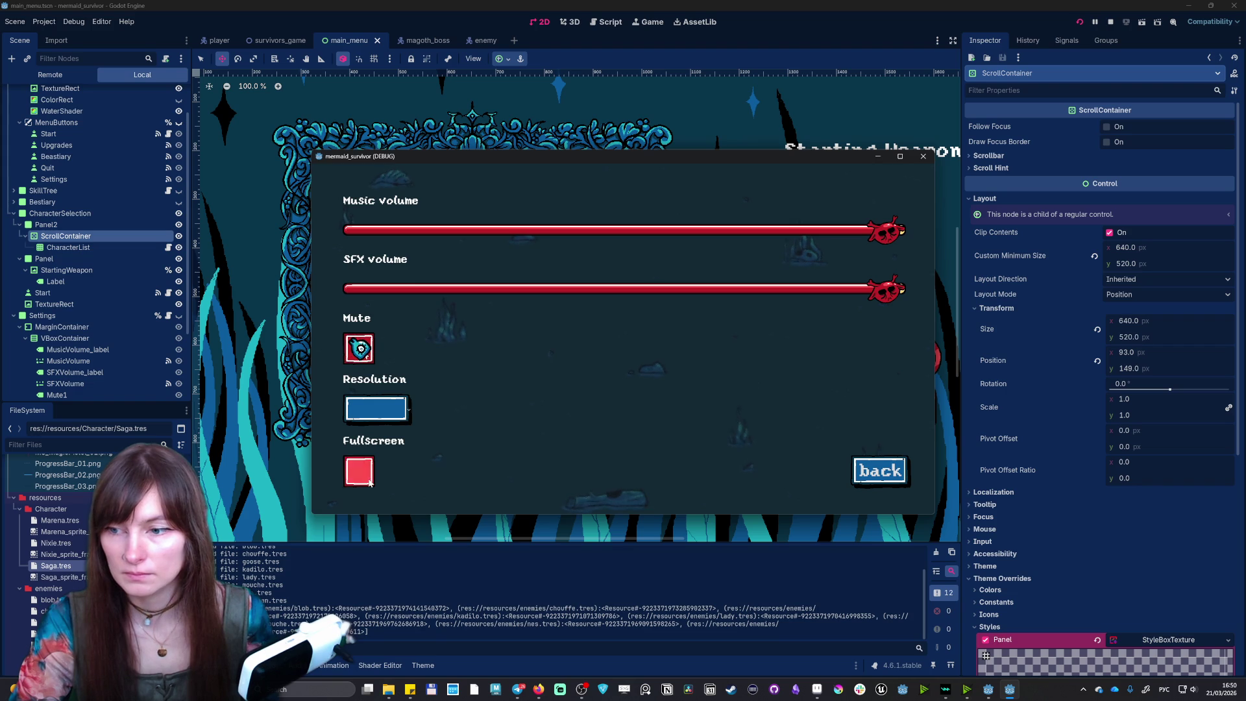
{"action": "left_click", "coordinate": [359, 473]}
{"action": "left_click", "coordinate": [1134, 651]}
- Pick Marena on the character screen and start the level
{"action": "left_click", "coordinate": [598, 244]}
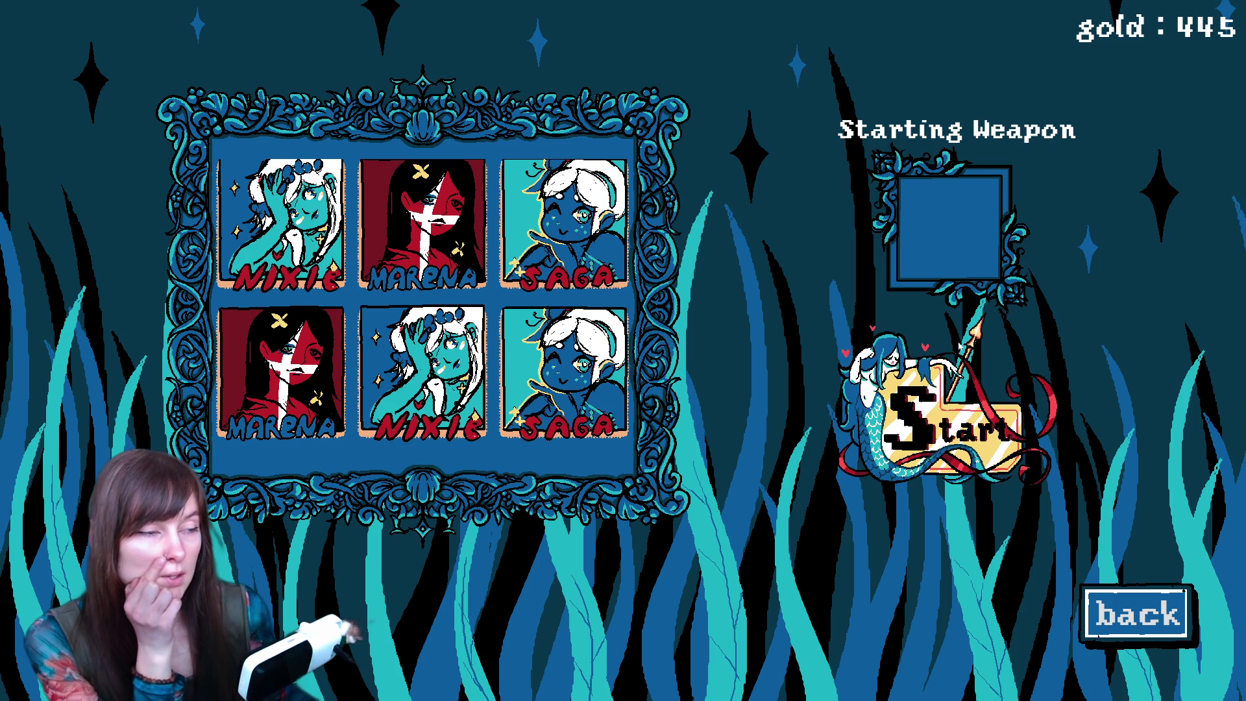
{"action": "left_click", "coordinate": [280, 369]}
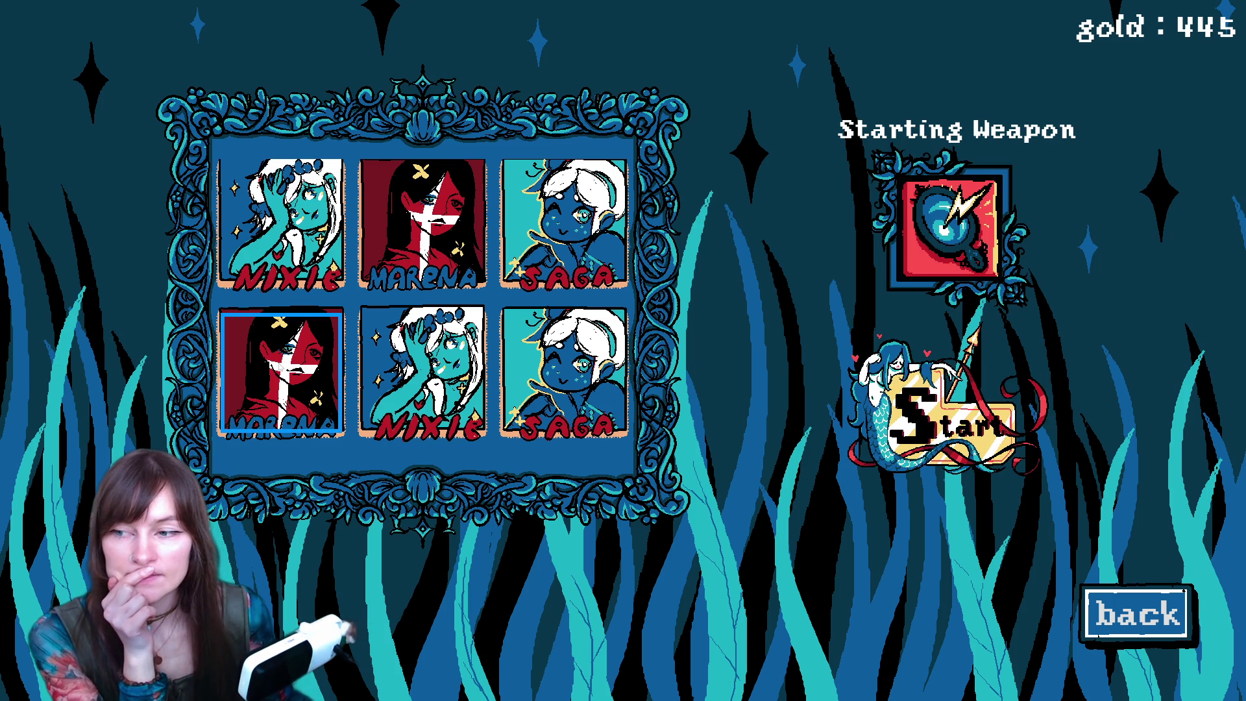
{"action": "left_click", "coordinate": [947, 416]}
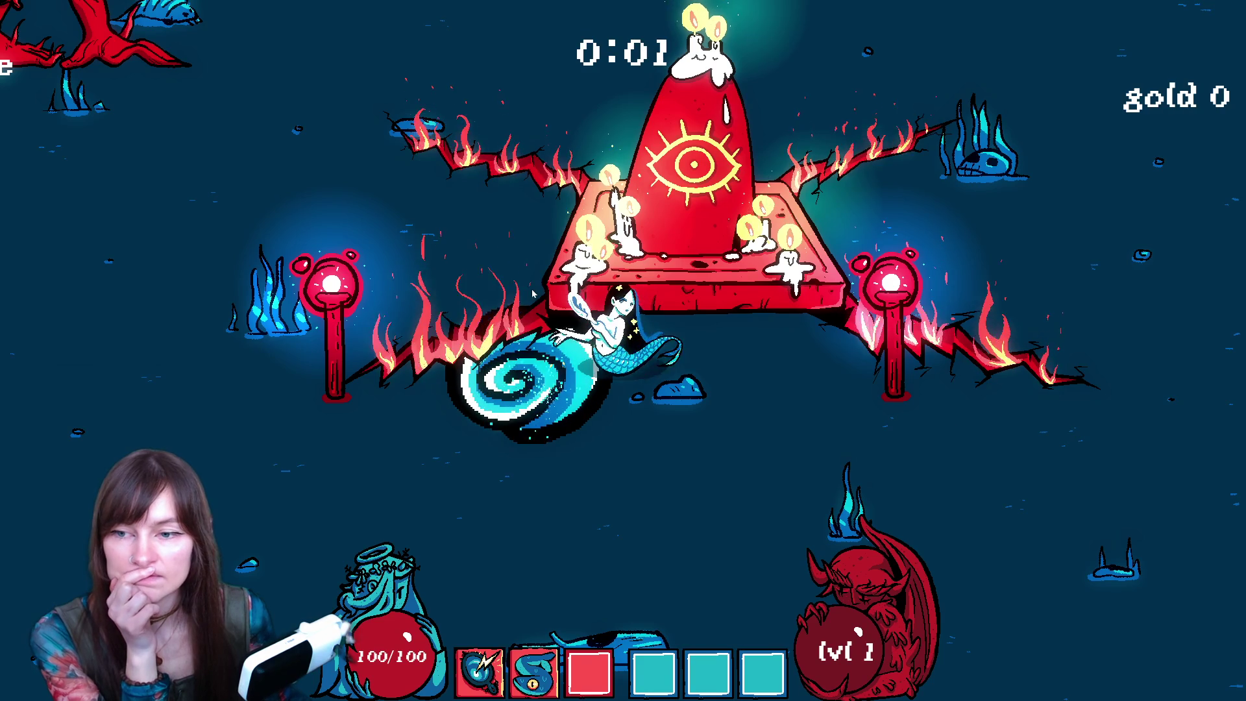
- Swim Marena left, right, up and down through the Magoth boss arena with WASD
{"action": "key", "text": "a"}
{"action": "key", "text": "a"}
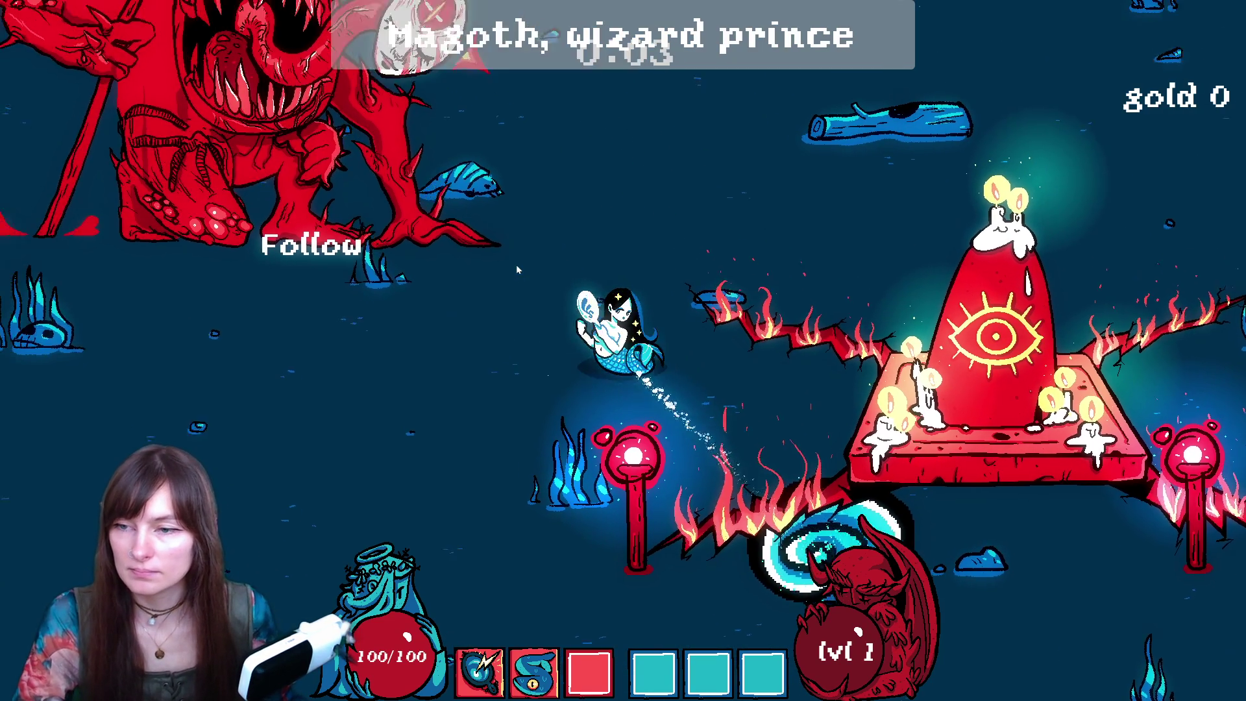
{"action": "key", "text": "d"}
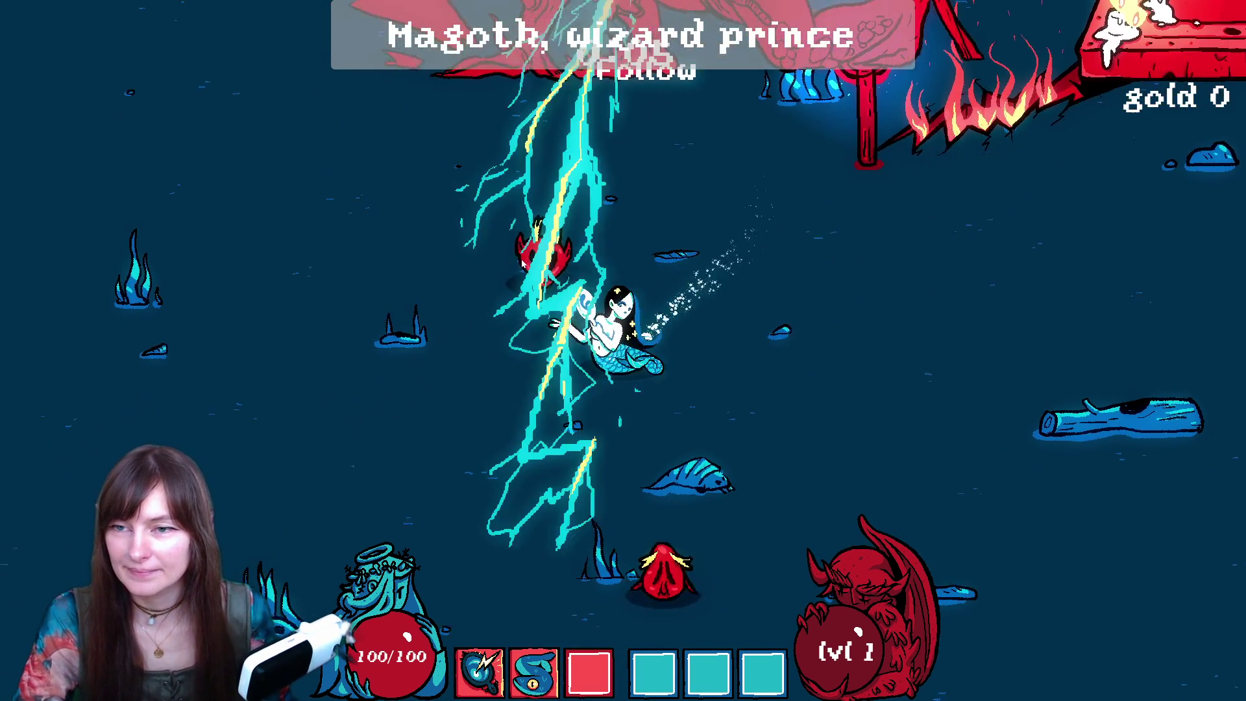
{"action": "key", "text": "d"}
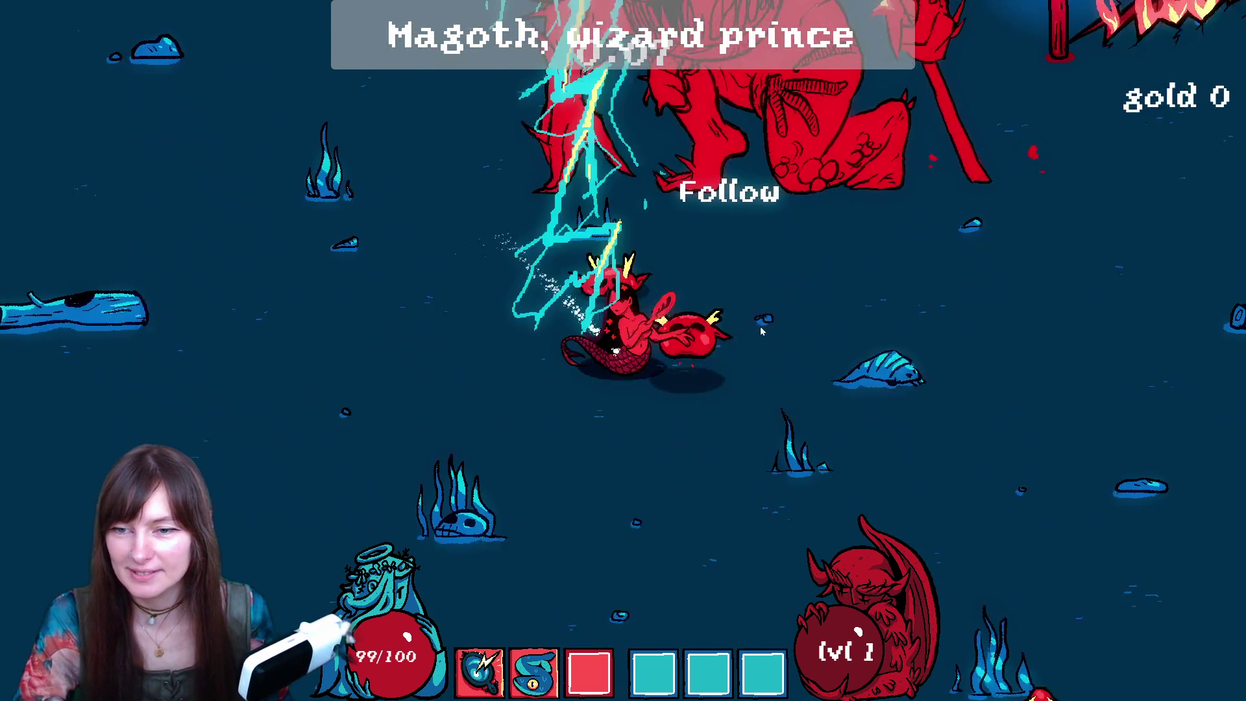
{"action": "key", "text": "w"}
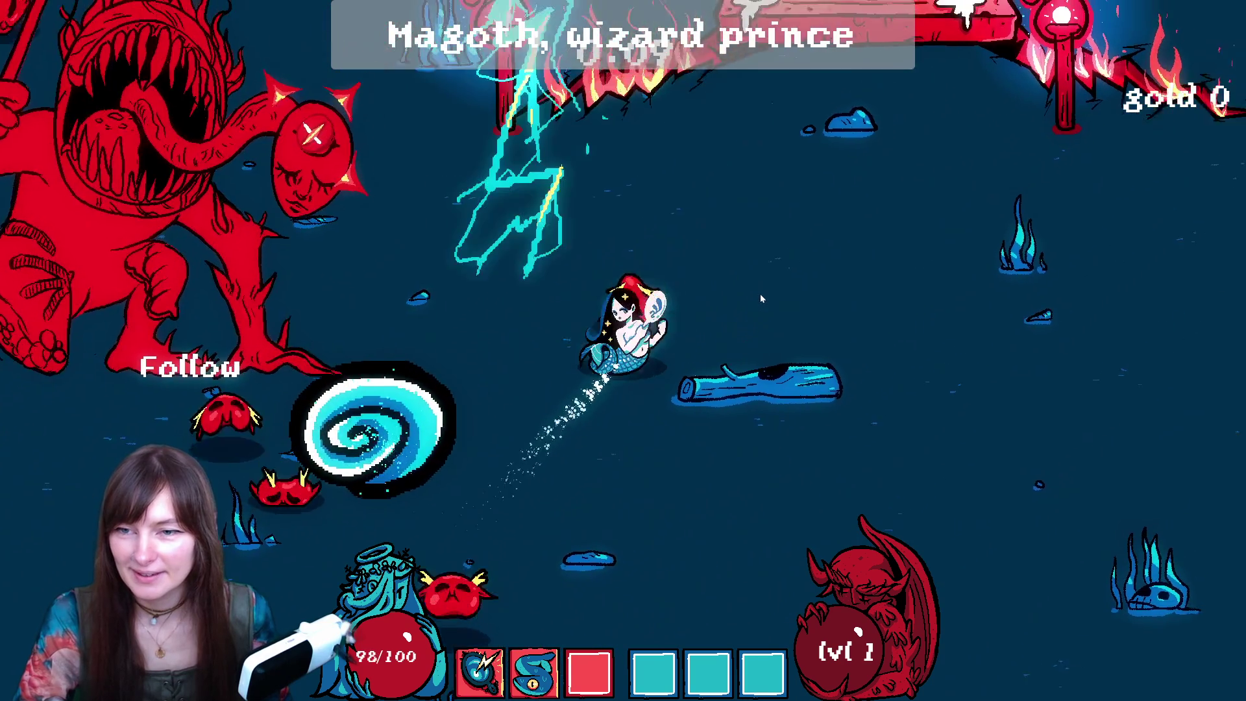
{"action": "key", "text": "s"}
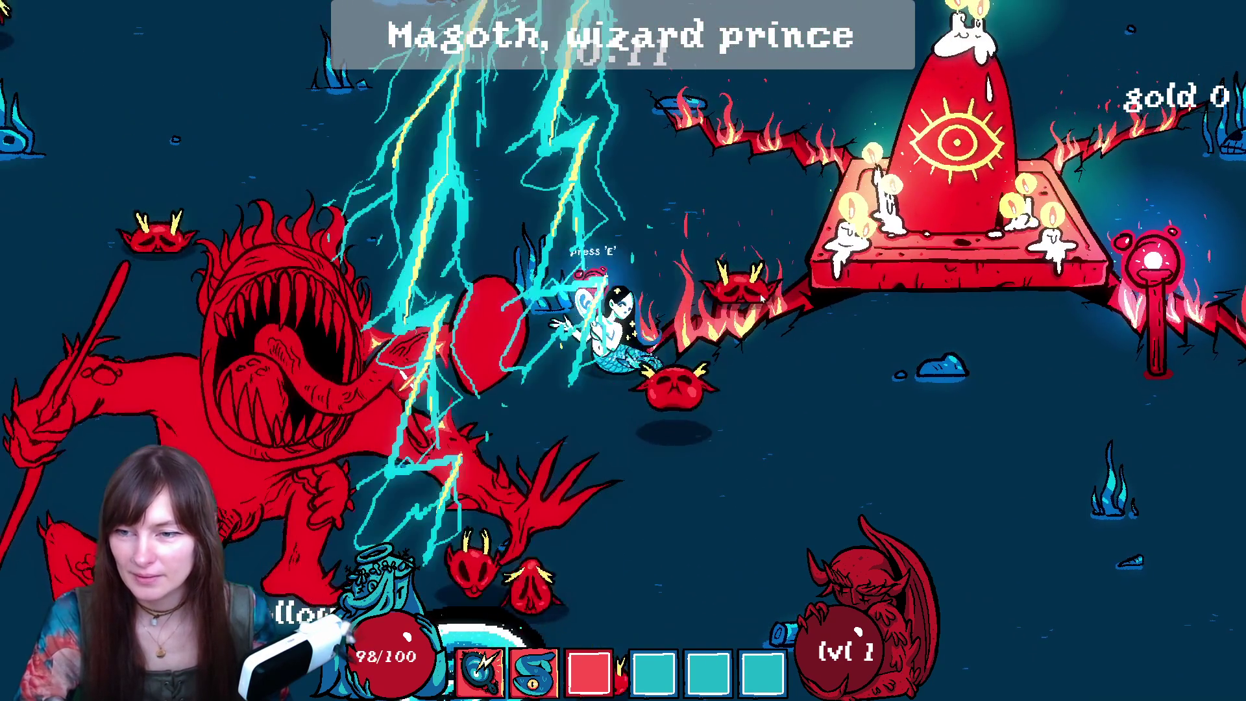
{"action": "key", "text": "s"}
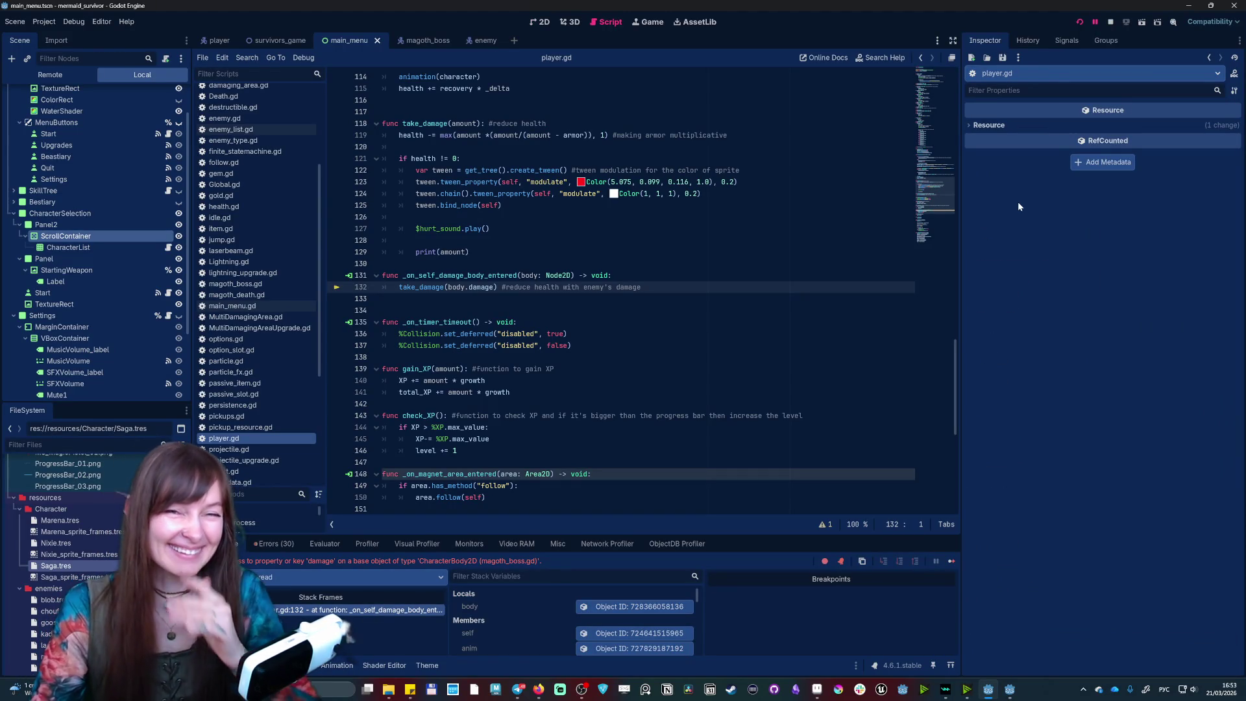
- Stop the halted debug session and relaunch the project with F5
{"action": "left_click", "coordinate": [1111, 21]}
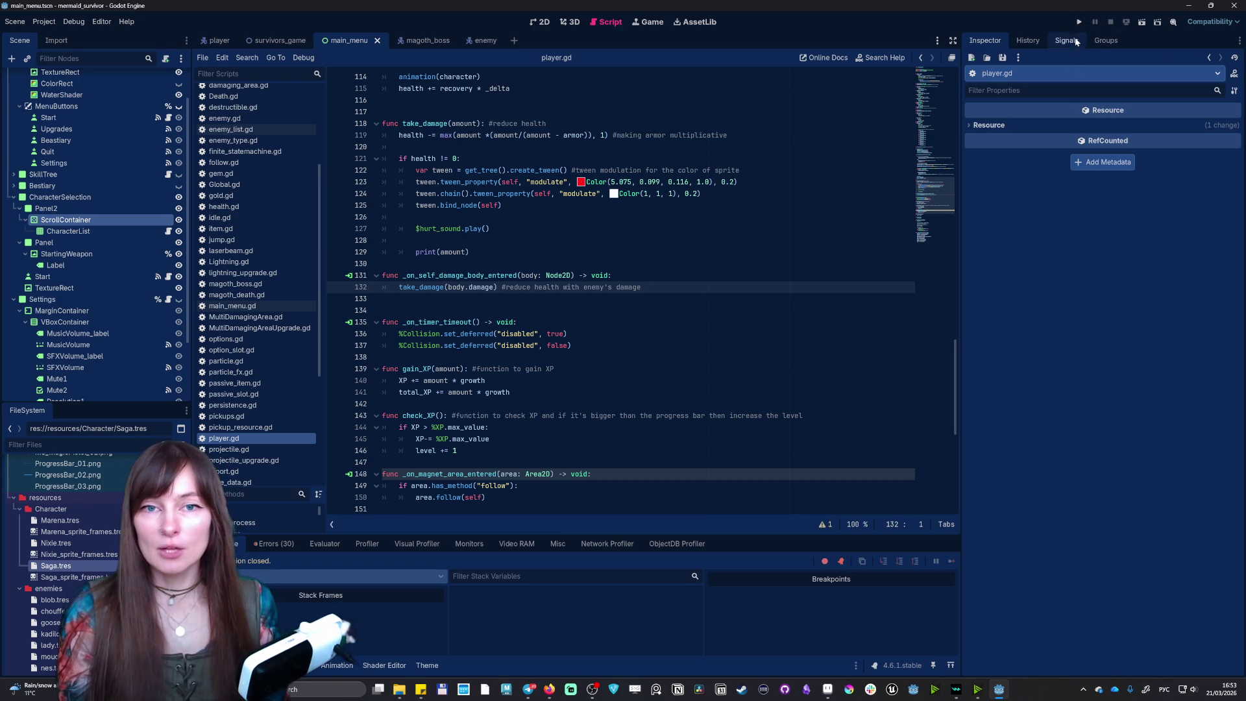
{"action": "key", "text": "F5"}
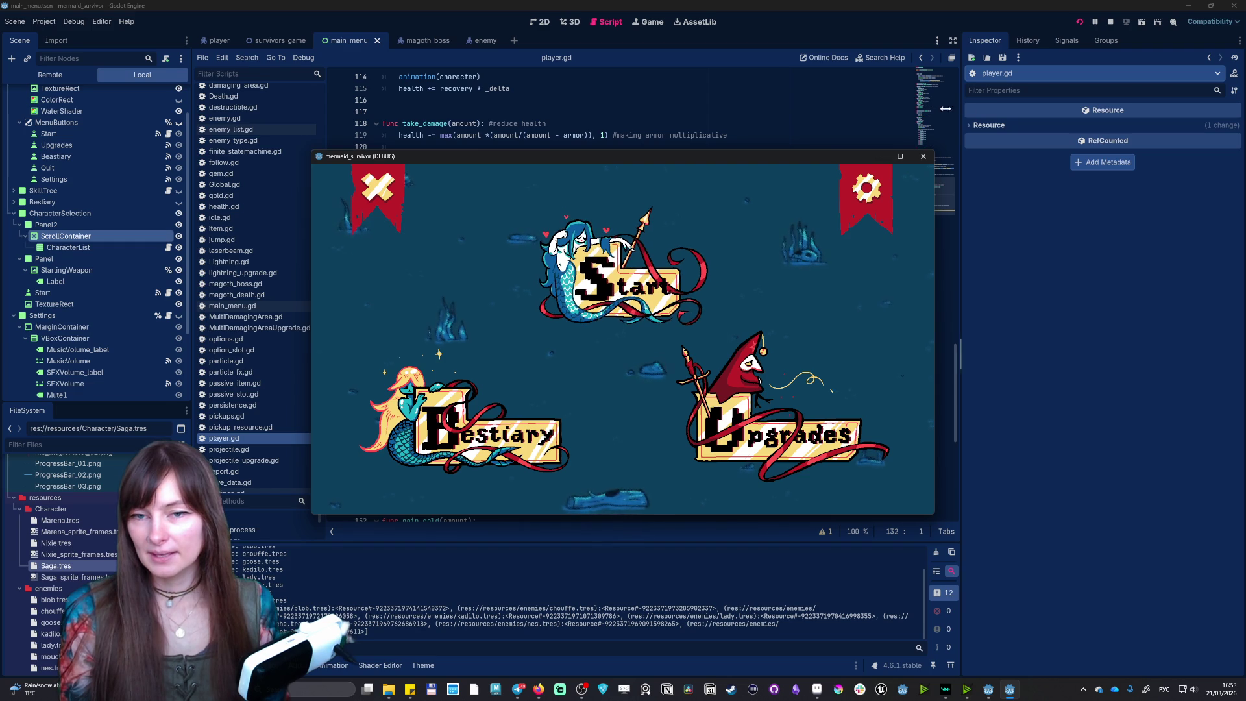
- Toggle Fullscreen in the game settings, return to the main menu, and quit the game
{"action": "left_click", "coordinate": [866, 189]}
{"action": "left_click", "coordinate": [367, 481]}
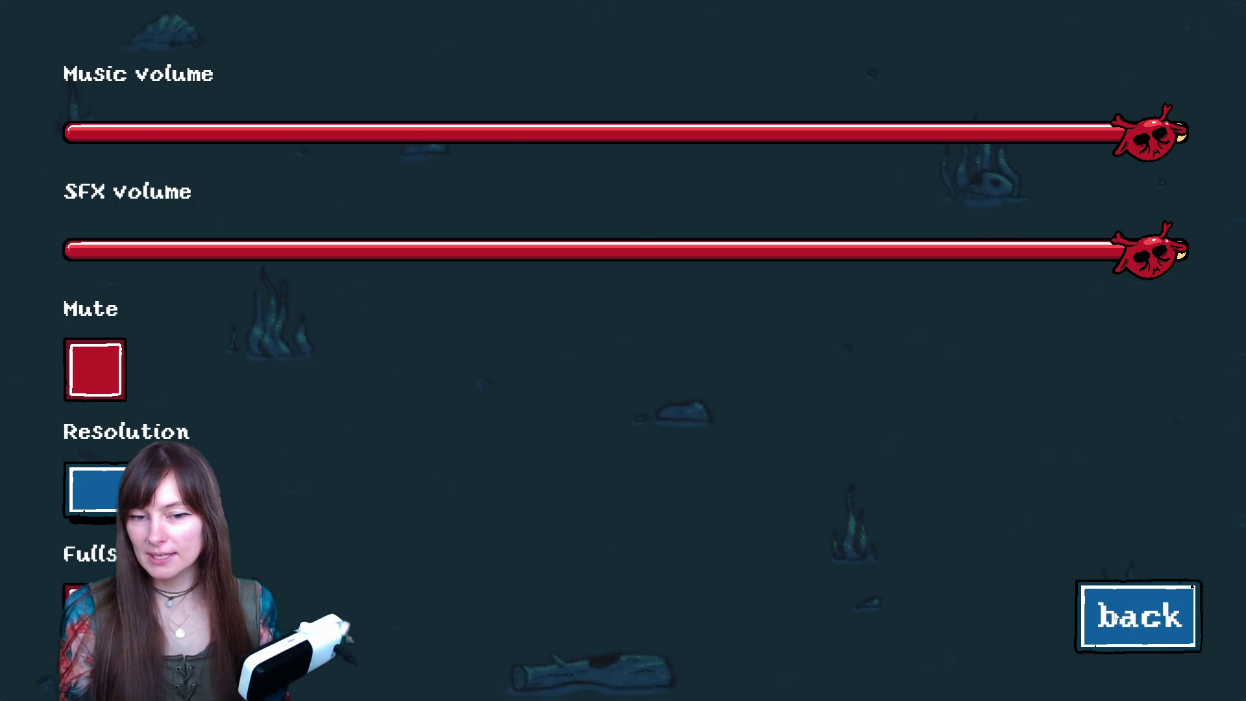
{"action": "left_click", "coordinate": [1137, 613]}
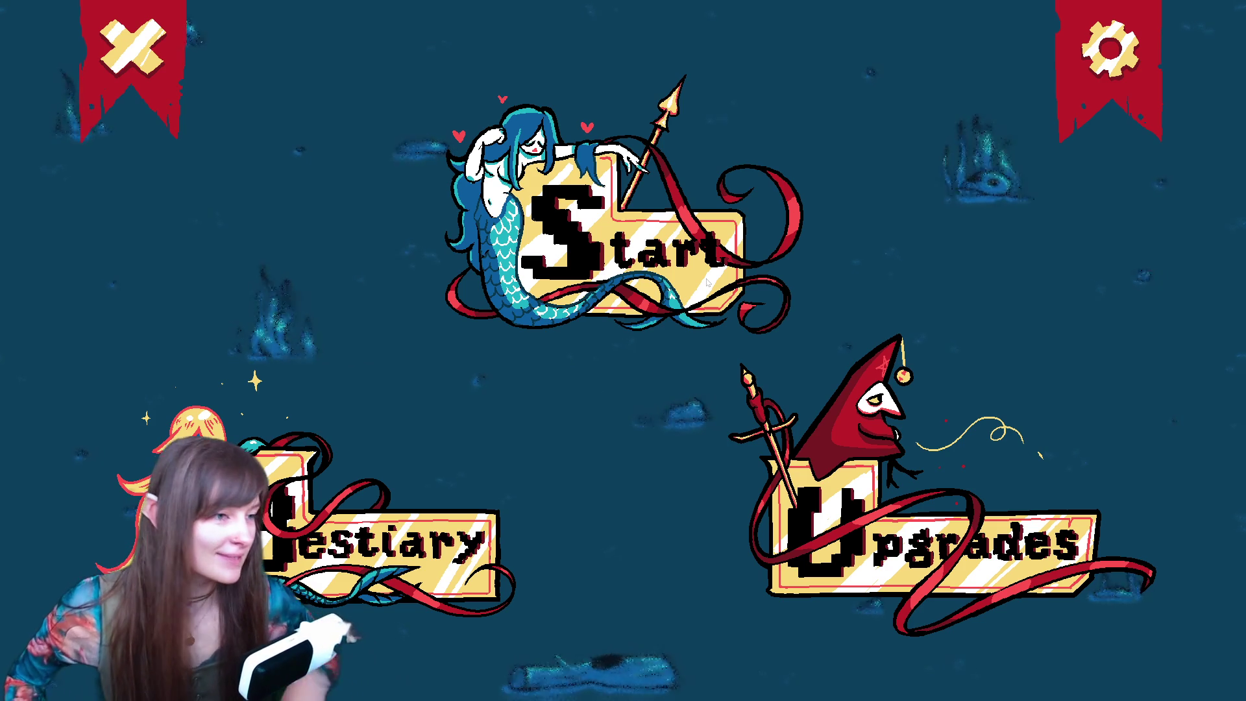
{"action": "left_click", "coordinate": [142, 67]}
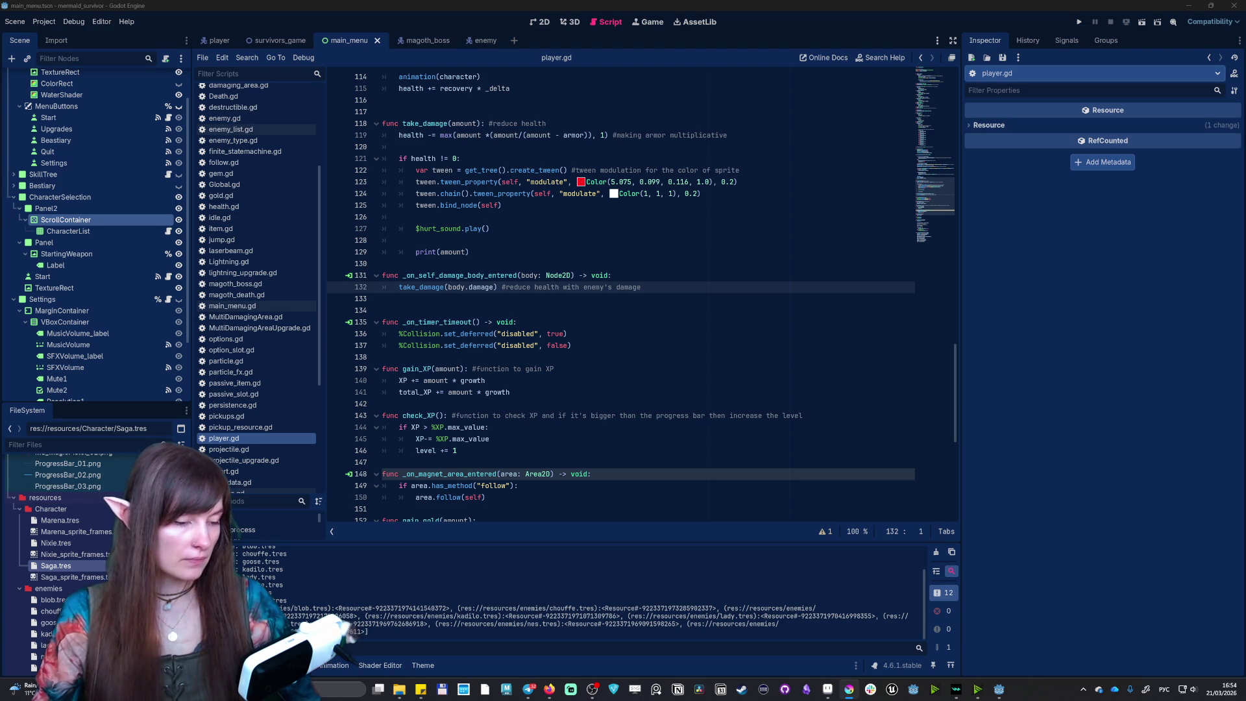
- In Krita, insert the menu background PNG as a new layer
{"action": "key", "text": "alt+Tab"}
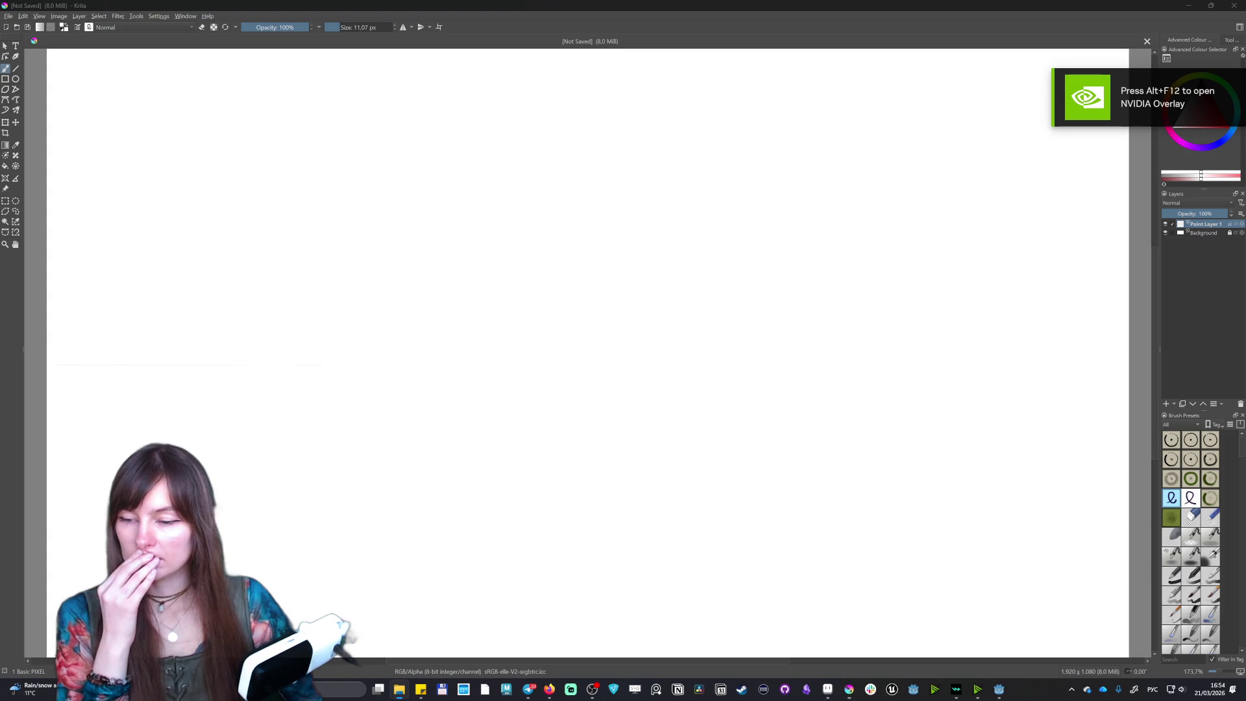
{"action": "left_click_drag", "start_coordinate": [795, 428], "coordinate": [785, 423]}
{"action": "left_click", "coordinate": [821, 428]}
{"action": "scroll", "coordinate": [707, 296], "scroll_direction": "up", "scroll_amount": 5}
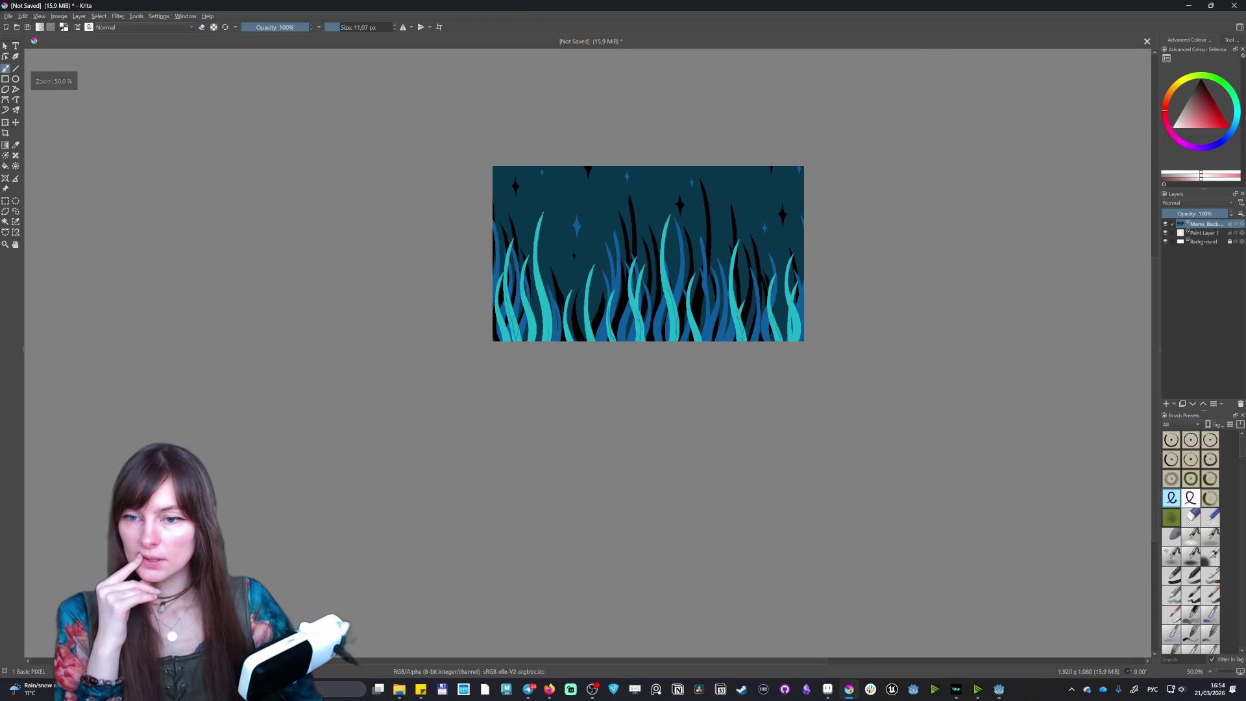
- Add a paint layer and draw a blue gradient upward across the canvas
{"action": "left_click", "coordinate": [1166, 403]}
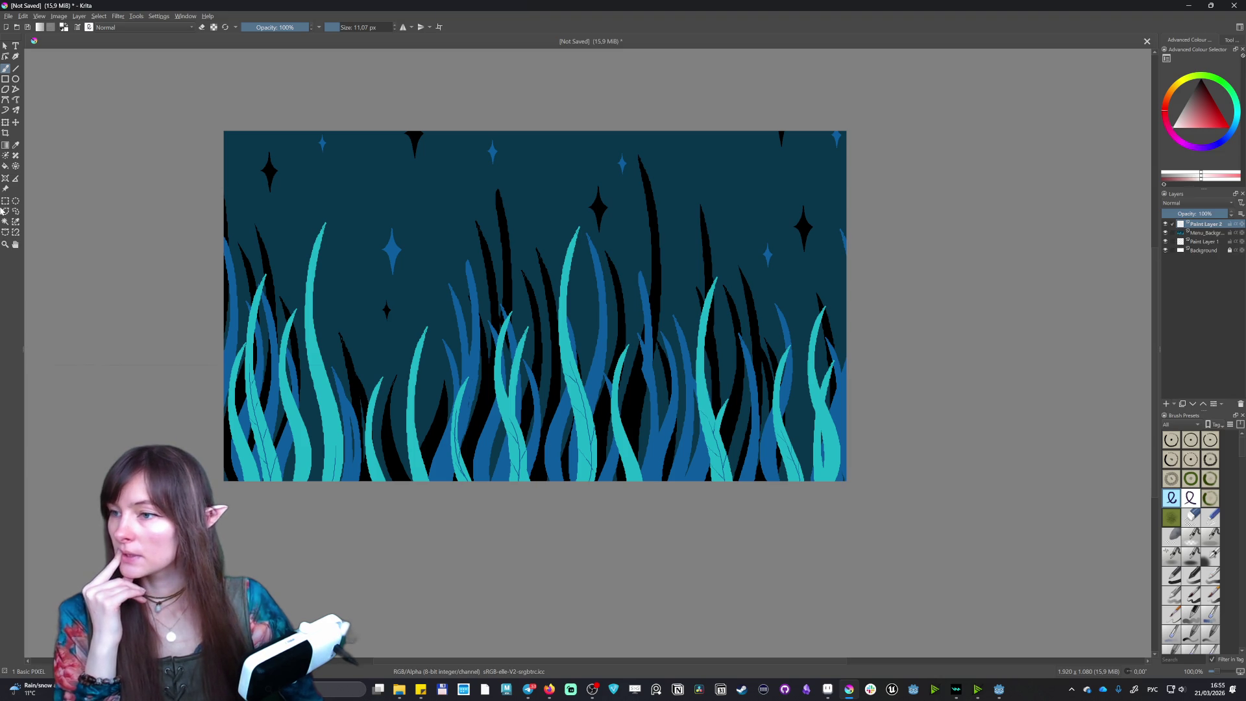
{"action": "left_click", "coordinate": [6, 145]}
{"action": "mouse_move", "coordinate": [1234, 126]}
{"action": "left_mouse_down"}
{"action": "mouse_move", "coordinate": [1221, 146]}
{"action": "mouse_move", "coordinate": [1198, 114]}
{"action": "mouse_move", "coordinate": [1201, 89]}
{"action": "left_mouse_up"}
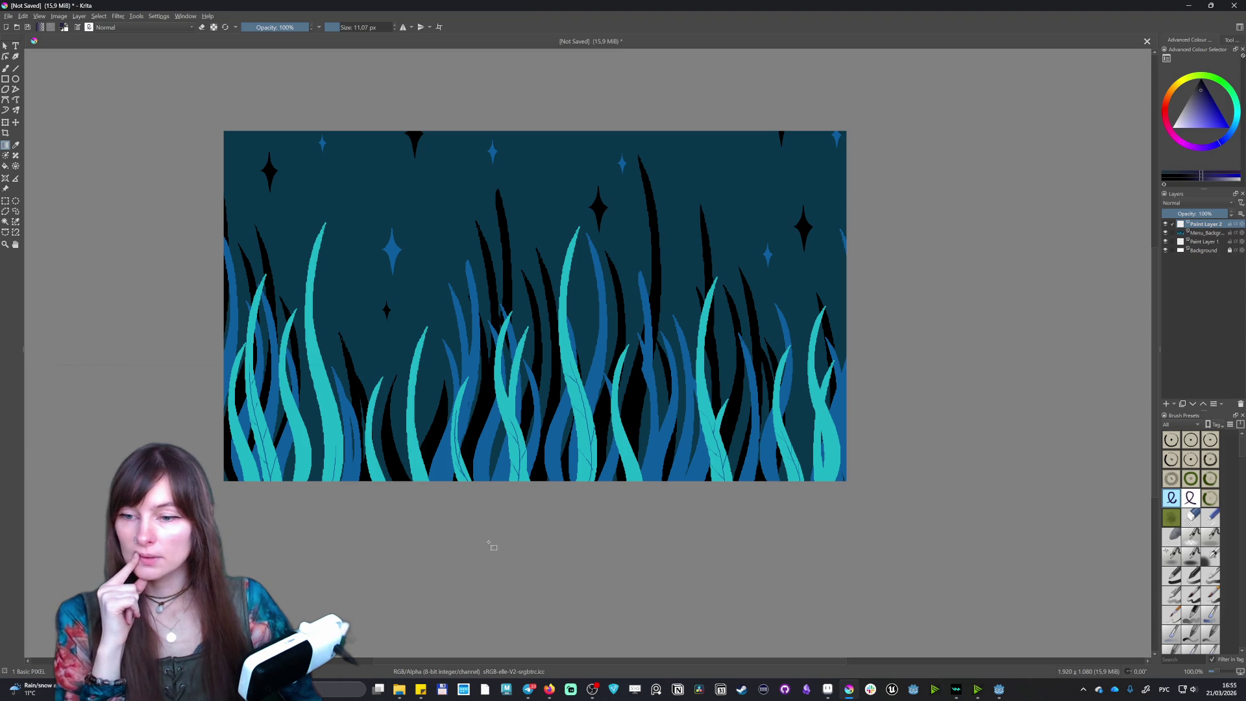
{"action": "left_click_drag", "start_coordinate": [523, 373], "coordinate": [523, 131]}
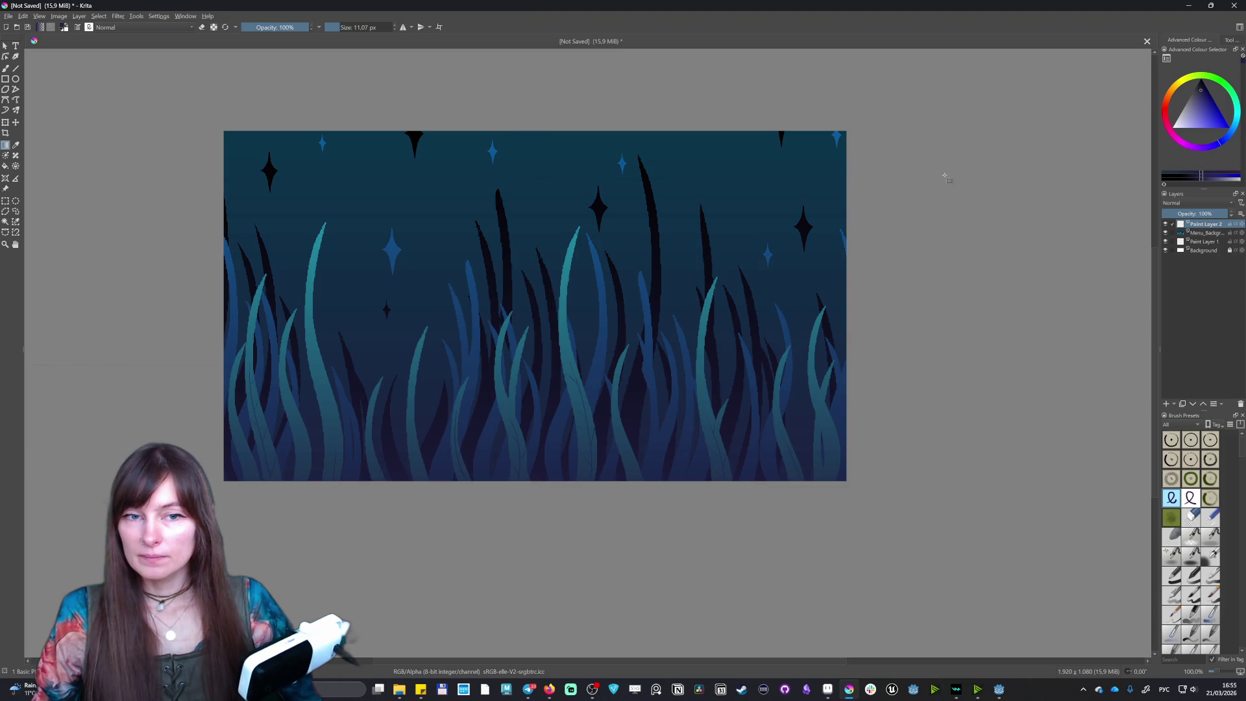
- Try Burn, Colour Dodge and Overlay blend modes on the gradient layer, settling on Multiply
{"action": "left_click", "coordinate": [1203, 203]}
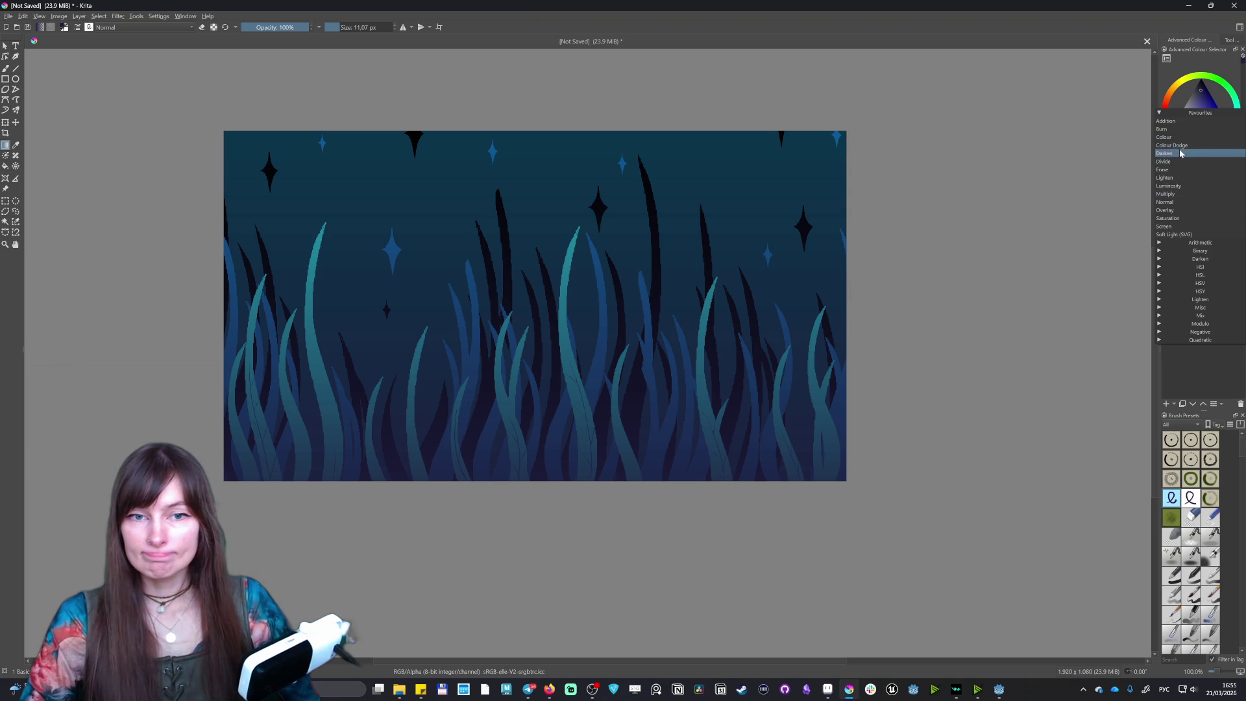
{"action": "left_click", "coordinate": [1171, 129]}
{"action": "key", "text": "Down"}
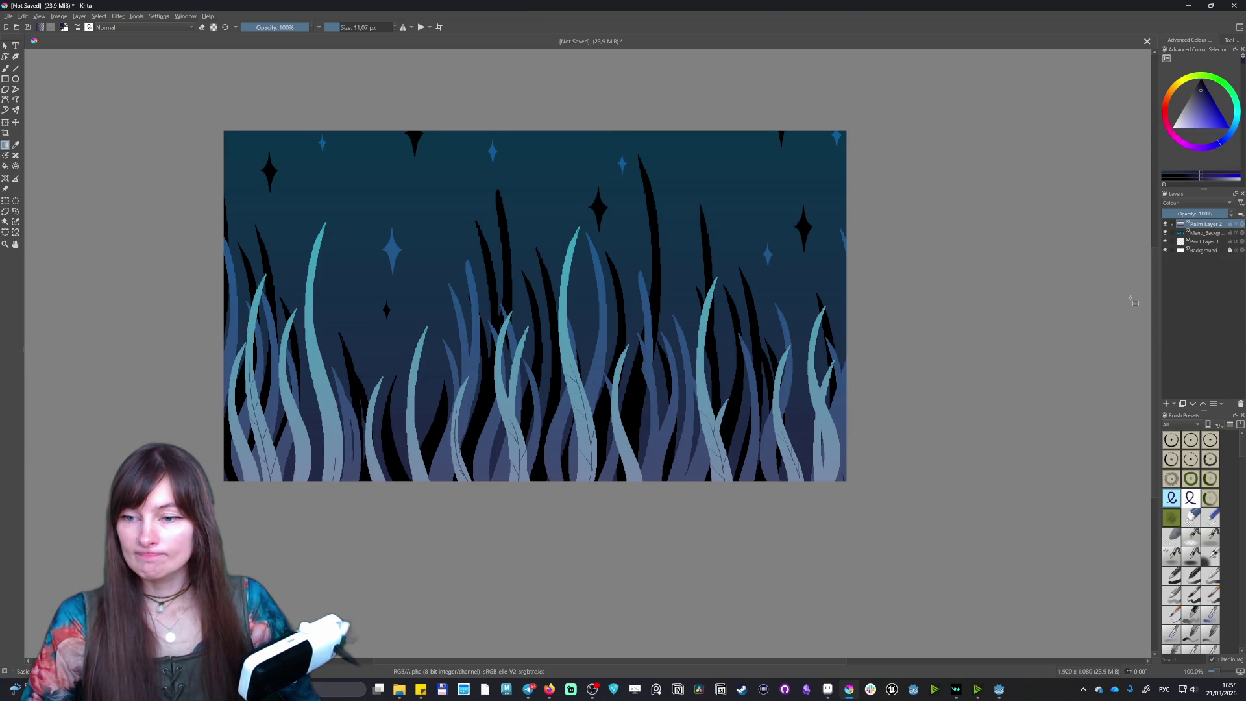
{"action": "key", "text": "Down"}
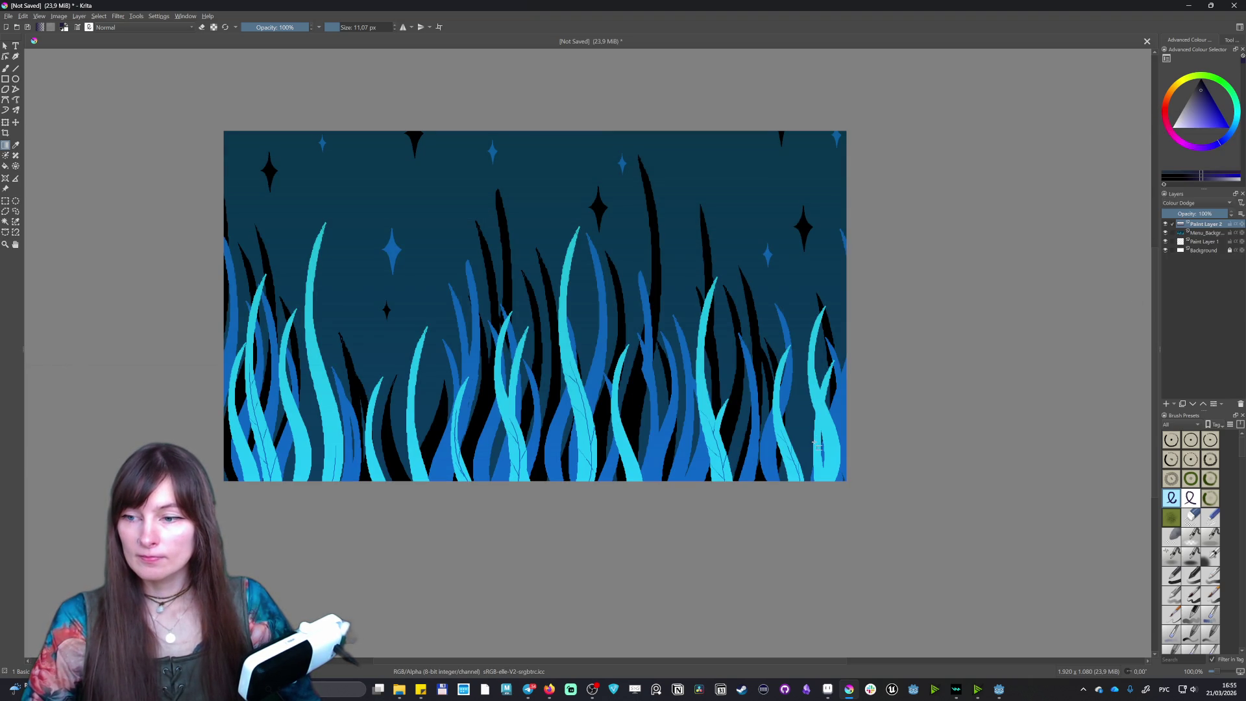
{"action": "left_click", "coordinate": [1181, 203]}
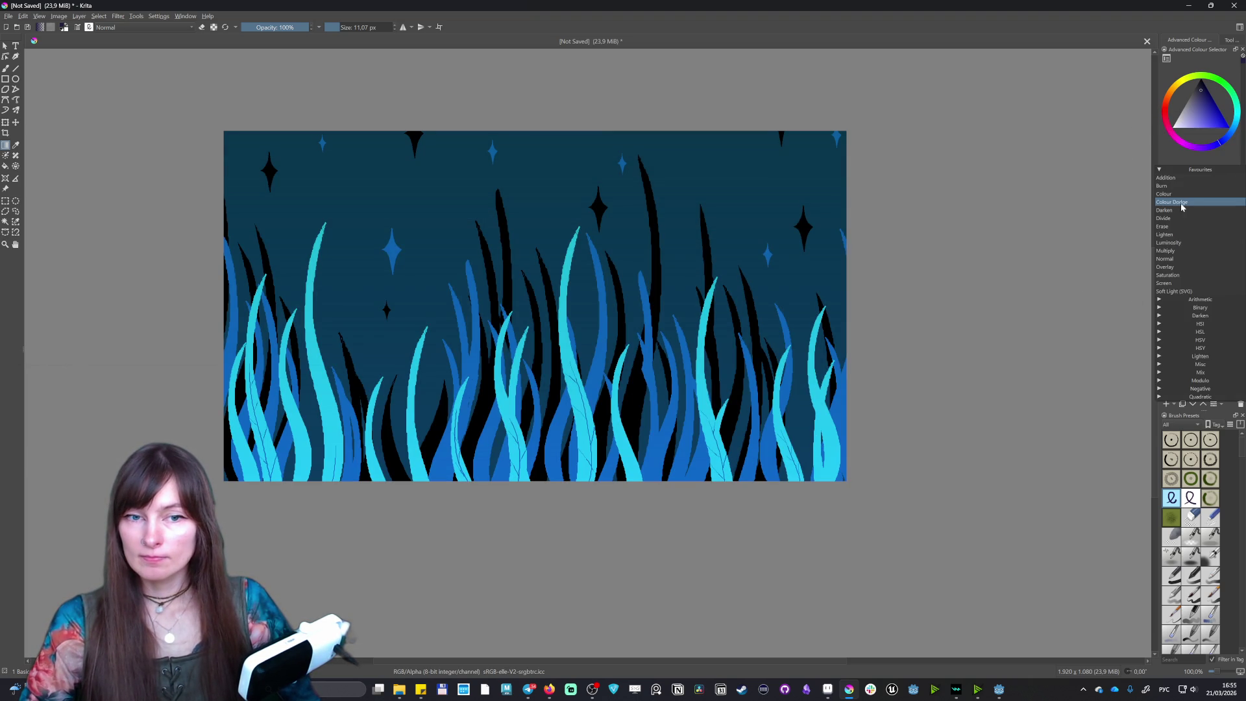
{"action": "left_click", "coordinate": [1166, 252]}
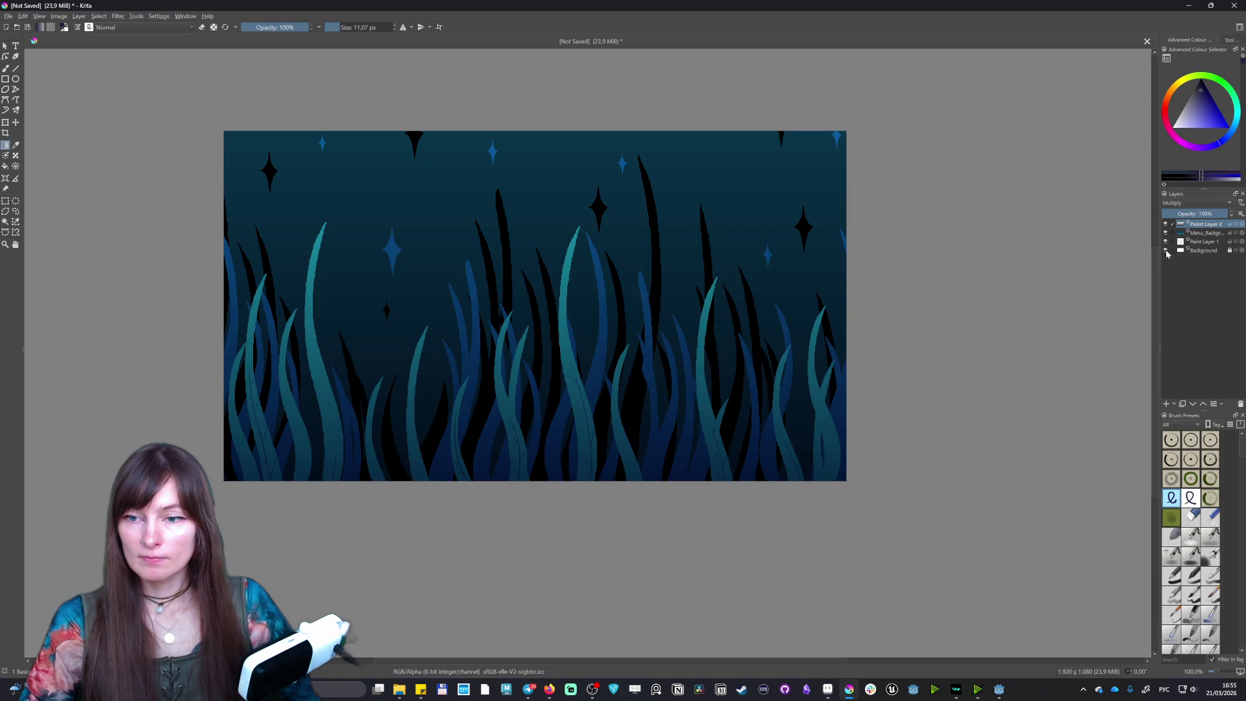
{"action": "key", "text": "Down"}
{"action": "key", "text": "Down"}
{"action": "key", "text": "Down"}
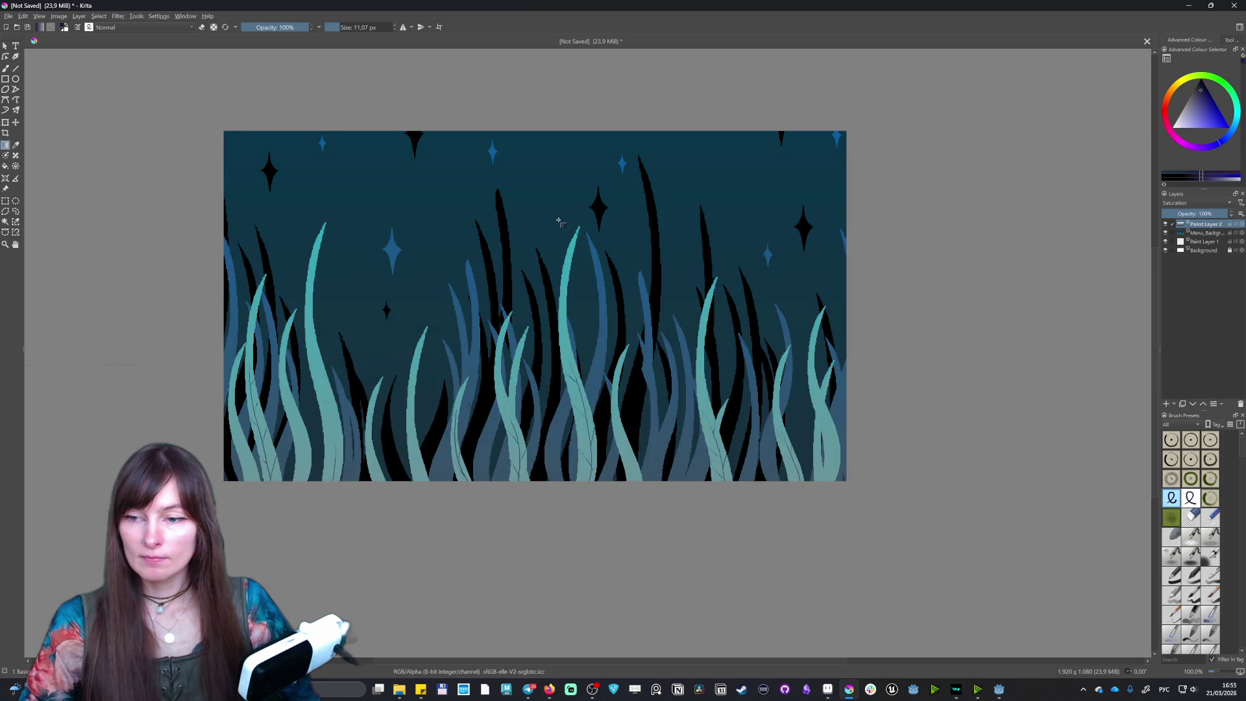
{"action": "key", "text": "Up"}
{"action": "key", "text": "Up"}
{"action": "key", "text": "Up"}
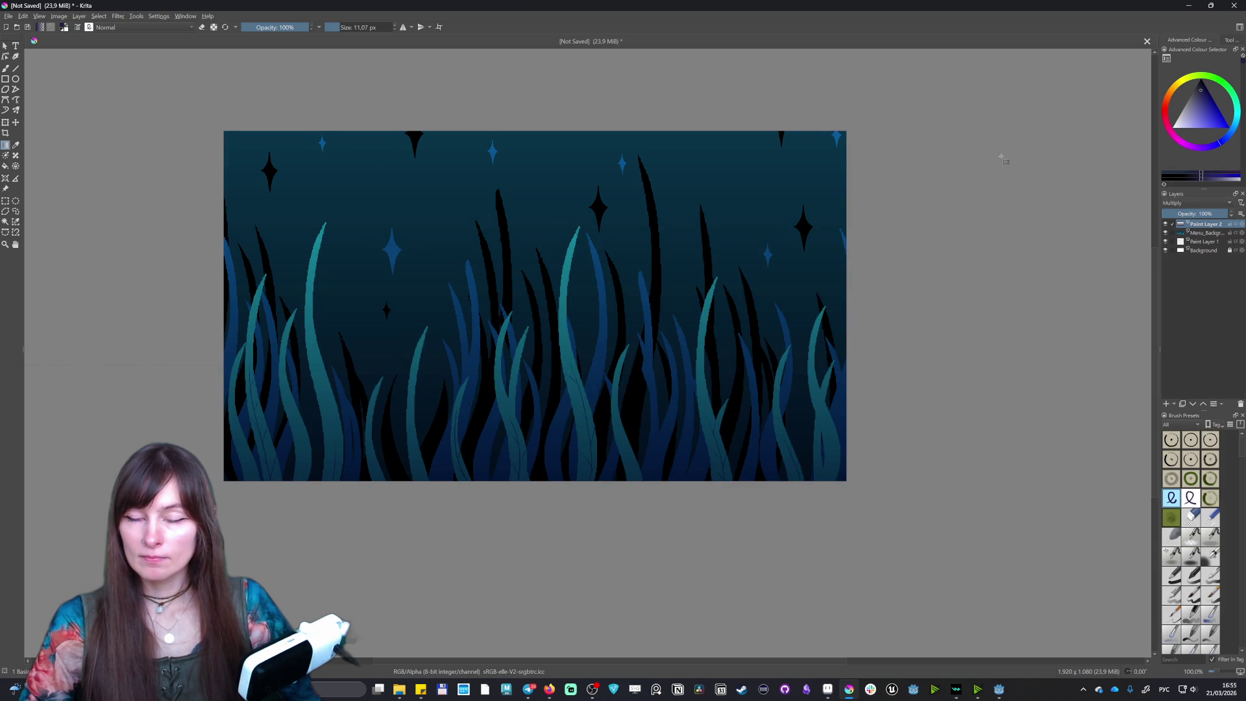
{"action": "left_click", "coordinate": [1177, 205]}
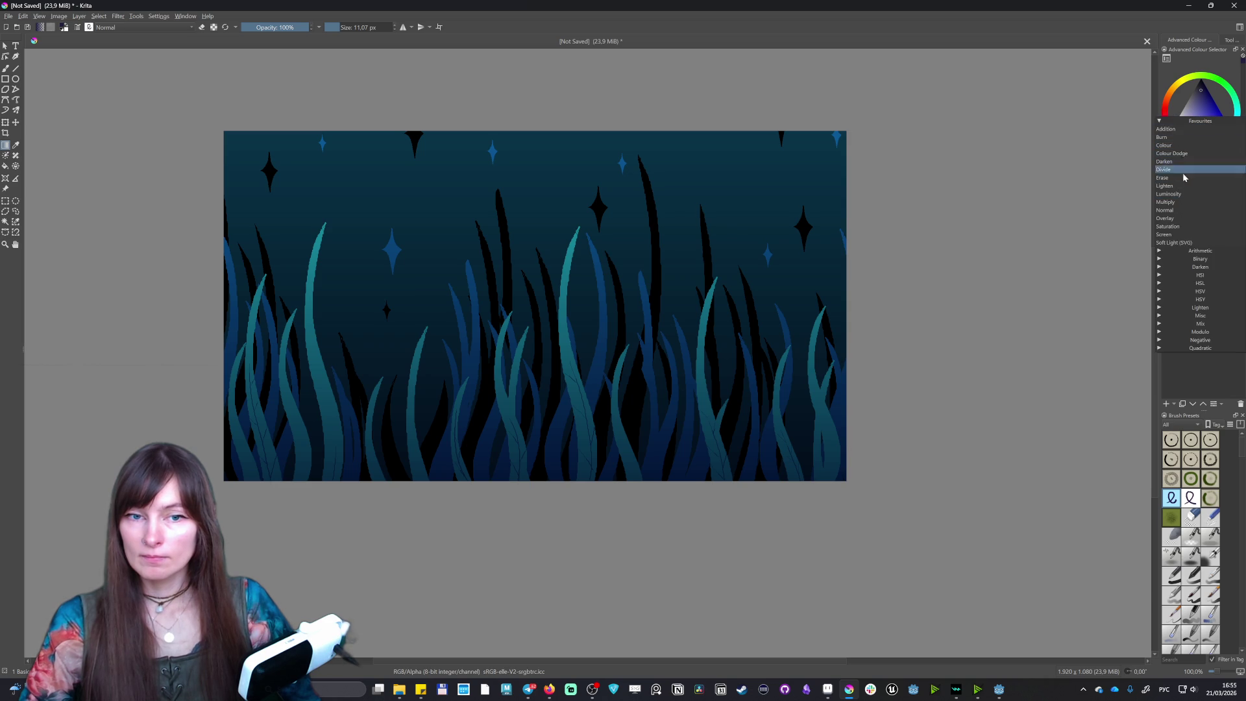
{"action": "left_click", "coordinate": [1184, 211]}
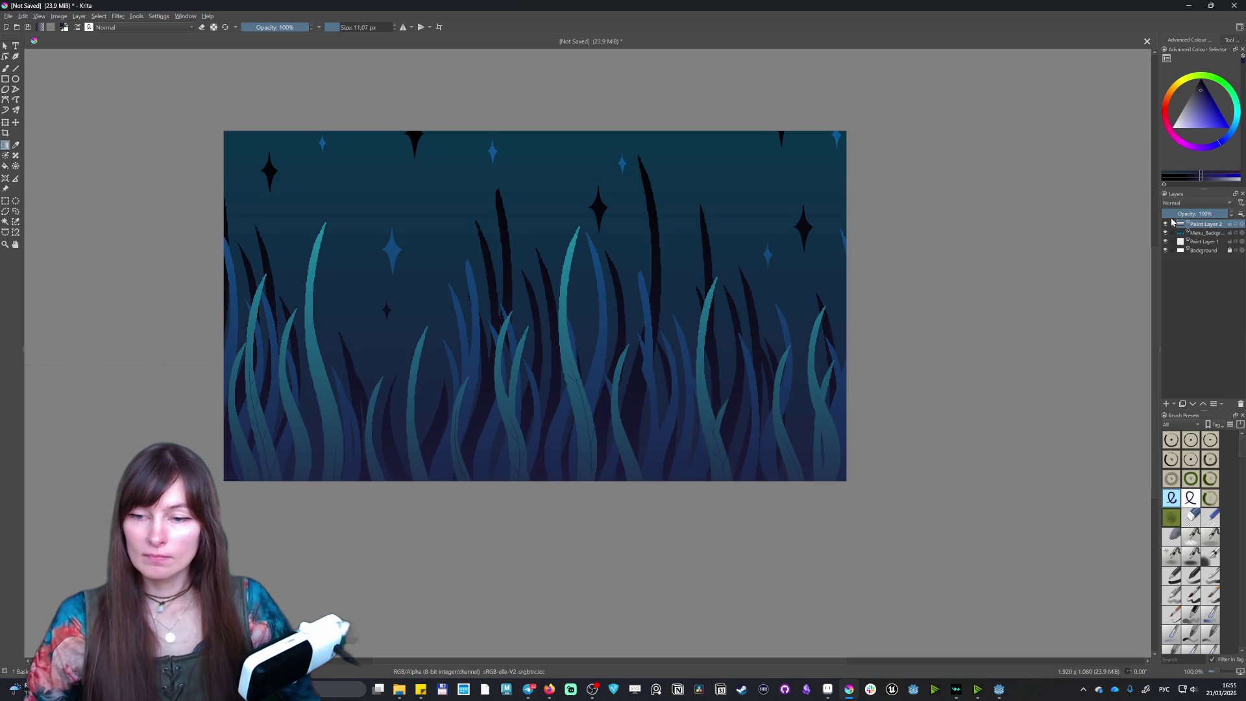
{"action": "left_click", "coordinate": [1188, 201]}
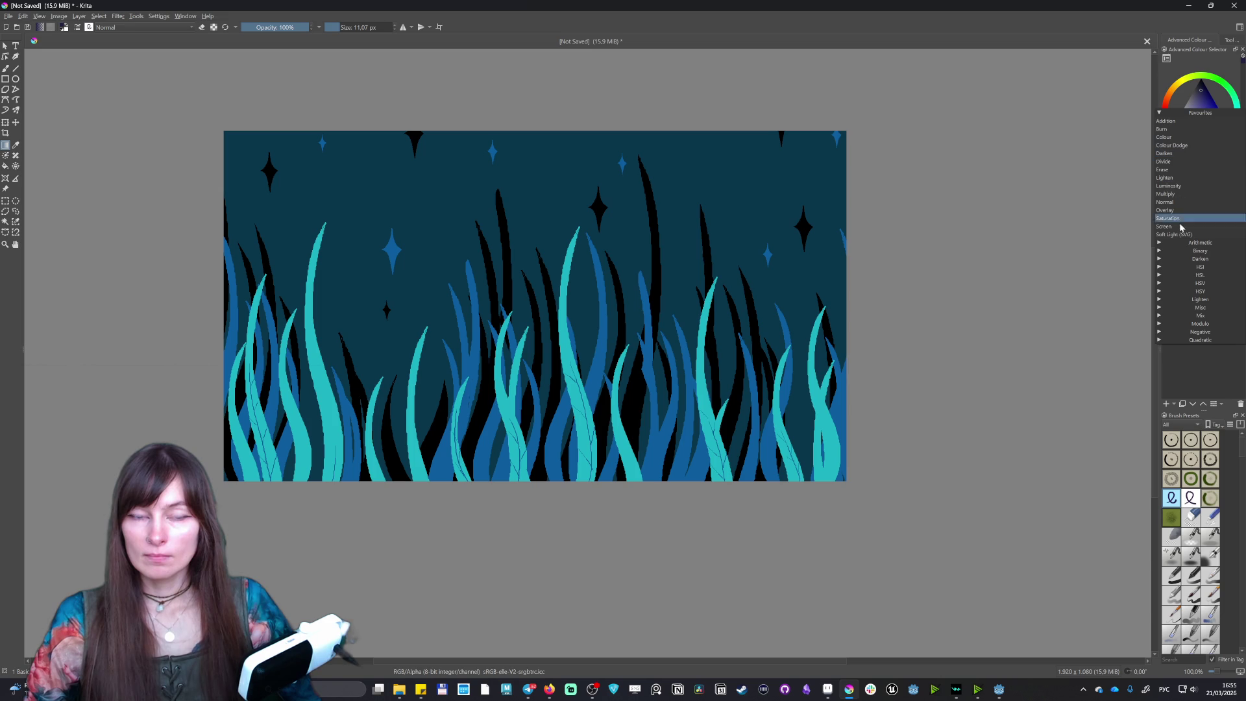
{"action": "left_click", "coordinate": [1176, 195]}
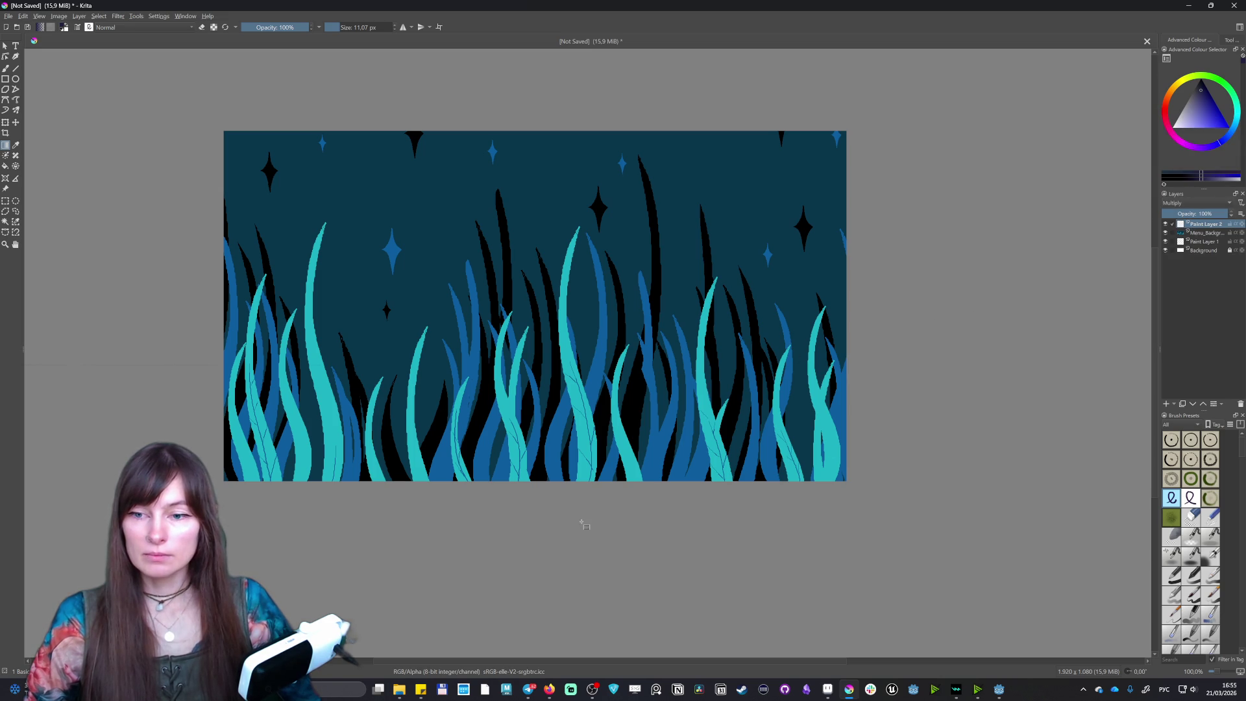
- Redraw the gradient in navy and lighter blue, undoing a bright blue attempt
{"action": "left_click", "coordinate": [1223, 122]}
{"action": "left_click_drag", "start_coordinate": [519, 532], "coordinate": [526, 162]}
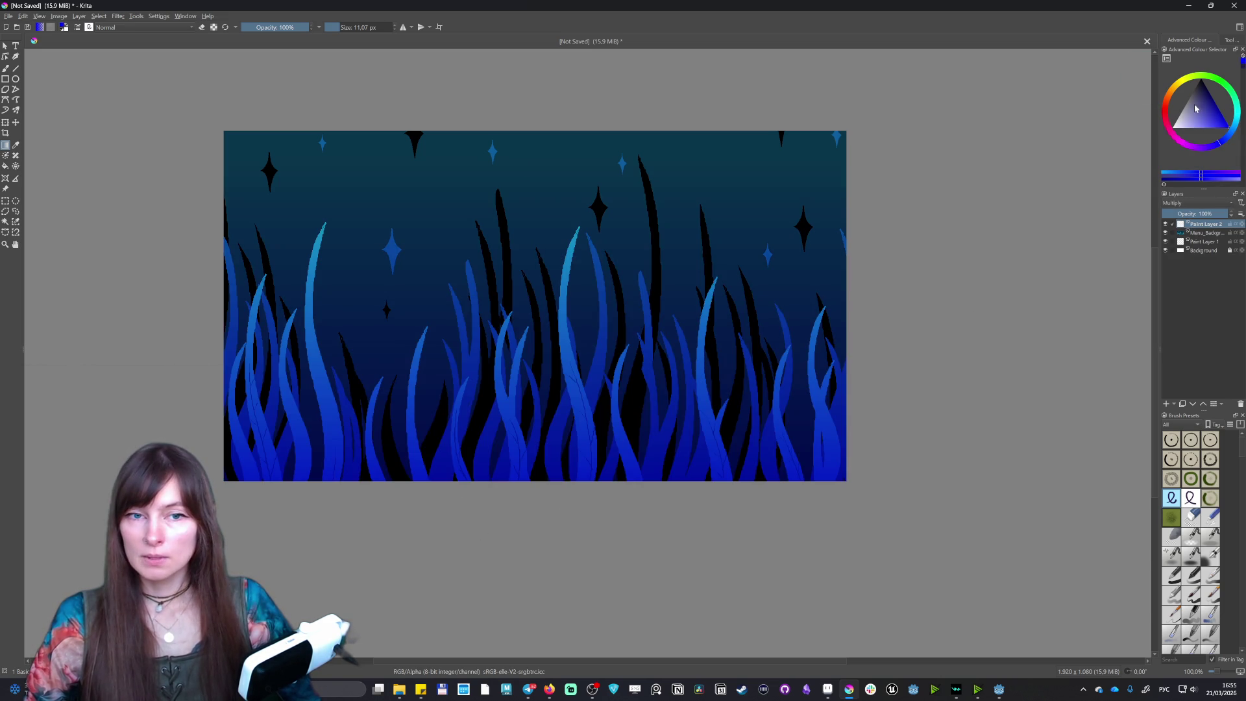
{"action": "key", "text": "ctrl+z"}
{"action": "left_click", "coordinate": [1204, 86]}
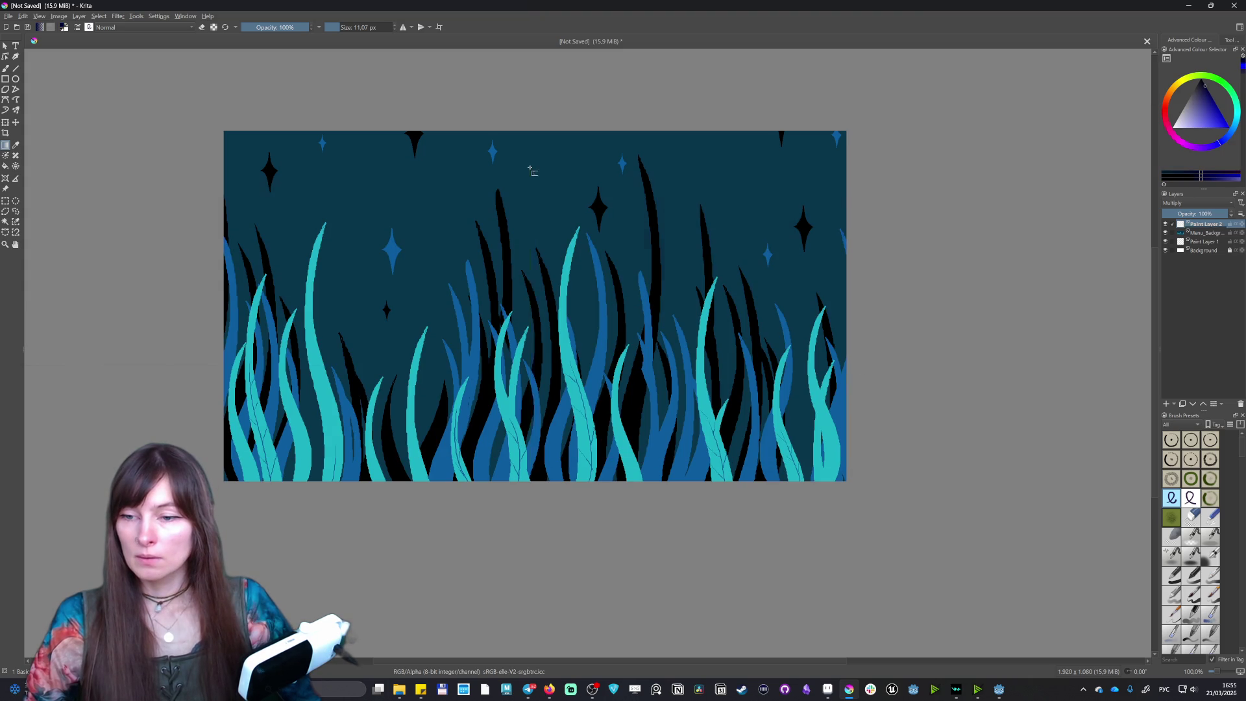
{"action": "left_click_drag", "start_coordinate": [531, 170], "coordinate": [533, 174]}
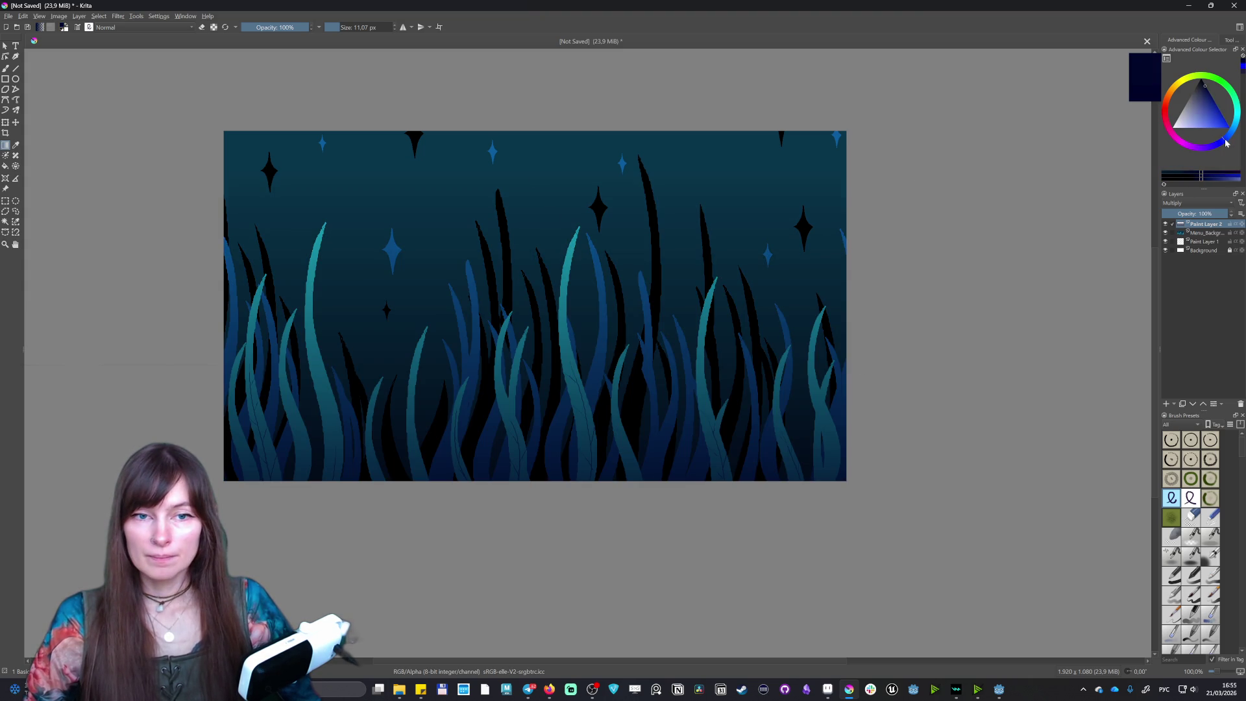
{"action": "left_click", "coordinate": [1203, 97]}
{"action": "left_click_drag", "start_coordinate": [558, 480], "coordinate": [558, 188]}
- Undo trial bright blue and top navy gradients, then add Paint Layer 3
{"action": "left_click", "coordinate": [1217, 114]}
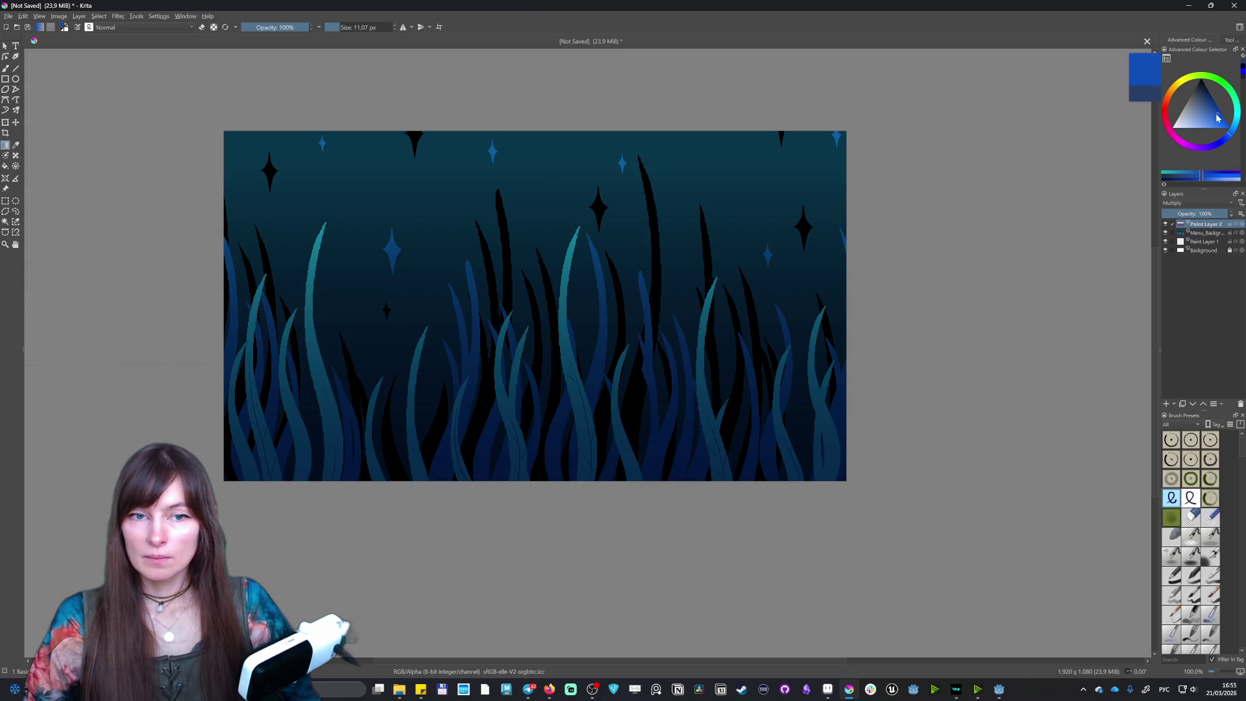
{"action": "left_click_drag", "start_coordinate": [563, 481], "coordinate": [565, 231]}
{"action": "key", "text": "ctrl+z"}
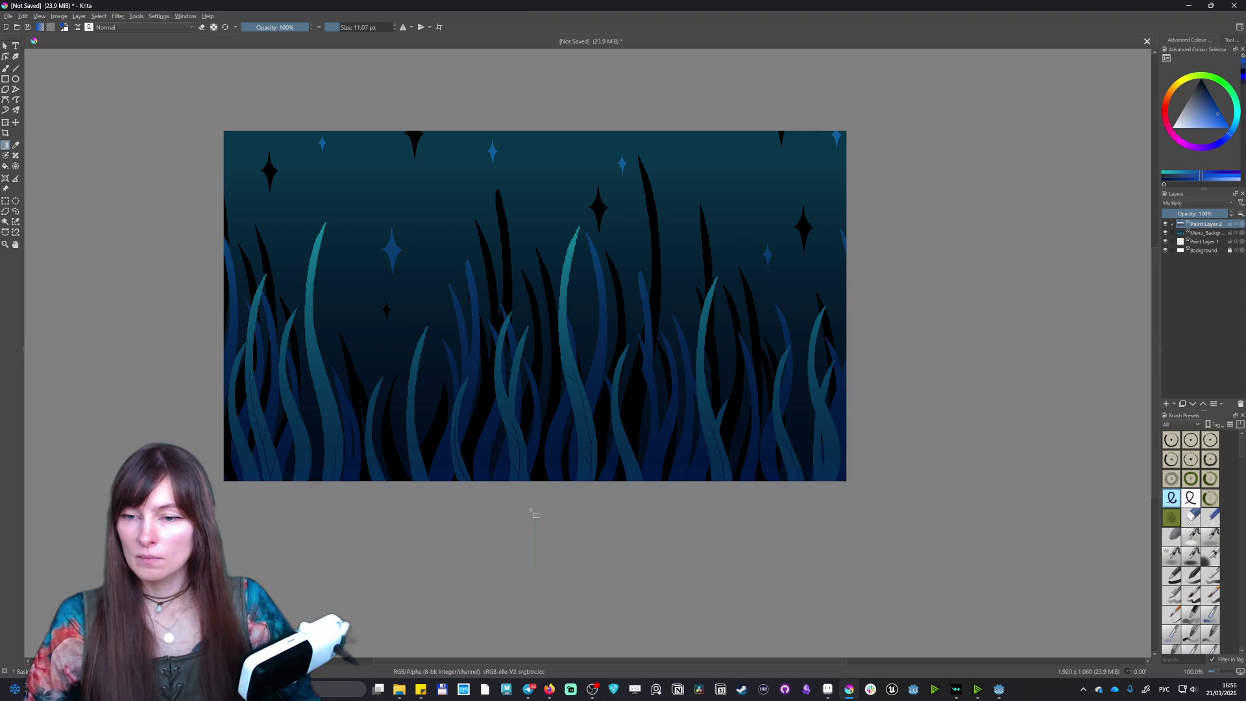
{"action": "left_click_drag", "start_coordinate": [553, 96], "coordinate": [553, 276]}
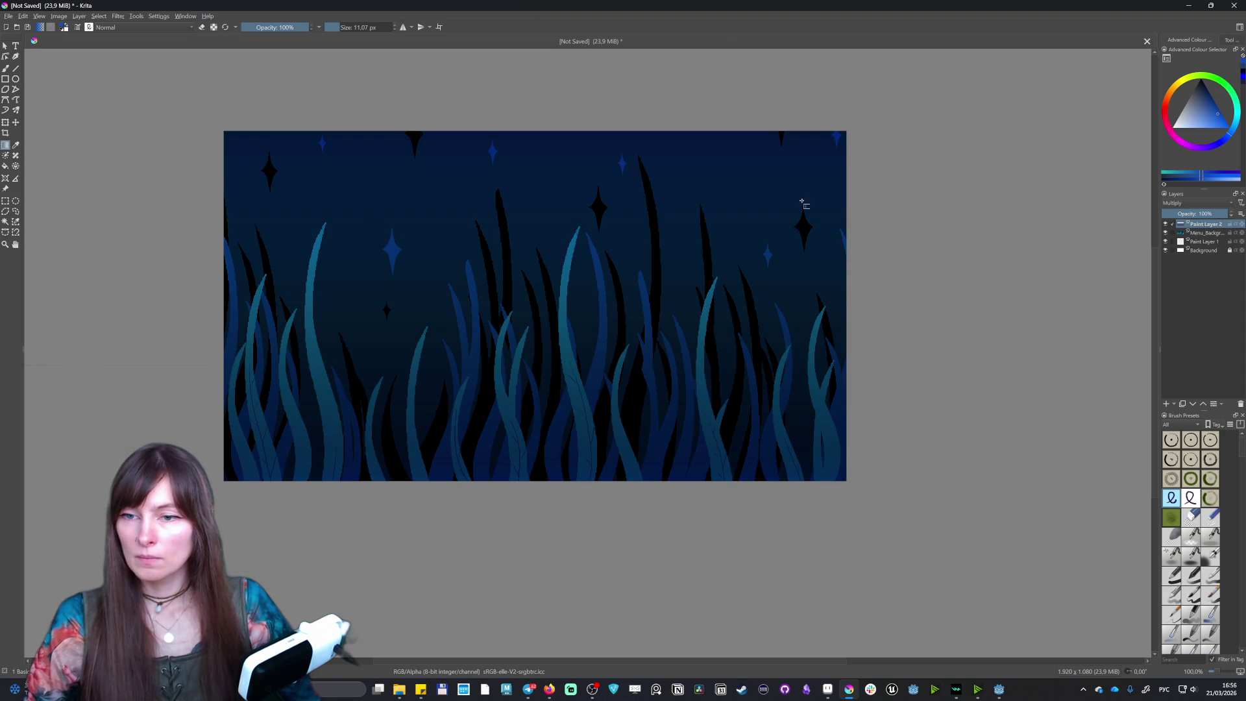
{"action": "key", "text": "ctrl+z"}
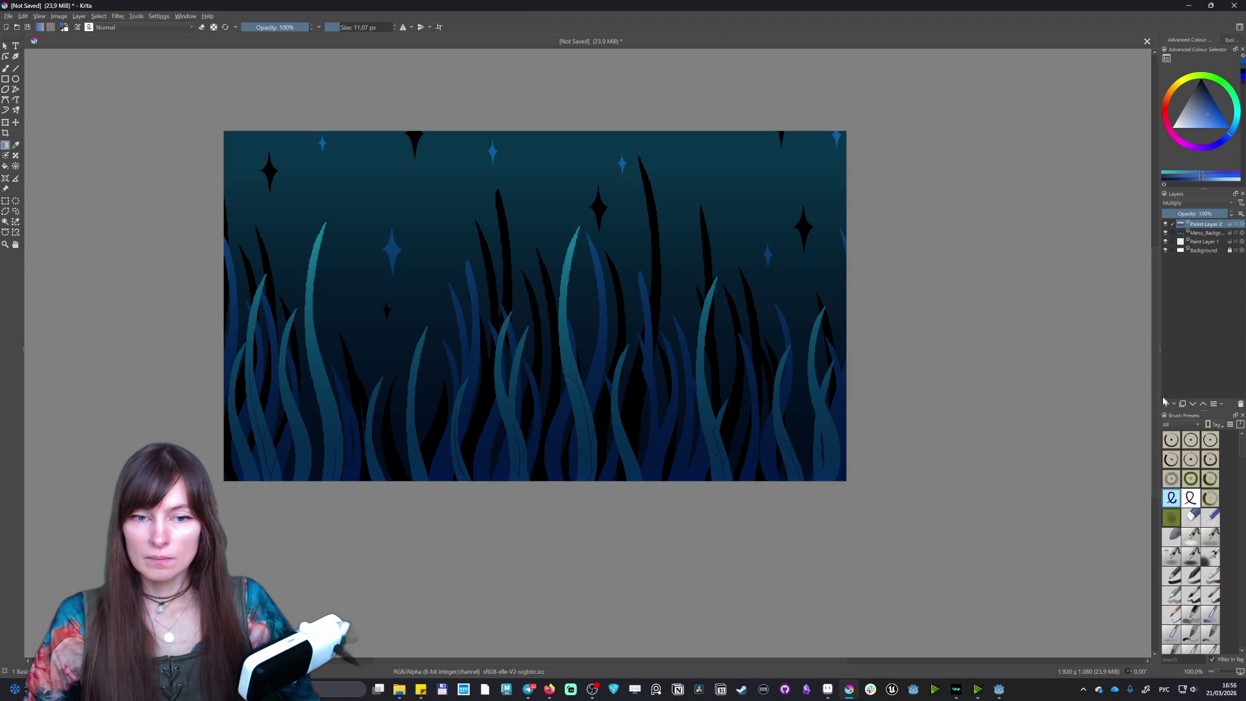
{"action": "left_click", "coordinate": [1166, 404]}
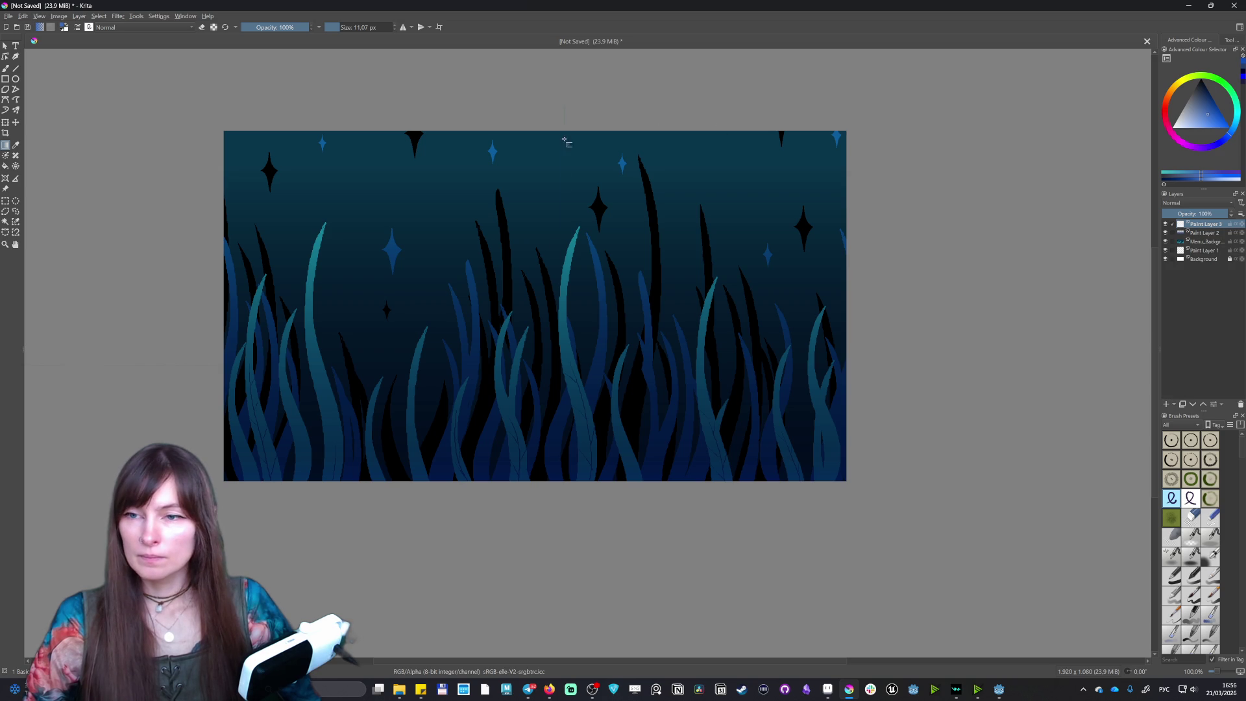
- Draw a diagonal blue gradient from top right to lower left on Paint Layer 3
{"action": "left_click_drag", "start_coordinate": [864, 93], "coordinate": [664, 379]}
{"action": "key", "text": "ctrl+z"}
{"action": "left_click_drag", "start_coordinate": [833, 113], "coordinate": [761, 308]}
{"action": "left_click_drag", "start_coordinate": [786, 132], "coordinate": [521, 556]}
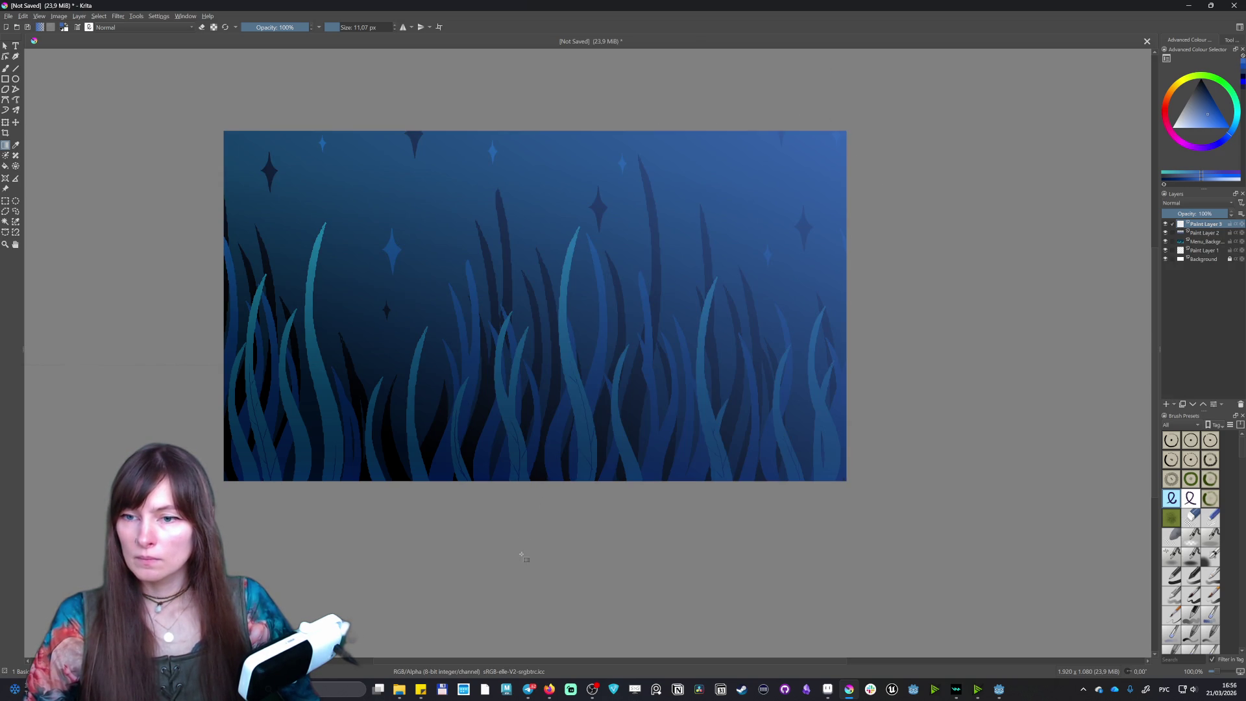
- Set the gradient layer to Screen blend mode at about 18% opacity
{"action": "left_click", "coordinate": [1189, 203]}
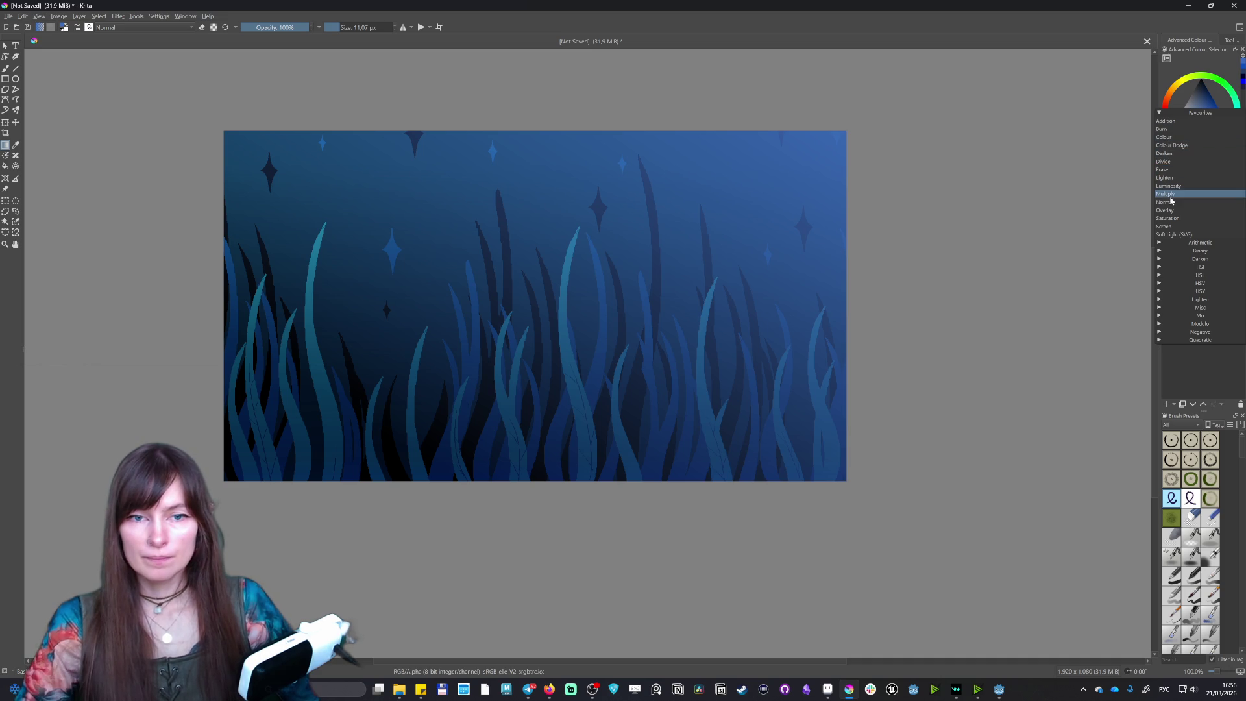
{"action": "left_click", "coordinate": [1170, 196]}
{"action": "key", "text": "alt+shift+s"}
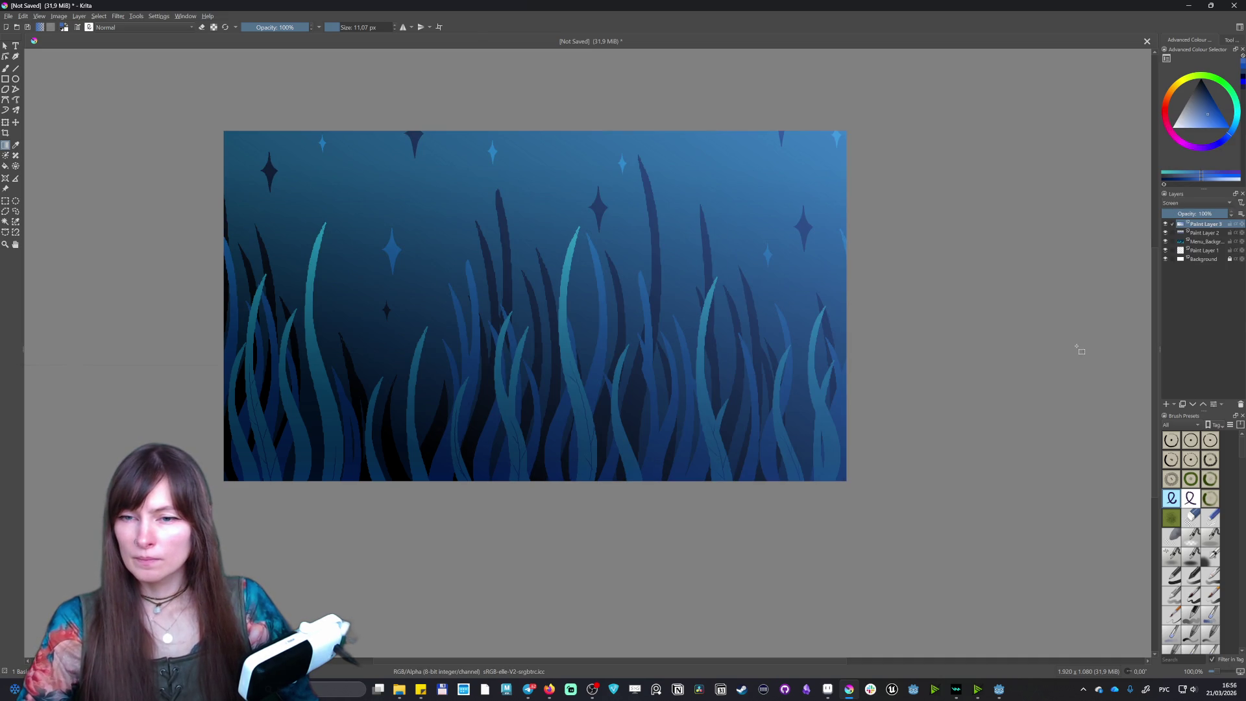
{"action": "key", "text": "alt+shift+m"}
{"action": "key", "text": "alt+shift+s"}
{"action": "key", "text": "alt+shift+m"}
{"action": "key", "text": "alt+shift+n"}
{"action": "key", "text": "alt+shift+m"}
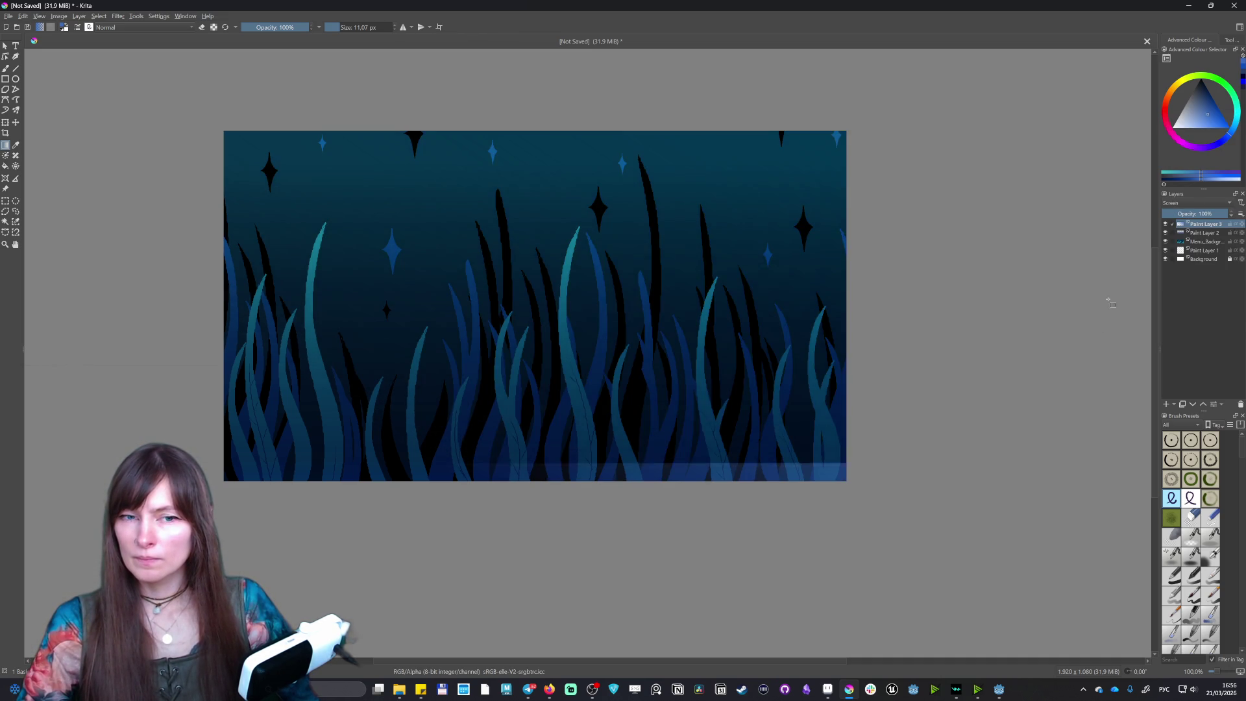
{"action": "key", "text": "alt+shift+s"}
{"action": "mouse_move", "coordinate": [1206, 213]}
{"action": "left_mouse_down"}
{"action": "mouse_move", "coordinate": [1159, 214]}
{"action": "mouse_move", "coordinate": [1172, 213]}
{"action": "left_mouse_up"}
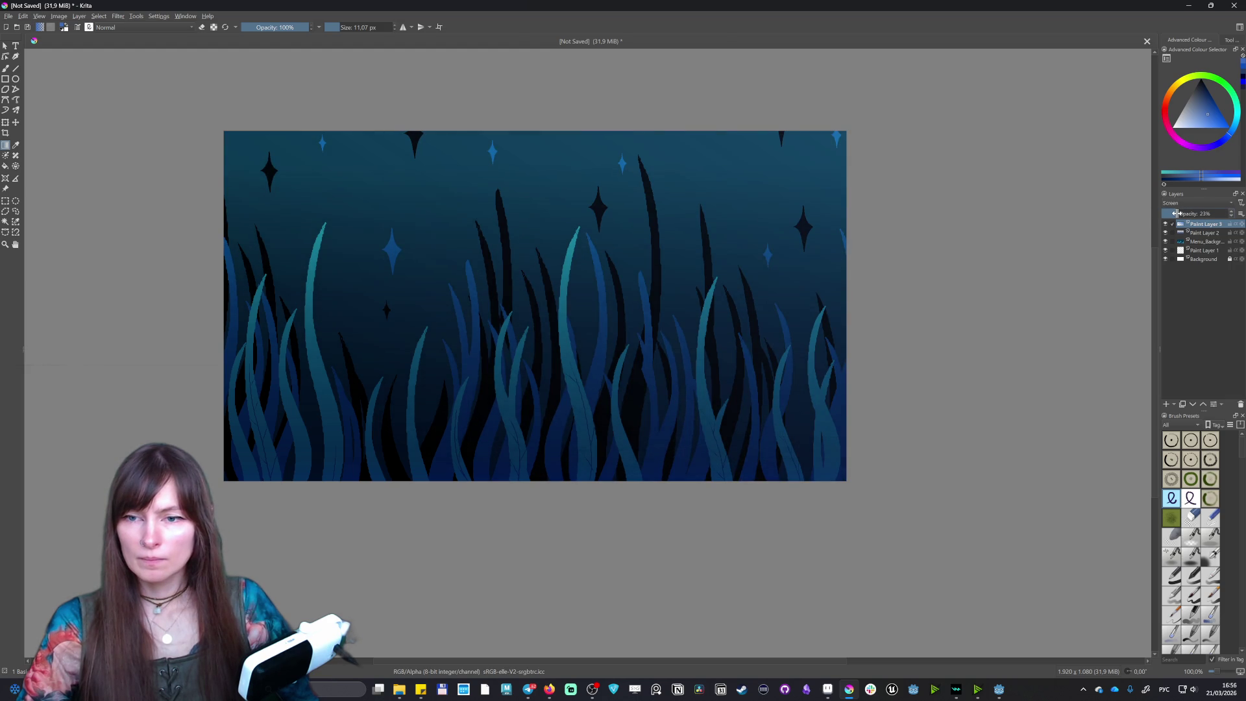
- Add Paint Layer 4 on top, using a large soft airbrush
{"action": "key", "text": "b"}
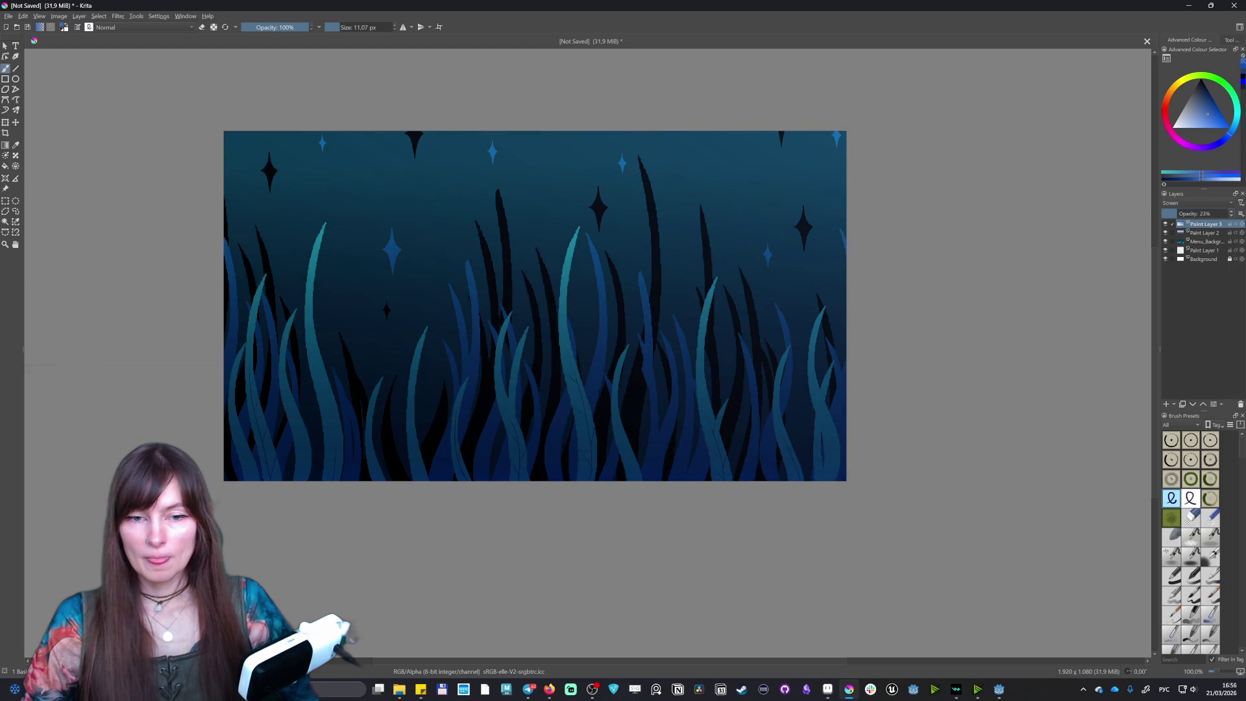
{"action": "left_click", "coordinate": [1166, 404]}
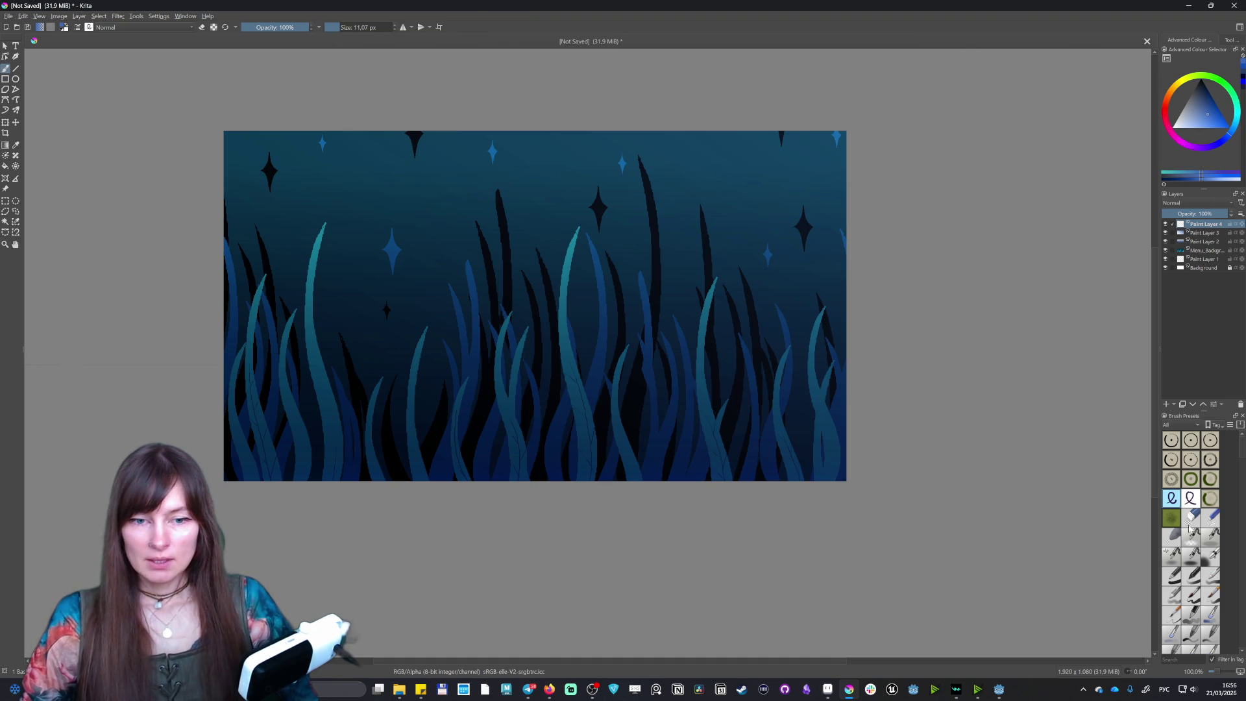
{"action": "left_click", "coordinate": [1190, 556]}
- Paint broad diagonal blue light rays from the top toward the lower left
{"action": "left_click_drag", "start_coordinate": [753, 130], "coordinate": [571, 441]}
{"action": "key", "text": "ctrl+z"}
{"action": "left_click_drag", "start_coordinate": [707, 139], "coordinate": [402, 448]}
{"action": "key", "text": "ctrl+z"}
{"action": "left_click_drag", "start_coordinate": [791, 103], "coordinate": [563, 649]}
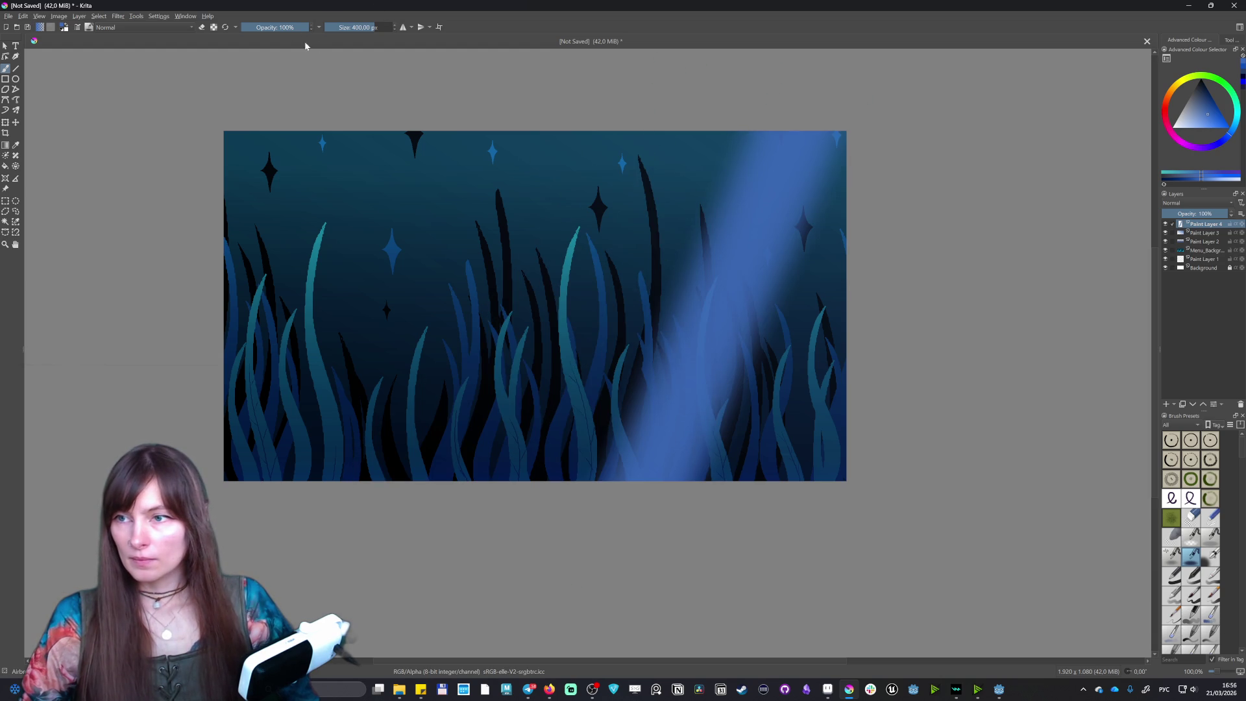
{"action": "left_click_drag", "start_coordinate": [665, 127], "coordinate": [318, 483]}
{"action": "key", "text": "ctrl+z"}
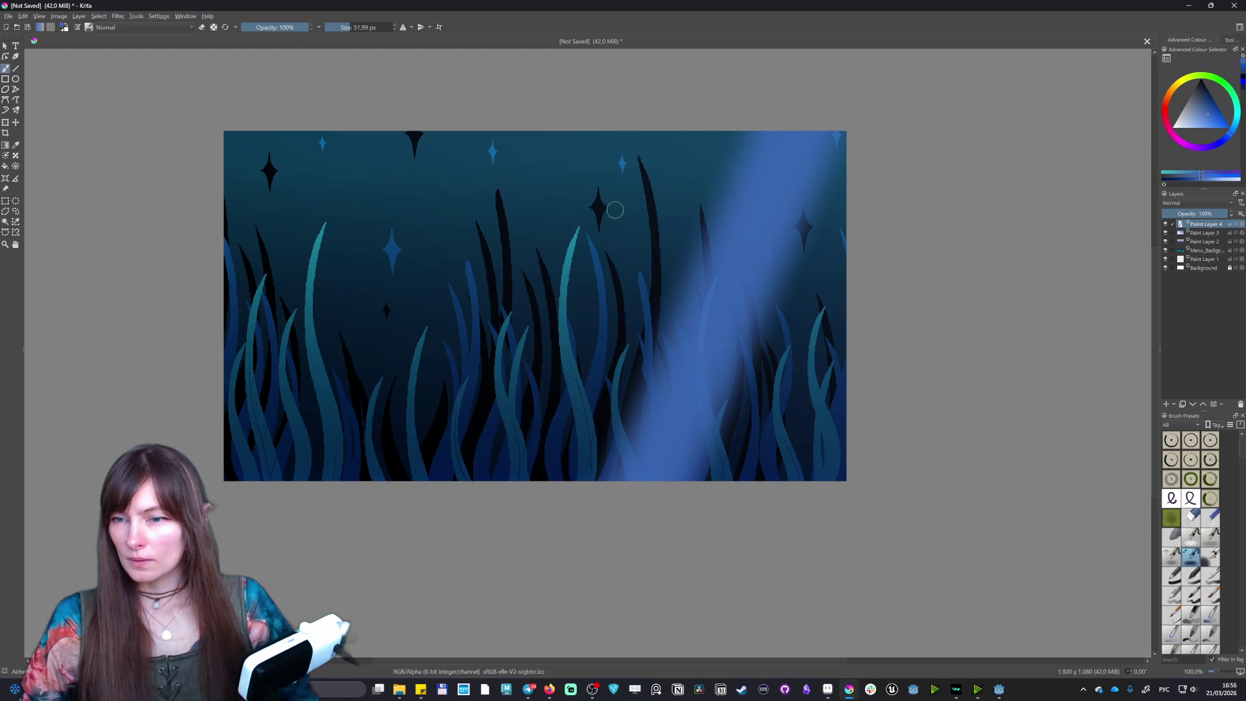
{"action": "left_click_drag", "start_coordinate": [644, 107], "coordinate": [253, 522]}
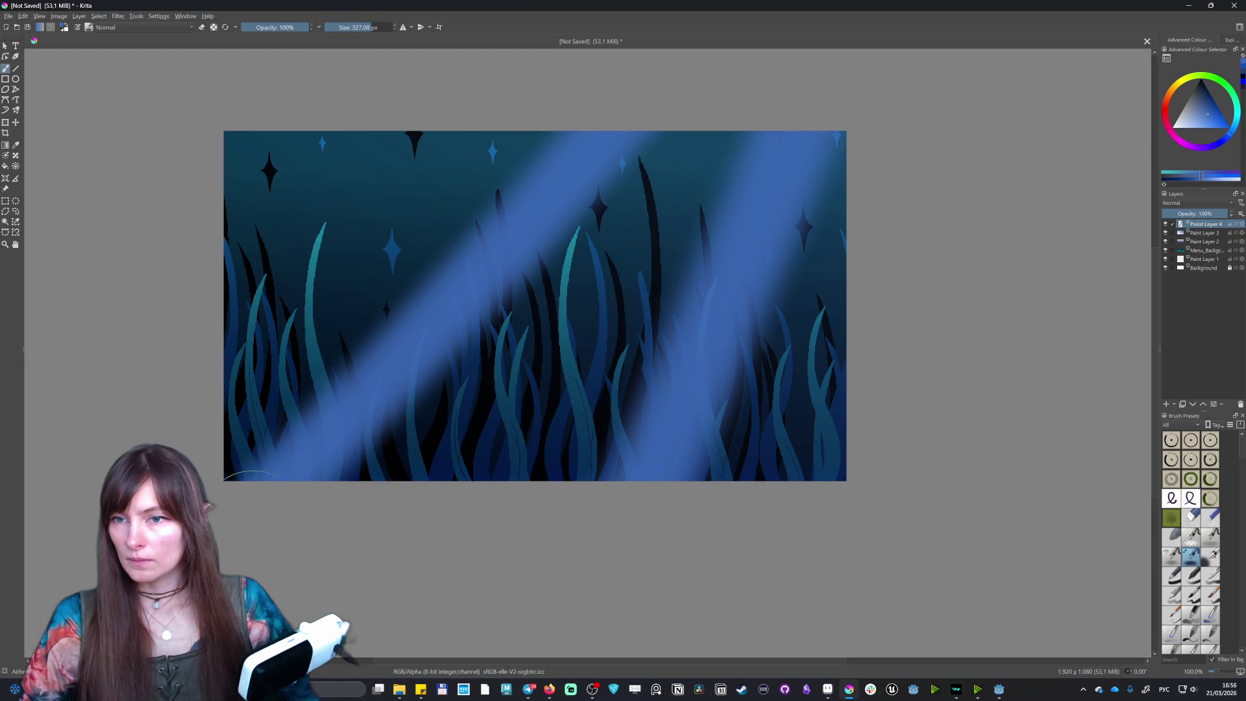
- Set the light-ray layer to 48% opacity and Lighten blend mode
{"action": "left_click", "coordinate": [1187, 213]}
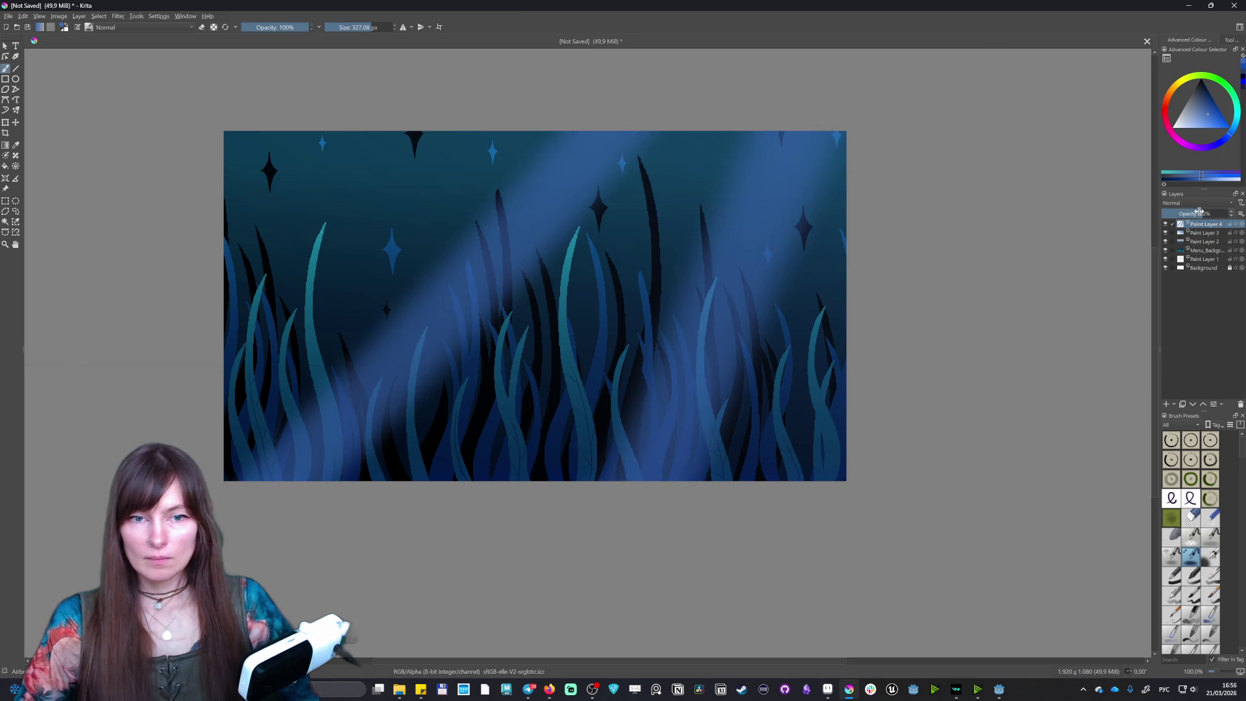
{"action": "mouse_move", "coordinate": [1202, 211]}
{"action": "left_mouse_down"}
{"action": "mouse_move", "coordinate": [1220, 212]}
{"action": "mouse_move", "coordinate": [1193, 212]}
{"action": "left_mouse_up"}
{"action": "left_click", "coordinate": [1197, 202]}
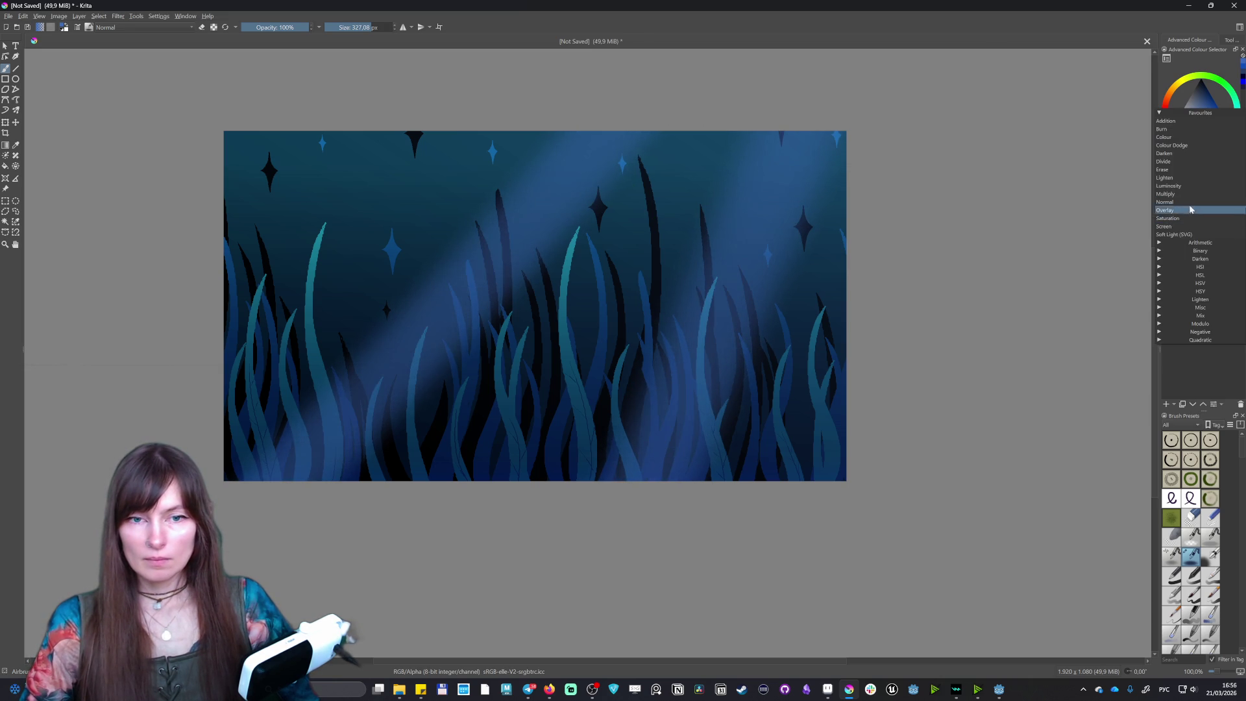
{"action": "left_click", "coordinate": [1165, 210]}
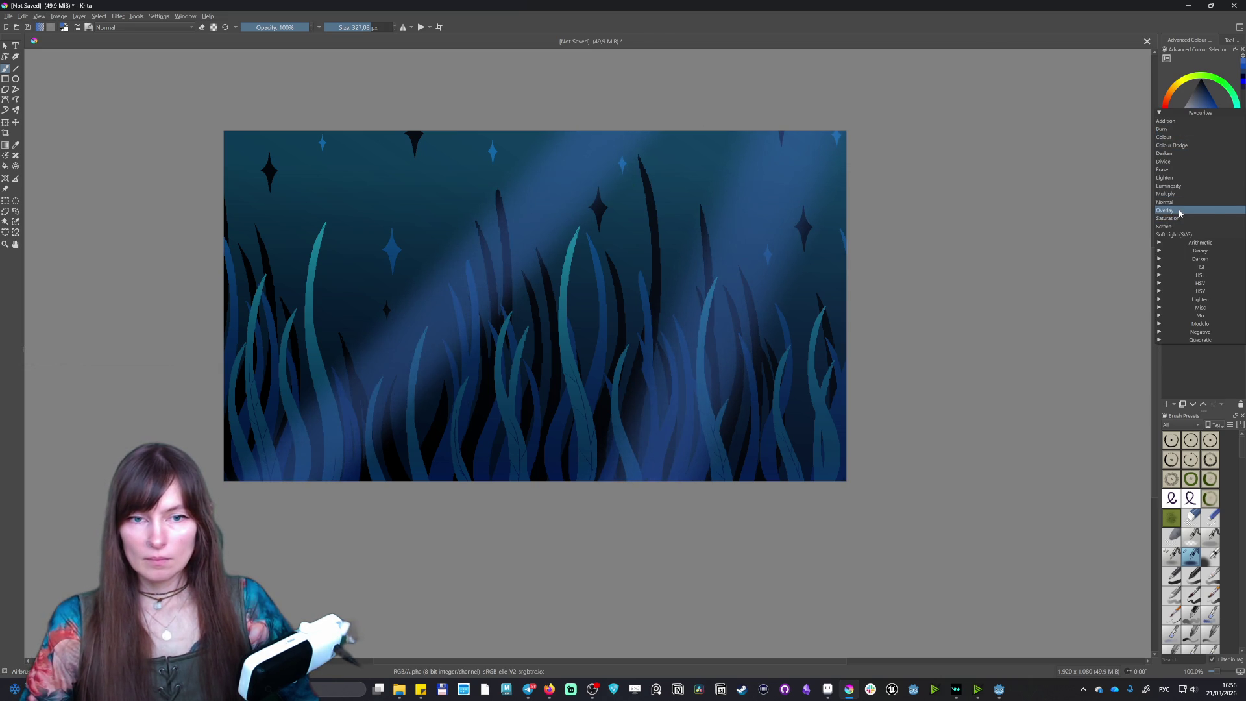
{"action": "scroll", "coordinate": [1194, 202], "scroll_direction": "down", "scroll_amount": 2}
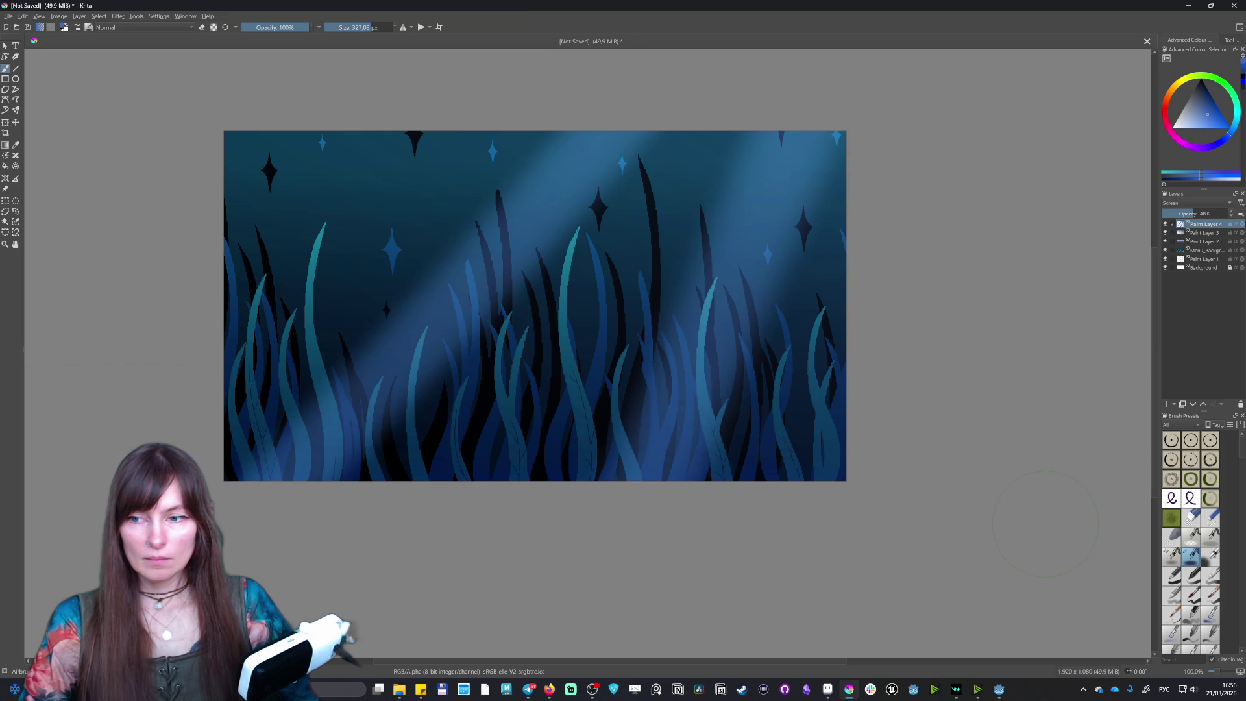
{"action": "scroll", "coordinate": [1193, 202], "scroll_direction": "up", "scroll_amount": 4}
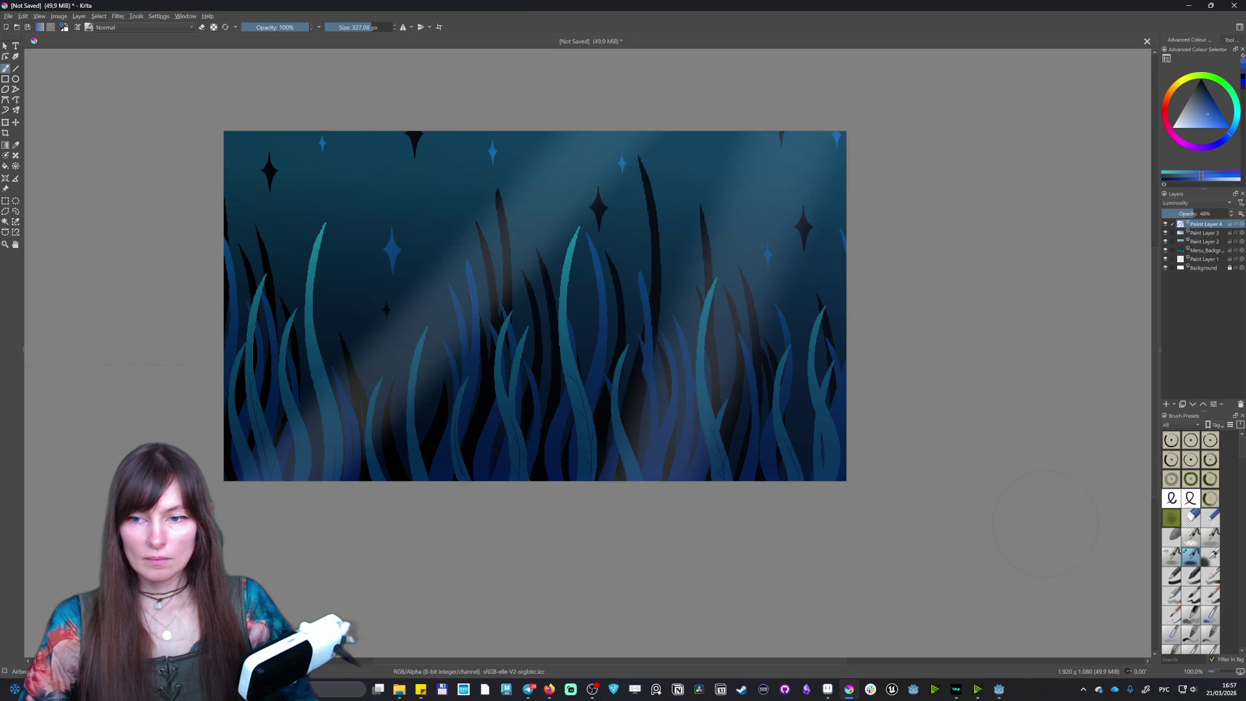
{"action": "scroll", "coordinate": [1194, 202], "scroll_direction": "up", "scroll_amount": 3}
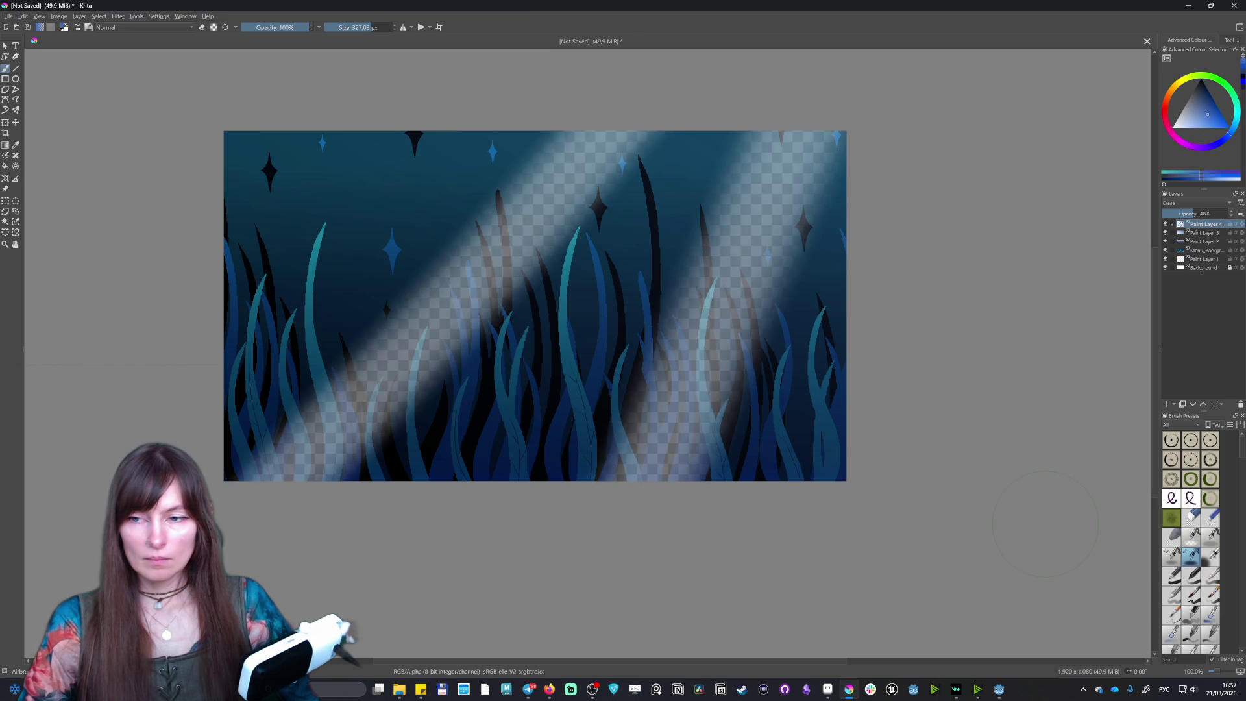
{"action": "scroll", "coordinate": [1194, 202], "scroll_direction": "down", "scroll_amount": 3}
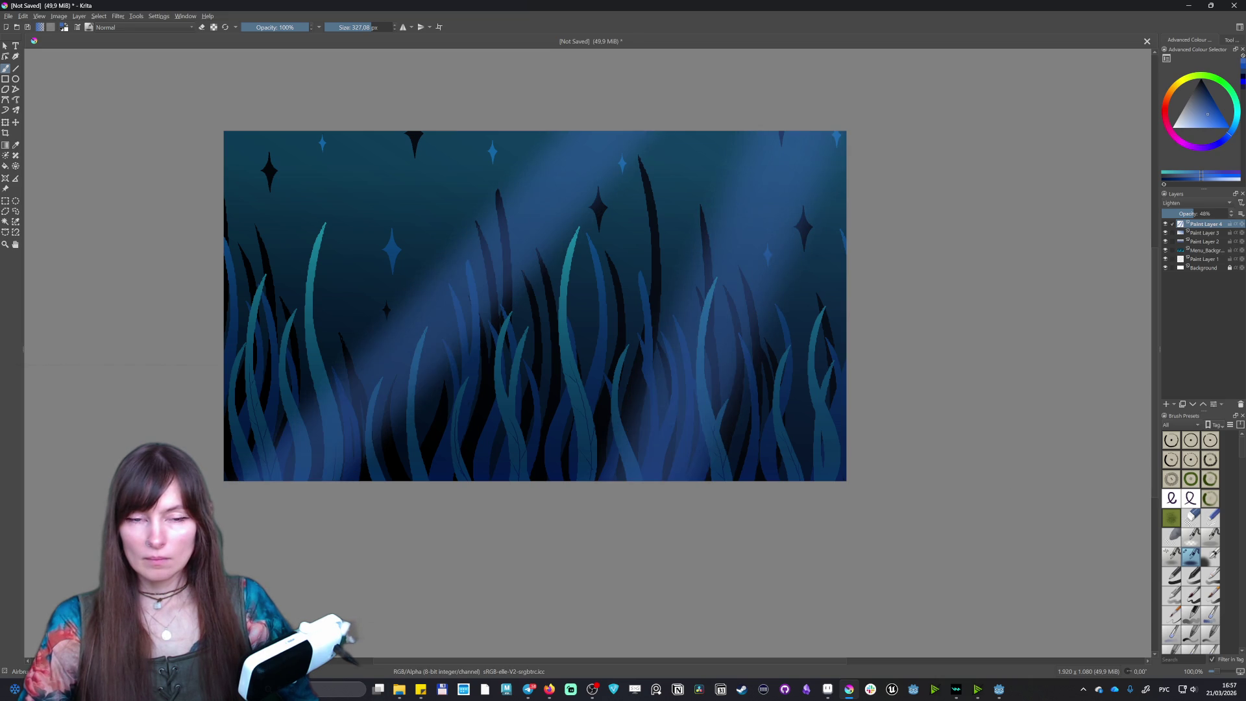
- Open the HSV Adjustment filter and move its window off the artwork
{"action": "left_click", "coordinate": [79, 15]}
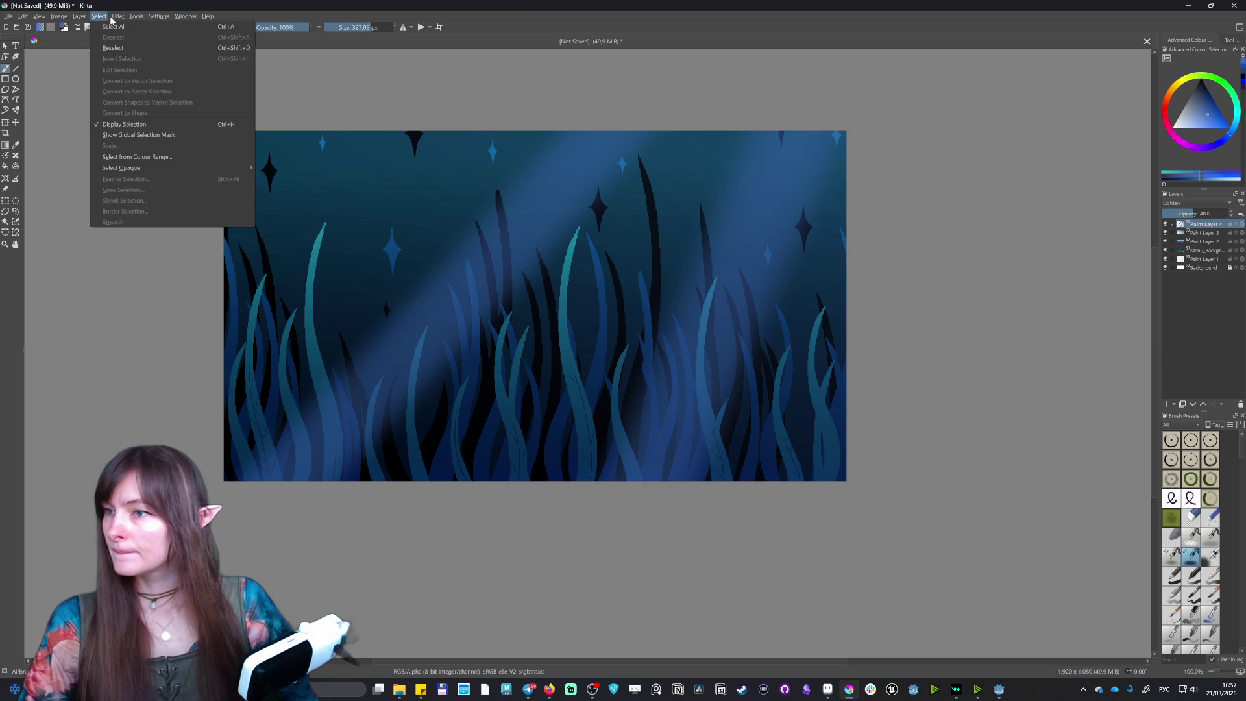
{"action": "mouse_move", "coordinate": [154, 60]}
{"action": "mouse_move", "coordinate": [196, 48]}
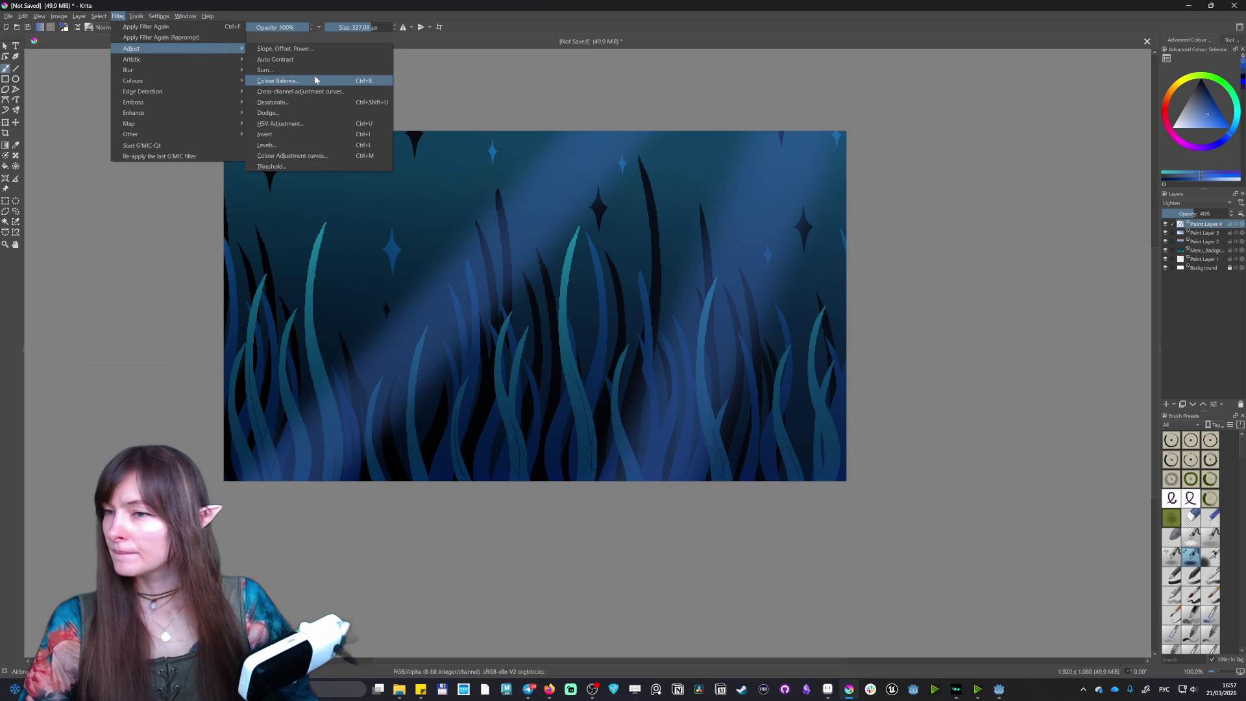
{"action": "left_click", "coordinate": [301, 125]}
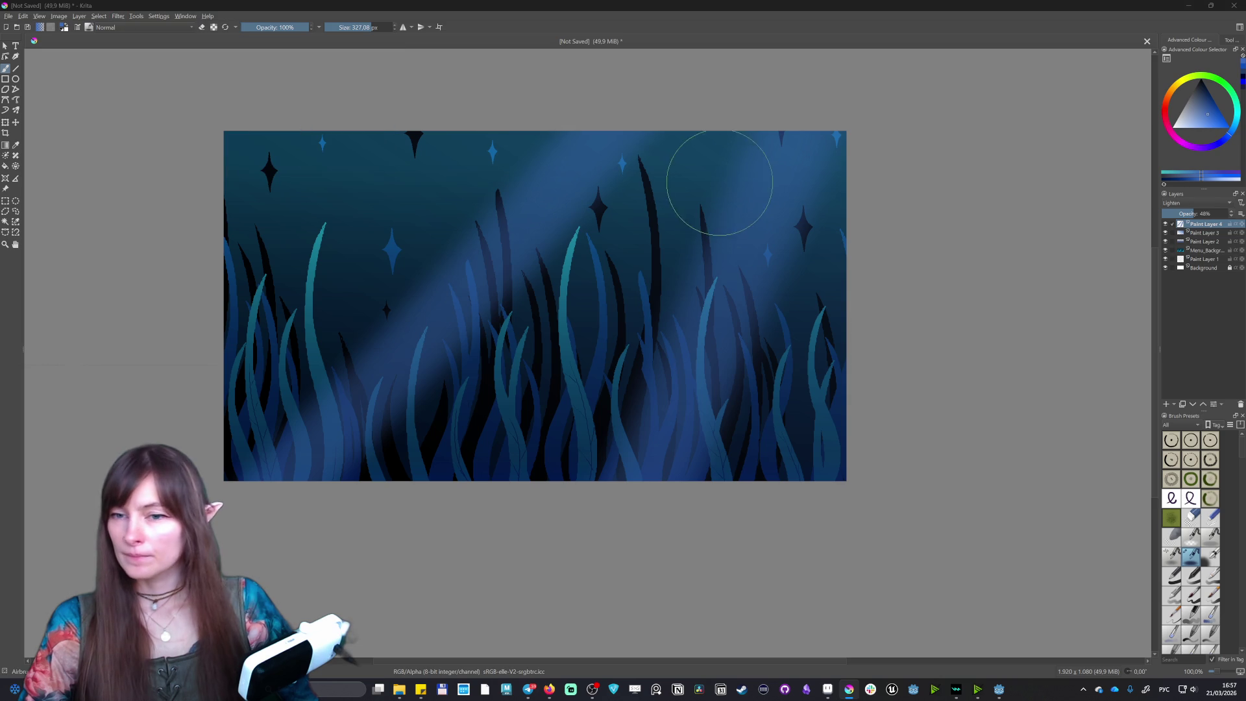
{"action": "mouse_move", "coordinate": [937, 192]}
{"action": "left_mouse_down"}
{"action": "mouse_move", "coordinate": [934, 125]}
{"action": "mouse_move", "coordinate": [971, 123]}
{"action": "left_mouse_up"}
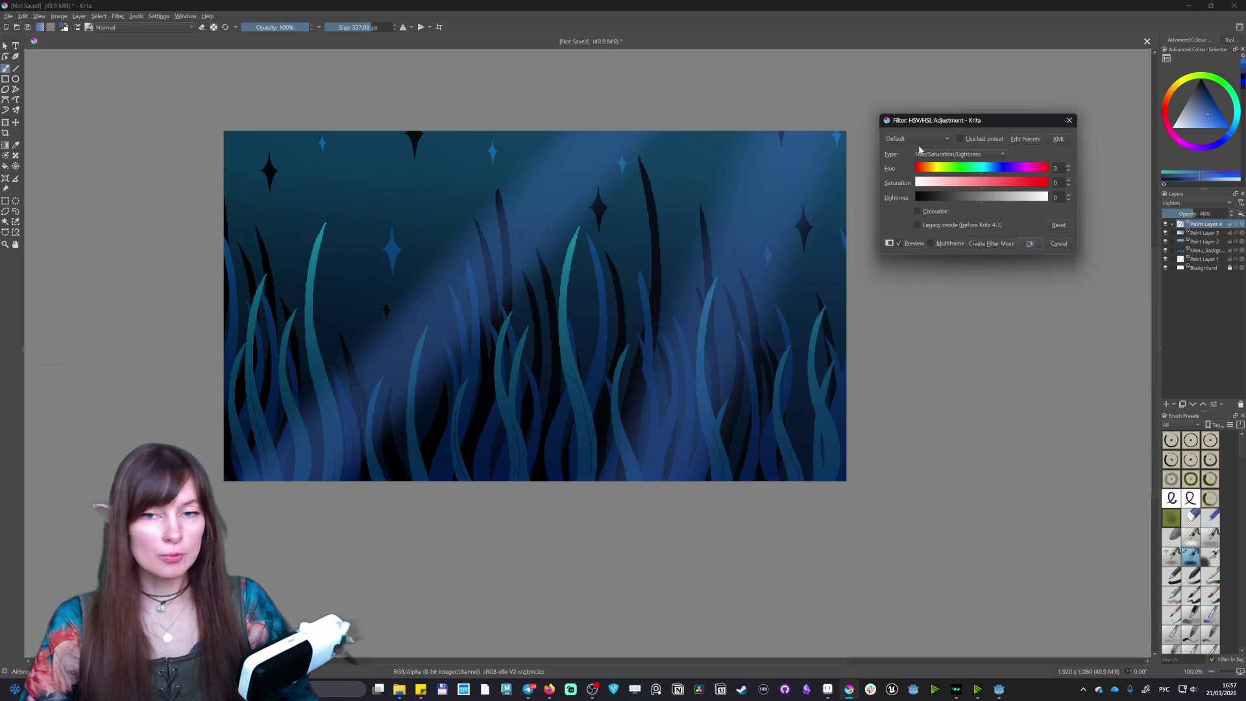
{"action": "left_click_drag", "start_coordinate": [1000, 120], "coordinate": [979, 113]}
- Shift the rays' hue to pinkish-purple, keep lightness neutral, and apply the filter
{"action": "left_click_drag", "start_coordinate": [959, 166], "coordinate": [1002, 173]}
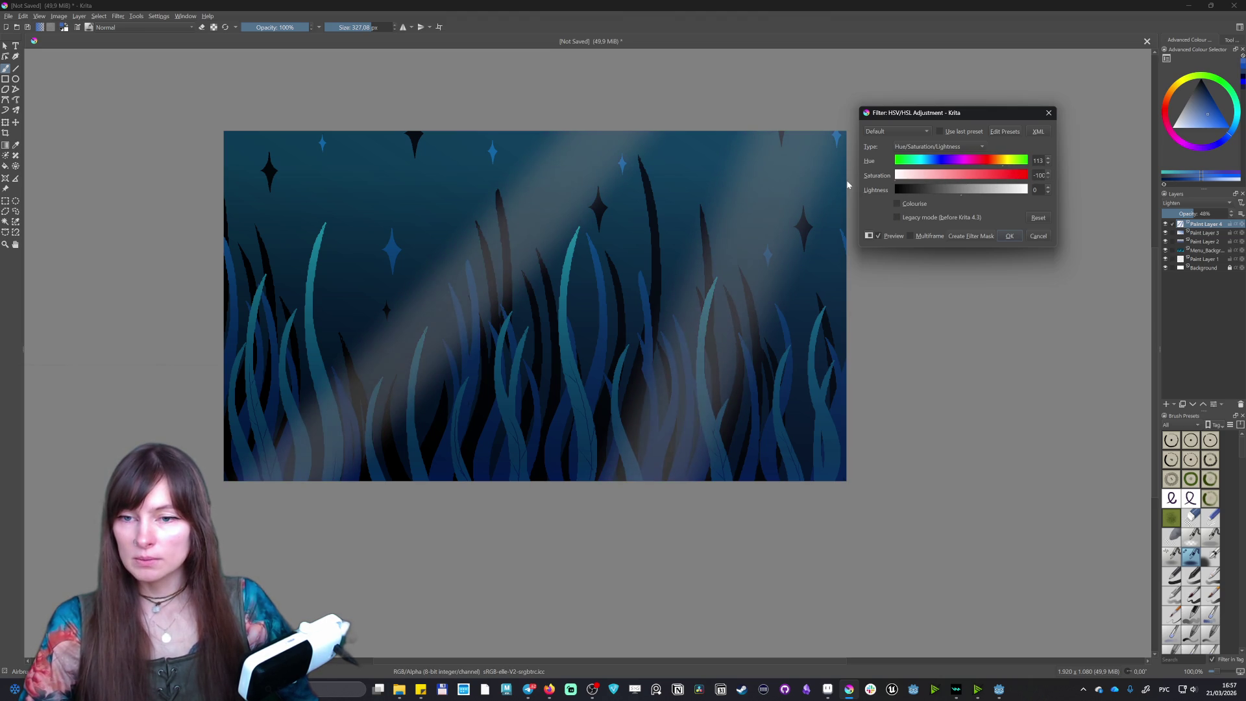
{"action": "left_click", "coordinate": [925, 174]}
{"action": "mouse_move", "coordinate": [962, 195]}
{"action": "left_mouse_down"}
{"action": "mouse_move", "coordinate": [994, 196]}
{"action": "mouse_move", "coordinate": [918, 197]}
{"action": "left_mouse_up"}
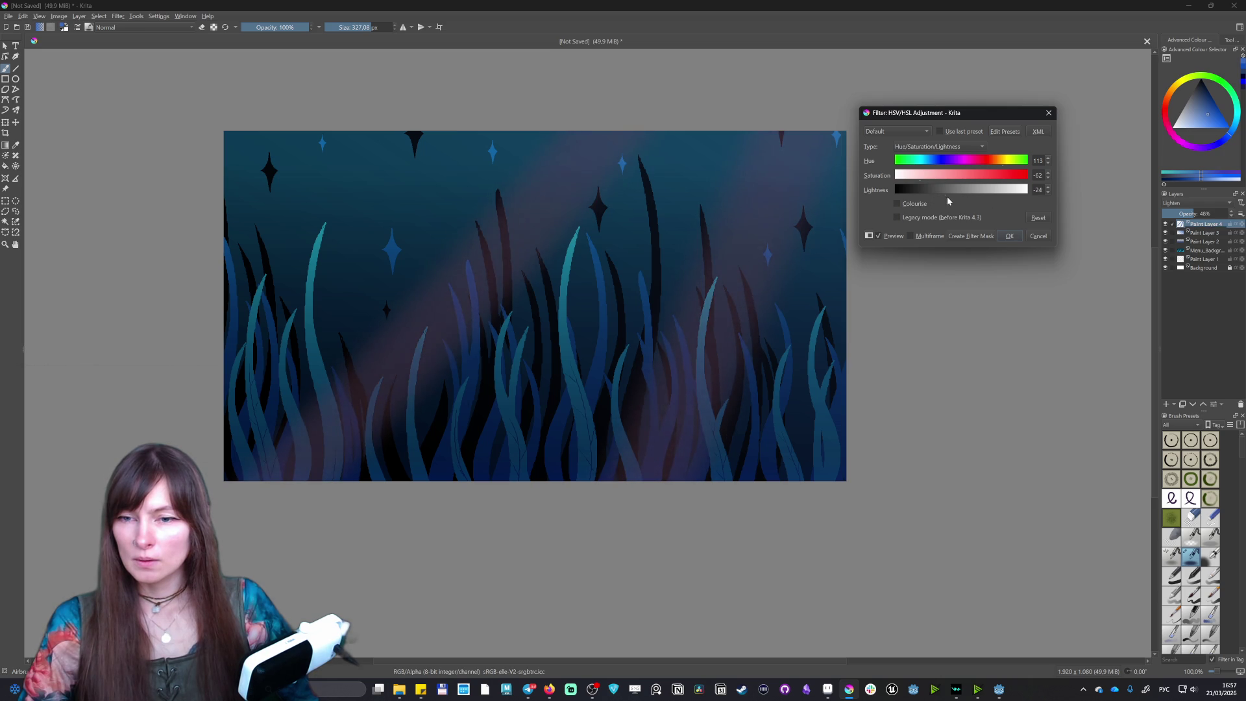
{"action": "left_click_drag", "start_coordinate": [953, 197], "coordinate": [961, 200]}
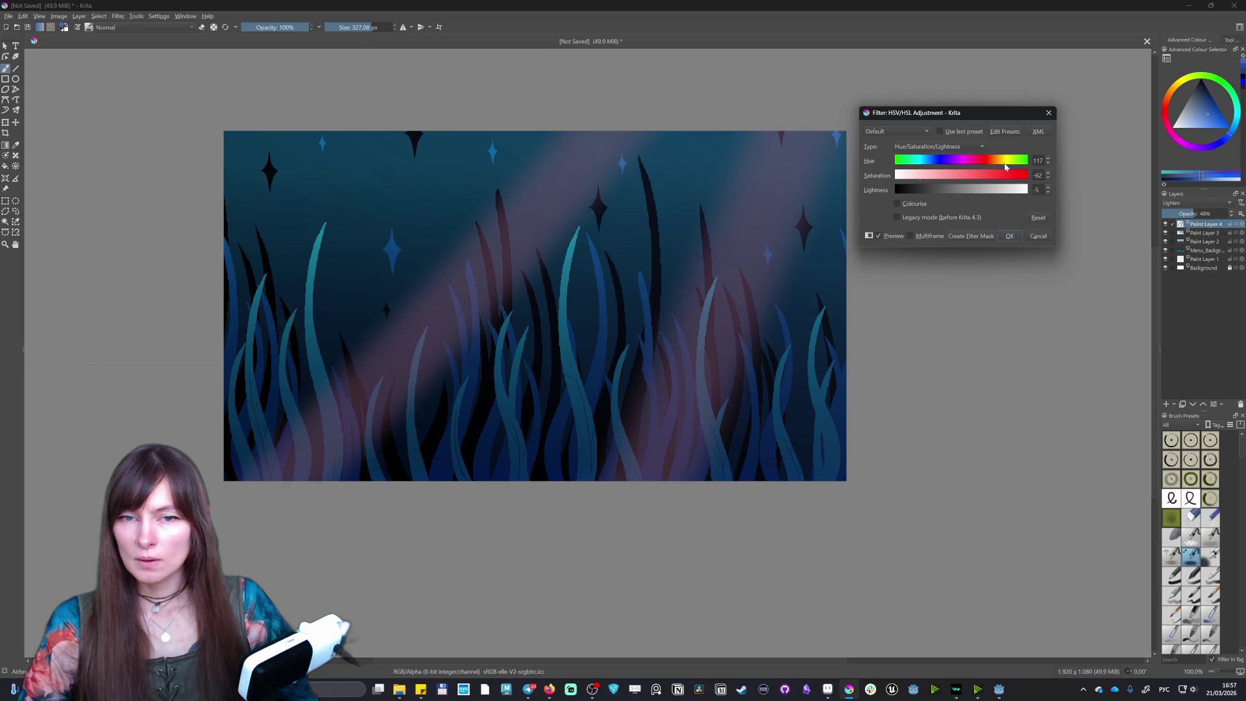
{"action": "mouse_move", "coordinate": [986, 162]}
{"action": "left_mouse_down"}
{"action": "mouse_move", "coordinate": [852, 175]}
{"action": "mouse_move", "coordinate": [968, 163]}
{"action": "left_mouse_up"}
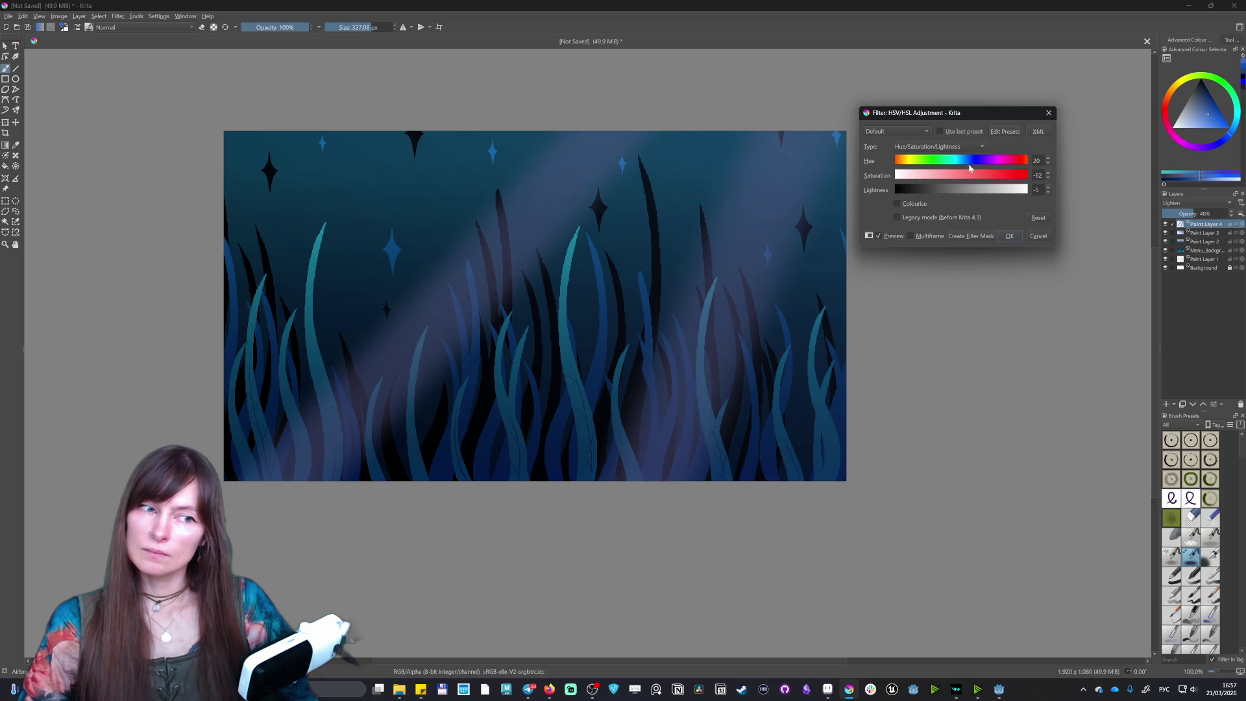
{"action": "mouse_move", "coordinate": [970, 168]}
{"action": "left_mouse_down"}
{"action": "mouse_move", "coordinate": [1025, 179]}
{"action": "mouse_move", "coordinate": [988, 176]}
{"action": "left_mouse_up"}
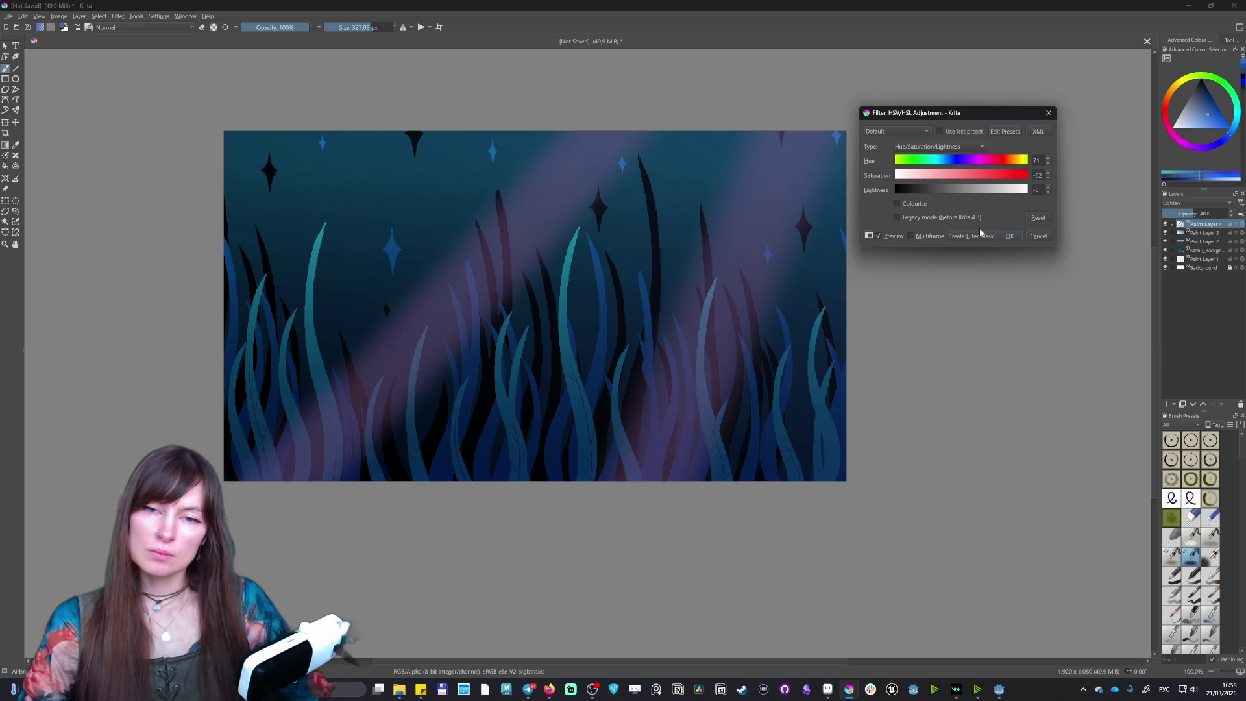
{"action": "left_click", "coordinate": [1009, 236]}
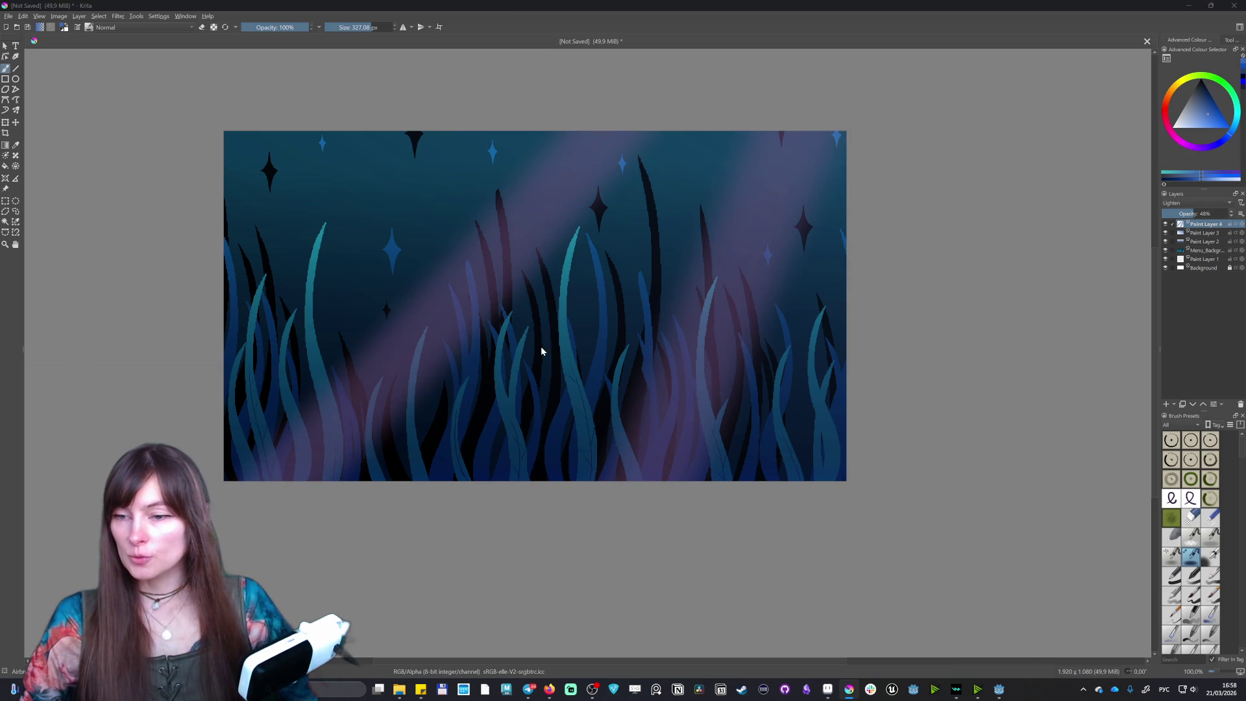
- Export the seaweed background as a PNG with default options, then return to Godot
{"action": "key", "text": "ctrl+s"}
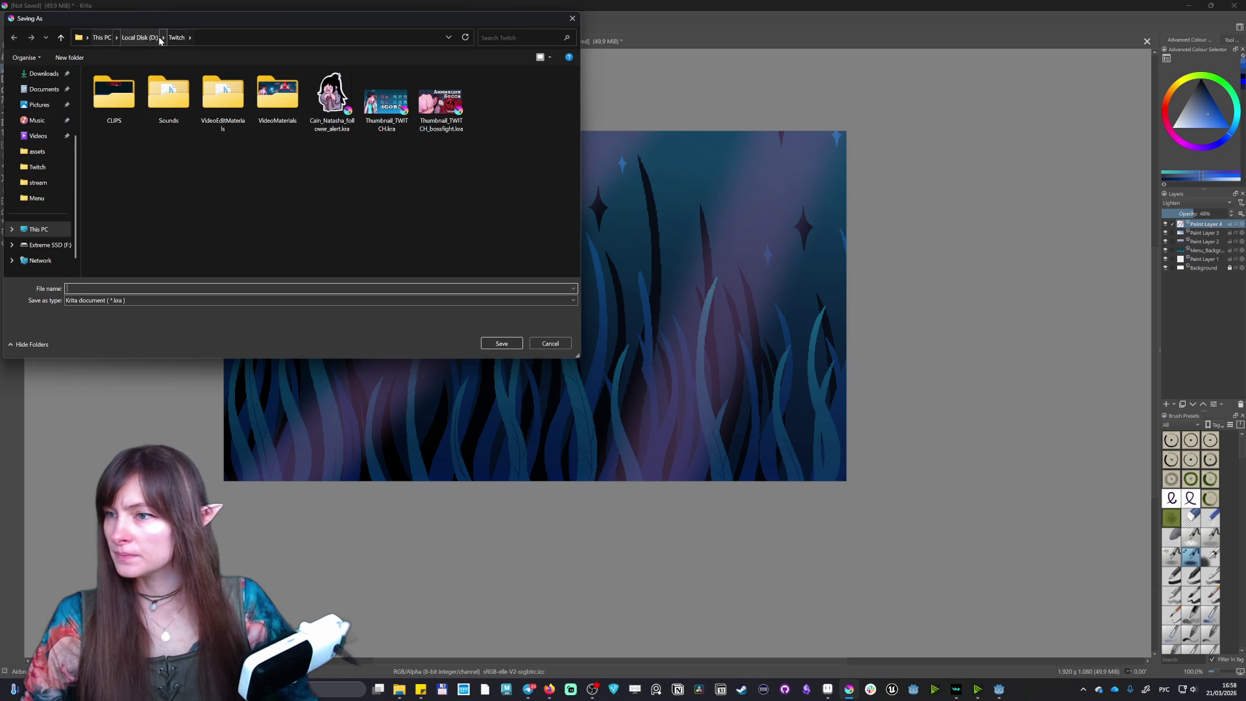
{"action": "left_click_drag", "start_coordinate": [285, 19], "coordinate": [333, 49]}
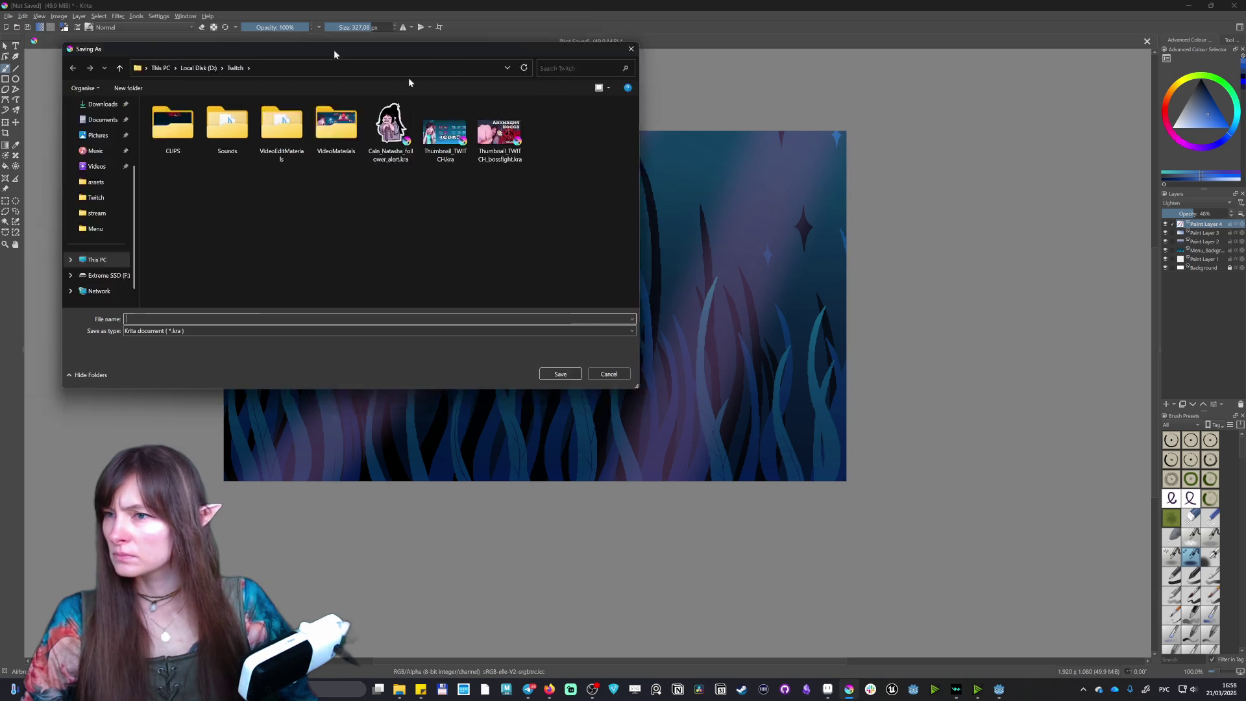
{"action": "key", "text": "Escape"}
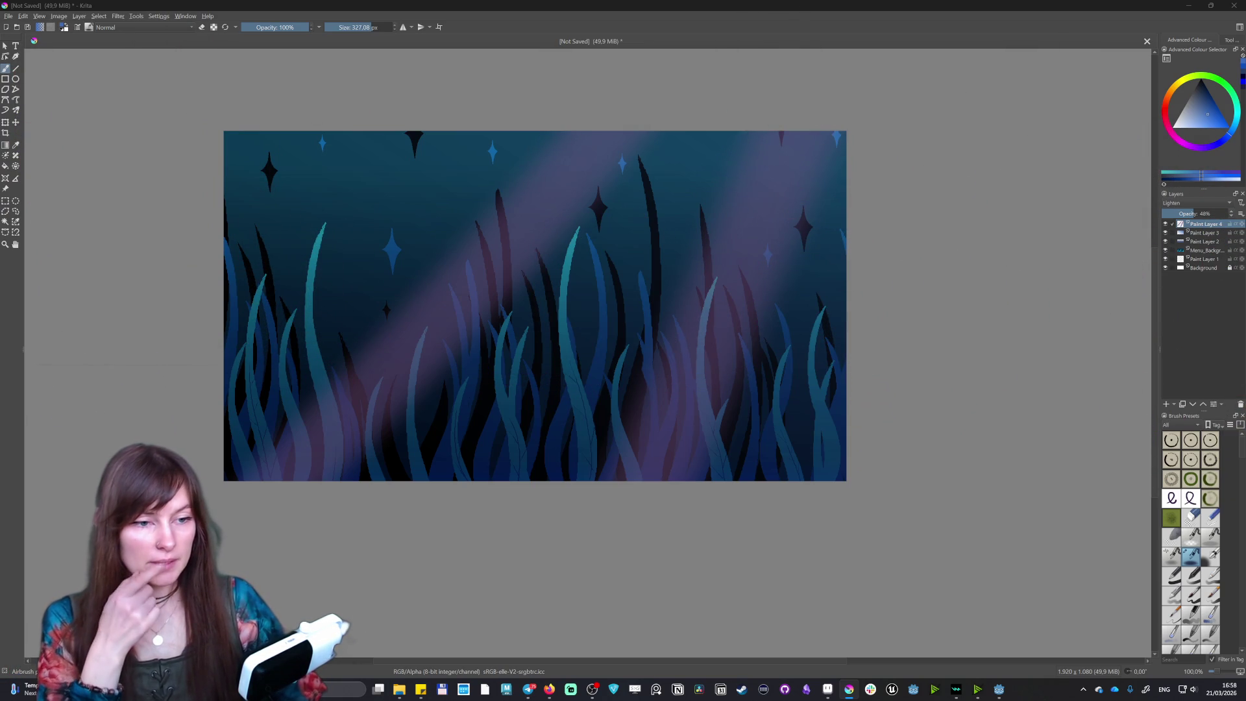
{"action": "key", "text": "ctrl+shift+e"}
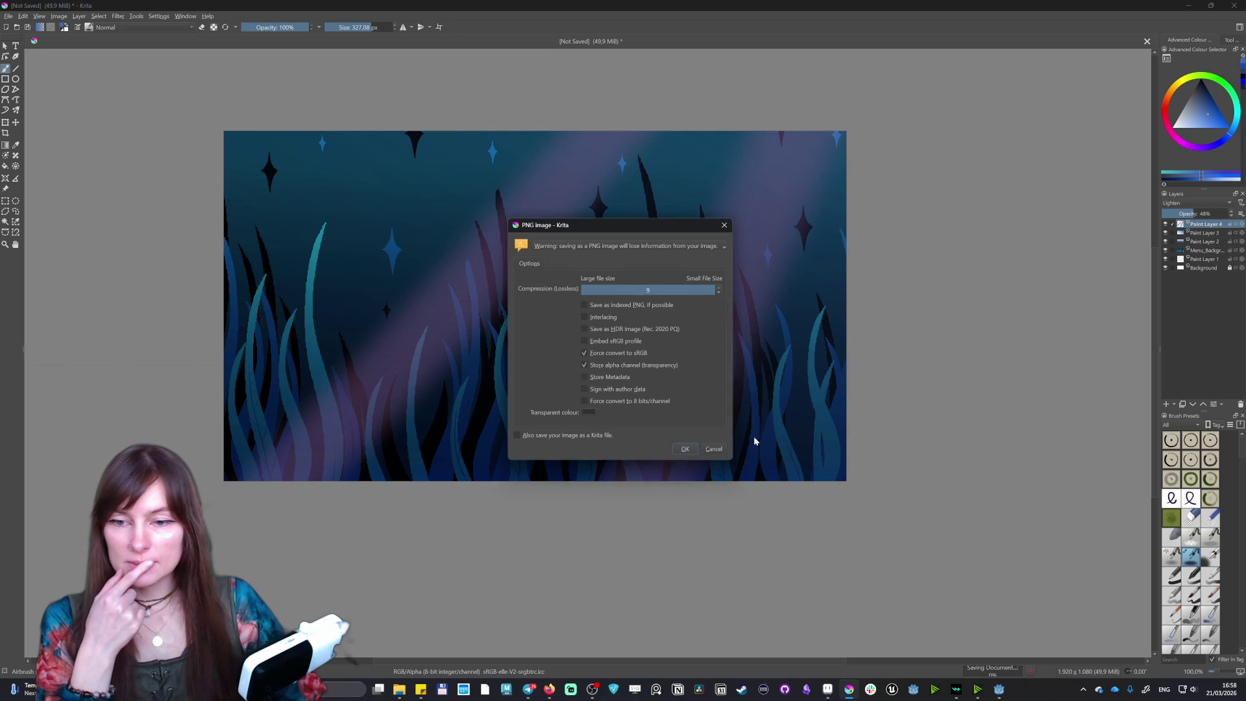
{"action": "key", "text": "Return"}
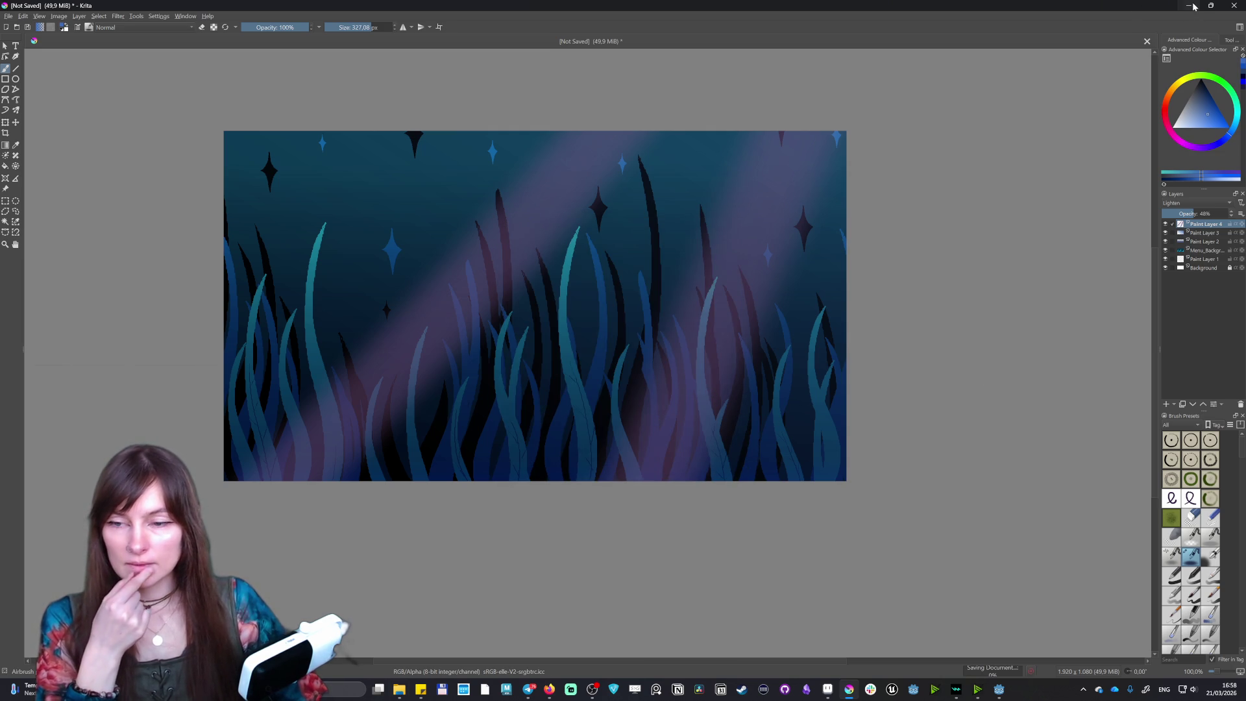
{"action": "key", "text": "alt+Tab"}
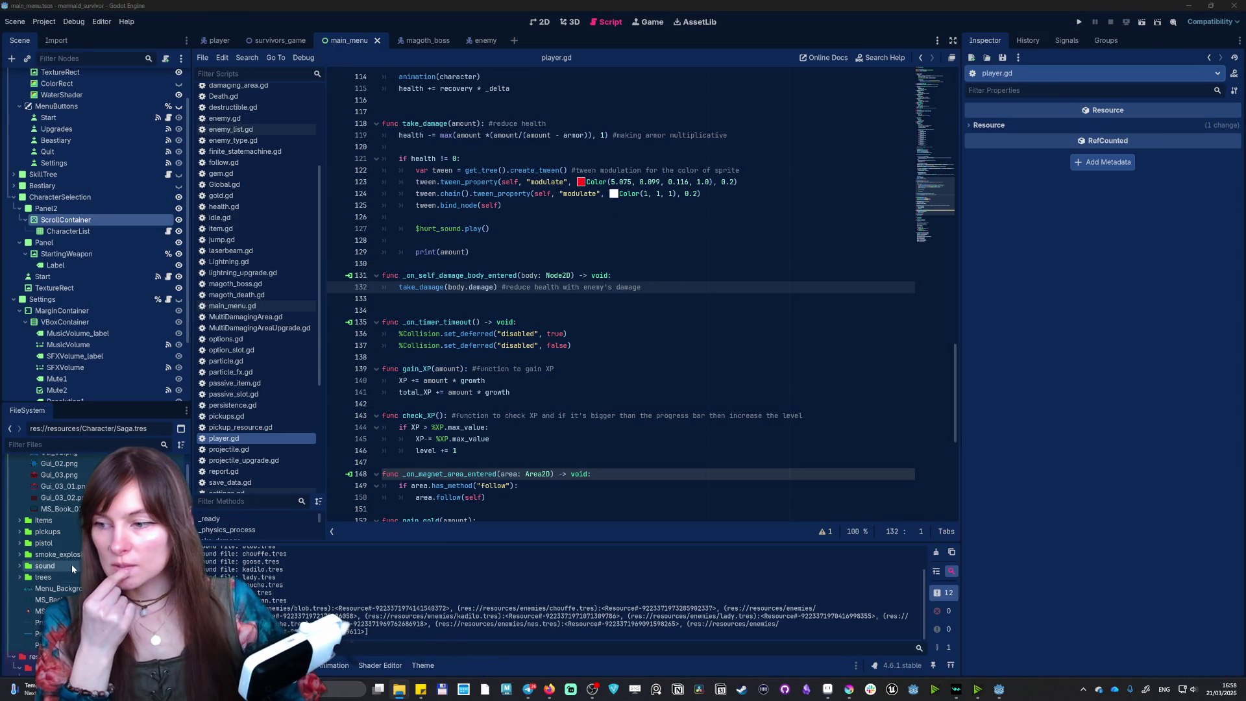
- Run mermaid_survivor with F5 to show the Start, Bestiary and Upgrades menu
{"action": "scroll", "coordinate": [72, 562], "scroll_direction": "up", "scroll_amount": 4}
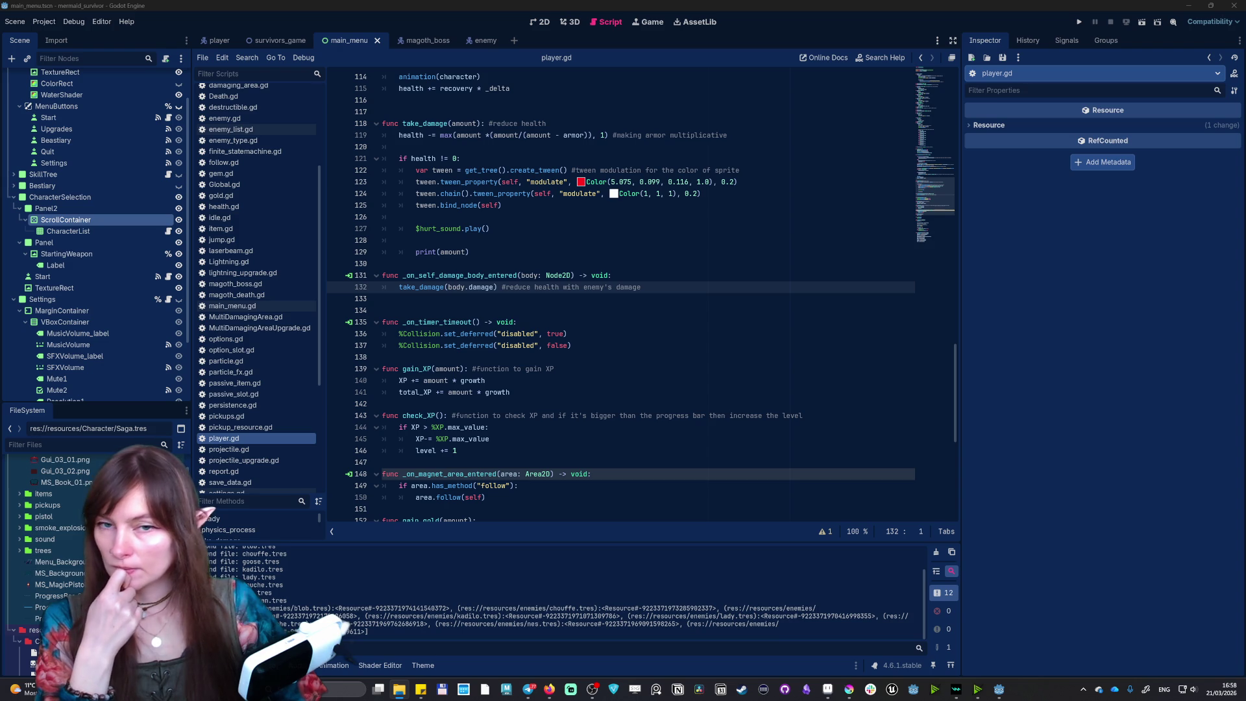
{"action": "key", "text": "F5"}
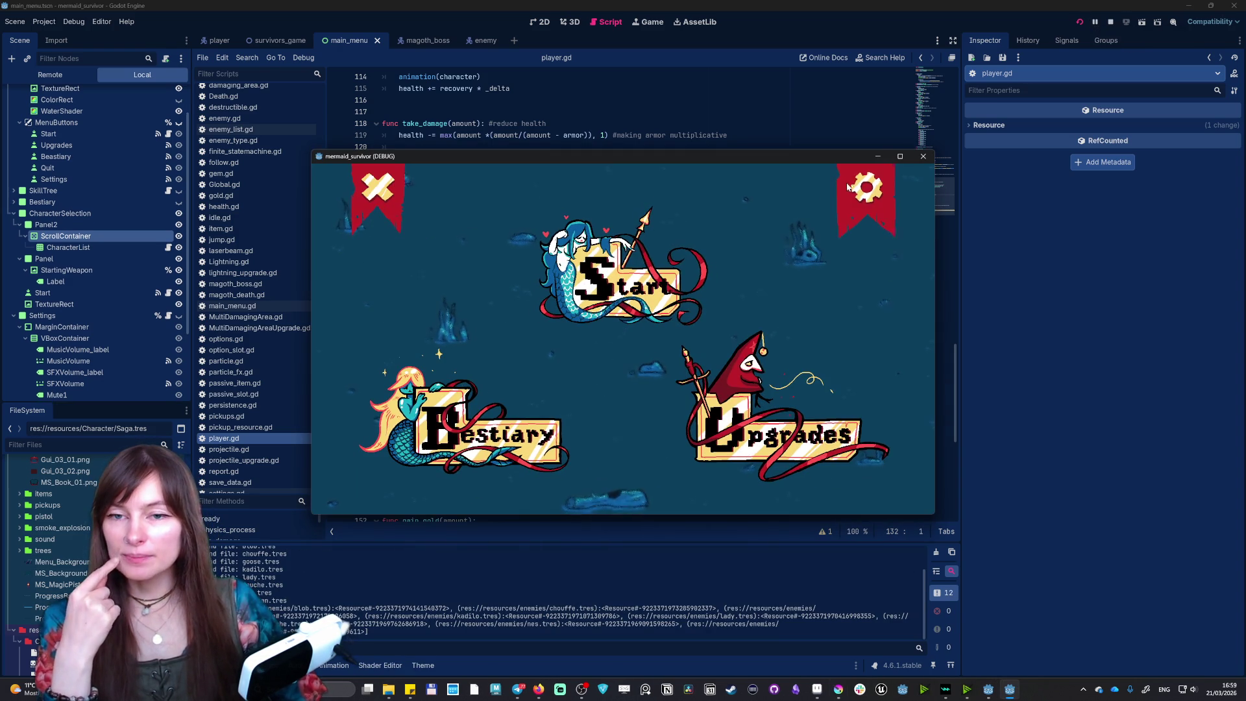
- Toggle Mute and Fullscreen in Settings, then open the Nixie/Marena/Saga character select
{"action": "left_click", "coordinate": [846, 187]}
{"action": "left_click", "coordinate": [360, 348]}
{"action": "left_click", "coordinate": [359, 472]}
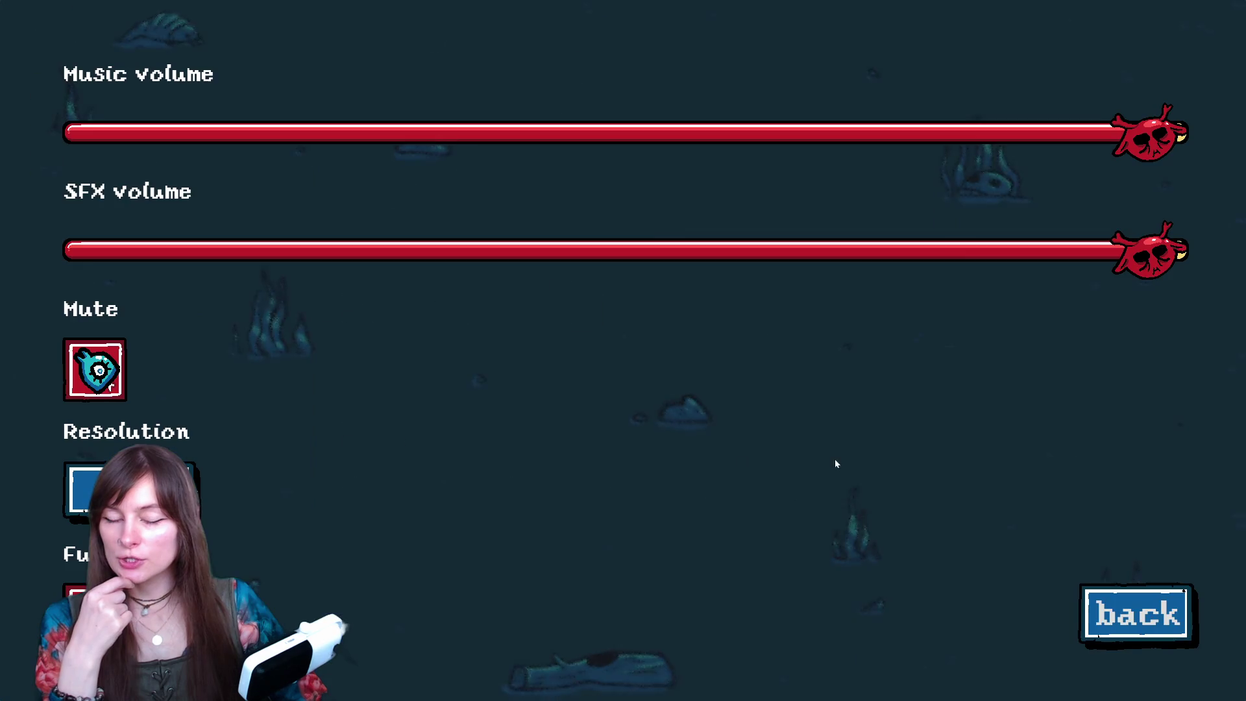
{"action": "left_click", "coordinate": [1136, 613]}
{"action": "left_click", "coordinate": [668, 233]}
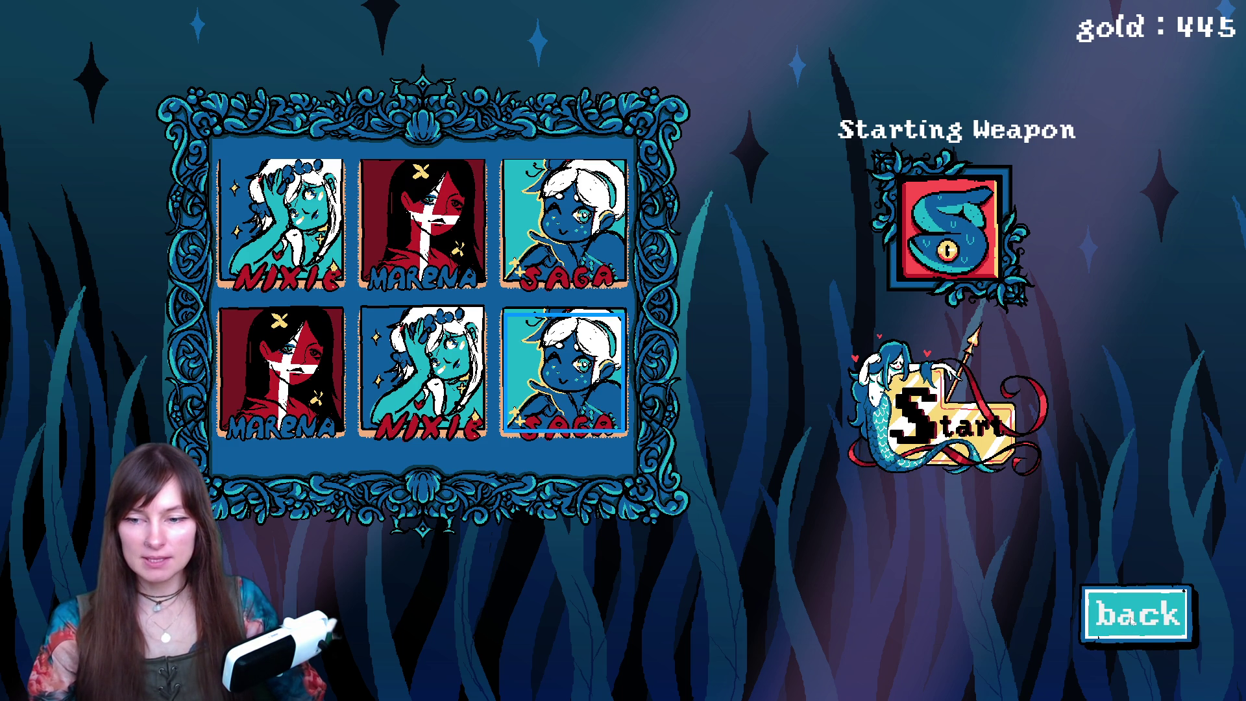
- Visit the Upgrades tree, then open the Bestiary list from the main menu
{"action": "left_click", "coordinate": [1130, 615]}
{"action": "left_click", "coordinate": [925, 547]}
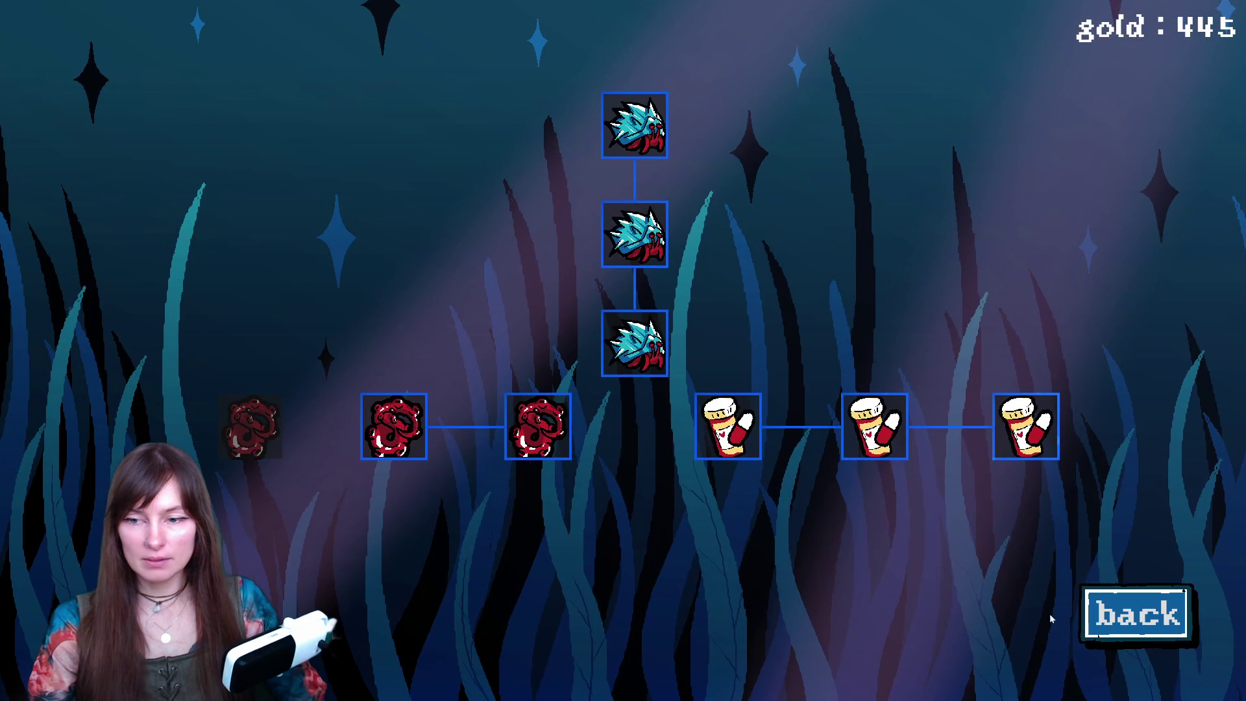
{"action": "left_click", "coordinate": [1140, 623]}
{"action": "left_click", "coordinate": [320, 550]}
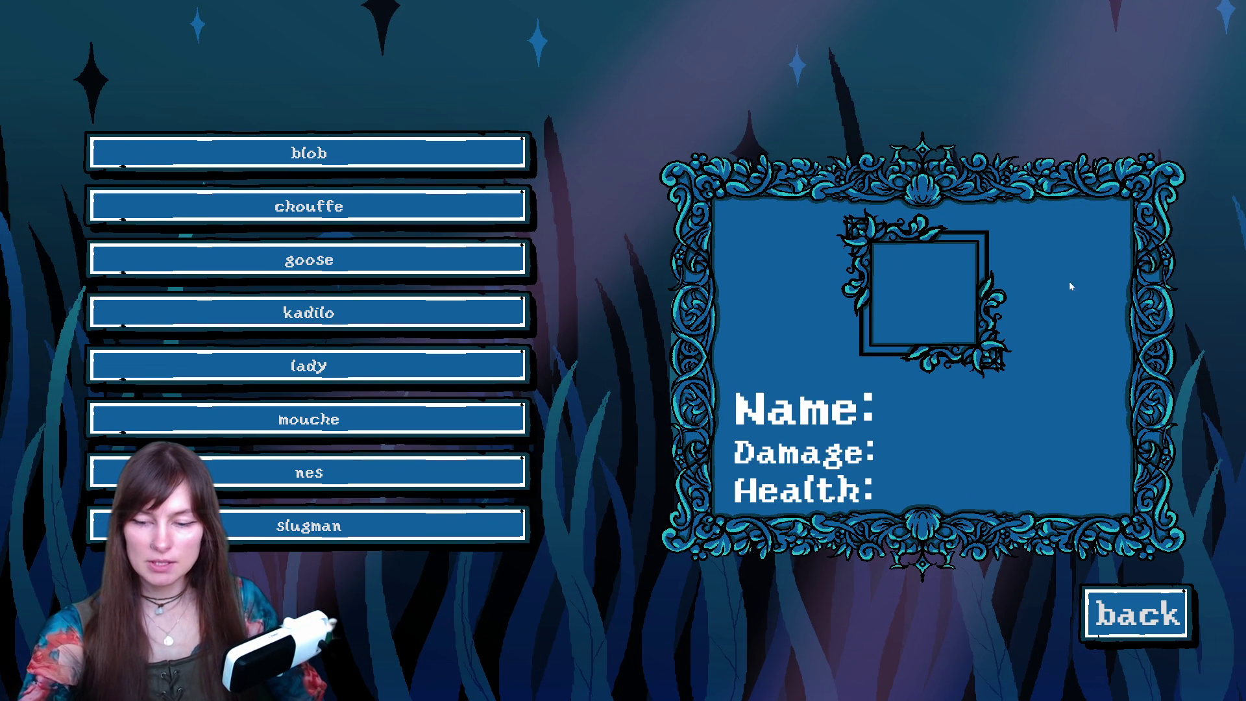
- Snip the full Bestiary screen, return to the main menu and switch to the editor
{"action": "key", "text": "super+shift+s"}
{"action": "mouse_move", "coordinate": [1, 1]}
{"action": "left_mouse_down"}
{"action": "mouse_move", "coordinate": [529, 382]}
{"action": "mouse_move", "coordinate": [1242, 698]}
{"action": "left_mouse_up"}
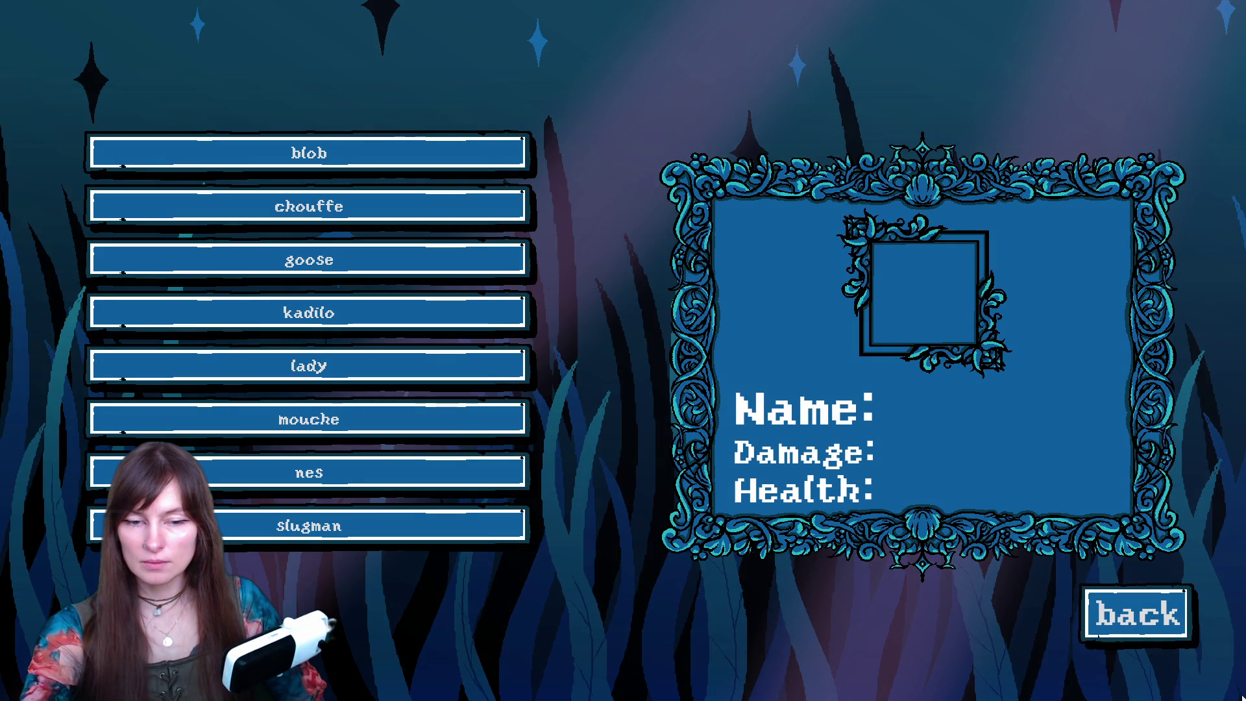
{"action": "left_click", "coordinate": [1126, 618]}
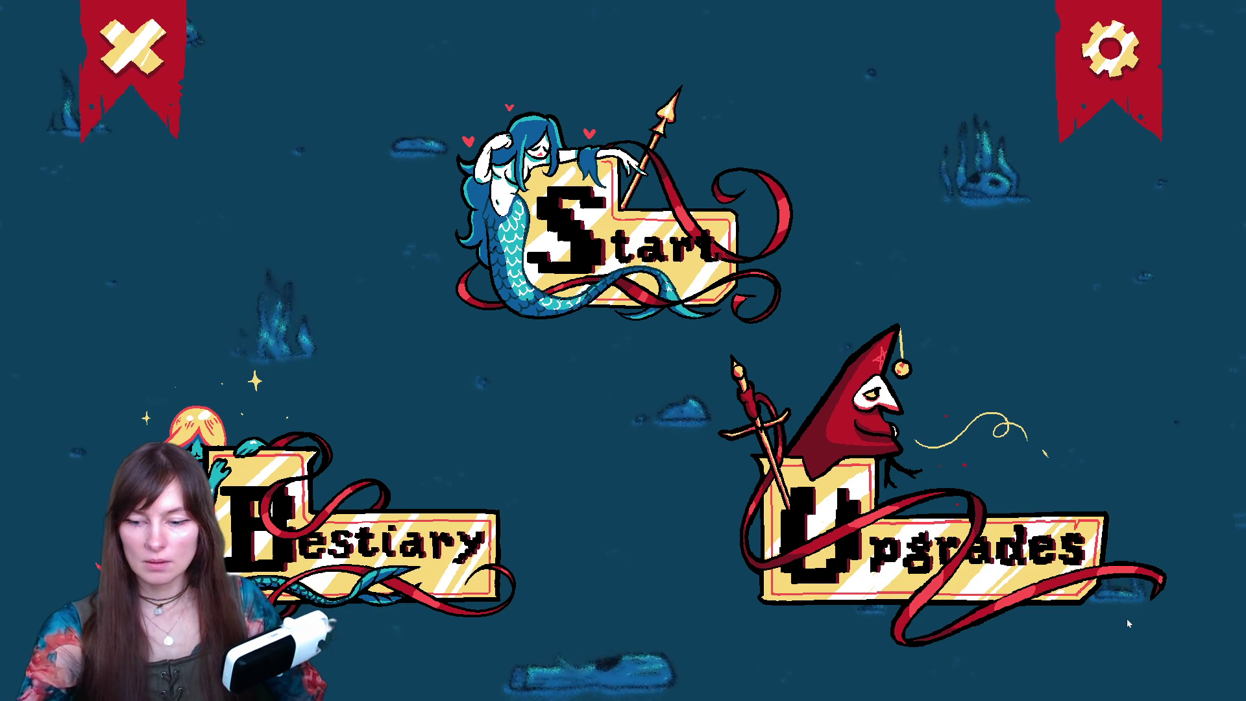
{"action": "key", "text": "alt+Tab"}
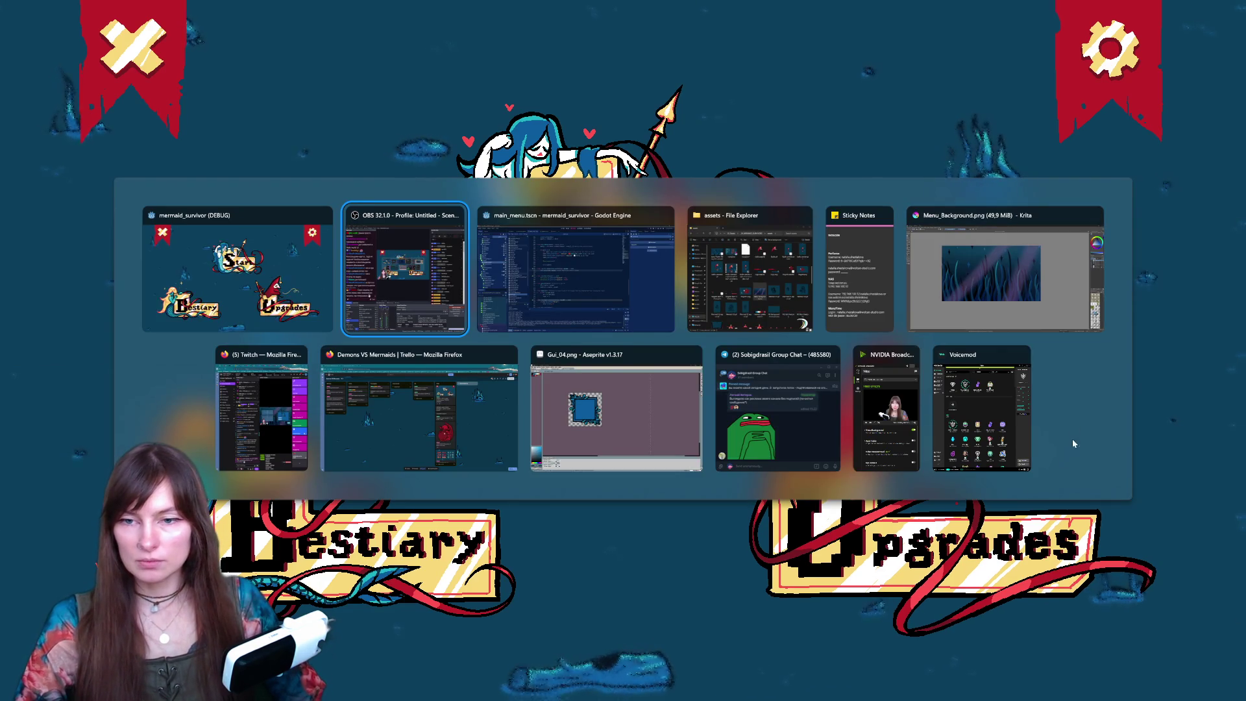
{"action": "key", "text": "Escape"}
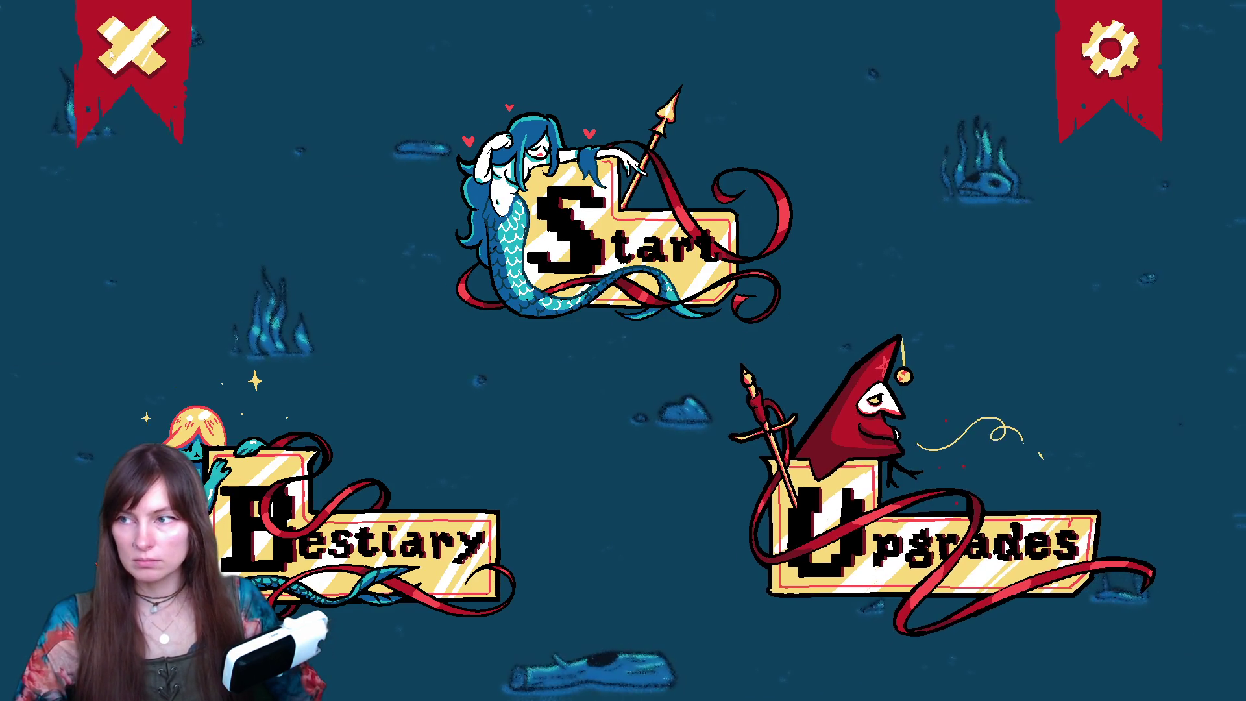
{"action": "key", "text": "alt+Tab"}
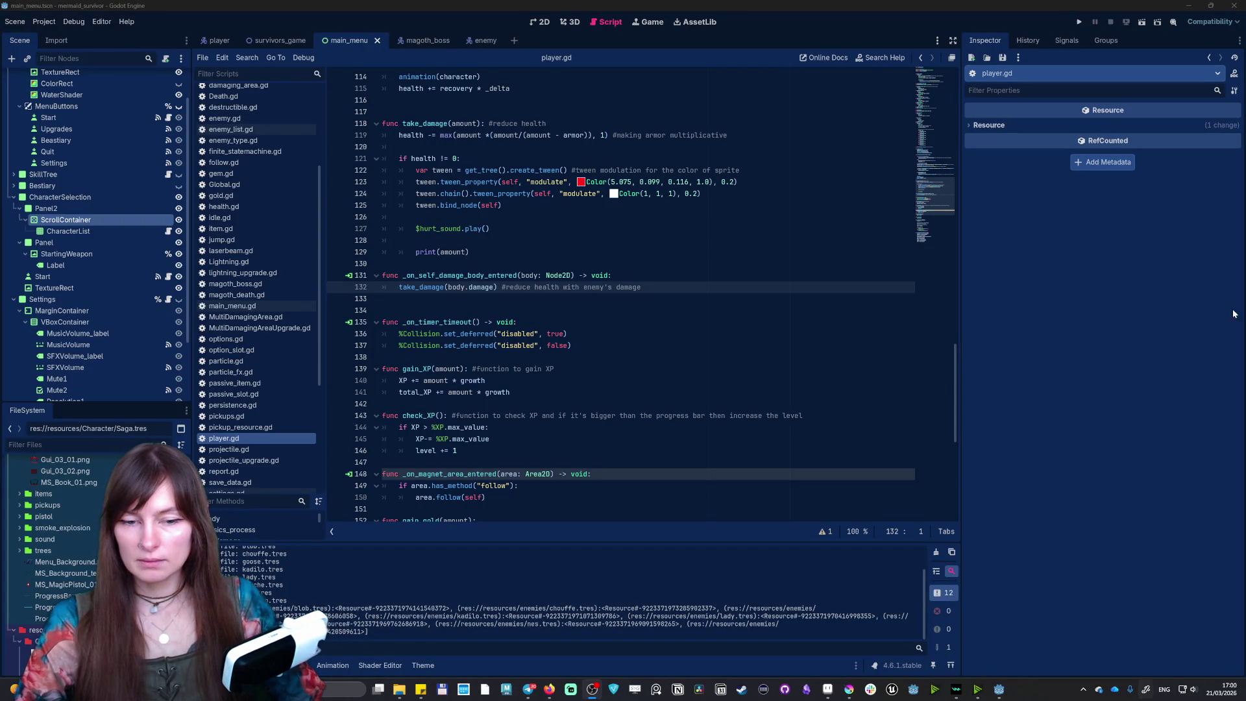
- Check the hidden tray icons and notifications panel, then close it
{"action": "left_click", "coordinate": [1083, 689]}
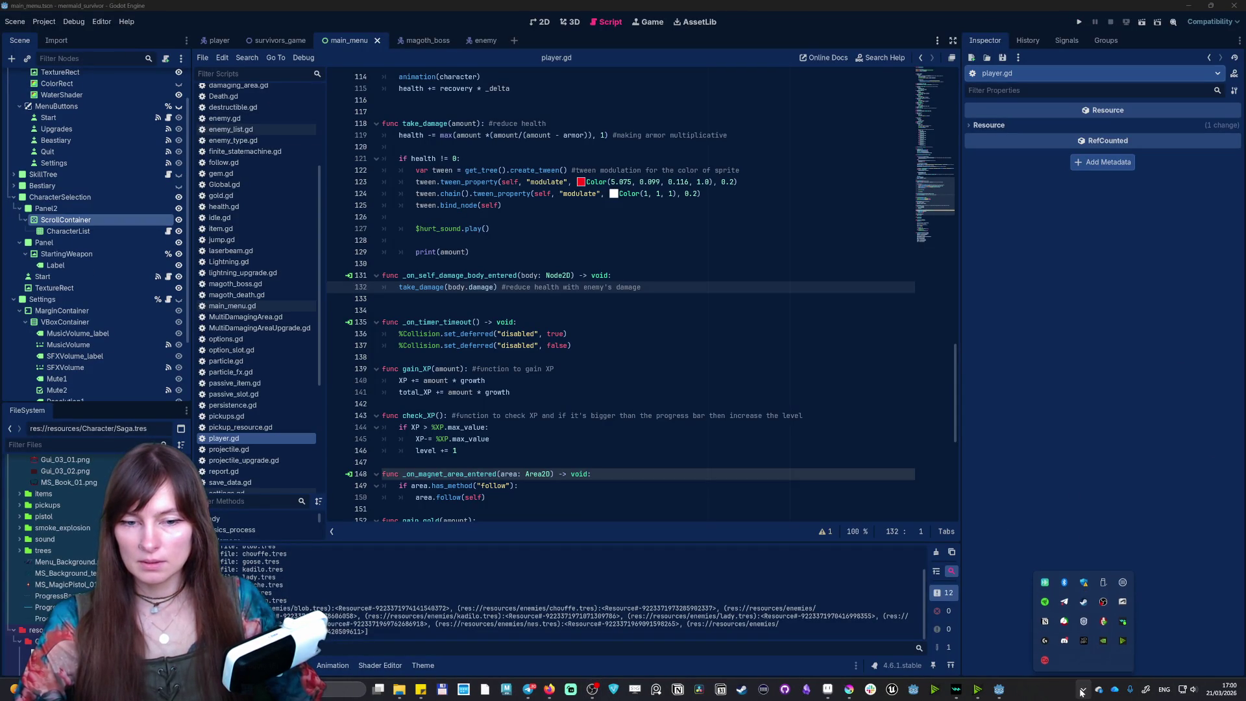
{"action": "left_click", "coordinate": [1225, 693]}
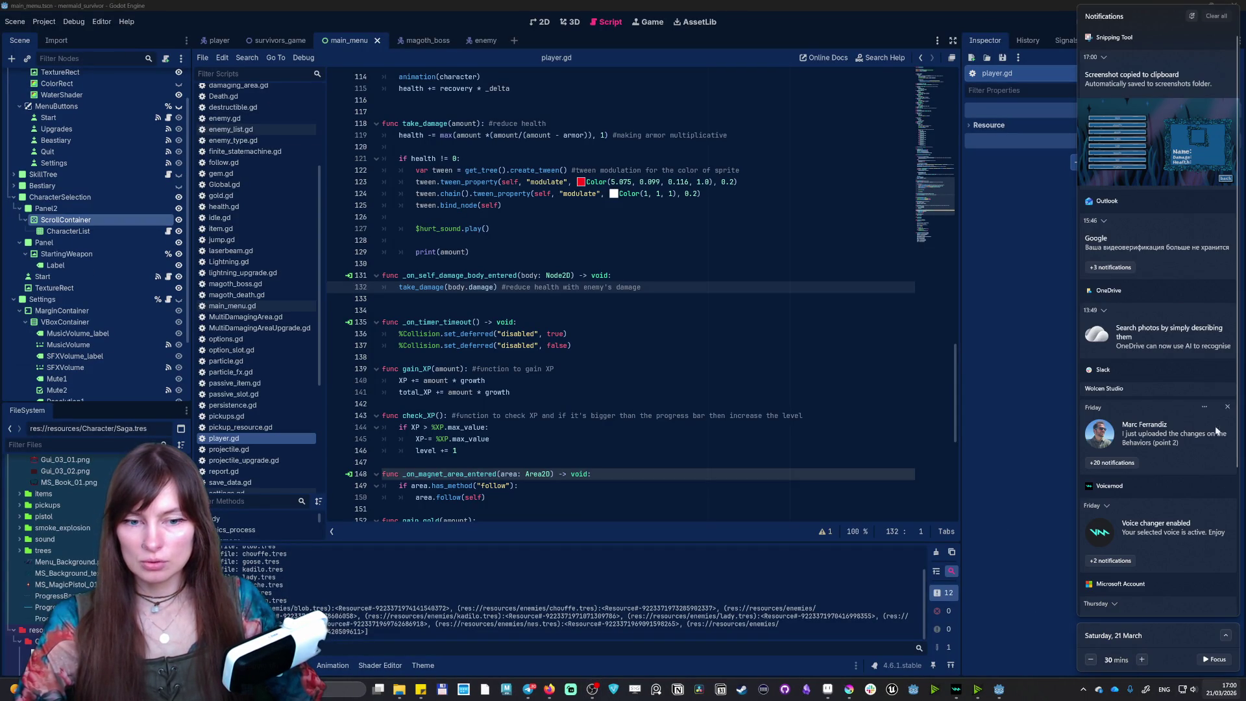
{"action": "left_click", "coordinate": [1042, 395]}
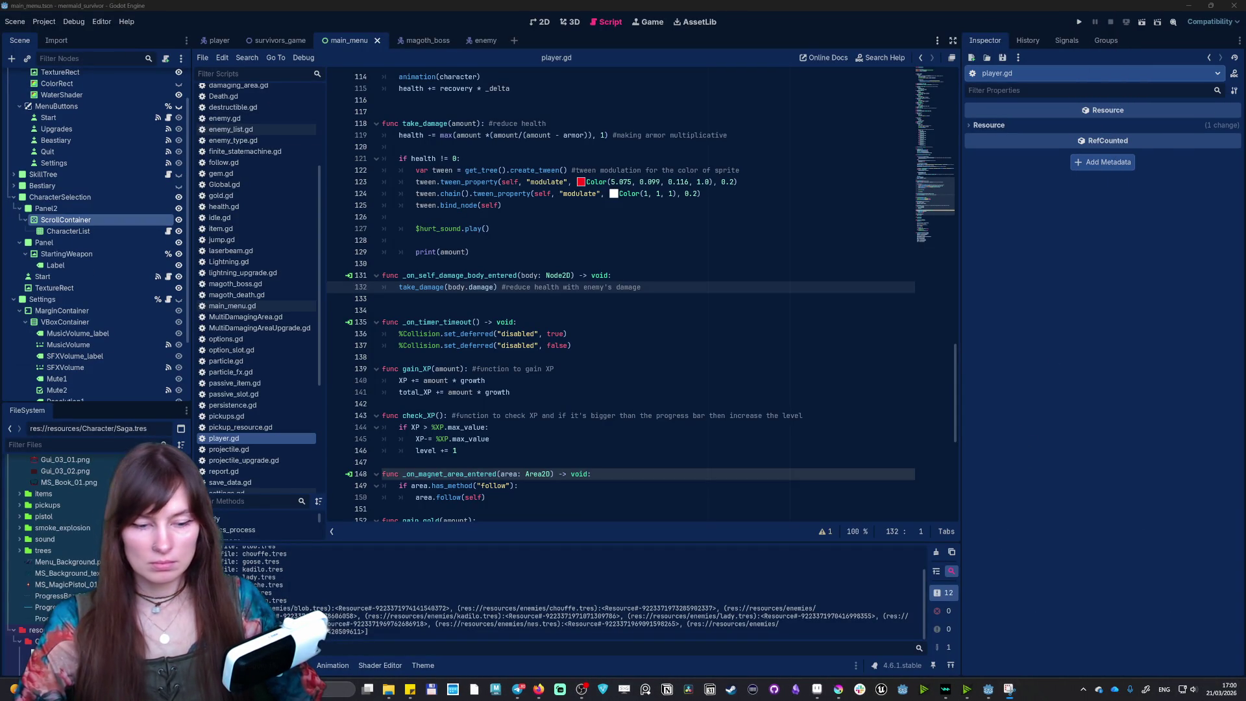
- Move the Photos and Snipping Tool windows to the second monitor and bring up Trello
{"action": "mouse_move", "coordinate": [584, 500]}
{"action": "left_mouse_down"}
{"action": "mouse_move", "coordinate": [866, 170]}
{"action": "mouse_move", "coordinate": [874, 131]}
{"action": "mouse_move", "coordinate": [623, 3]}
{"action": "left_mouse_up"}
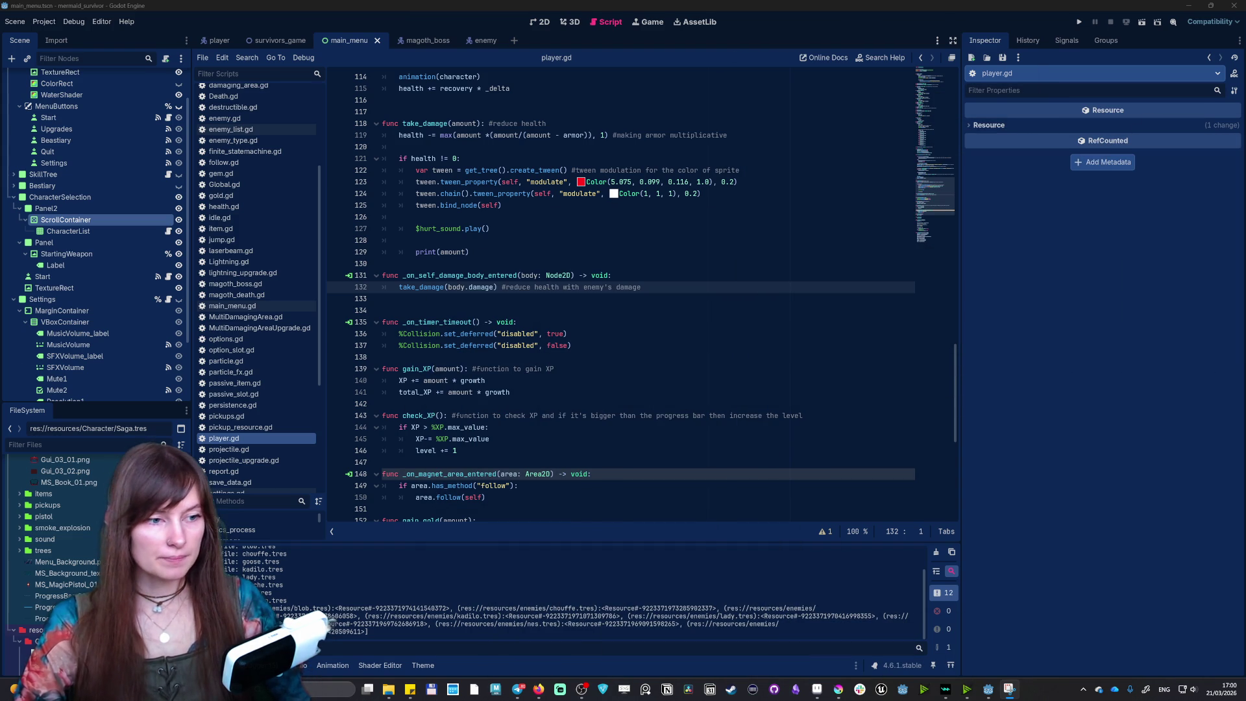
{"action": "mouse_move", "coordinate": [623, 6]}
{"action": "left_mouse_down"}
{"action": "mouse_move", "coordinate": [648, 224]}
{"action": "mouse_move", "coordinate": [722, 96]}
{"action": "mouse_move", "coordinate": [713, 124]}
{"action": "mouse_move", "coordinate": [791, 228]}
{"action": "mouse_move", "coordinate": [769, 263]}
{"action": "mouse_move", "coordinate": [1074, 299]}
{"action": "mouse_move", "coordinate": [1080, 290]}
{"action": "mouse_move", "coordinate": [1015, 285]}
{"action": "mouse_move", "coordinate": [1080, 278]}
{"action": "mouse_move", "coordinate": [1105, 329]}
{"action": "mouse_move", "coordinate": [1129, 139]}
{"action": "mouse_move", "coordinate": [1135, 226]}
{"action": "mouse_move", "coordinate": [1151, 198]}
{"action": "mouse_move", "coordinate": [1018, 145]}
{"action": "mouse_move", "coordinate": [1245, 169]}
{"action": "left_mouse_up"}
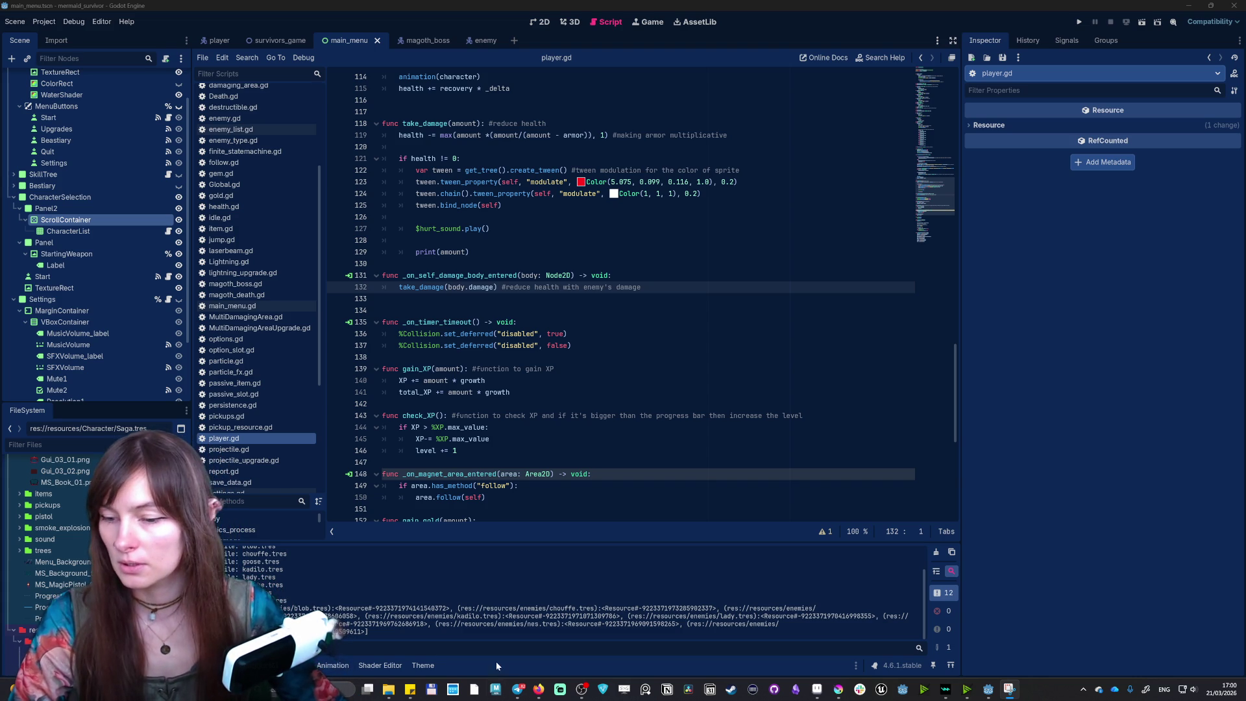
{"action": "mouse_move", "coordinate": [539, 693]}
{"action": "left_click", "coordinate": [544, 640]}
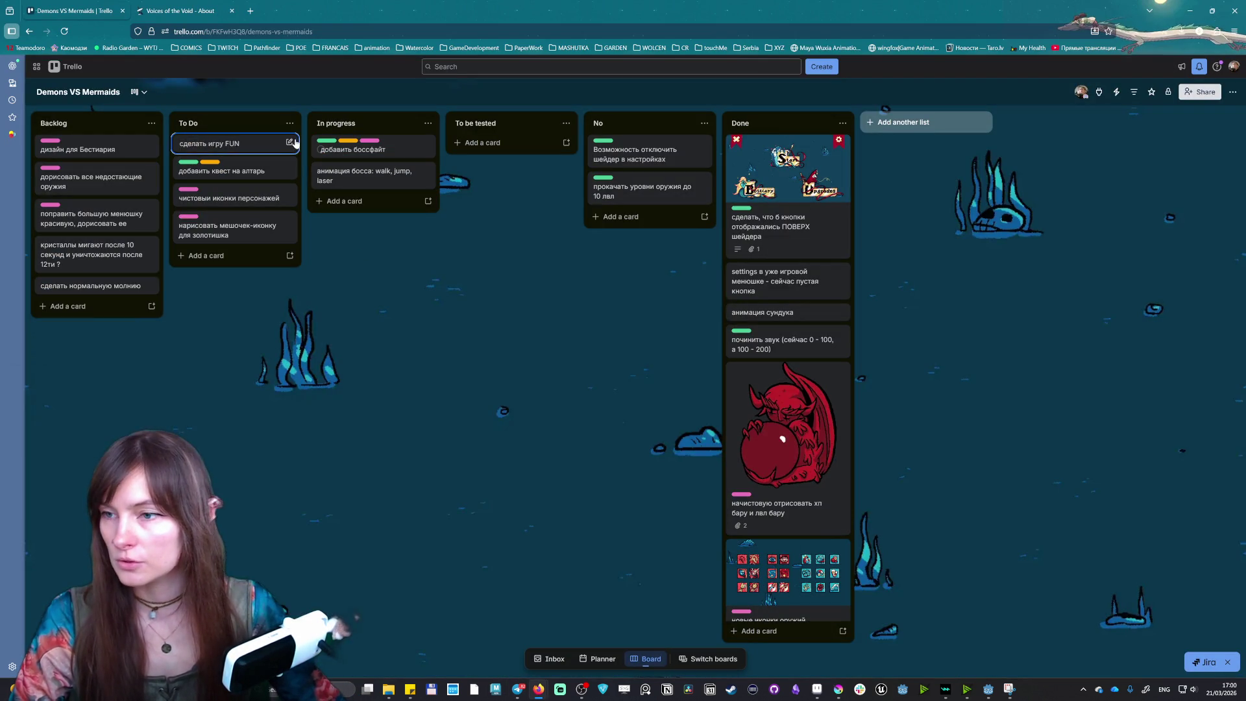
- Add a Backlog card titled 'AZERTY/QWERTY keyboard approach', then return to Godot
{"action": "left_click", "coordinate": [67, 306]}
{"action": "type", "text": "AZERTY/QWERTY ketboard"}
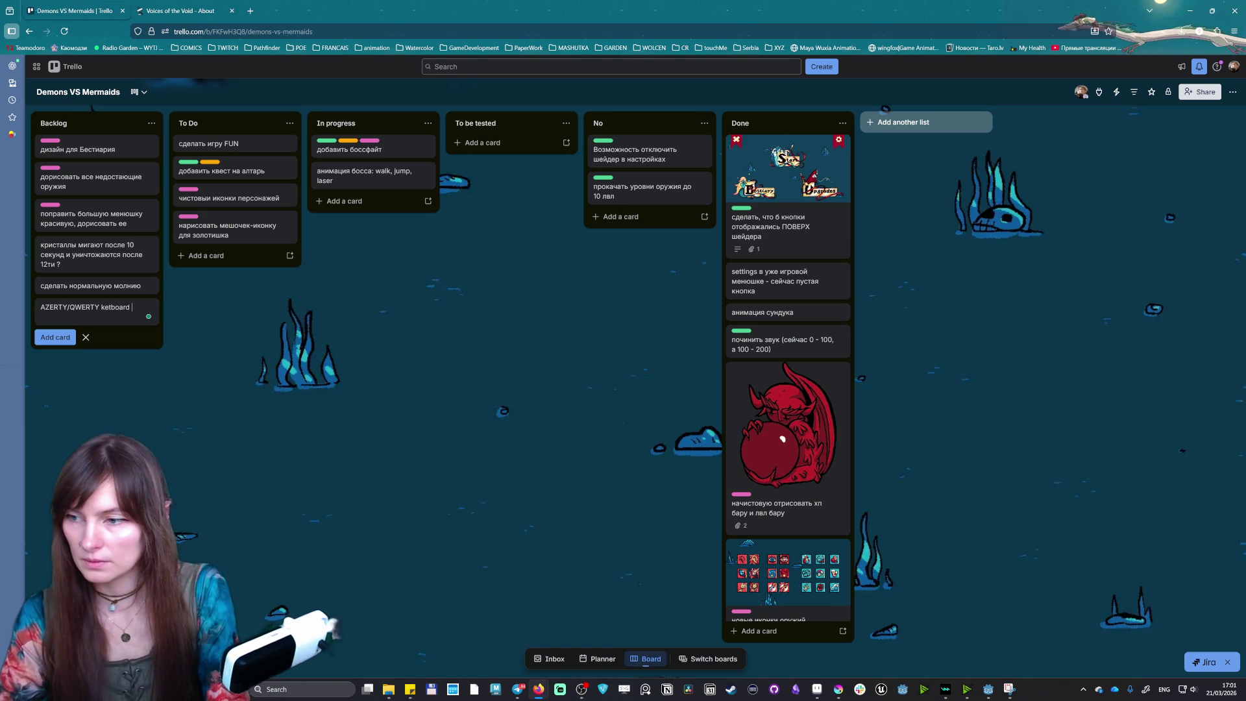
{"action": "key", "text": "BackSpace"}
{"action": "key", "text": "BackSpace"}
{"action": "key", "text": "BackSpace"}
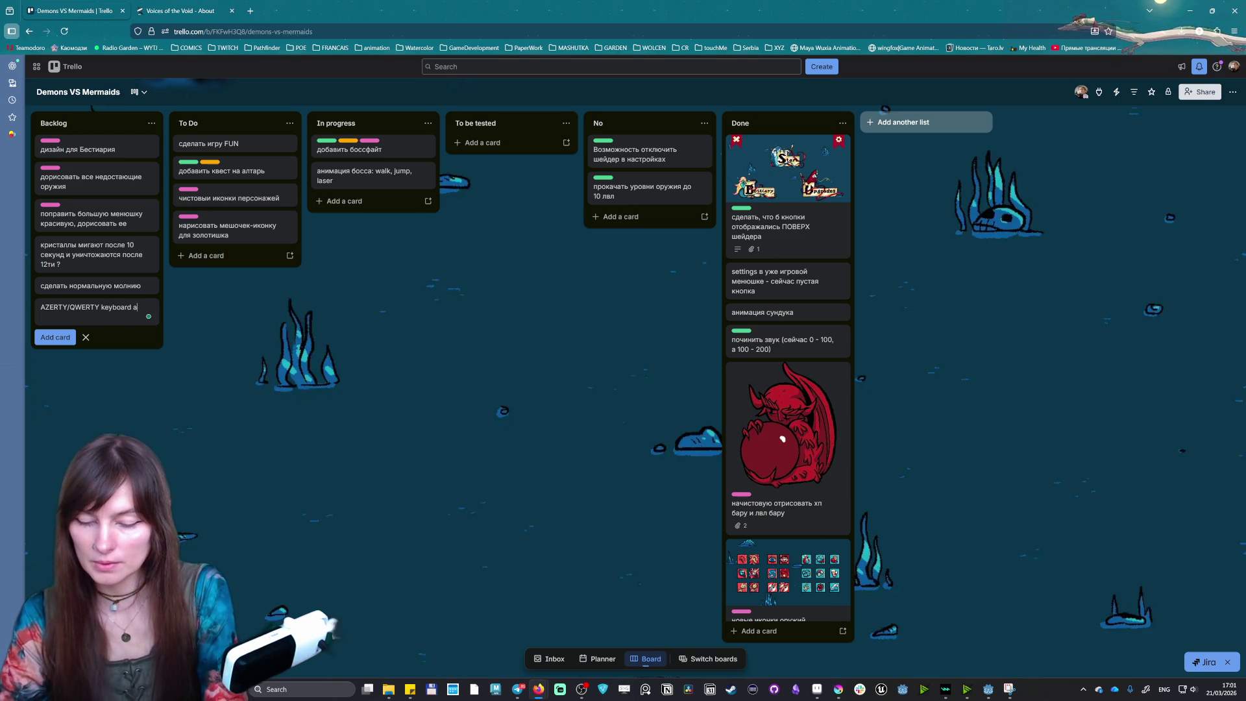
{"action": "type", "text": "pproach"}
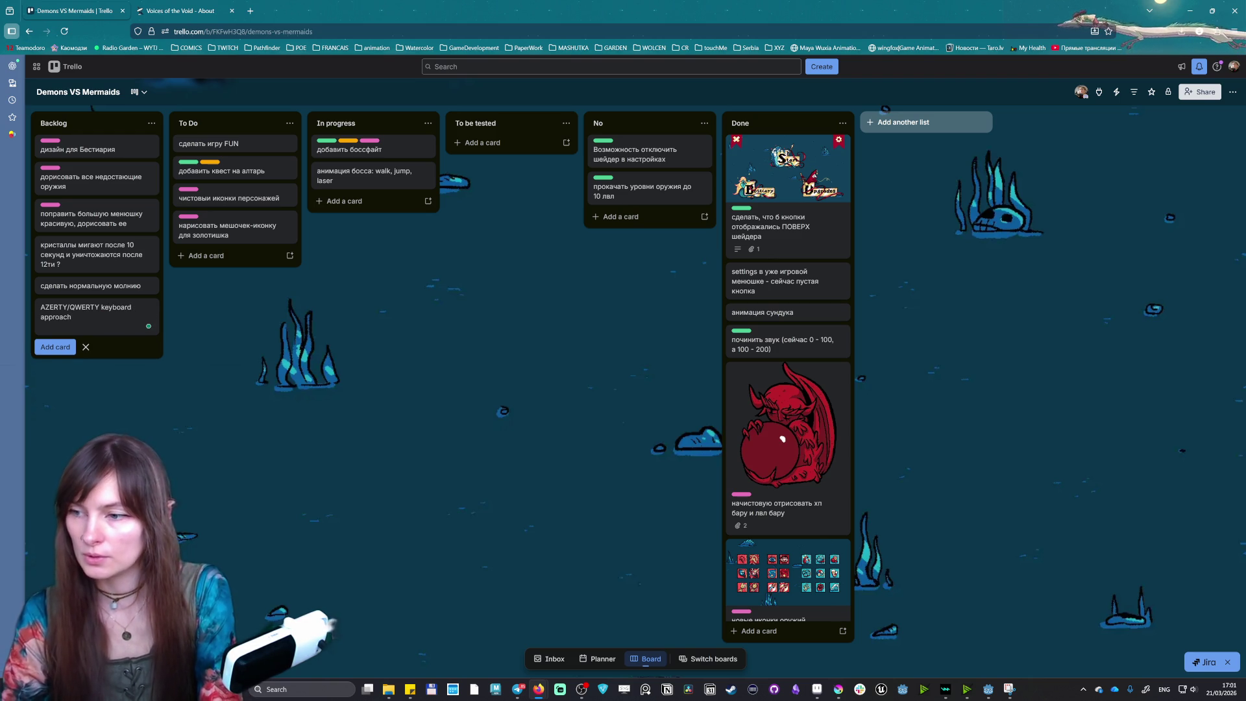
{"action": "key", "text": "Return"}
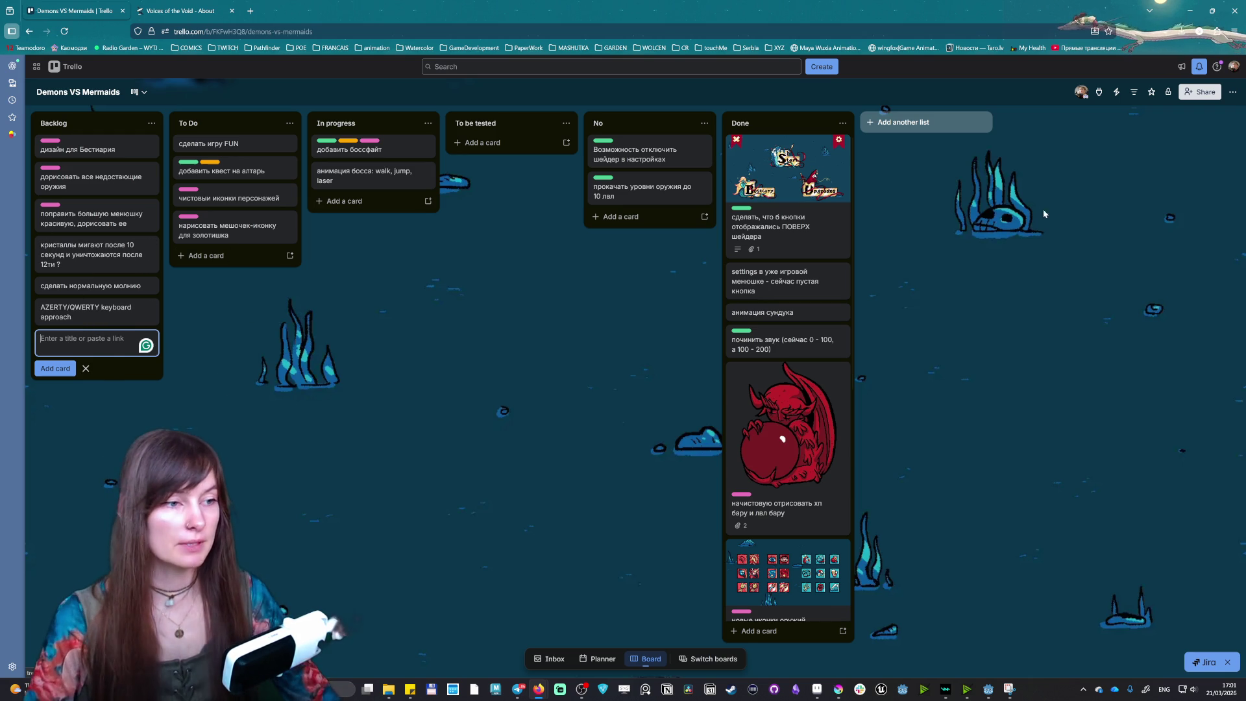
{"action": "key", "text": "alt+Tab"}
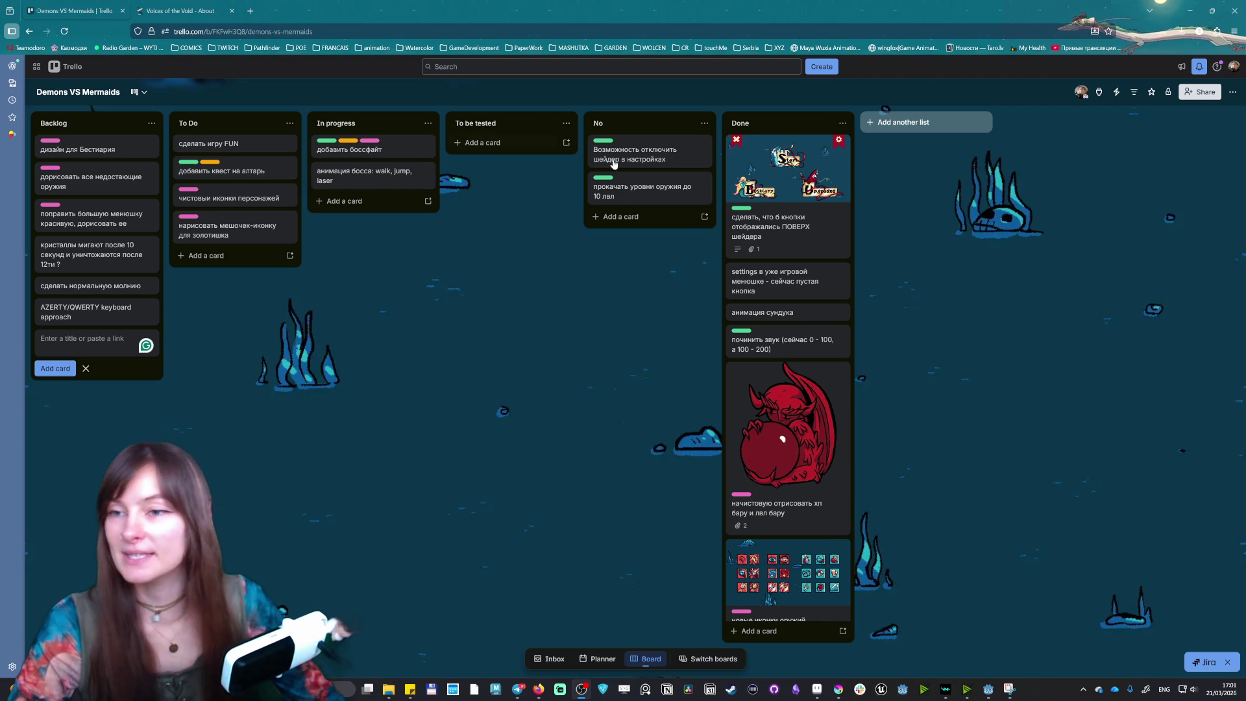
{"action": "left_click", "coordinate": [987, 689]}
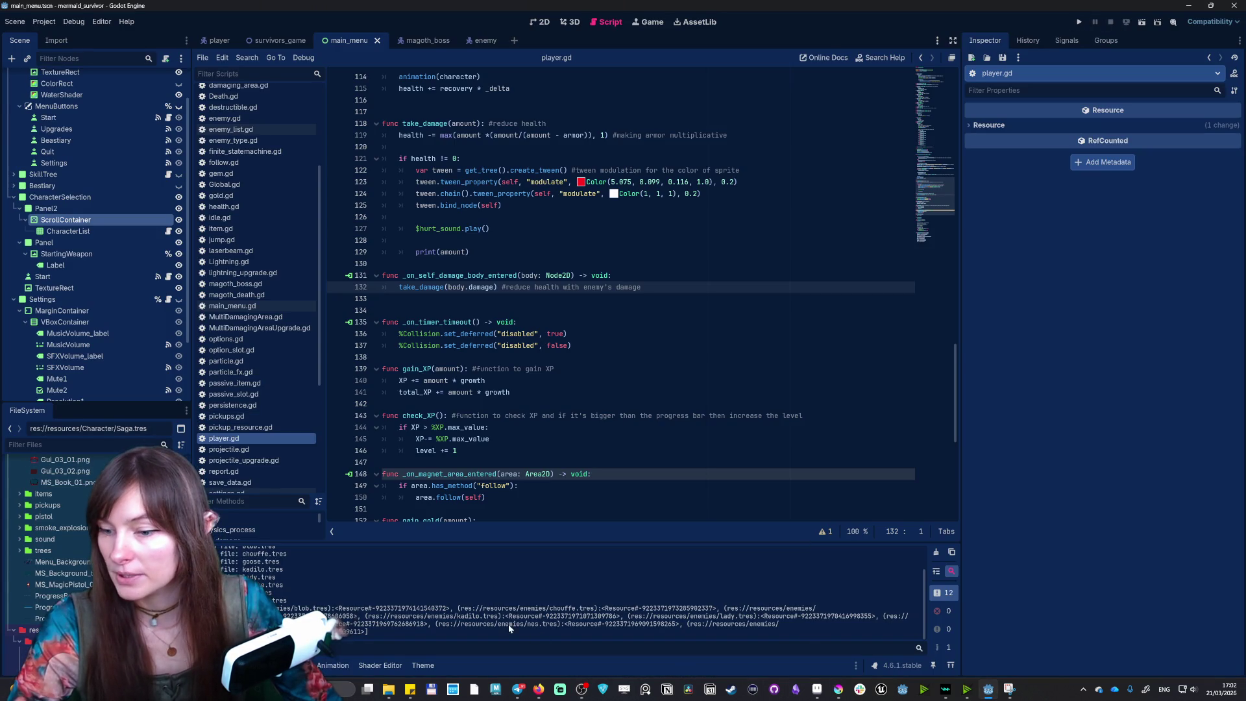
- Run the game project and bring its window forward
{"action": "left_click", "coordinate": [389, 690]}
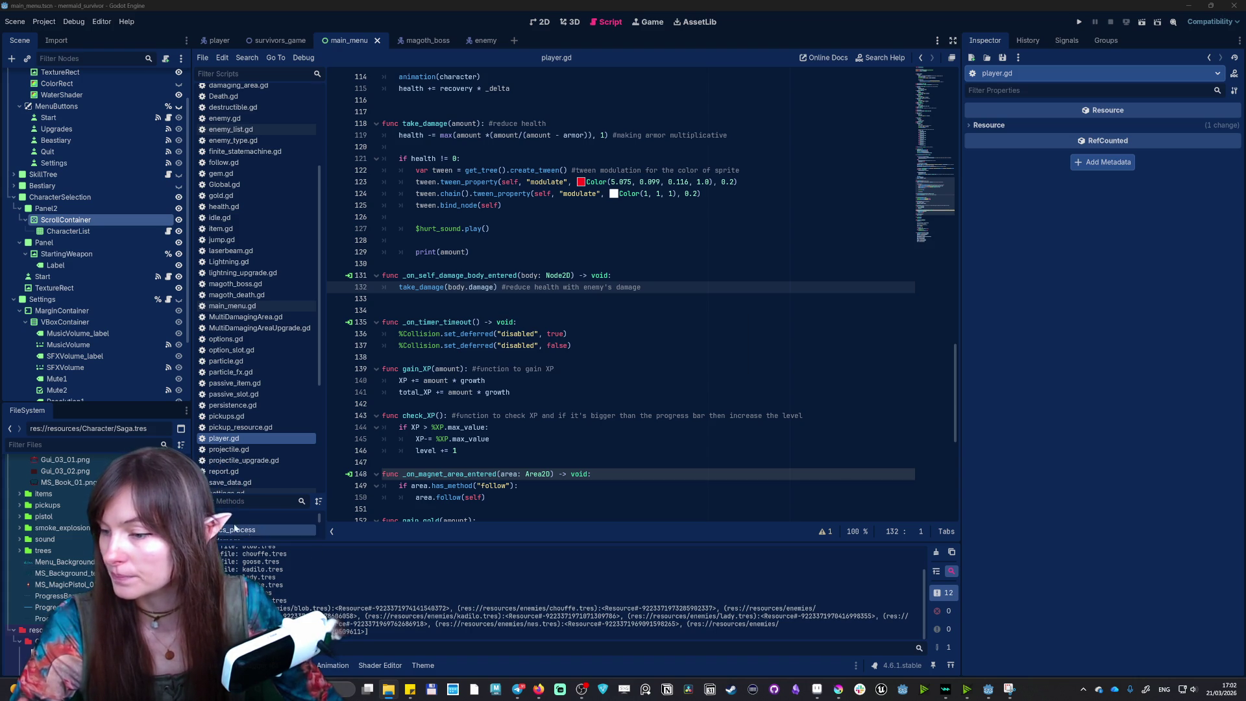
{"action": "left_click", "coordinate": [1078, 21]}
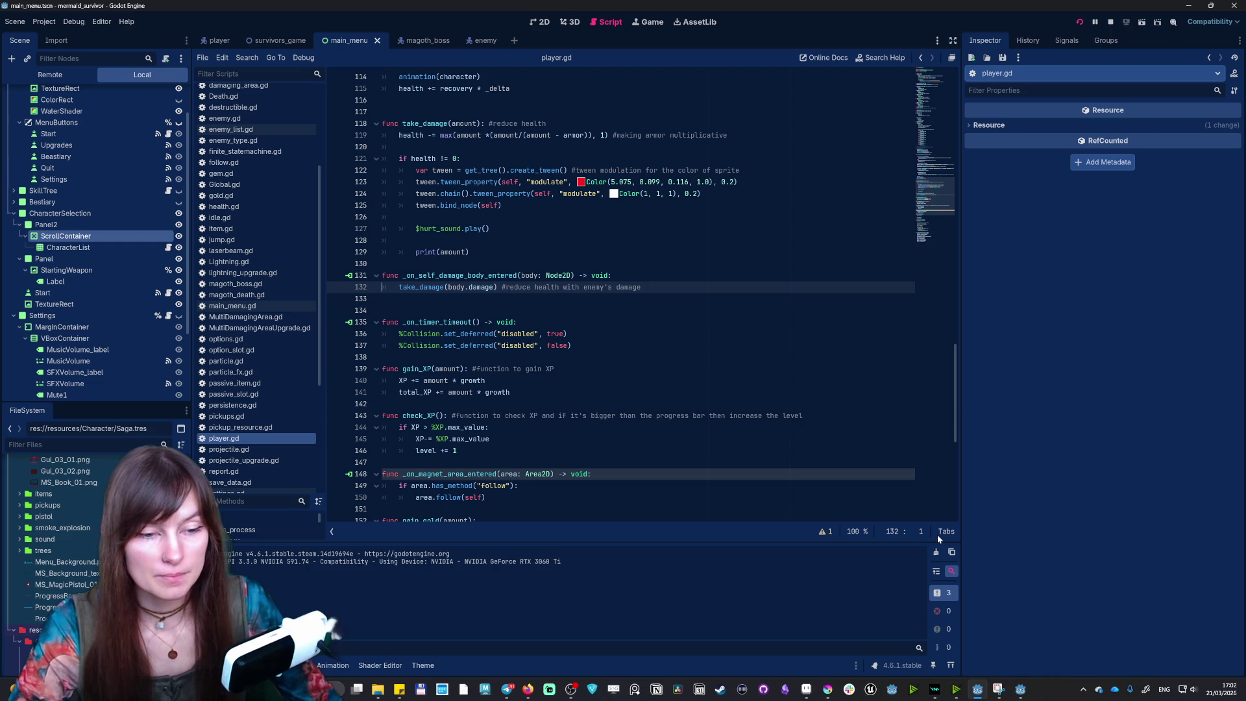
{"action": "left_click", "coordinate": [1020, 689]}
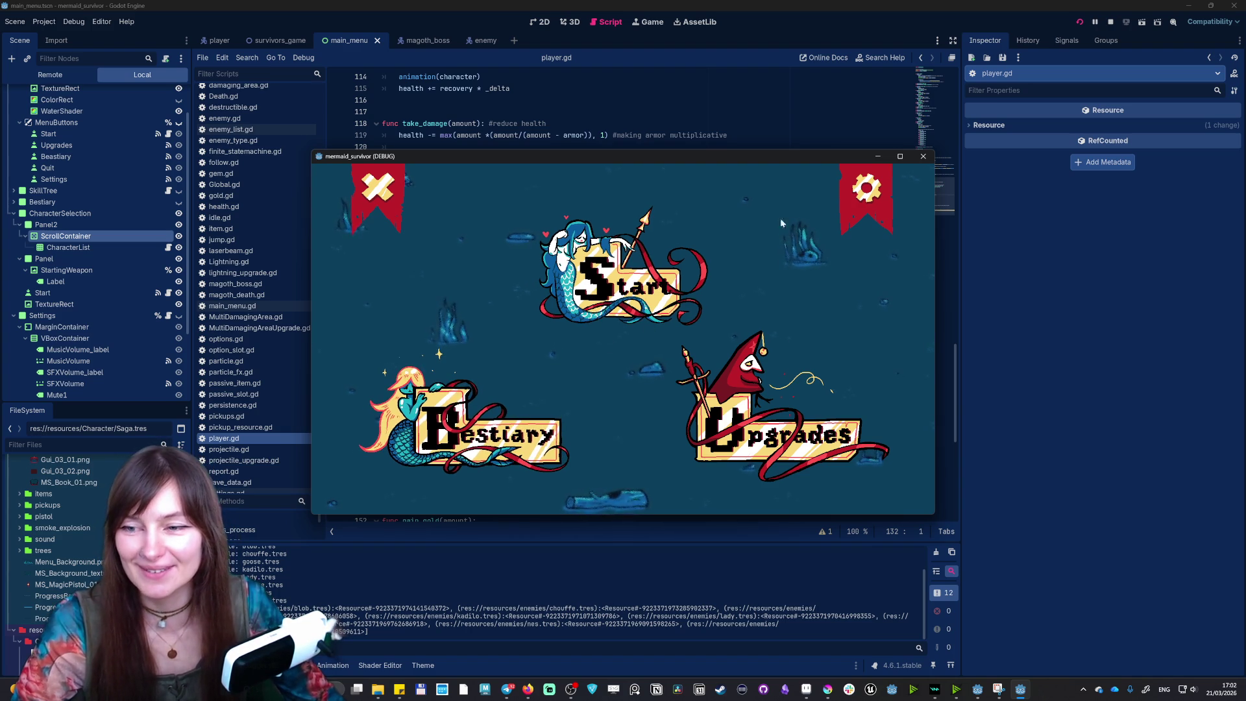
- Turn on Mute and Fullscreen in Settings, then open the Bestiary
{"action": "left_click", "coordinate": [867, 189]}
{"action": "left_click", "coordinate": [359, 348]}
{"action": "left_click", "coordinate": [361, 463]}
{"action": "key", "text": "Escape"}
{"action": "left_click", "coordinate": [319, 546]}
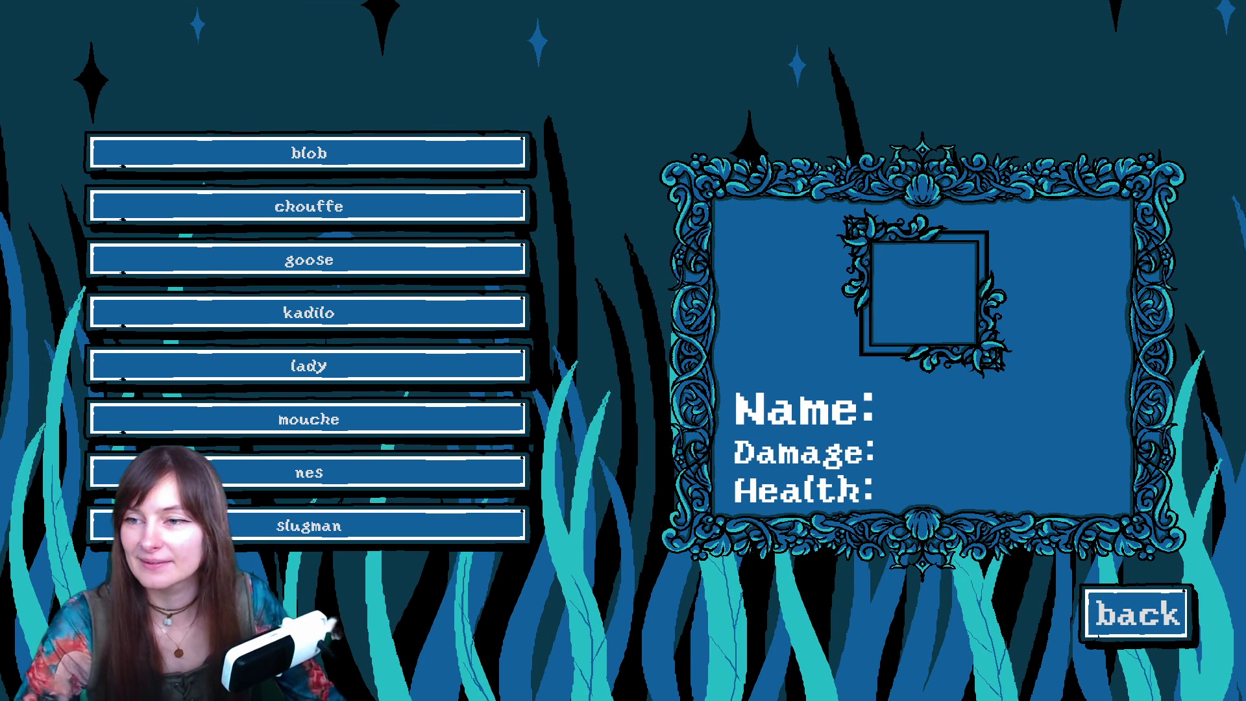
- Snip the full Bestiary screen, return to the main menu and quit the game
{"action": "key", "text": "super+shift+s"}
{"action": "mouse_move", "coordinate": [3, 3]}
{"action": "left_mouse_down"}
{"action": "mouse_move", "coordinate": [1111, 653]}
{"action": "mouse_move", "coordinate": [1090, 699]}
{"action": "mouse_move", "coordinate": [1245, 700]}
{"action": "left_mouse_up"}
{"action": "left_click", "coordinate": [1136, 624]}
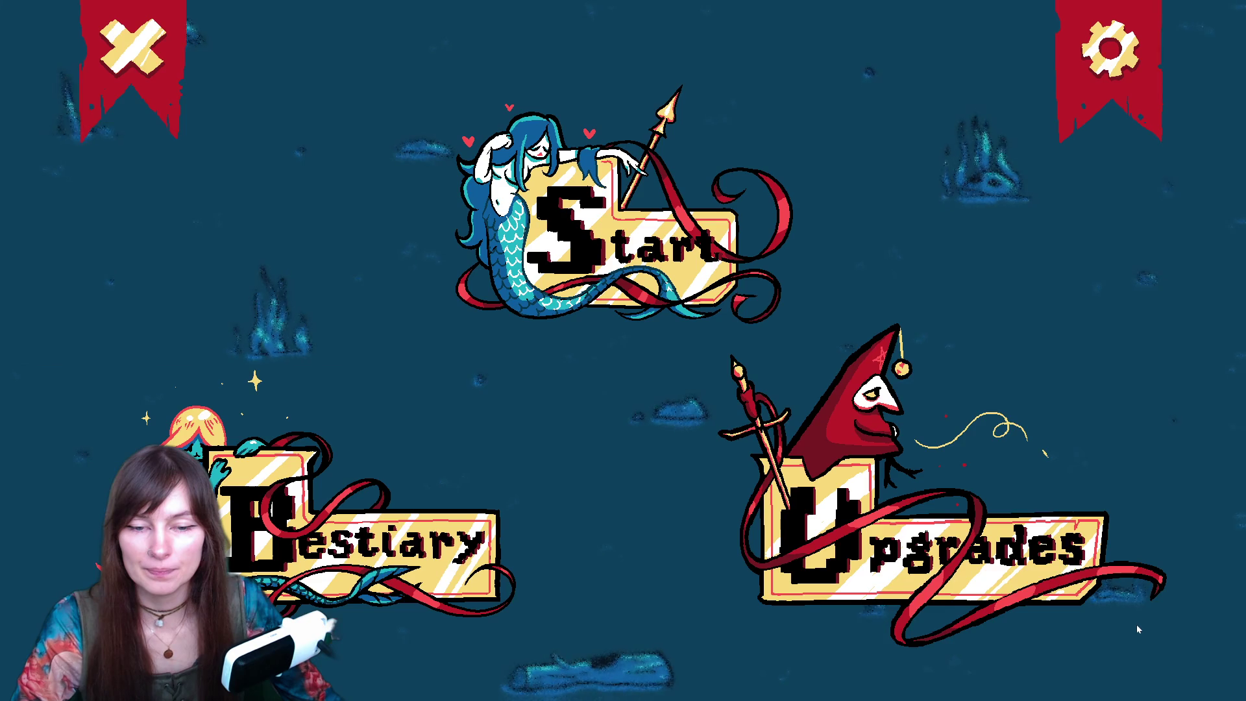
{"action": "left_click", "coordinate": [133, 46]}
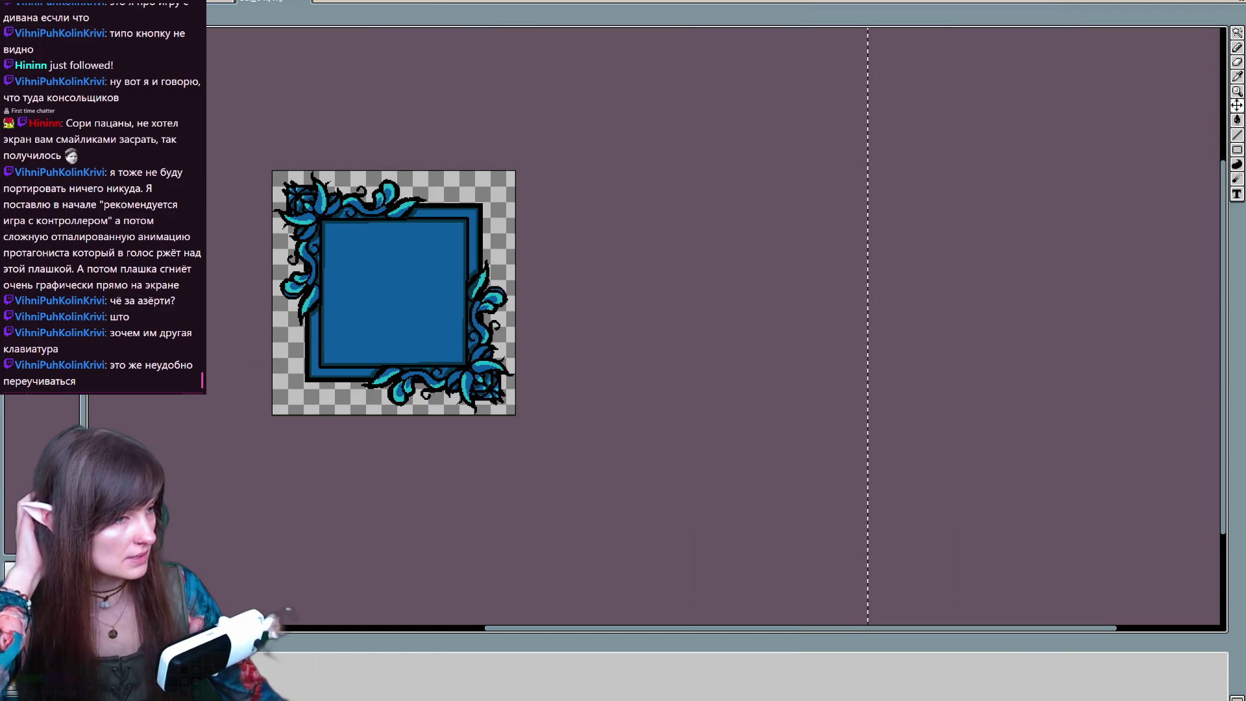
- Move the Snipping Tool window onto this screen, save and copy the Bestiary capture, then return to Krita
{"action": "left_click_drag", "start_coordinate": [908, 0], "coordinate": [736, 140]}
{"action": "left_click_drag", "start_coordinate": [408, 111], "coordinate": [410, 128]}
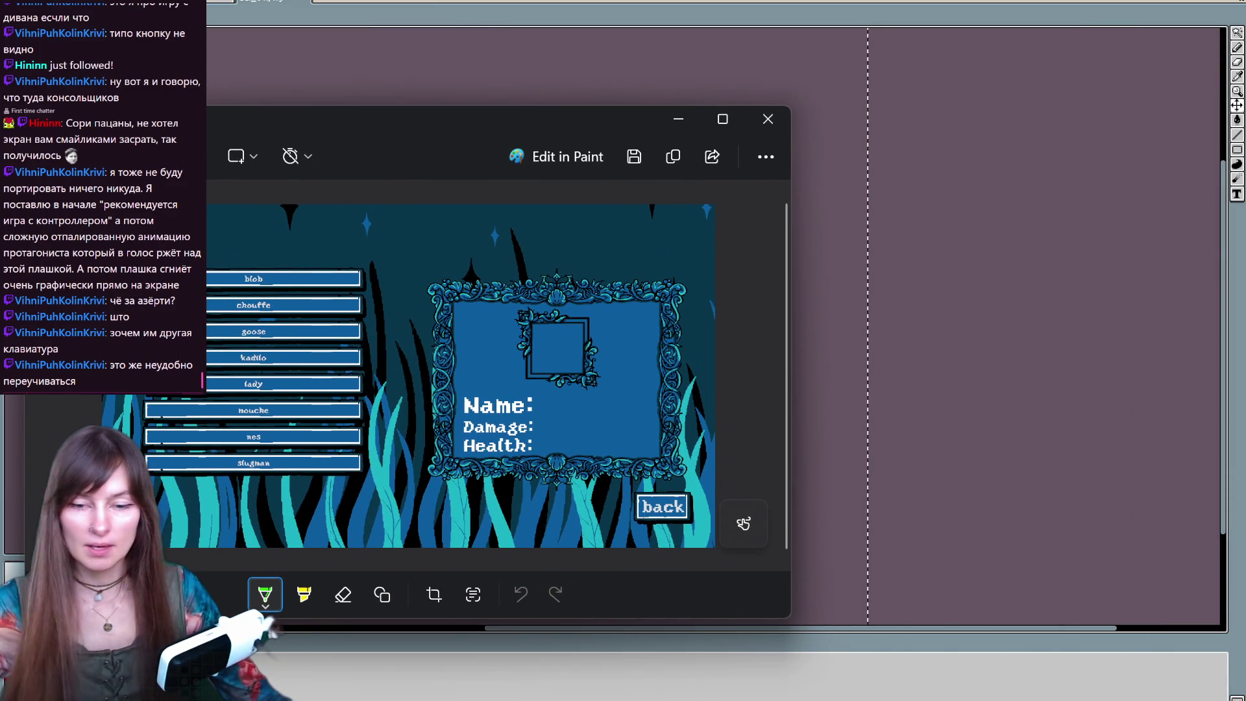
{"action": "key", "text": "ctrl+n"}
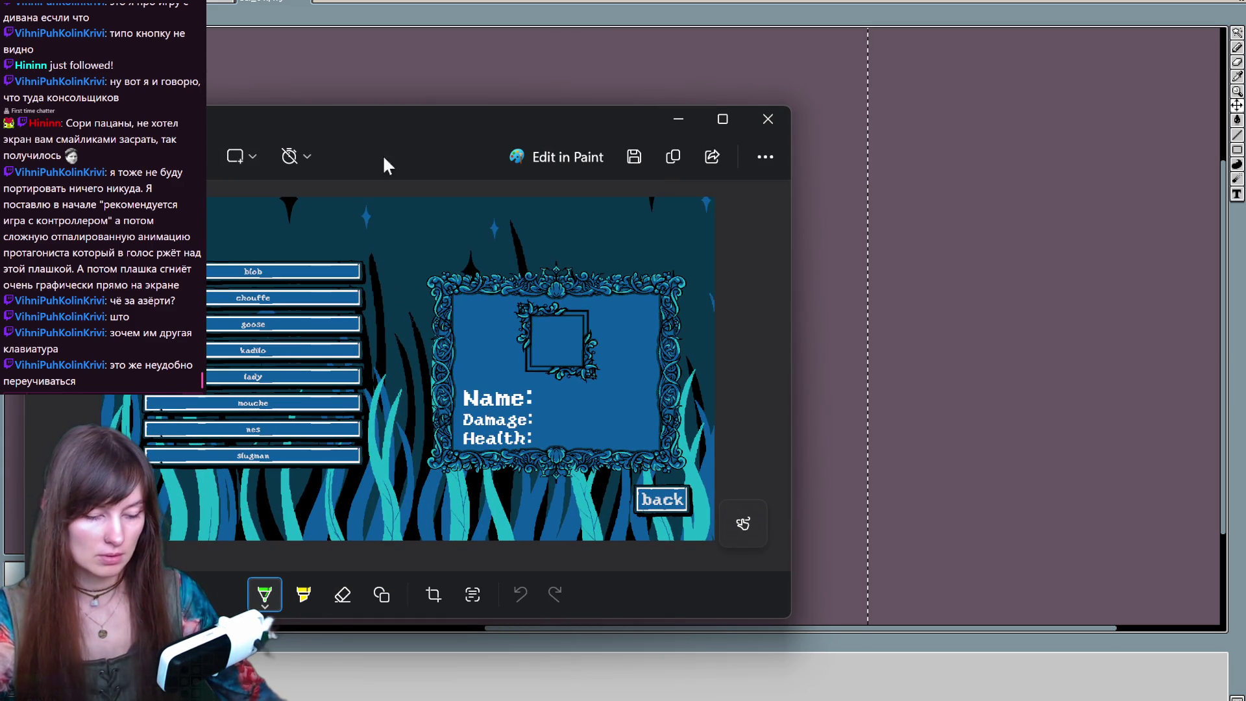
{"action": "key", "text": "ctrl+c"}
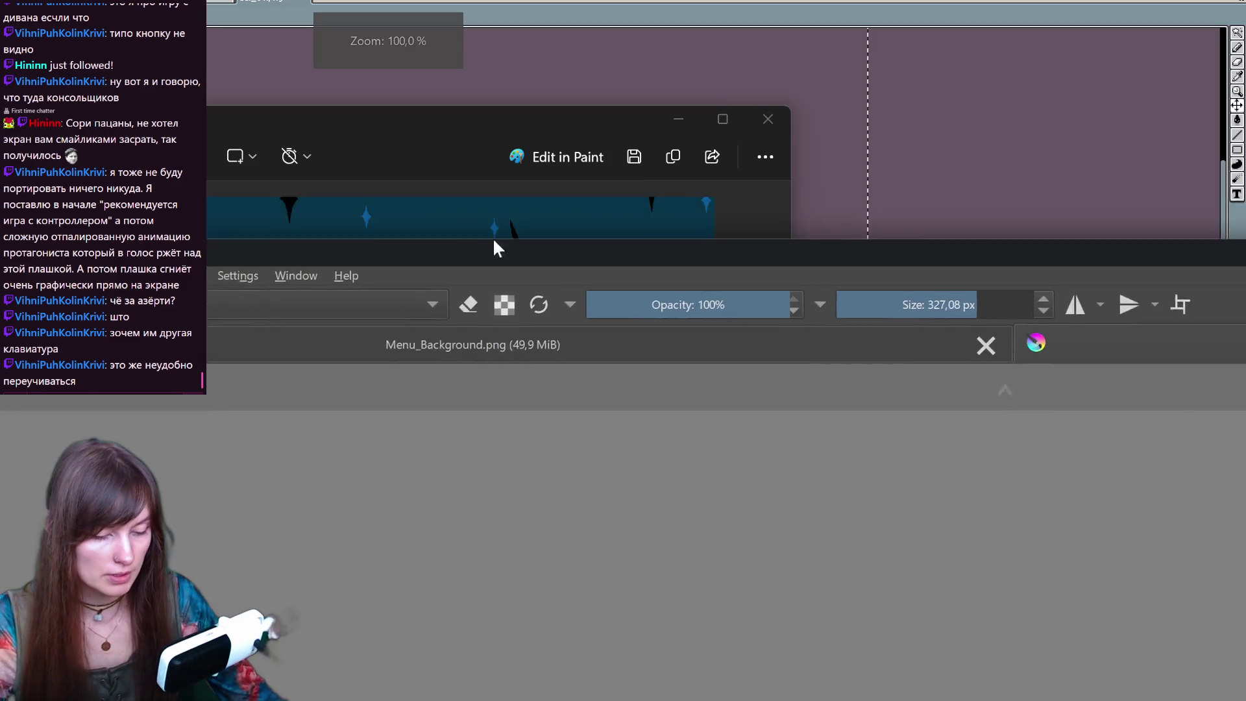
{"action": "double_click", "coordinate": [517, 206]}
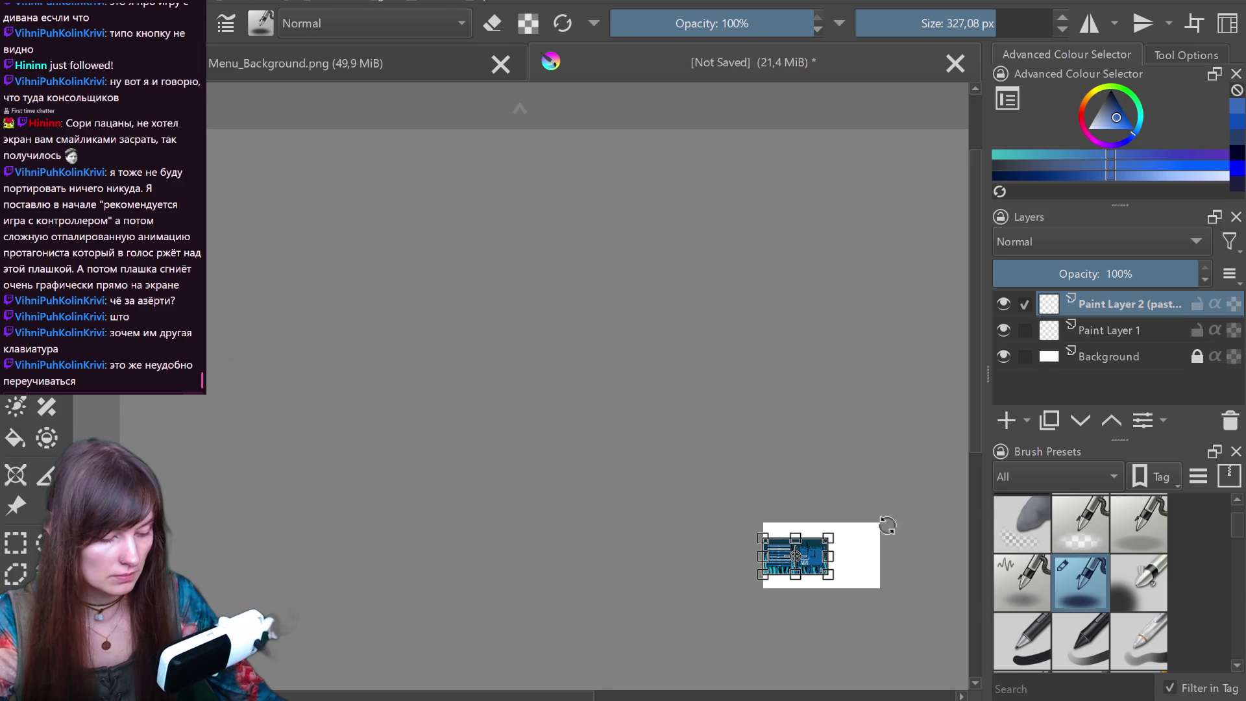
- Place the pasted Bestiary screenshot at the top of the canvas and shrink it slightly
{"action": "scroll", "coordinate": [506, 615], "scroll_direction": "down", "scroll_amount": 1}
{"action": "scroll", "coordinate": [411, 656], "scroll_direction": "up", "scroll_amount": 1}
{"action": "scroll", "coordinate": [682, 567], "scroll_direction": "up", "scroll_amount": 1}
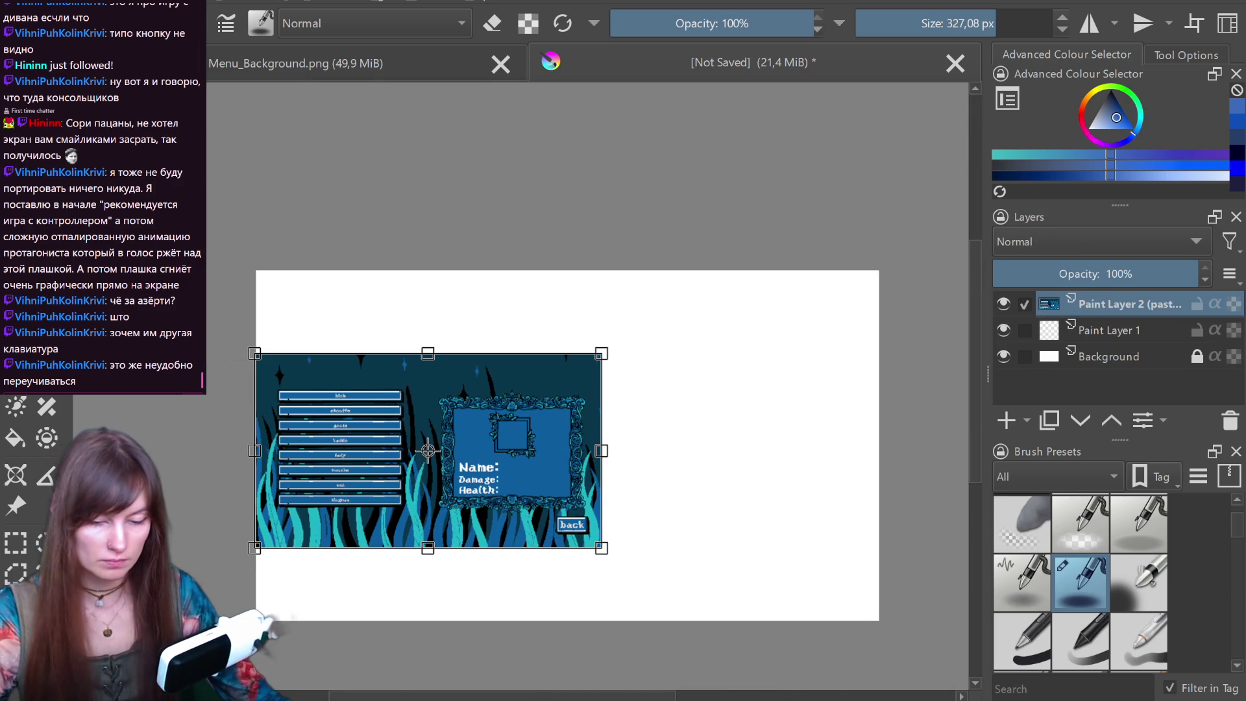
{"action": "key", "text": "c"}
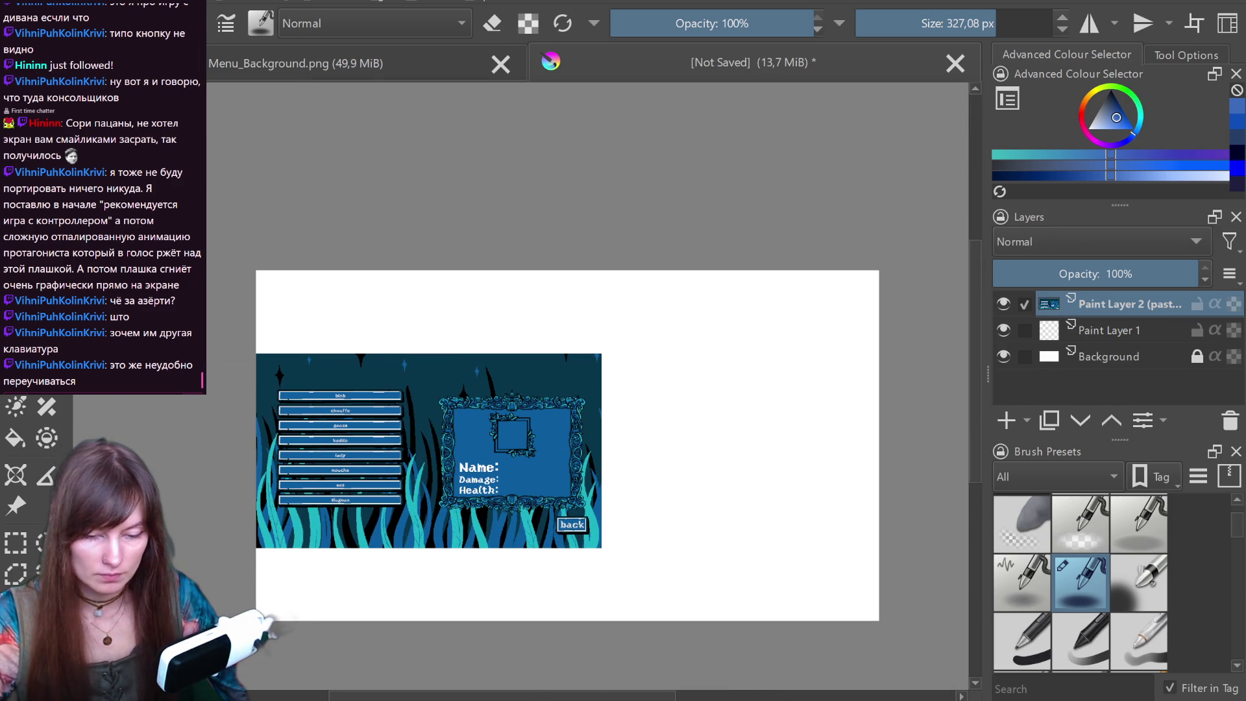
{"action": "left_click_drag", "start_coordinate": [380, 473], "coordinate": [379, 388]}
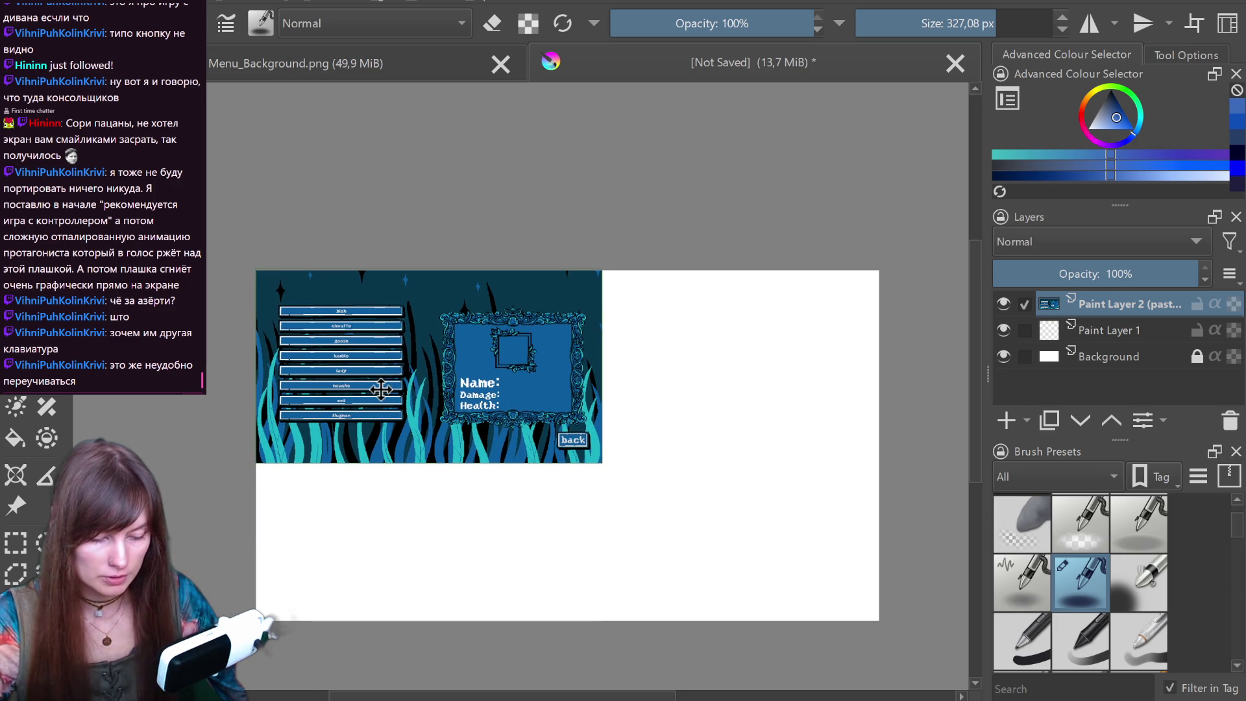
{"action": "key", "text": "ctrl+t"}
{"action": "left_click_drag", "start_coordinate": [604, 466], "coordinate": [565, 443]}
{"action": "key", "text": "Return"}
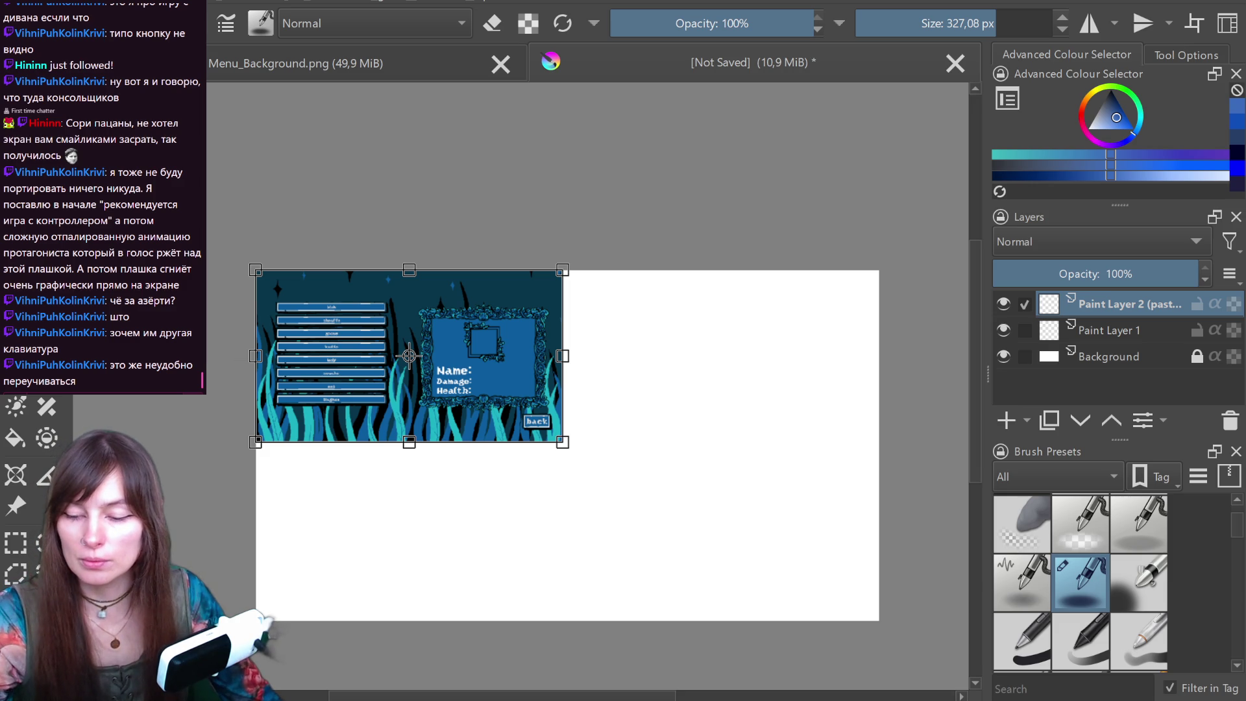
{"action": "key", "text": "super+shift+s"}
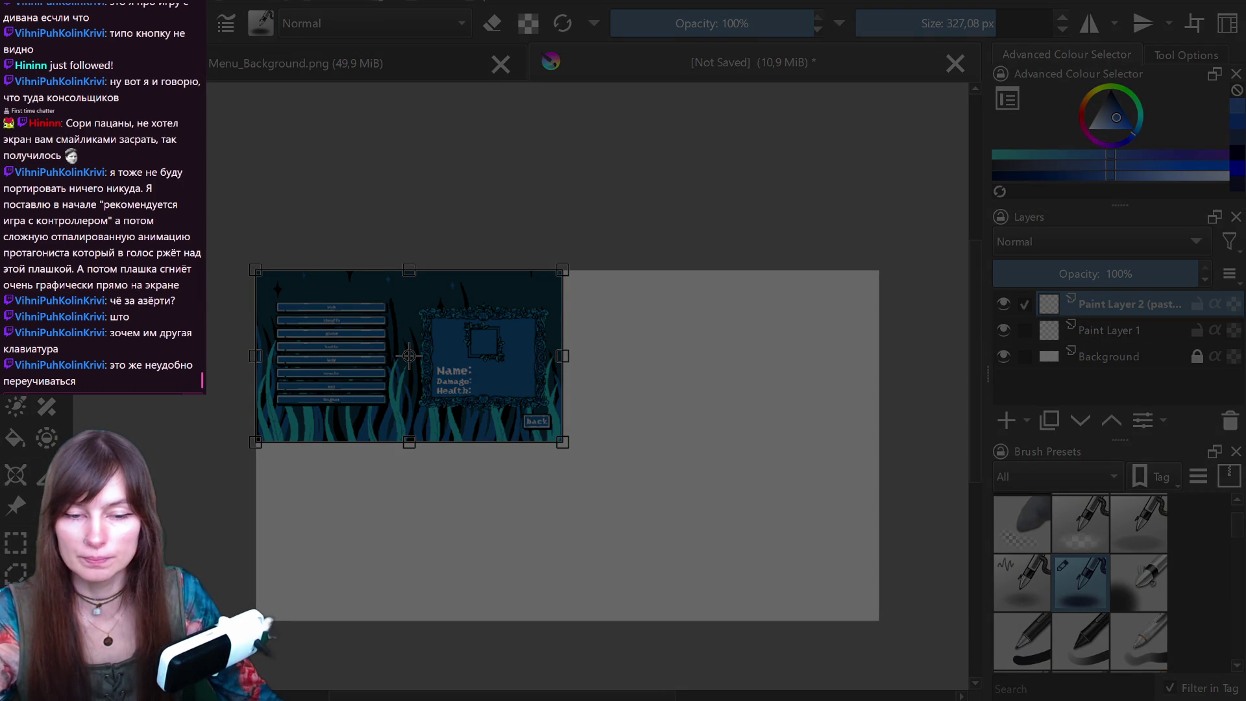
{"action": "key", "text": "Escape"}
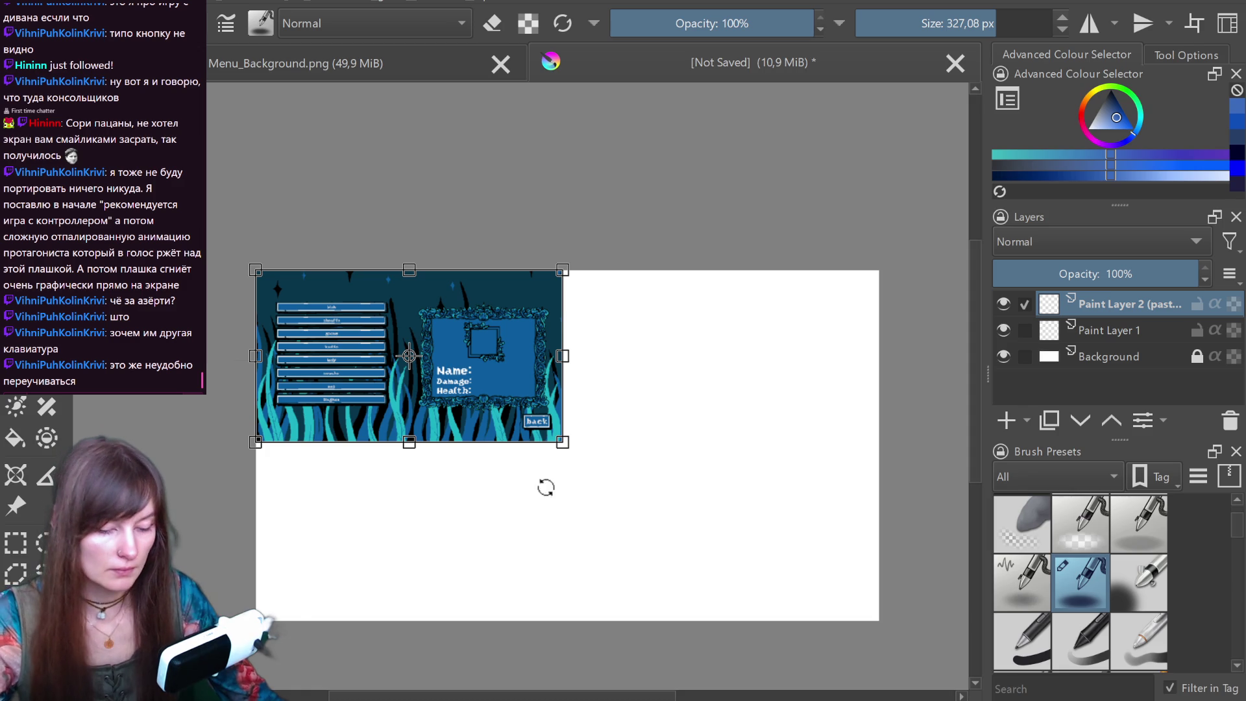
{"action": "left_click_drag", "start_coordinate": [459, 412], "coordinate": [458, 402]}
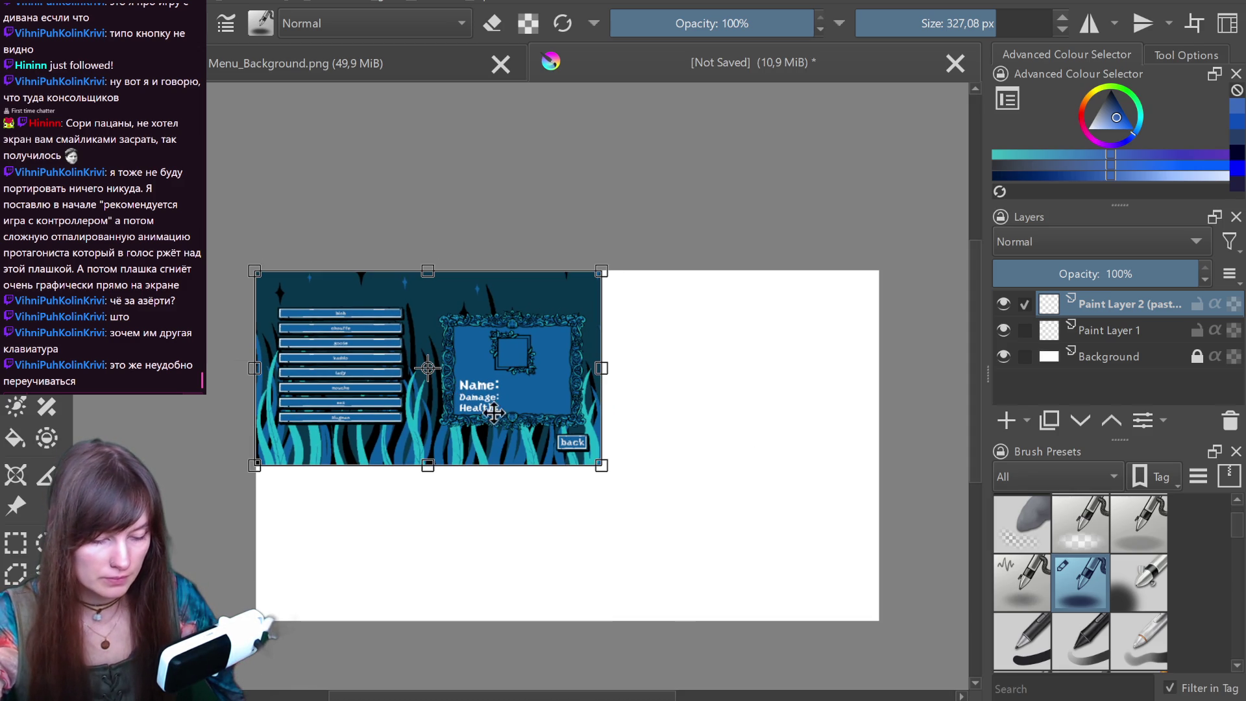
{"action": "left_click_drag", "start_coordinate": [602, 465], "coordinate": [562, 430]}
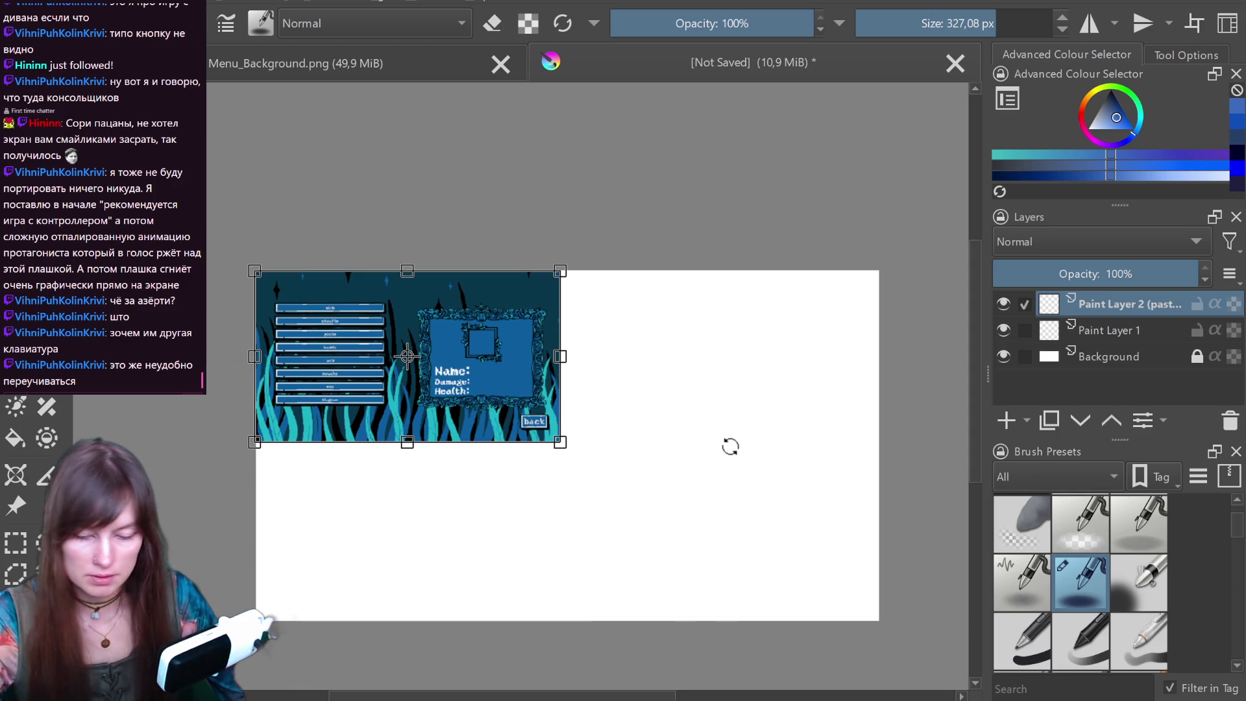
- Paste the purple menu mockup and scale it to sit below the first image
{"action": "key", "text": "ctrl+v"}
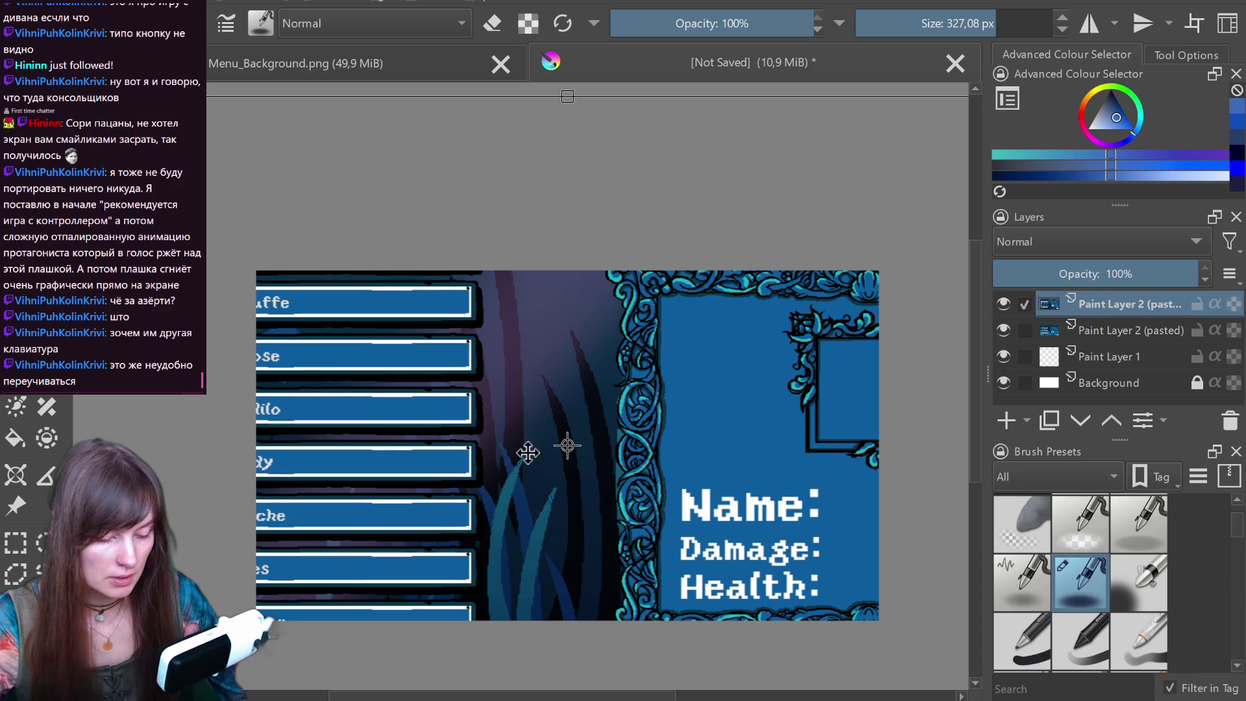
{"action": "left_click_drag", "start_coordinate": [639, 459], "coordinate": [360, 457]}
{"action": "key", "text": "ctrl+t"}
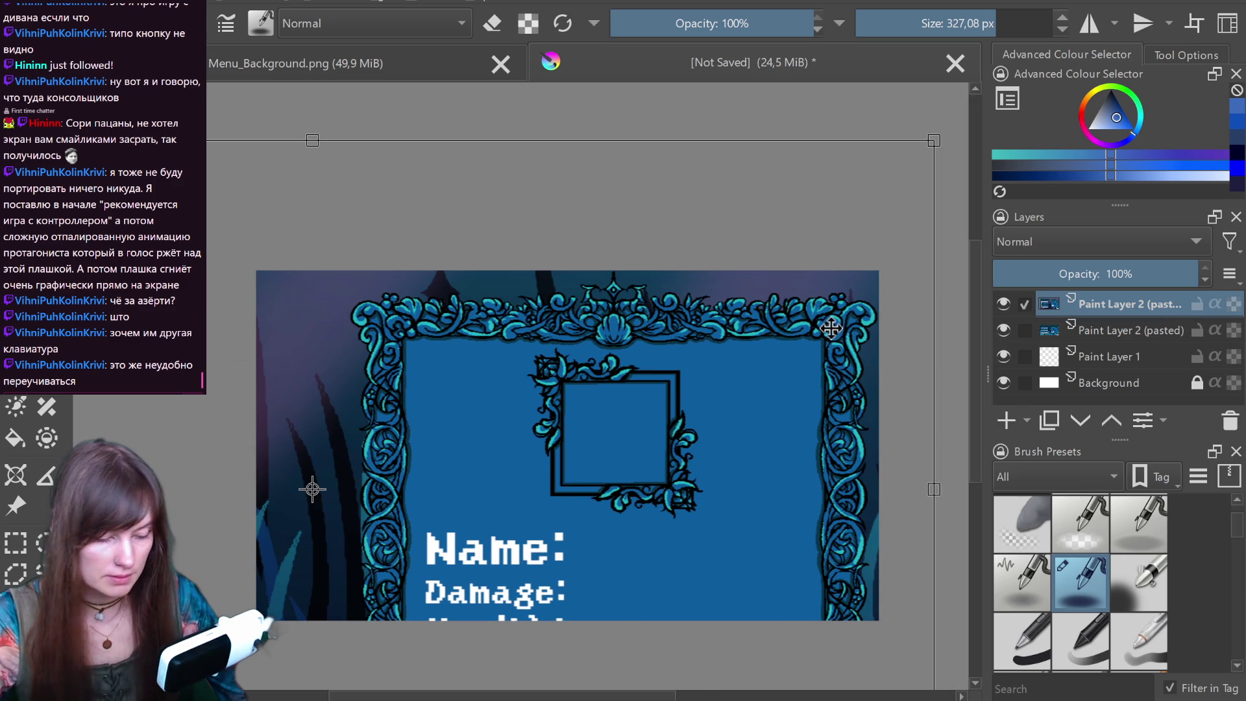
{"action": "mouse_move", "coordinate": [934, 134]}
{"action": "left_mouse_down"}
{"action": "mouse_move", "coordinate": [431, 492]}
{"action": "mouse_move", "coordinate": [354, 470]}
{"action": "left_mouse_up"}
{"action": "mouse_move", "coordinate": [793, 305]}
{"action": "left_mouse_down"}
{"action": "mouse_move", "coordinate": [681, 406]}
{"action": "mouse_move", "coordinate": [469, 538]}
{"action": "mouse_move", "coordinate": [576, 446]}
{"action": "mouse_move", "coordinate": [667, 398]}
{"action": "mouse_move", "coordinate": [598, 445]}
{"action": "mouse_move", "coordinate": [579, 438]}
{"action": "left_mouse_up"}
{"action": "left_click_drag", "start_coordinate": [489, 521], "coordinate": [489, 514]}
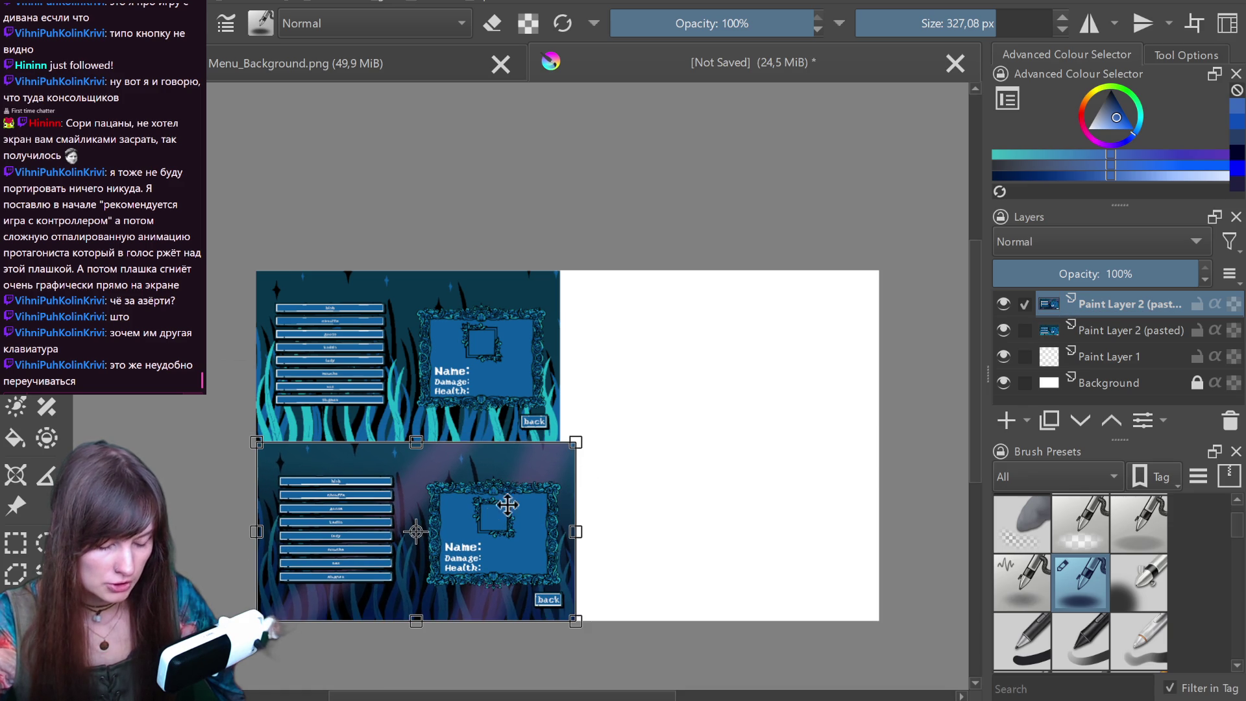
{"action": "left_click_drag", "start_coordinate": [575, 441], "coordinate": [566, 438]}
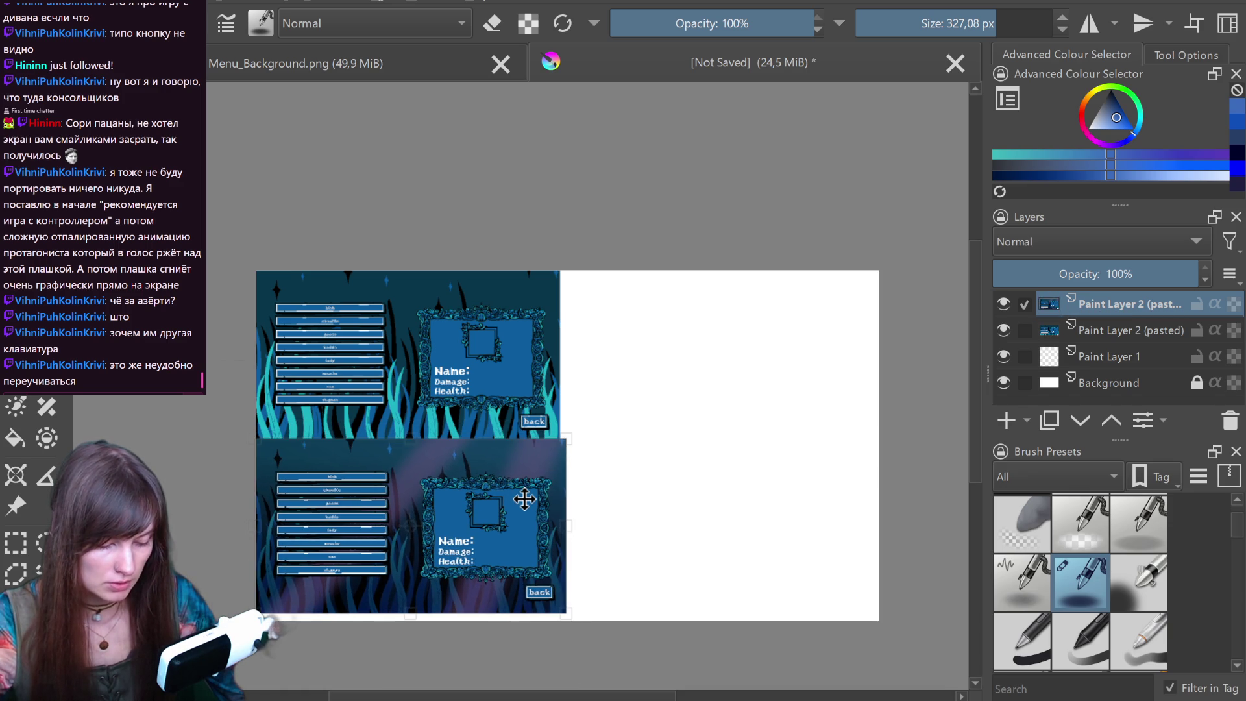
{"action": "scroll", "coordinate": [558, 528], "scroll_direction": "up", "scroll_amount": 2}
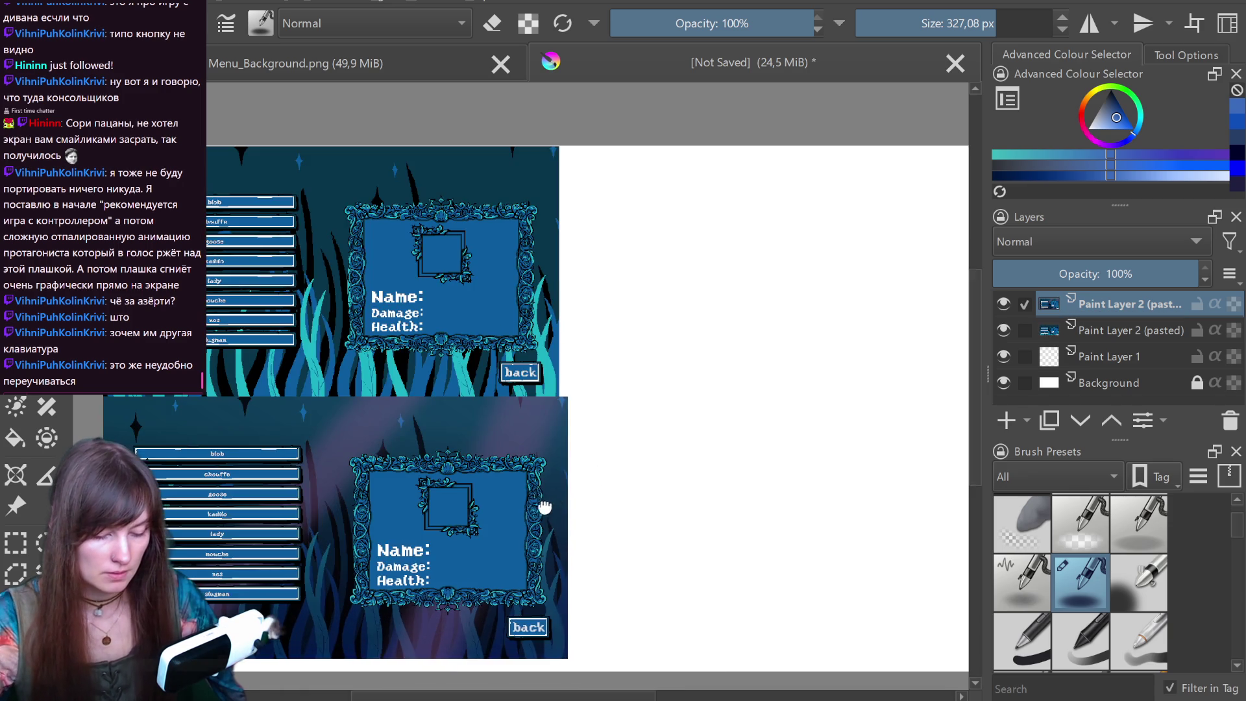
{"action": "left_click_drag", "start_coordinate": [672, 508], "coordinate": [580, 505]}
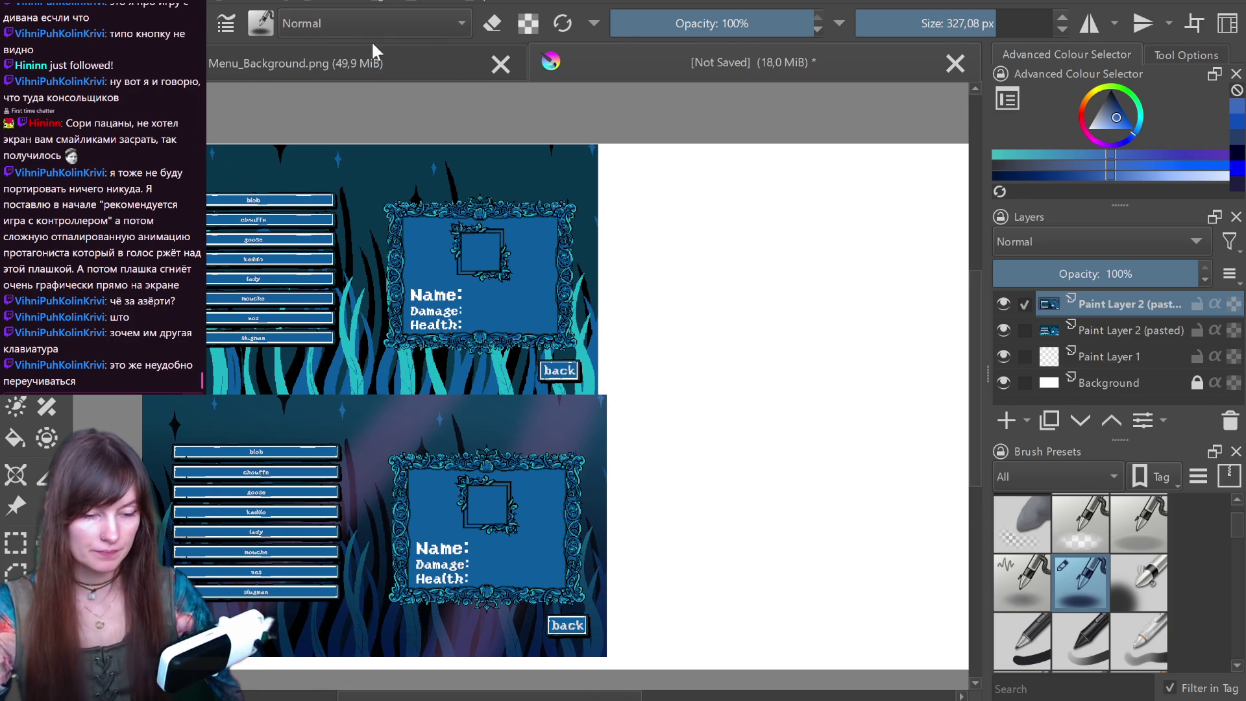
- Switch to Menu_Background.png, fit the whole image in view, and browse the menus for a colour filter
{"action": "left_click", "coordinate": [375, 65]}
{"action": "scroll", "coordinate": [639, 363], "scroll_direction": "down", "scroll_amount": 3}
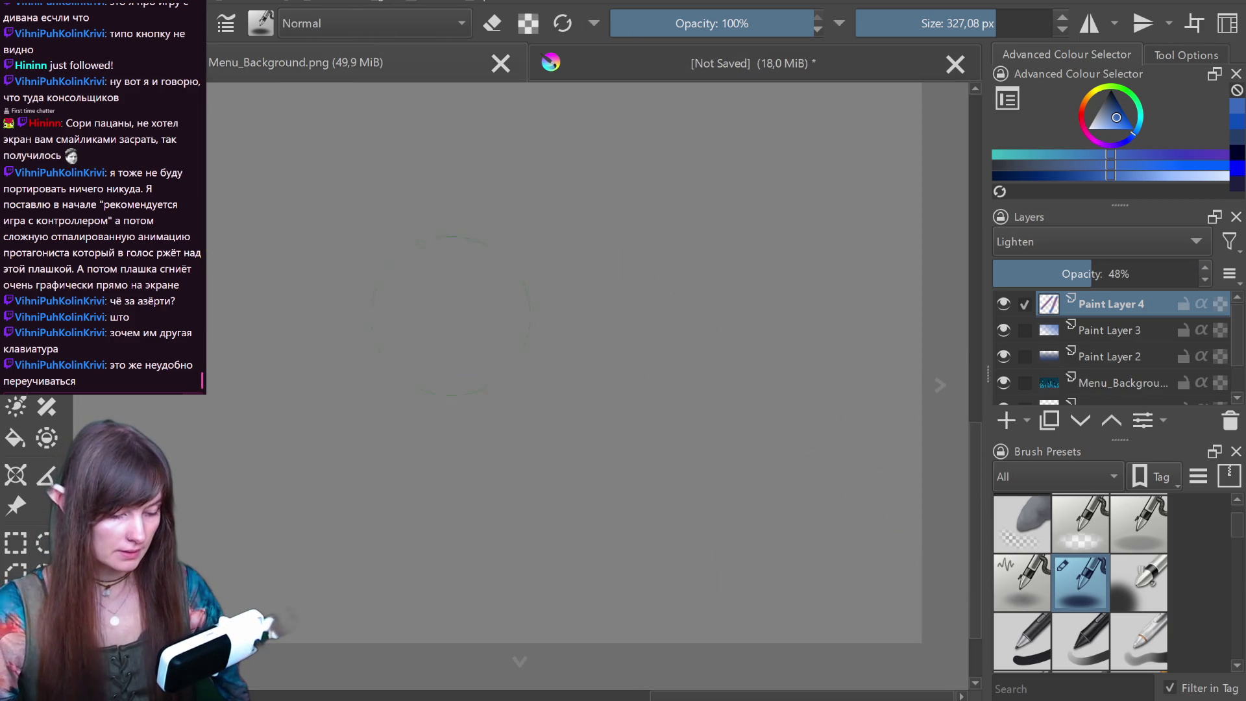
{"action": "left_click_drag", "start_coordinate": [234, 286], "coordinate": [490, 387]}
{"action": "scroll", "coordinate": [334, 320], "scroll_direction": "up", "scroll_amount": 2}
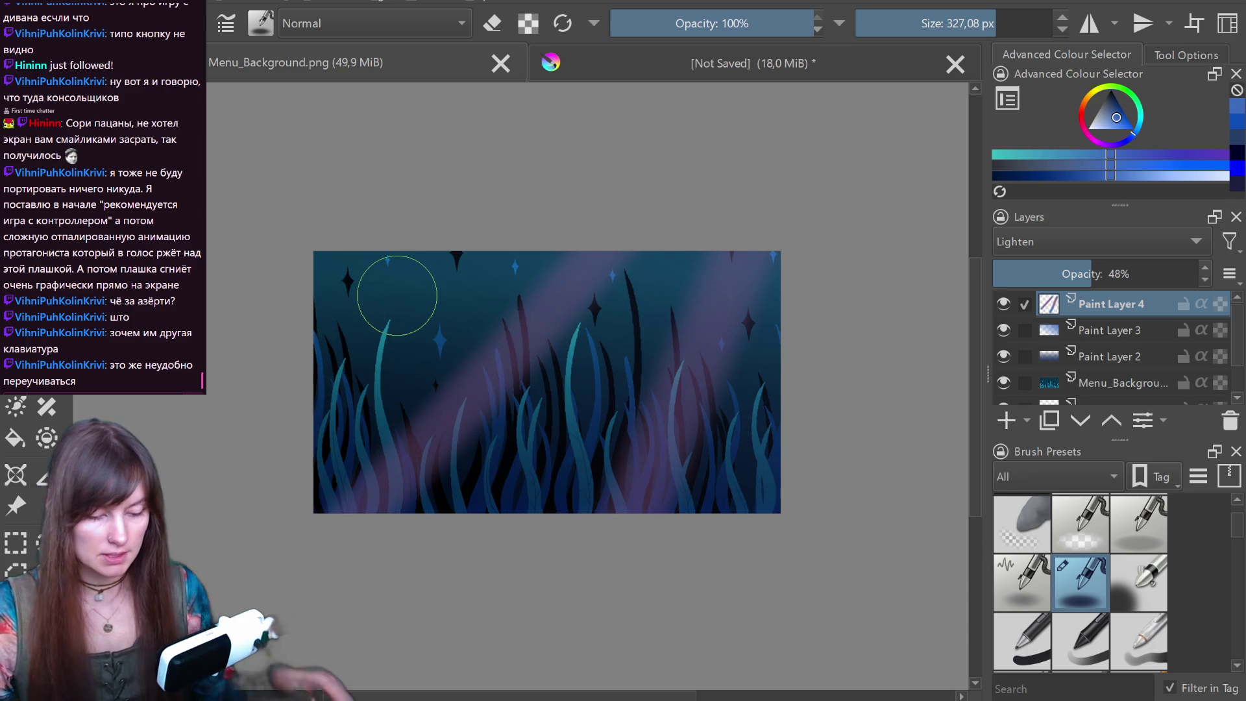
{"action": "key", "text": "alt+i"}
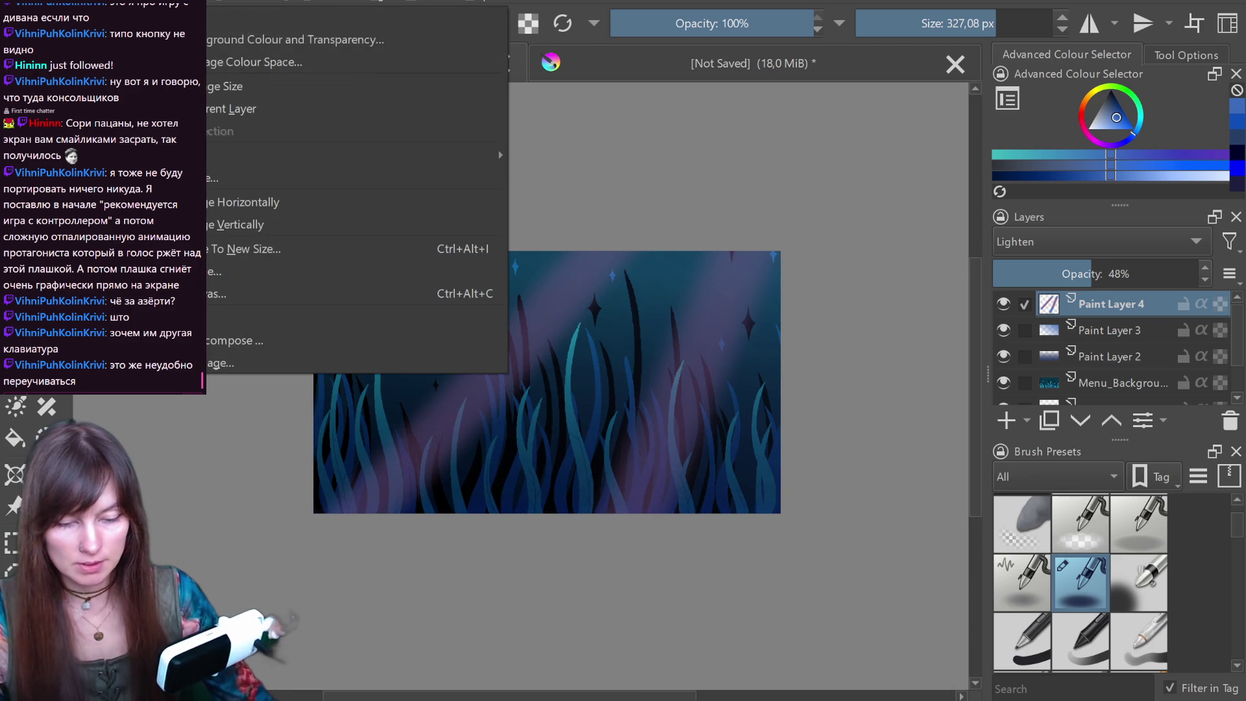
{"action": "key", "text": "Right"}
- Shift the background's hue to -68 with the HSV Adjustment filter
{"action": "mouse_move", "coordinate": [272, 4]}
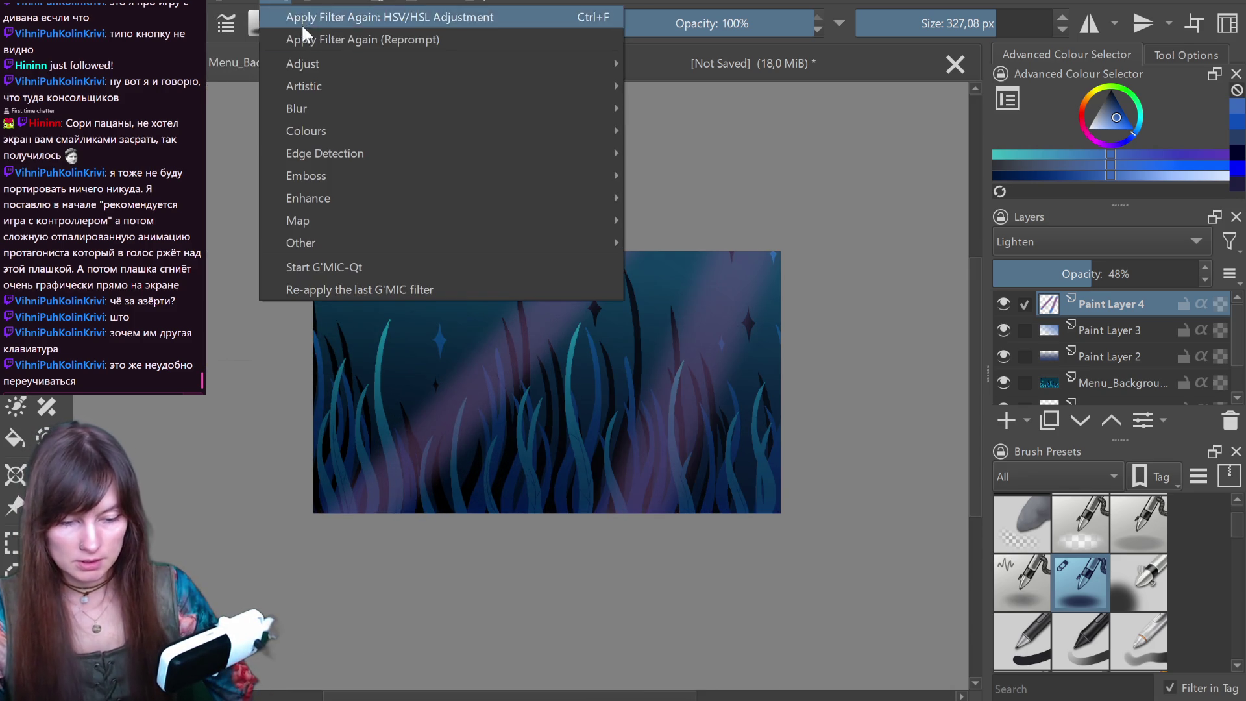
{"action": "mouse_move", "coordinate": [305, 63]}
{"action": "left_click", "coordinate": [709, 220]}
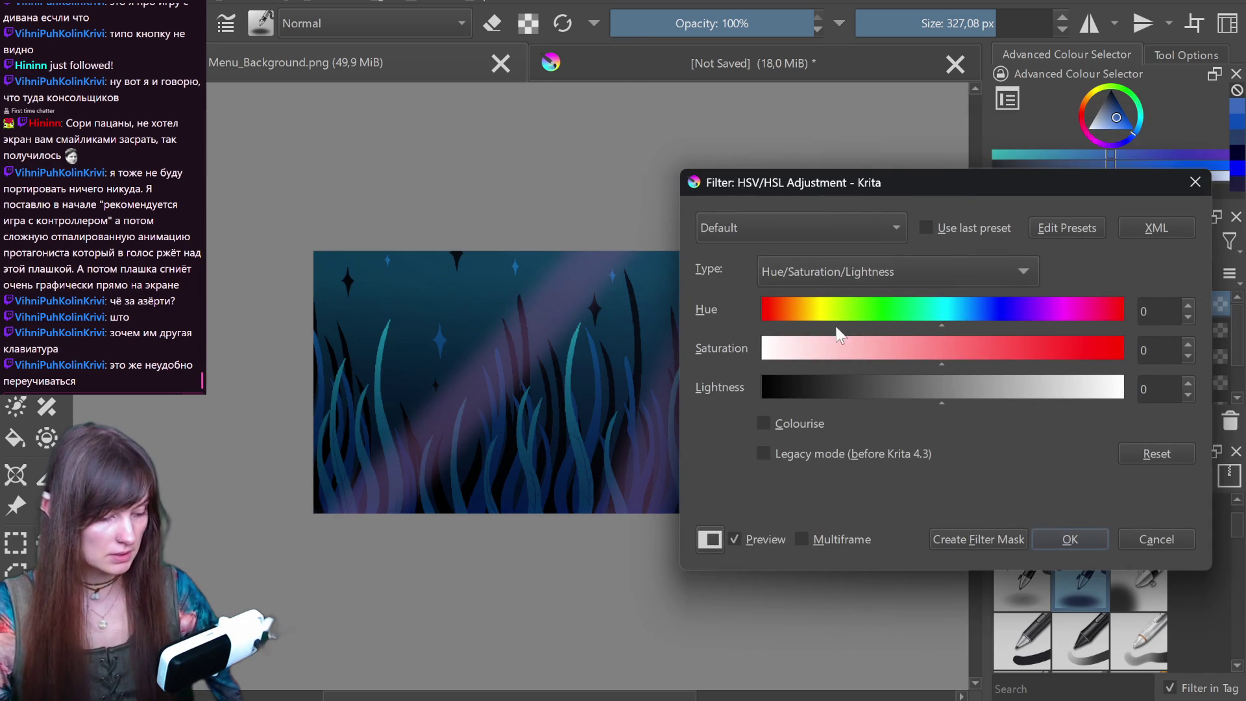
{"action": "mouse_move", "coordinate": [936, 318]}
{"action": "left_mouse_down"}
{"action": "mouse_move", "coordinate": [854, 328]}
{"action": "mouse_move", "coordinate": [872, 330]}
{"action": "left_mouse_up"}
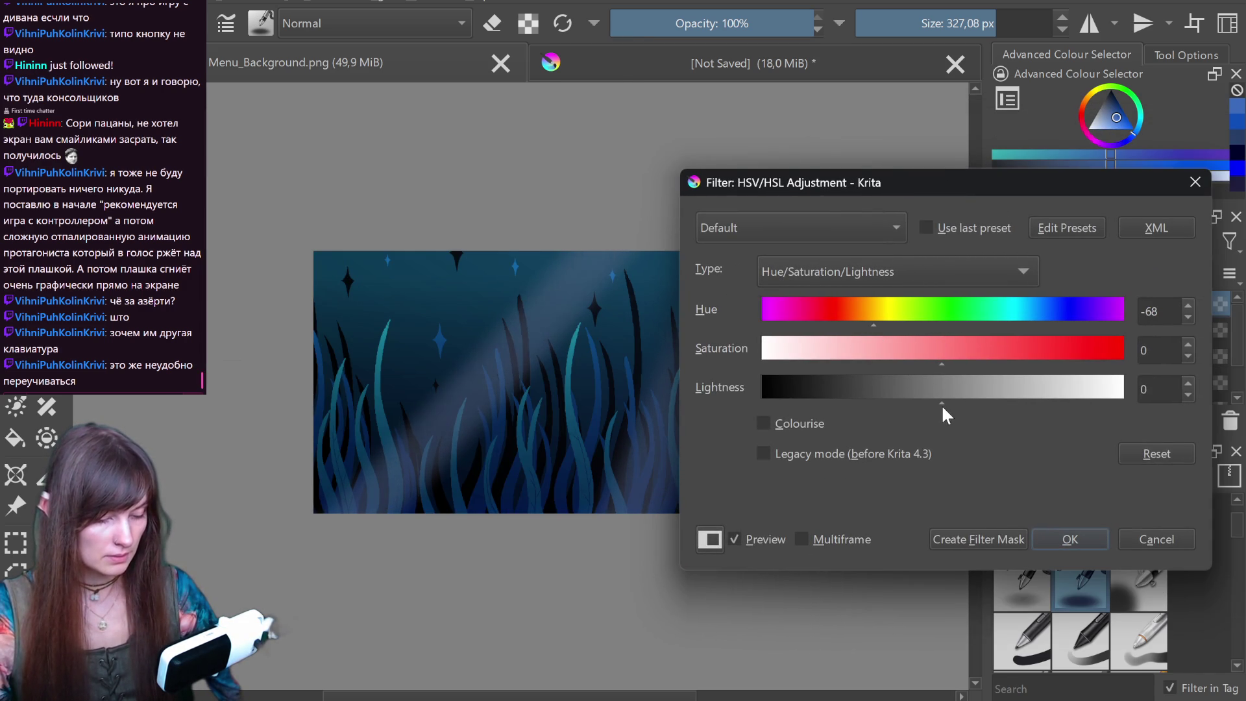
{"action": "left_click", "coordinate": [1078, 543]}
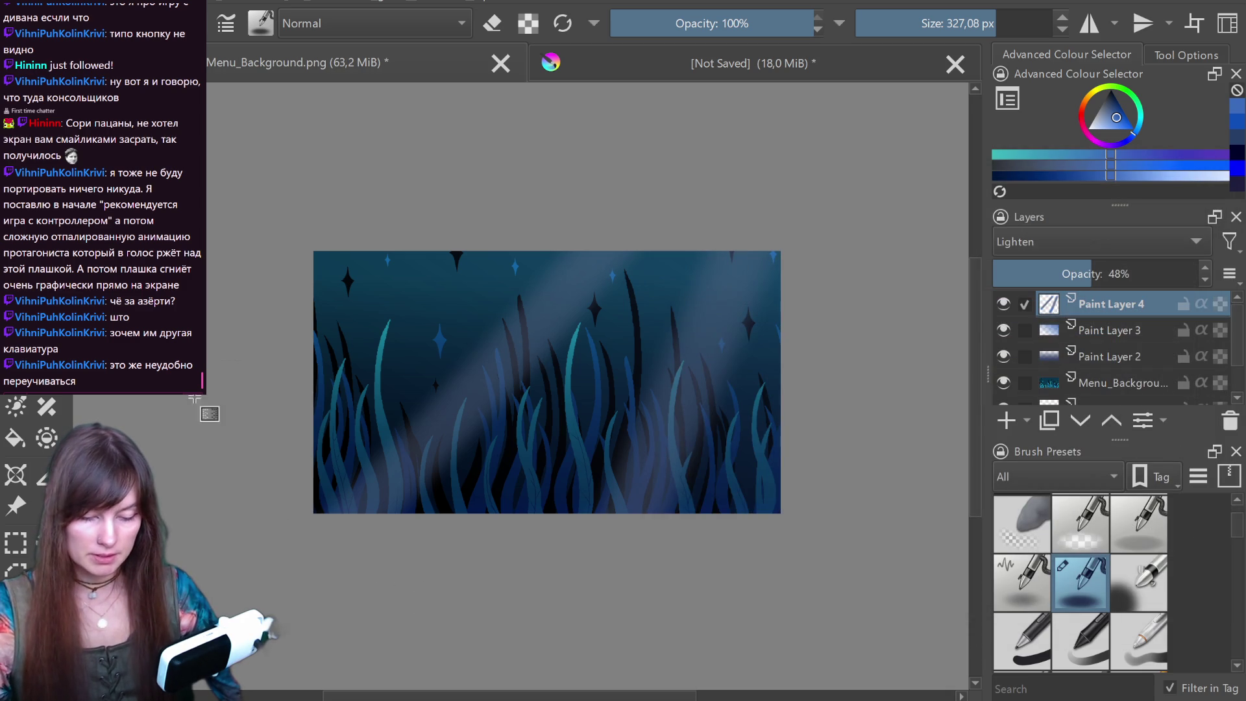
- Erase the lower part of the diagonal light ray using eraser mode
{"action": "key", "text": "e"}
{"action": "left_click", "coordinate": [545, 379], "text": "shift"}
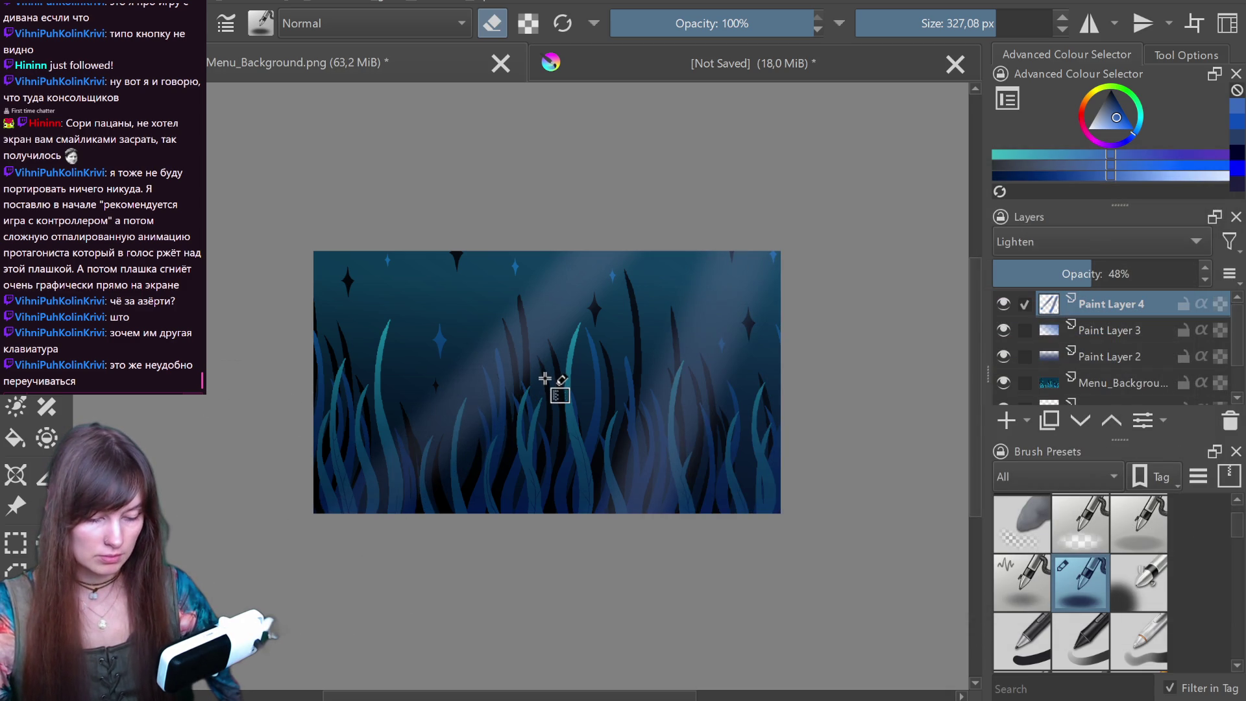
{"action": "key", "text": "ctrl+z"}
{"action": "left_click", "coordinate": [701, 334], "text": "shift"}
{"action": "key", "text": "ctrl+z"}
{"action": "left_click", "coordinate": [594, 407], "text": "shift"}
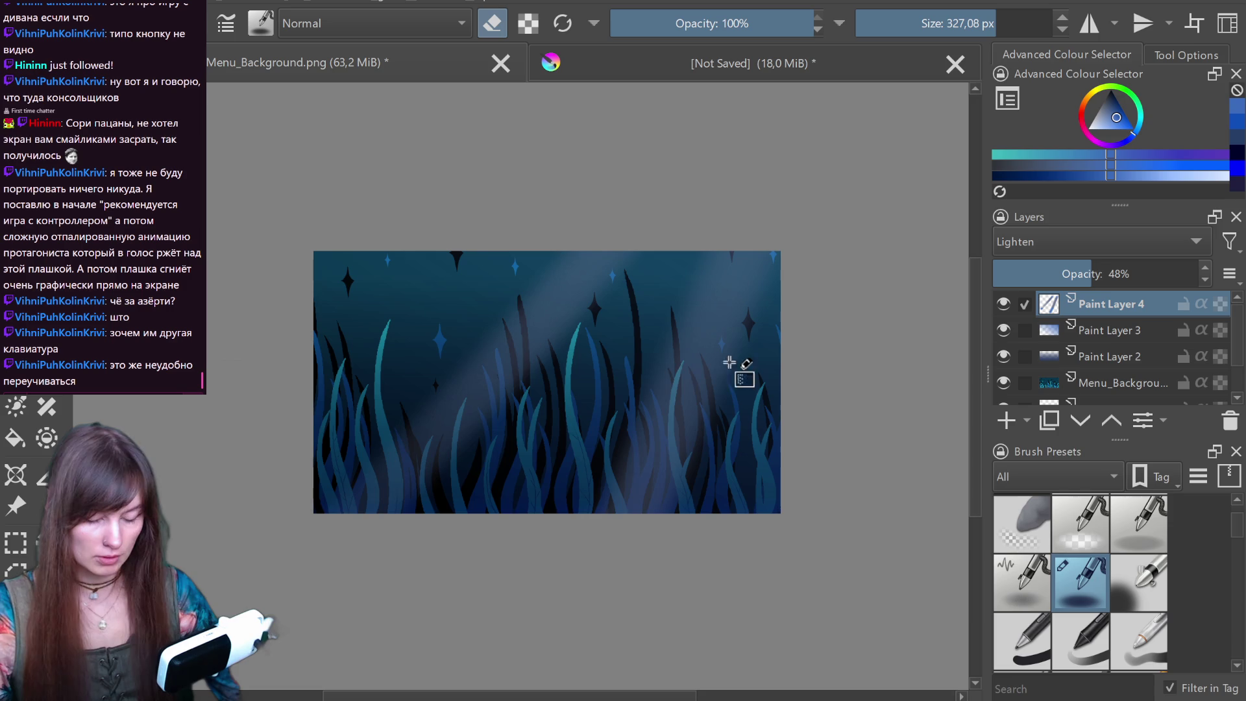
{"action": "key", "text": "ctrl+shift+s"}
{"action": "scroll", "coordinate": [379, 401], "scroll_direction": "down", "scroll_amount": 5}
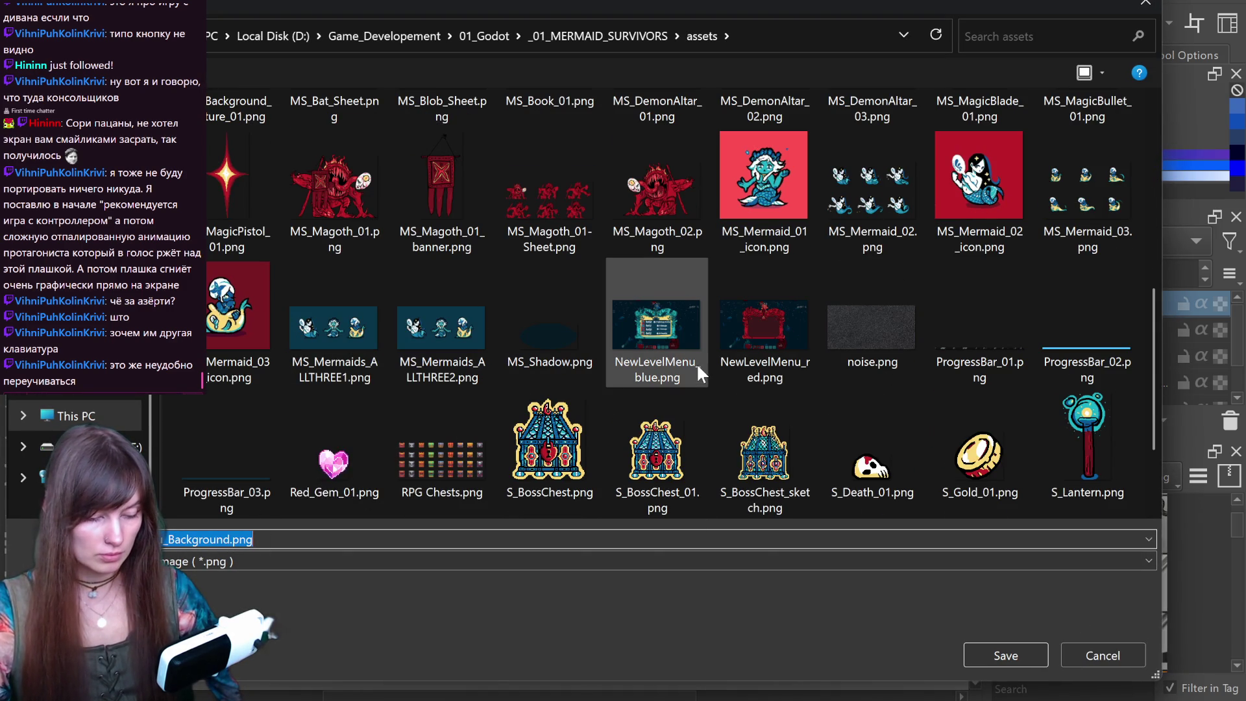
- Add _02 before the extension and save as Menu_Background_02.png
{"action": "scroll", "coordinate": [696, 381], "scroll_direction": "down", "scroll_amount": 1}
{"action": "scroll", "coordinate": [691, 382], "scroll_direction": "up", "scroll_amount": 4}
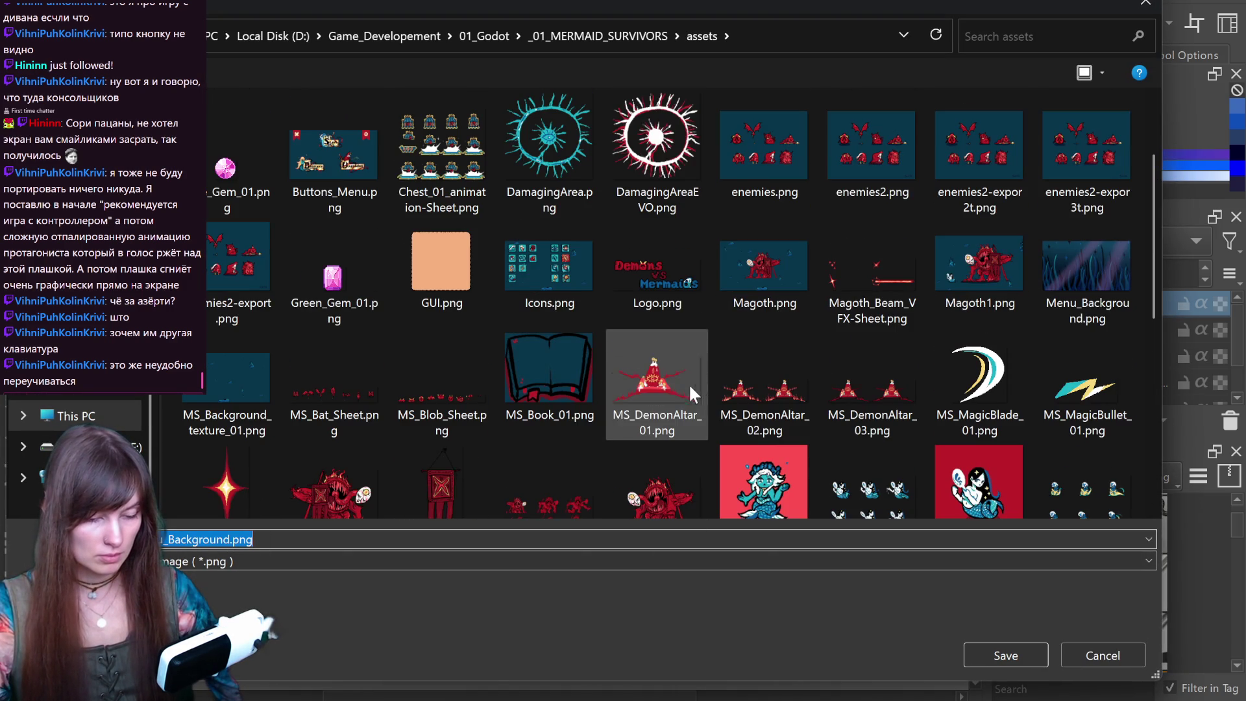
{"action": "left_click", "coordinate": [236, 538]}
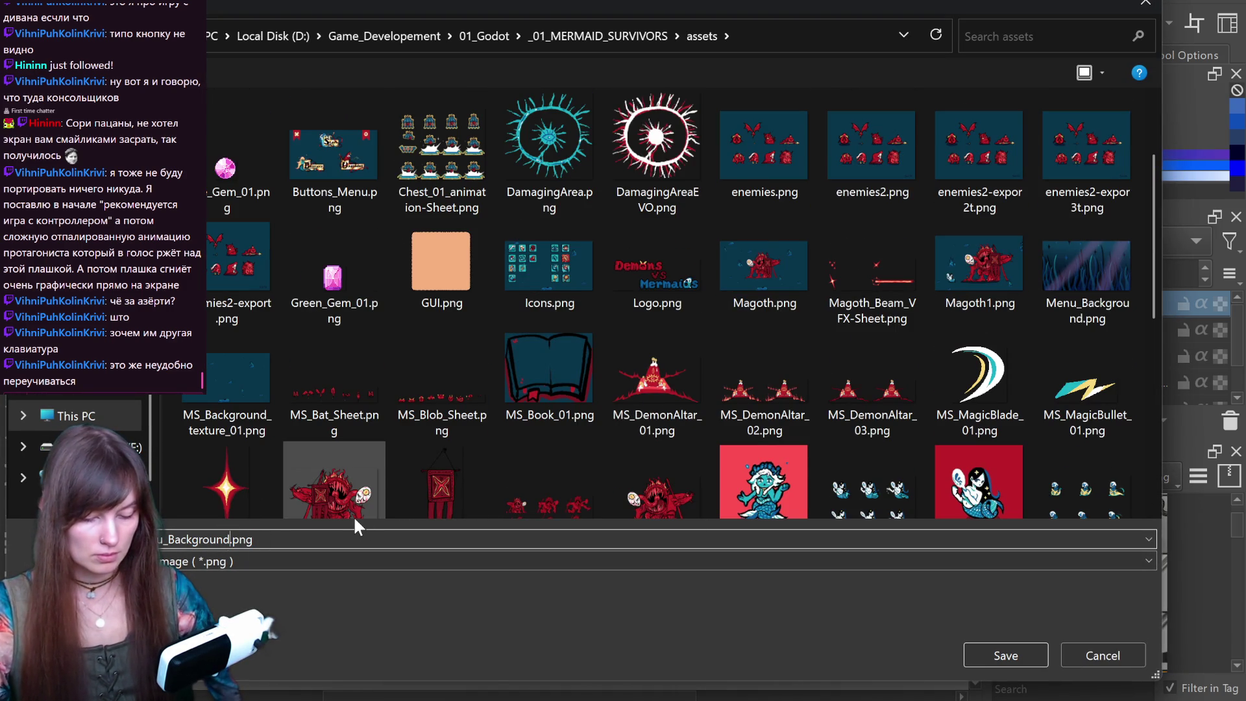
{"action": "type", "text": "_02"}
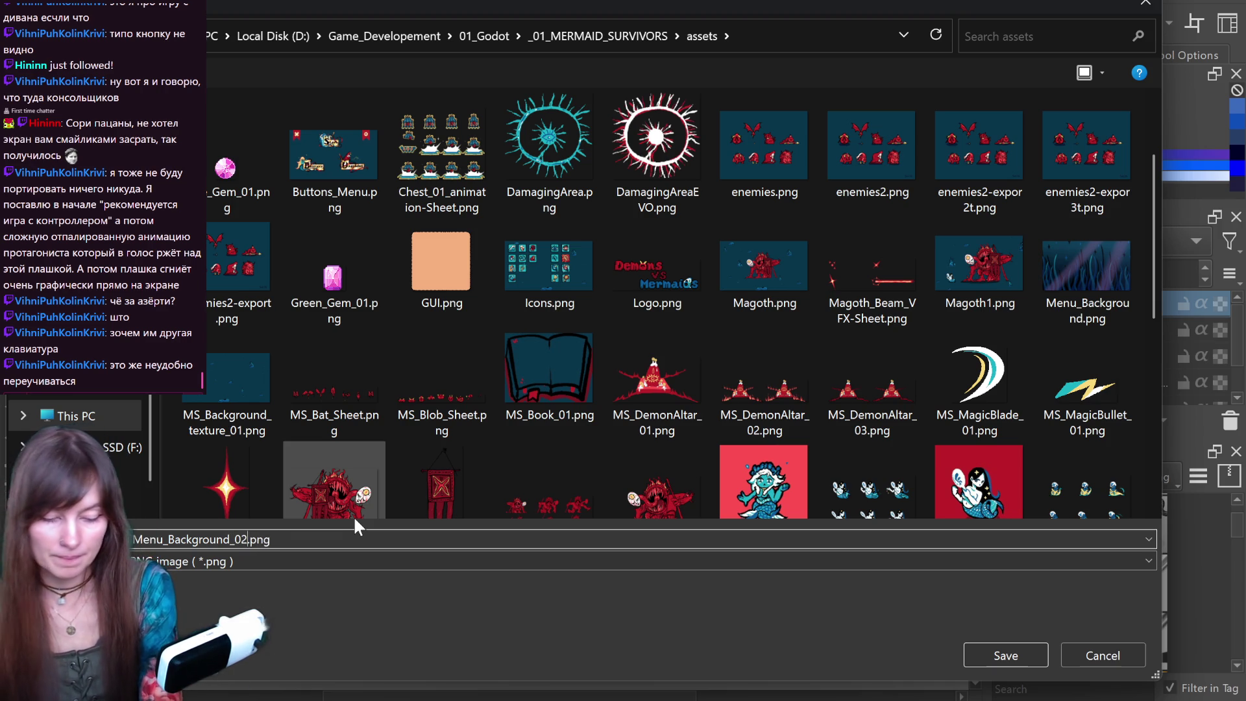
{"action": "key", "text": "Return"}
{"action": "key", "text": "Return"}
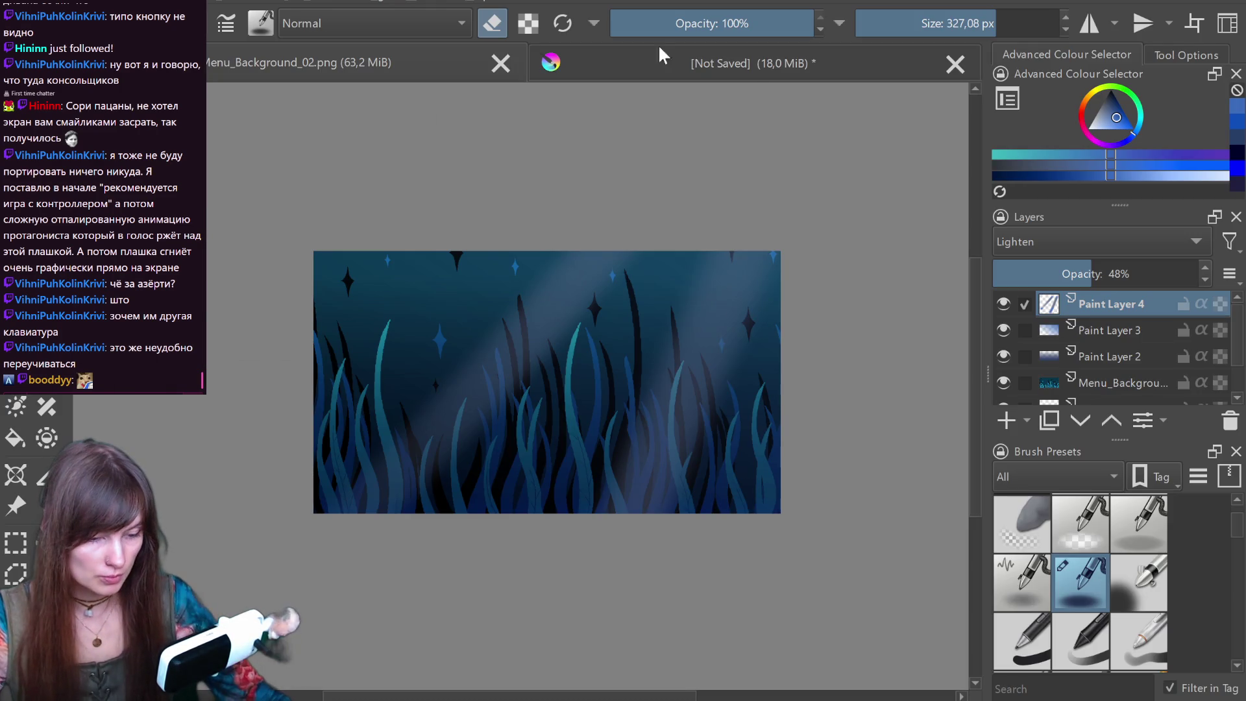
- In the unsaved mockup, shrink the blue menu image into the bottom-right and centre the top image
{"action": "left_click", "coordinate": [749, 64]}
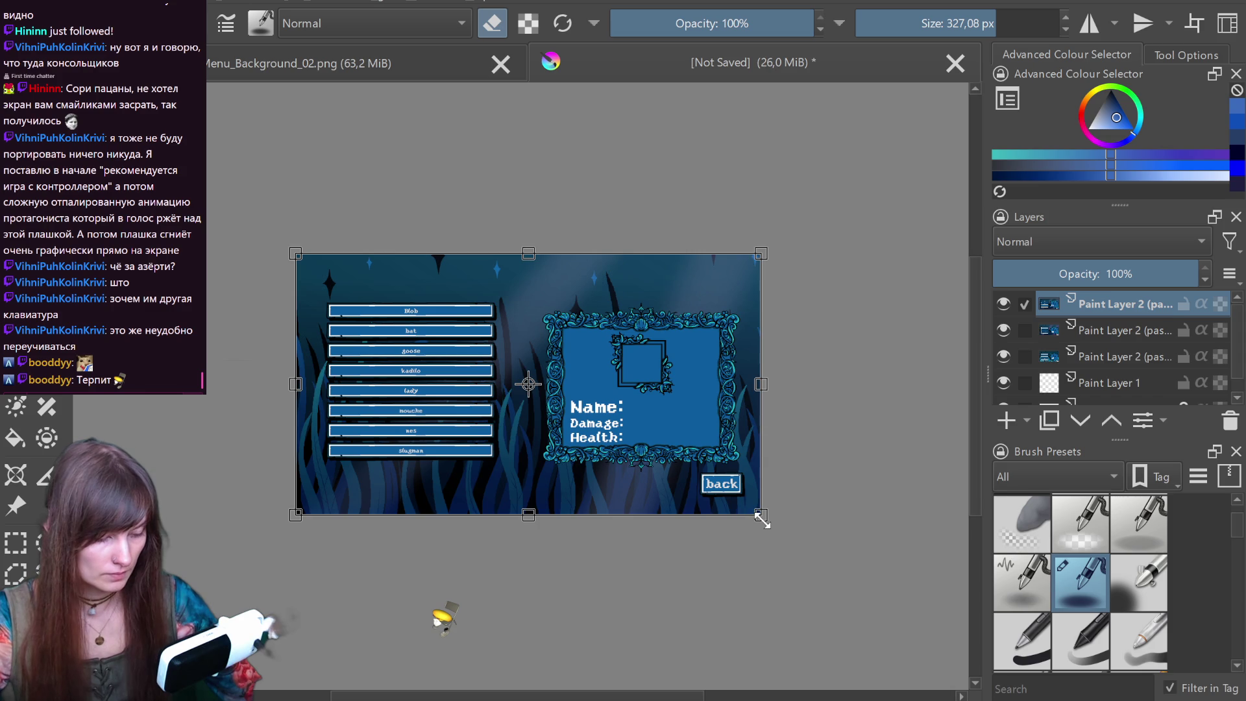
{"action": "left_click_drag", "start_coordinate": [758, 516], "coordinate": [667, 405]}
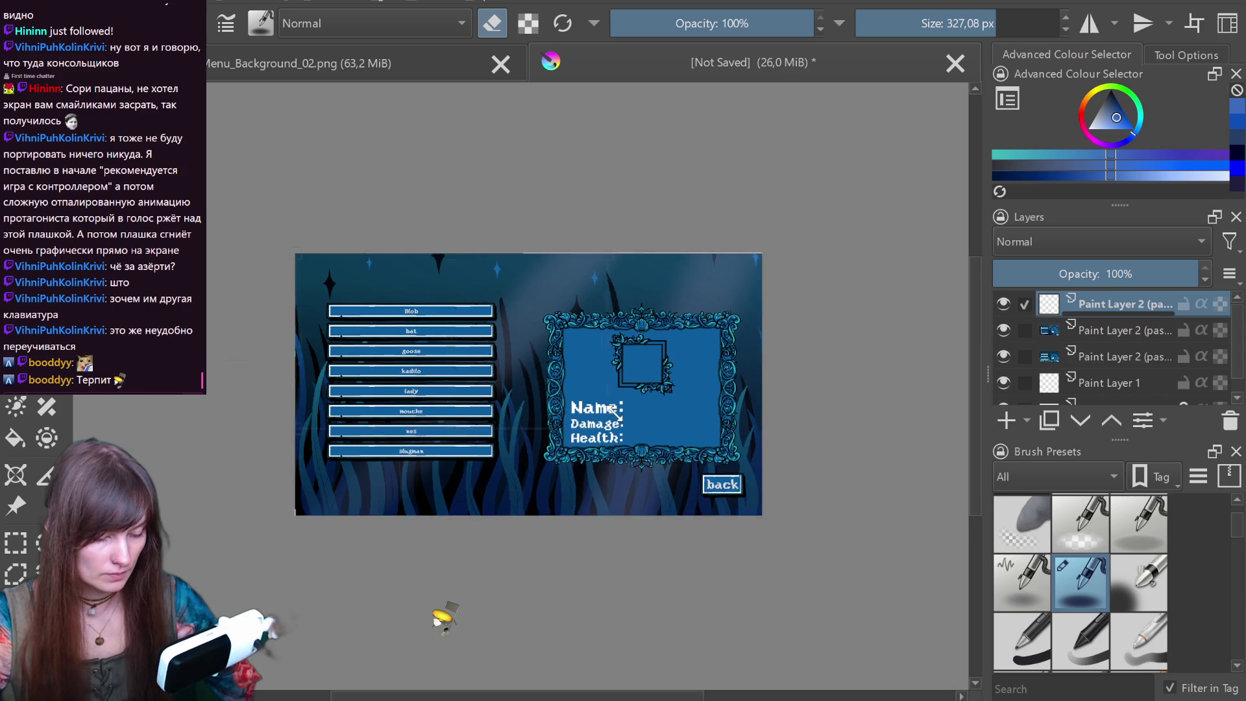
{"action": "left_click_drag", "start_coordinate": [605, 346], "coordinate": [682, 446]}
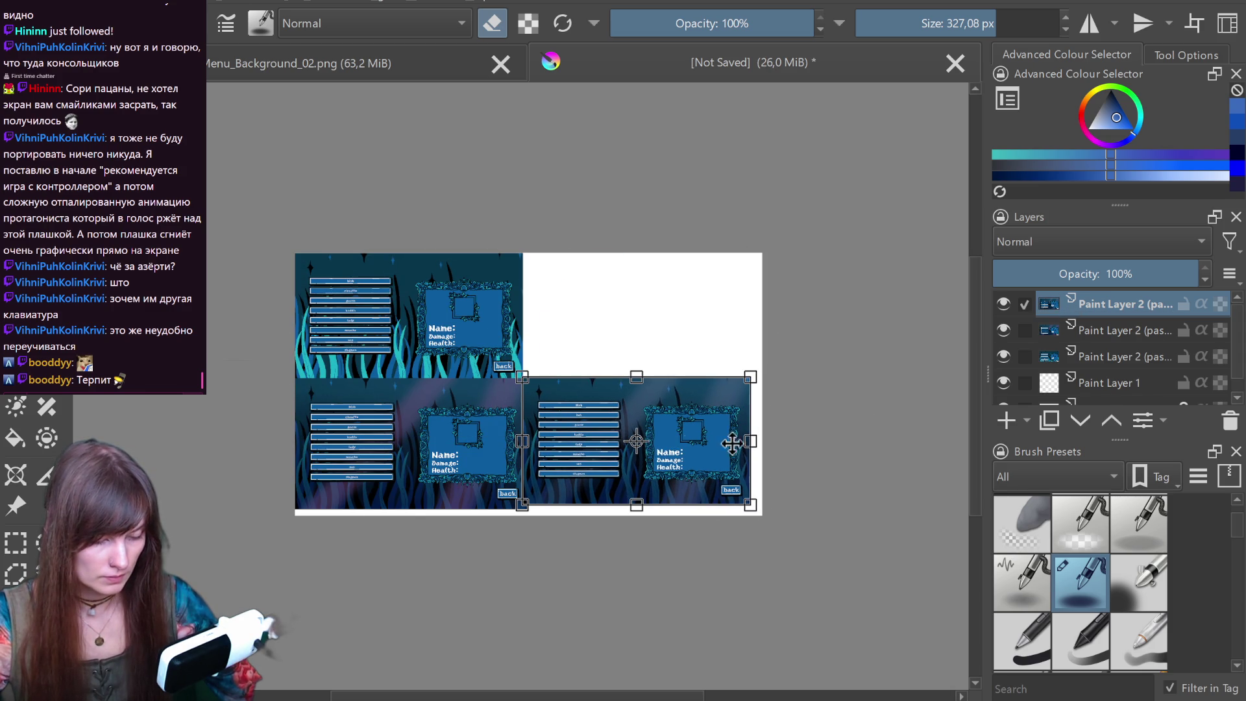
{"action": "left_click", "coordinate": [1131, 361]}
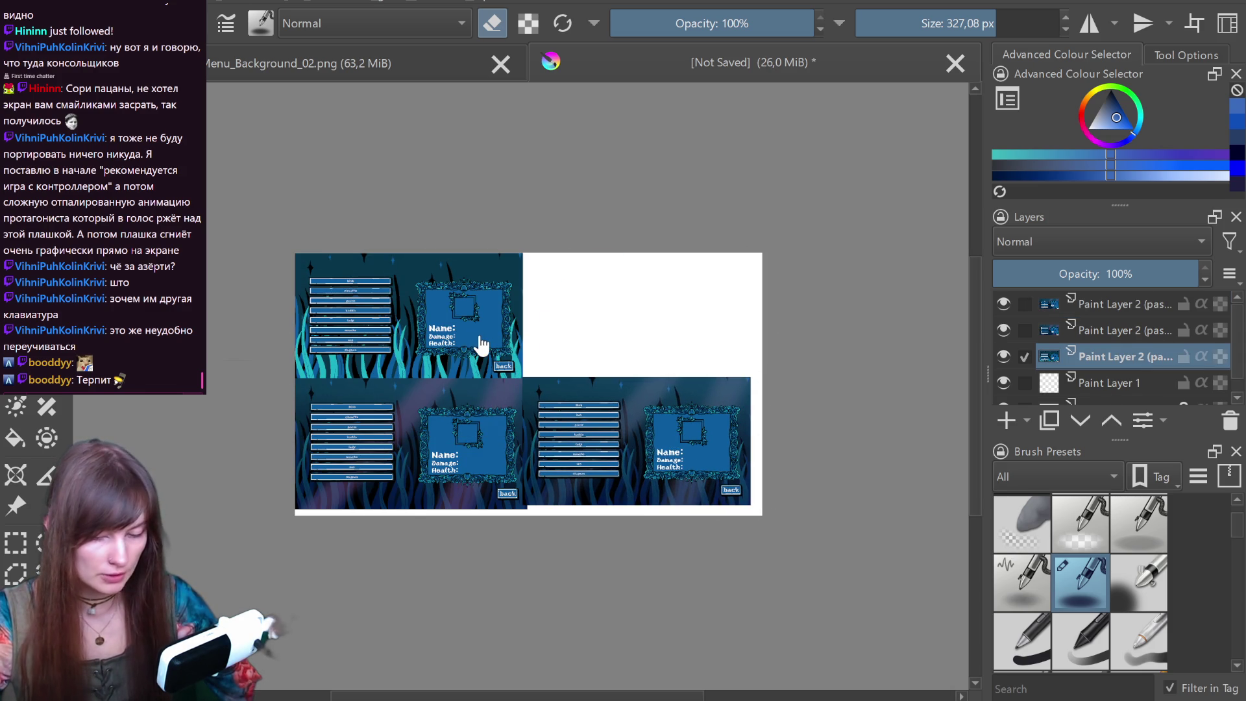
{"action": "left_click_drag", "start_coordinate": [481, 334], "coordinate": [588, 322]}
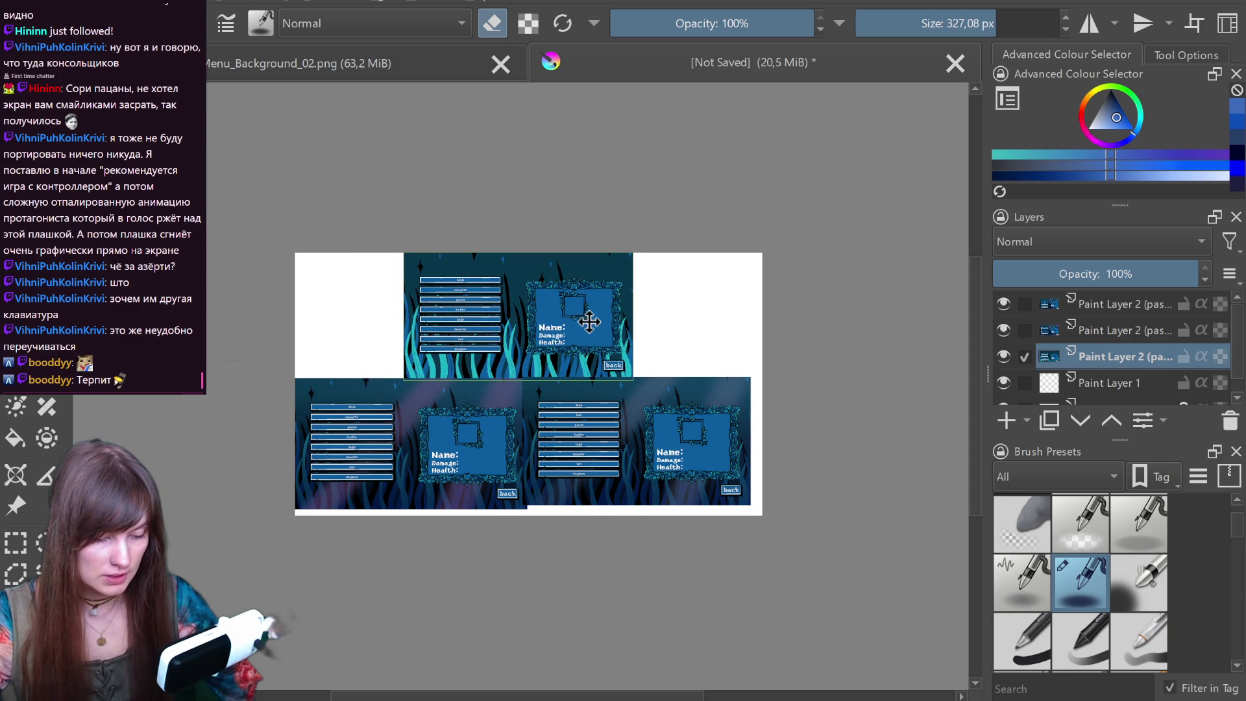
- Unlock the Background layer and bucket-fill its empty white areas with black
{"action": "scroll", "coordinate": [1092, 378], "scroll_direction": "down", "scroll_amount": 1}
{"action": "left_click", "coordinate": [1097, 384]}
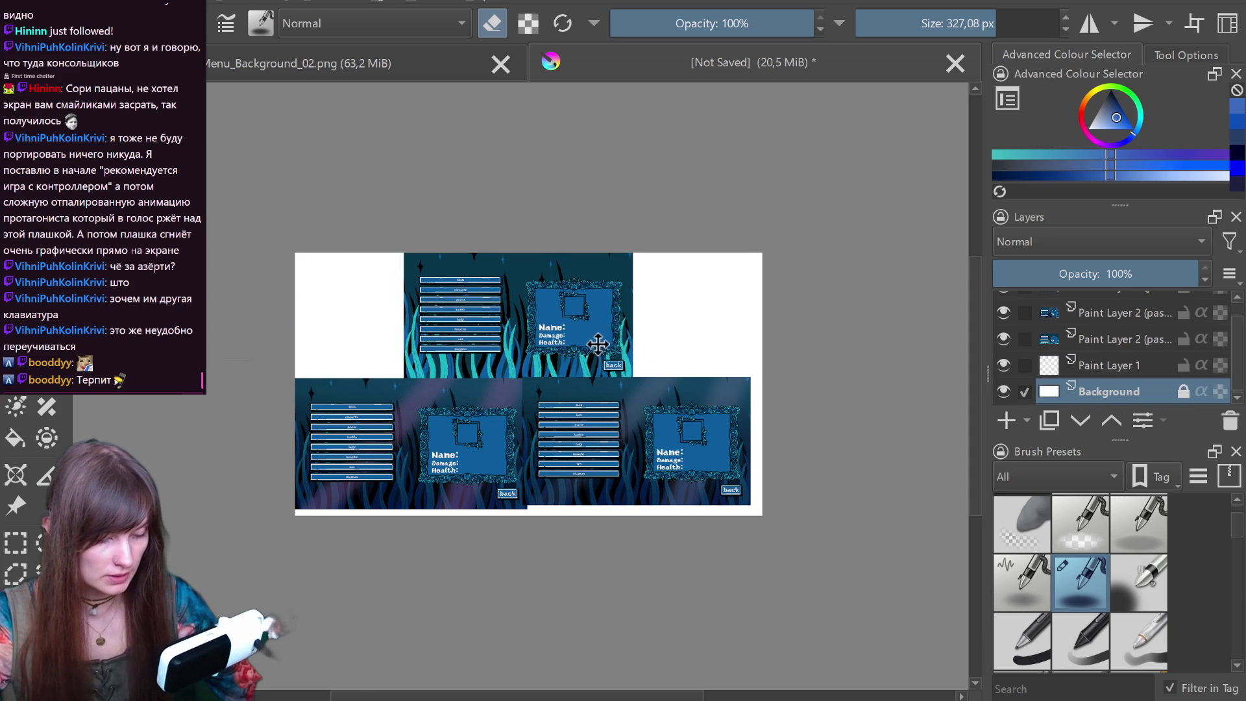
{"action": "scroll", "coordinate": [598, 345], "scroll_direction": "up", "scroll_amount": 1}
{"action": "key", "text": "e"}
{"action": "left_click_drag", "start_coordinate": [1111, 120], "coordinate": [1110, 91]}
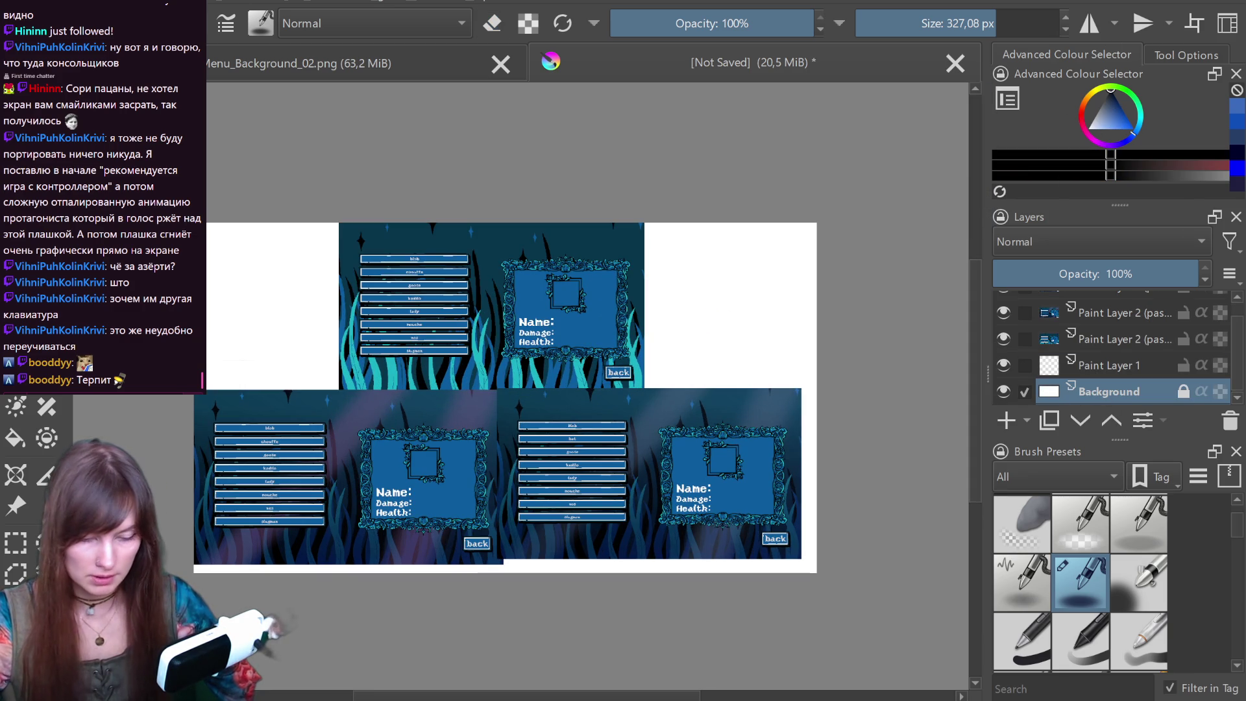
{"action": "left_click", "coordinate": [1183, 392]}
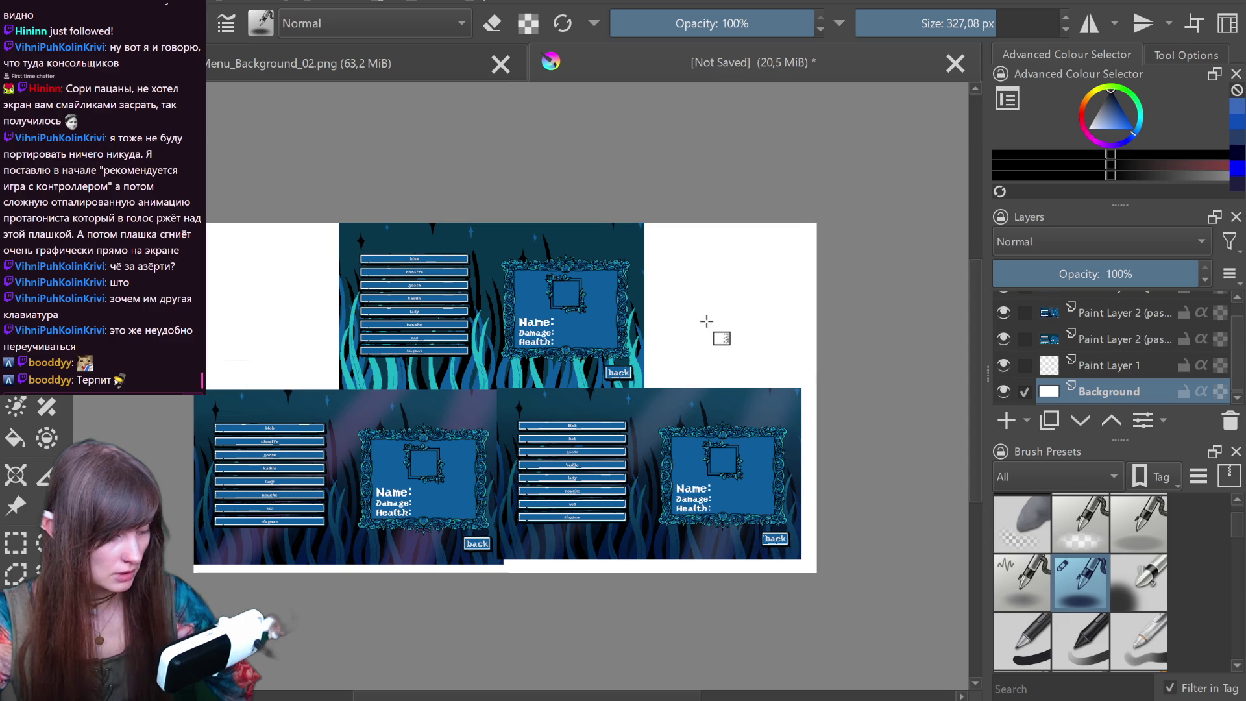
{"action": "left_click", "coordinate": [706, 324]}
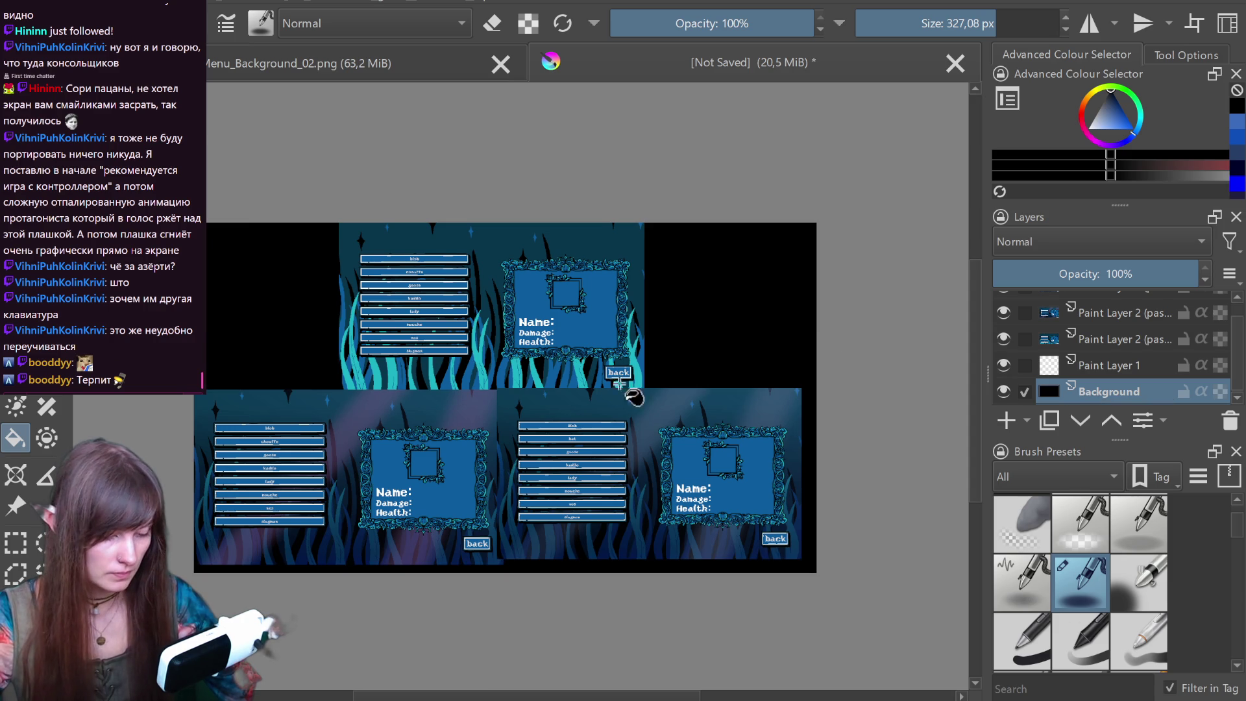
{"action": "scroll", "coordinate": [606, 422], "scroll_direction": "up", "scroll_amount": 1}
{"action": "mouse_move", "coordinate": [606, 422]}
{"action": "left_mouse_down"}
{"action": "mouse_move", "coordinate": [632, 411]}
{"action": "mouse_move", "coordinate": [685, 422]}
{"action": "left_mouse_up"}
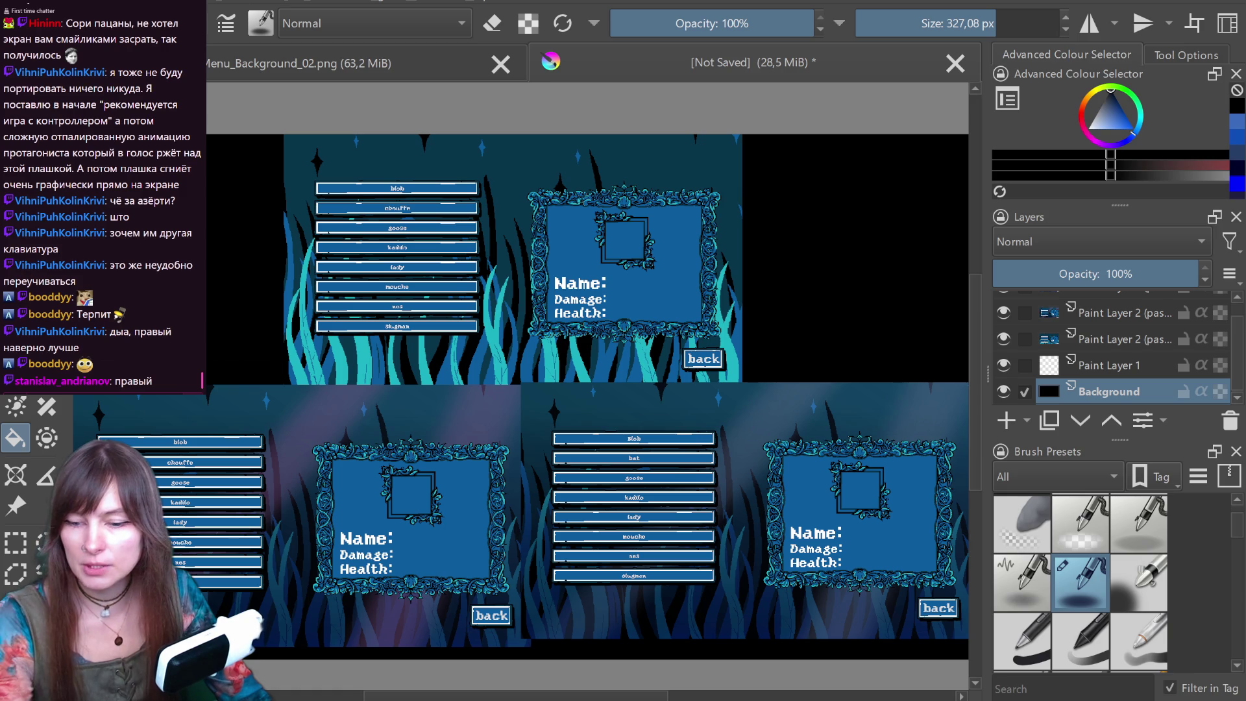
- Switch over to the running mermaid_survivor game window
{"action": "key", "text": "alt+Tab"}
- Turn on Fullscreen, try the character-select and upgrades screens, then quit the game
{"action": "left_click", "coordinate": [358, 471]}
{"action": "left_click", "coordinate": [1123, 631]}
{"action": "left_click", "coordinate": [626, 224]}
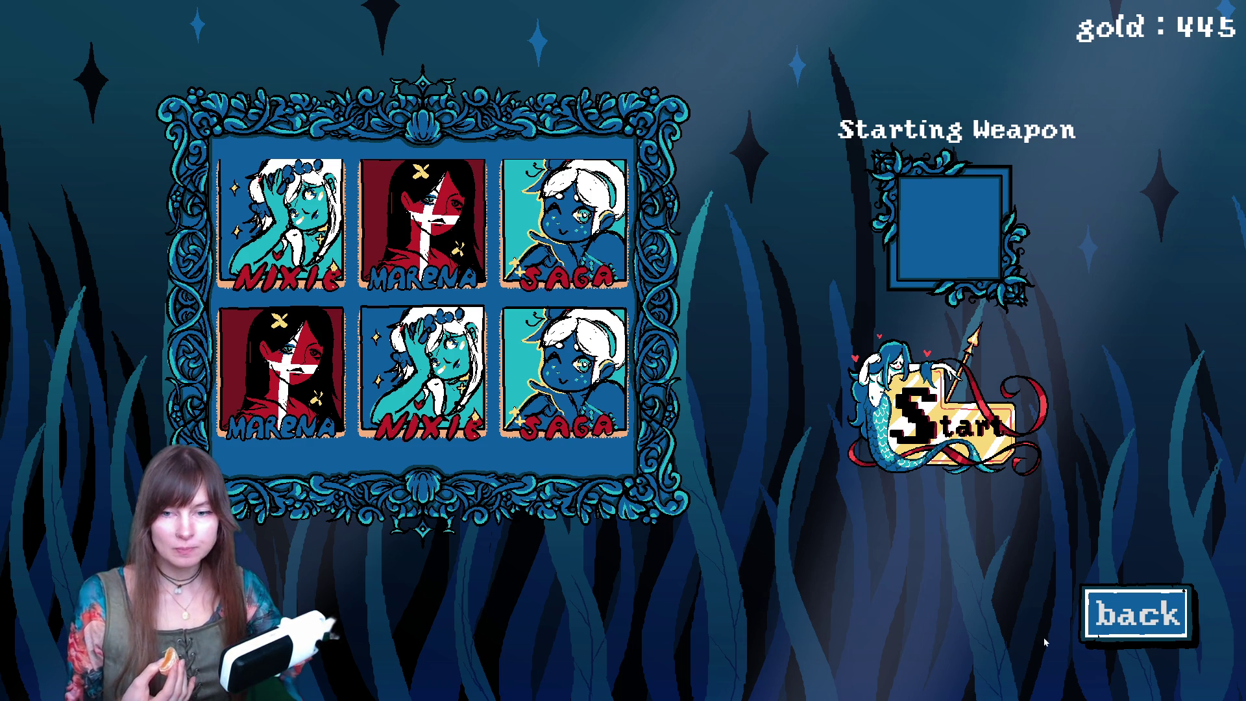
{"action": "left_click", "coordinate": [1106, 620]}
{"action": "left_click", "coordinate": [874, 553]}
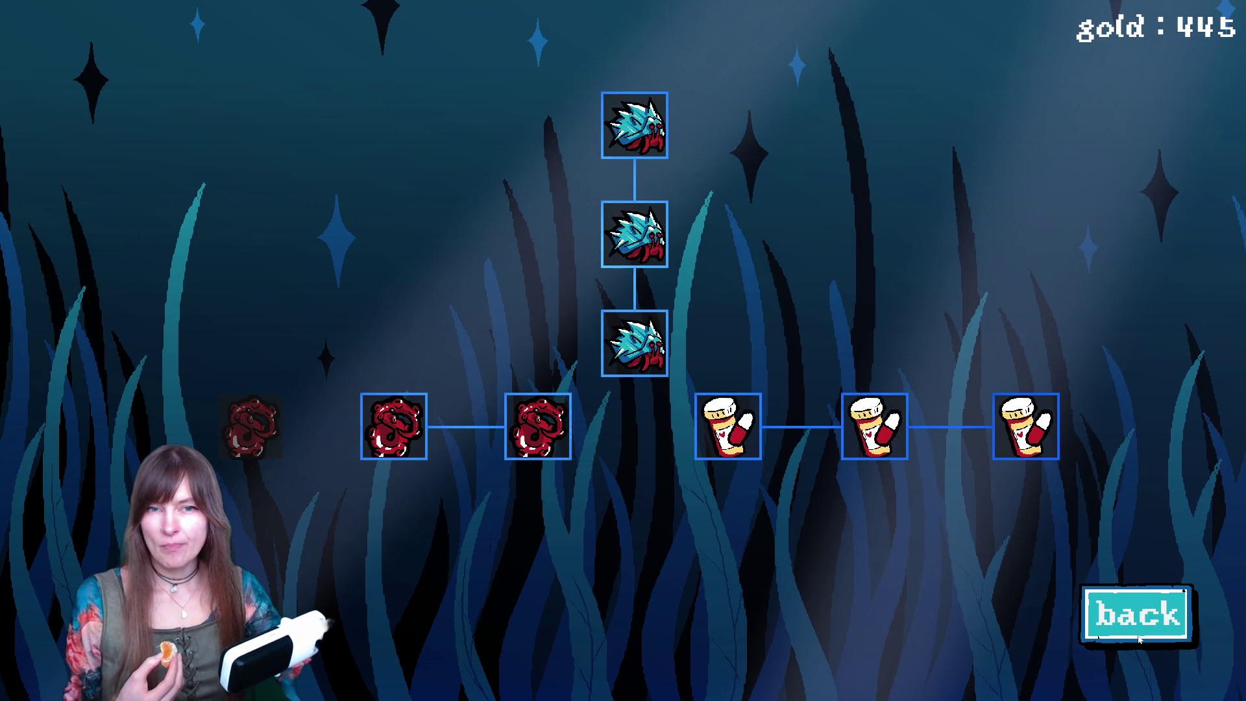
{"action": "left_click", "coordinate": [1138, 637]}
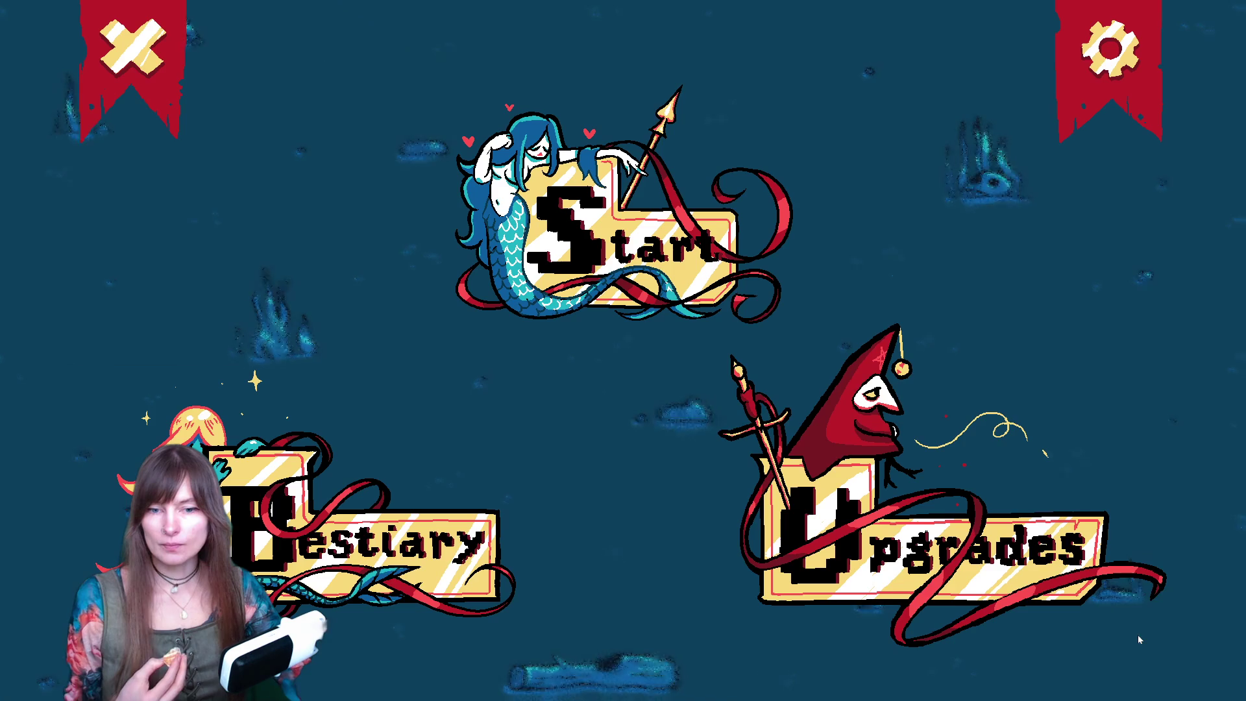
{"action": "left_click", "coordinate": [162, 80]}
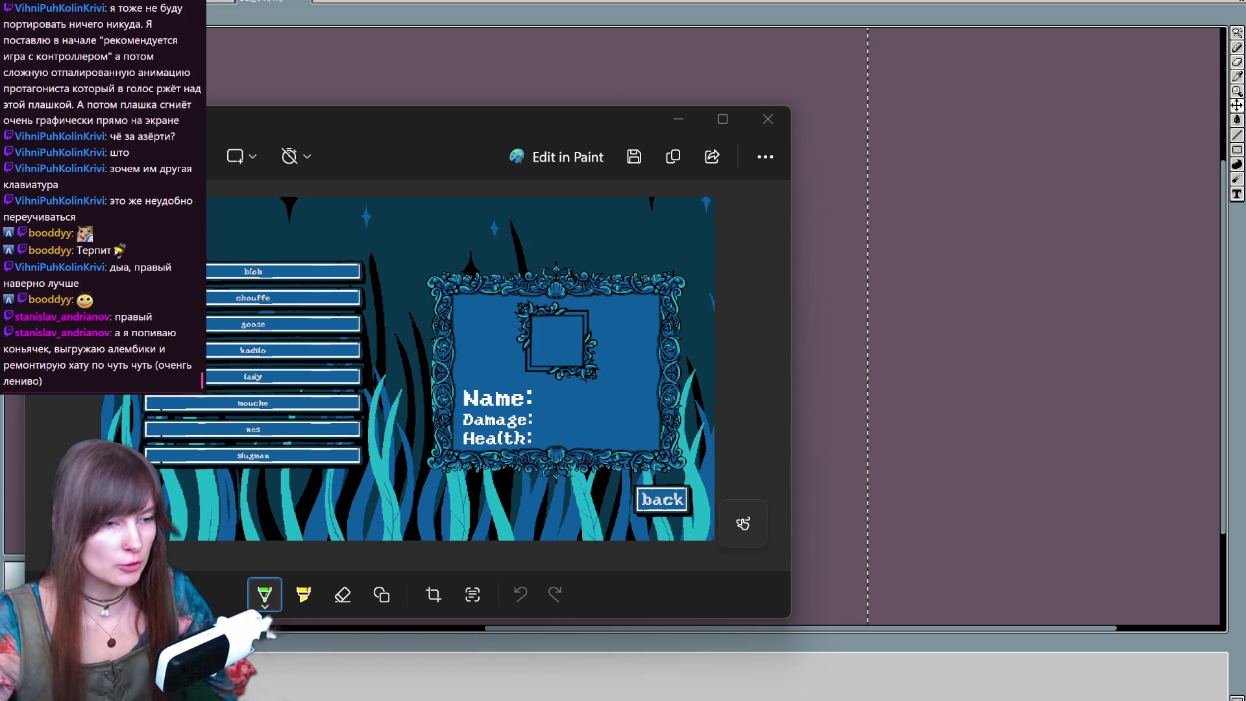
- Close the Photos viewer showing the menu mockup screenshot
{"action": "left_click", "coordinate": [766, 119]}
{"action": "scroll", "coordinate": [549, 241], "scroll_direction": "down", "scroll_amount": 3}
{"action": "scroll", "coordinate": [437, 189], "scroll_direction": "up", "scroll_amount": 5}
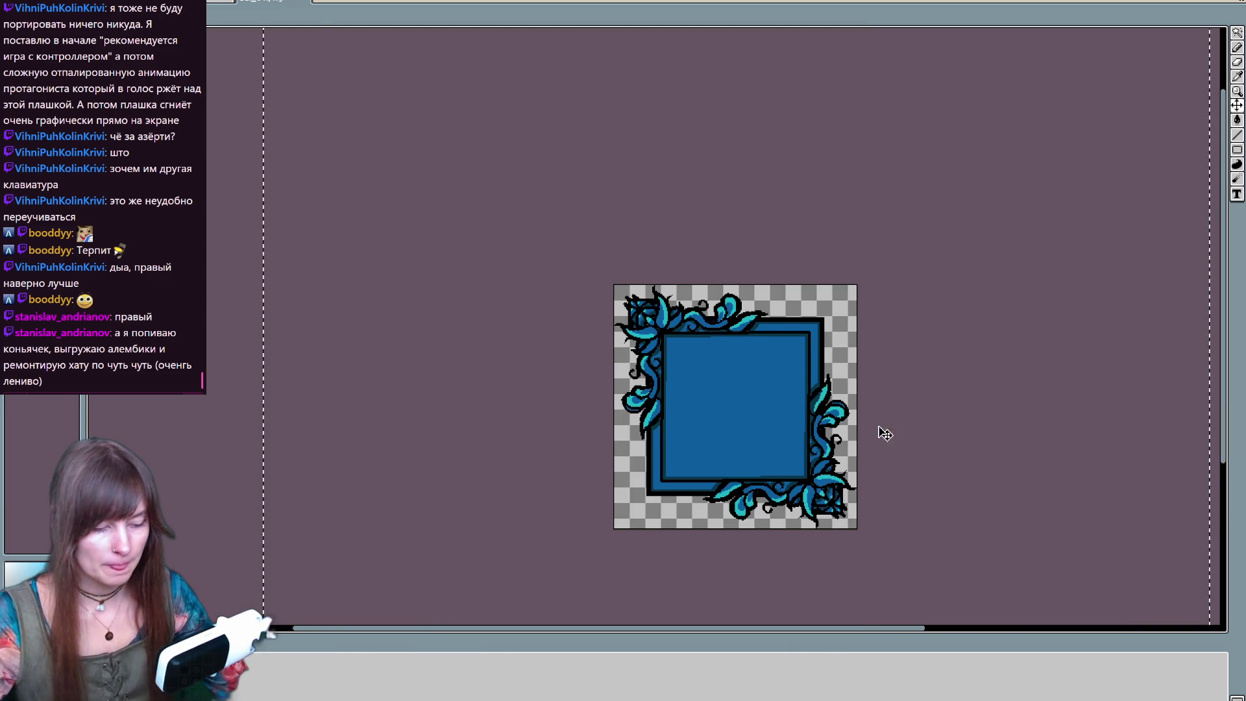
- Cycle the document tabs to the yellow ribbon banner sprite and dismiss the recent files list
{"action": "key", "text": "ctrl+Tab"}
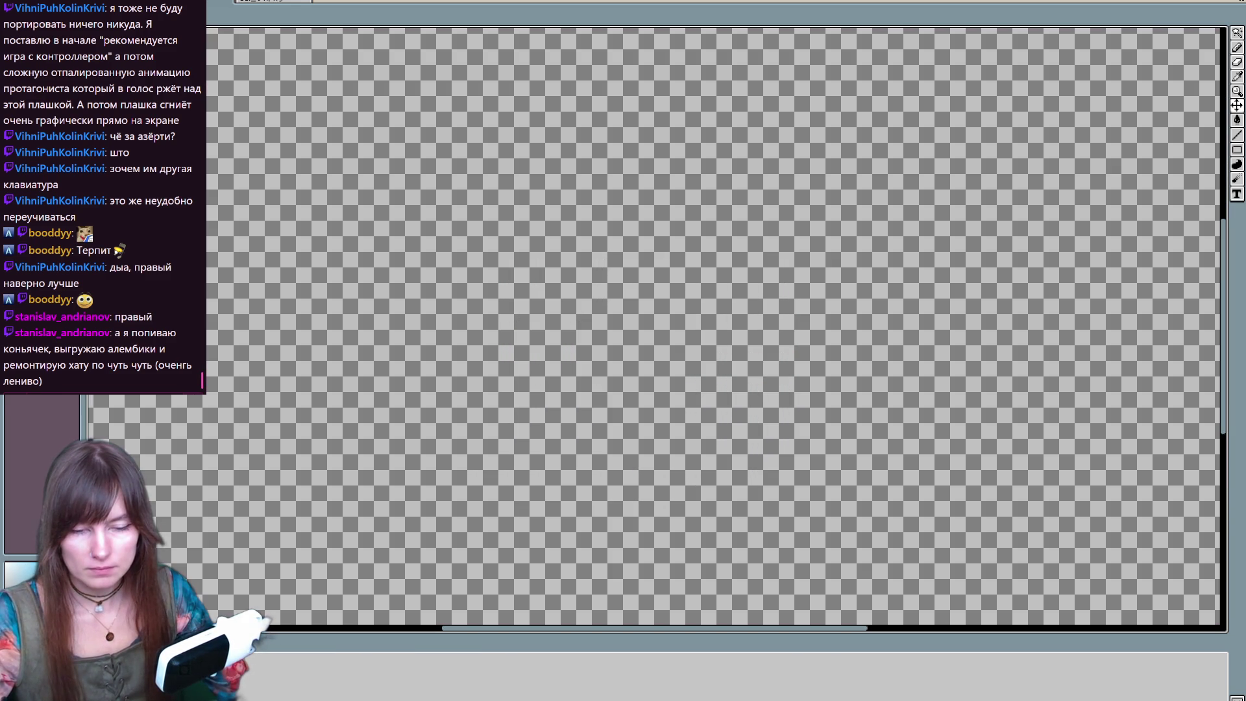
{"action": "scroll", "coordinate": [687, 370], "scroll_direction": "down", "scroll_amount": 3}
{"action": "scroll", "coordinate": [687, 370], "scroll_direction": "up", "scroll_amount": 1}
{"action": "key", "text": "ctrl+Tab"}
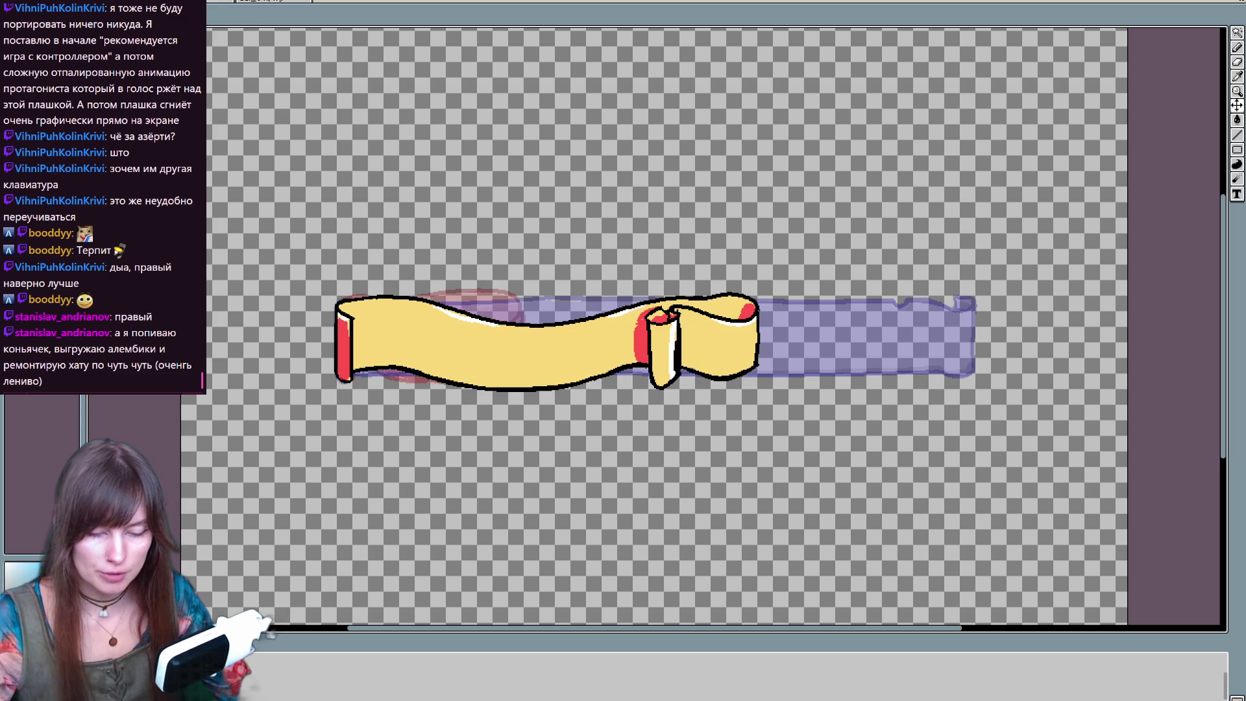
{"action": "mouse_move", "coordinate": [163, 20]}
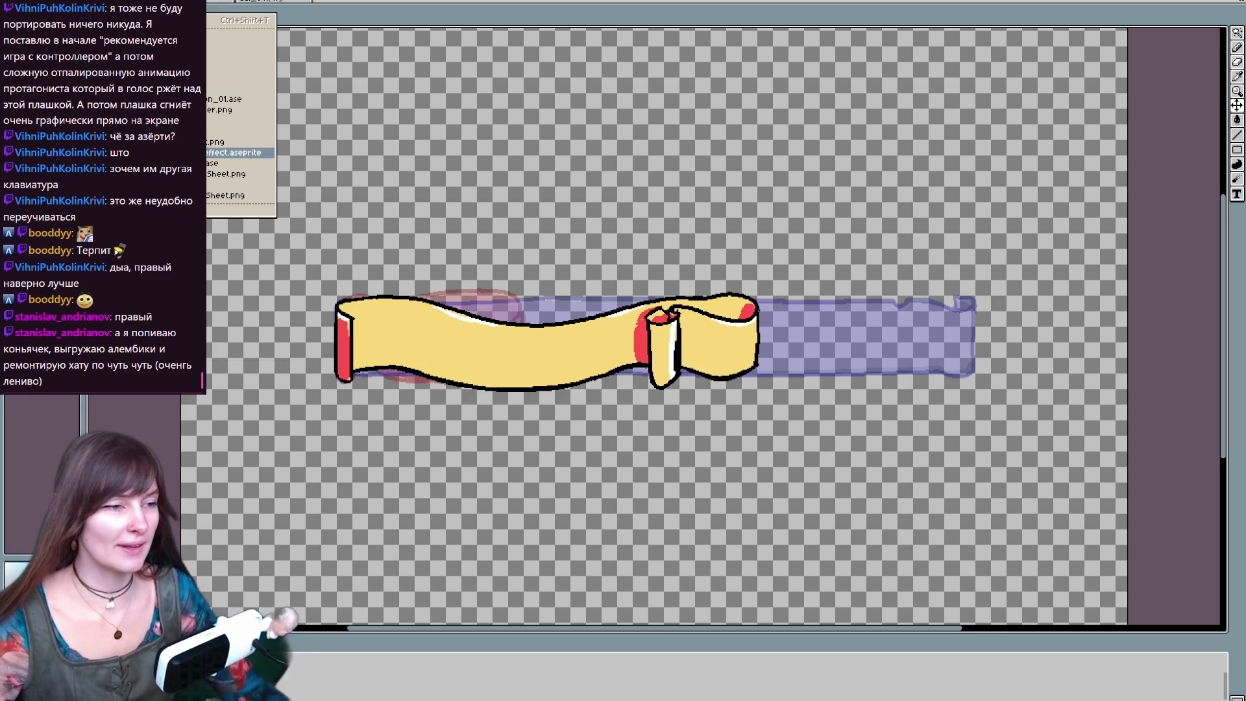
{"action": "key", "text": "Escape"}
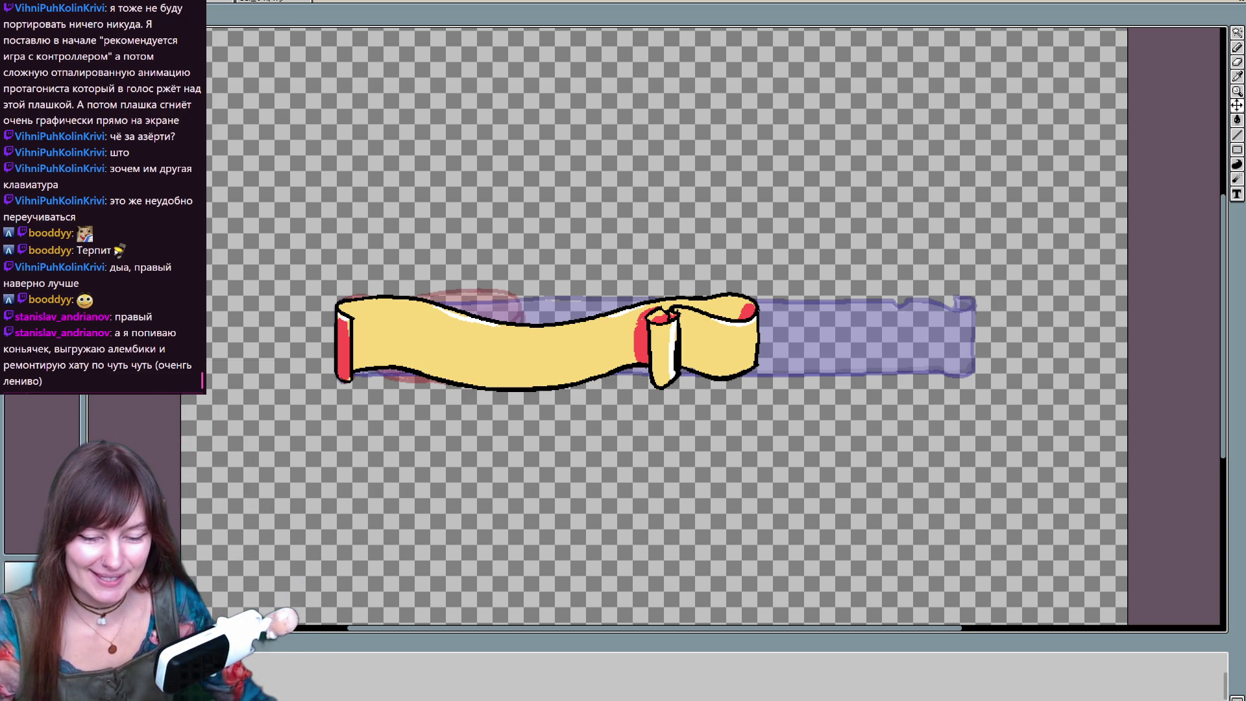
{"action": "key", "text": "ctrl+o"}
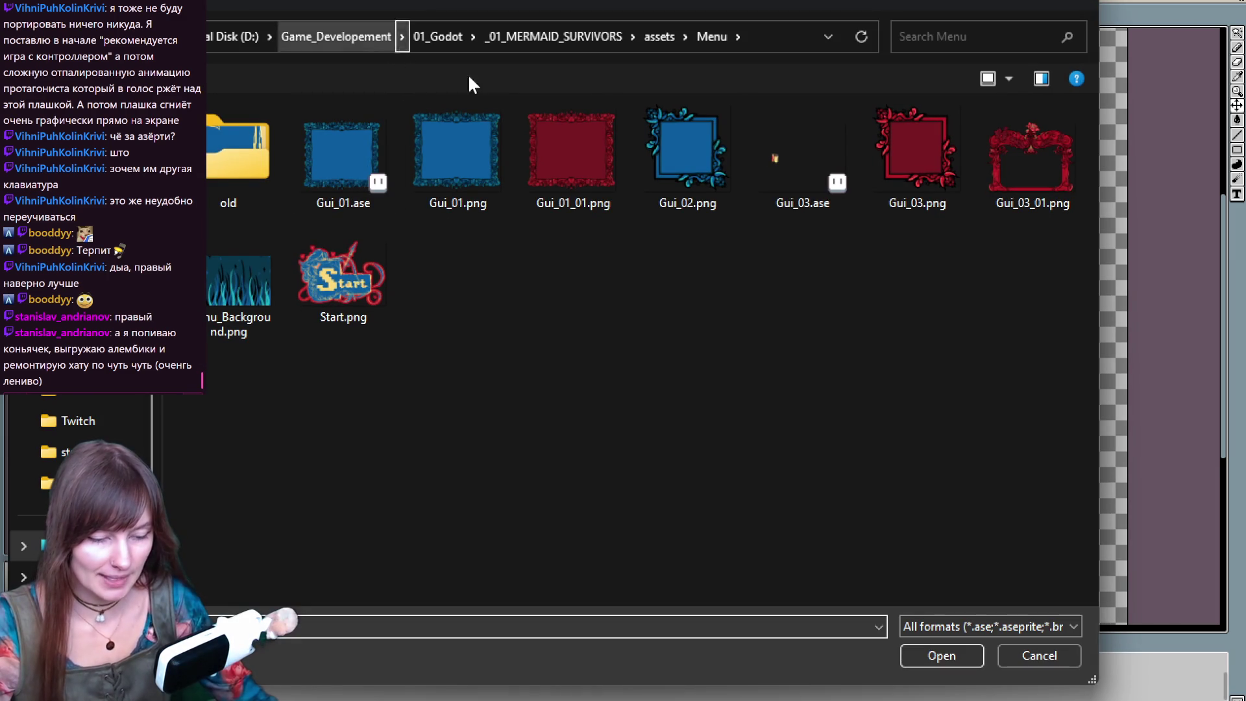
{"action": "left_click", "coordinate": [664, 36]}
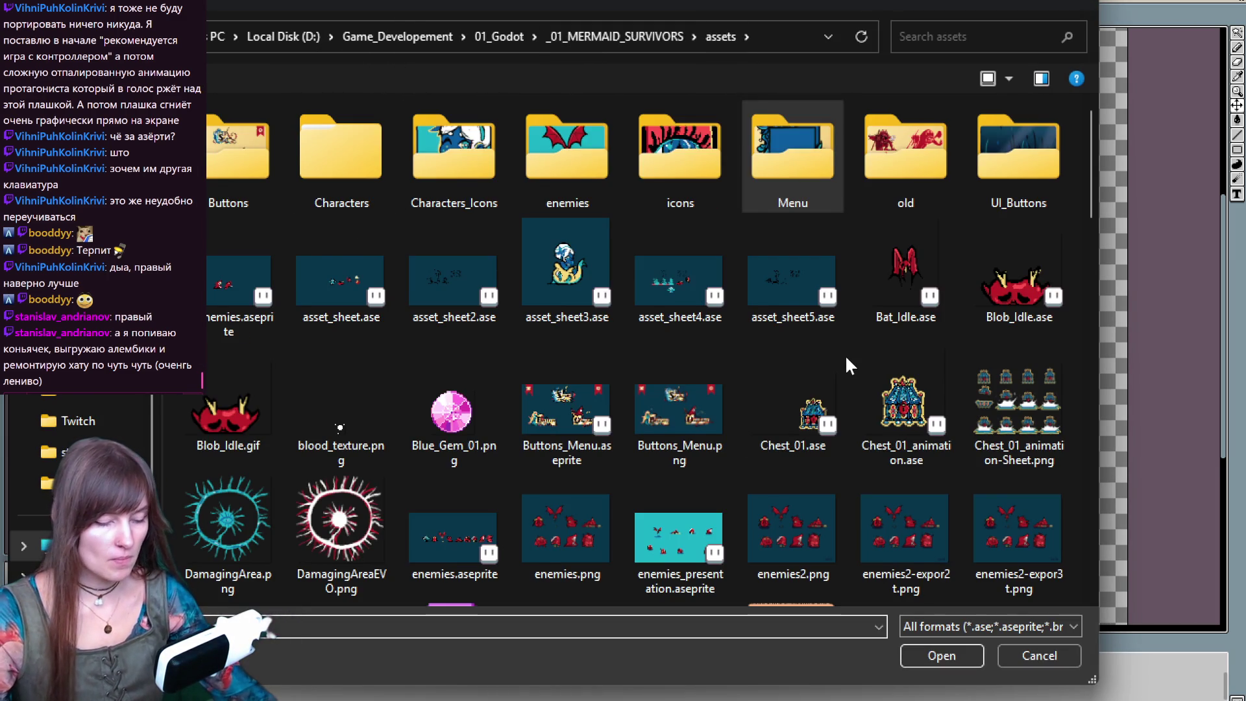
{"action": "scroll", "coordinate": [845, 354], "scroll_direction": "down", "scroll_amount": 3}
{"action": "scroll", "coordinate": [845, 354], "scroll_direction": "down", "scroll_amount": 15}
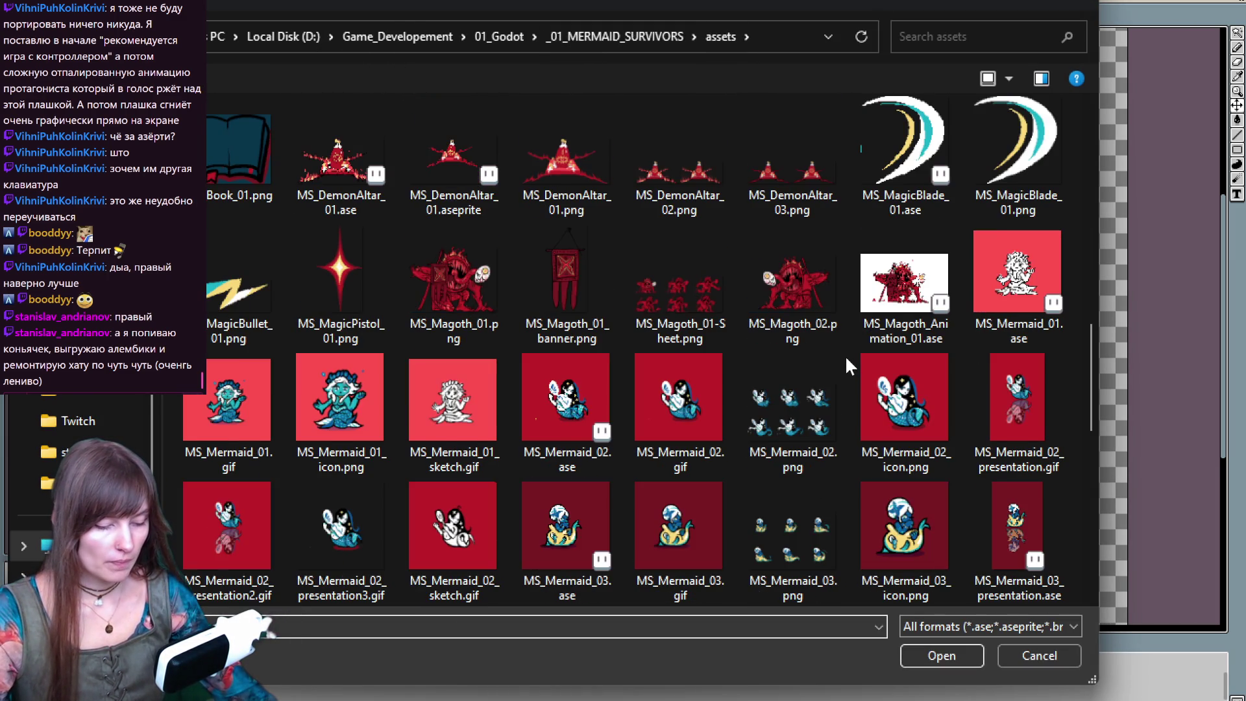
{"action": "scroll", "coordinate": [845, 355], "scroll_direction": "down", "scroll_amount": 3}
{"action": "scroll", "coordinate": [845, 355], "scroll_direction": "down", "scroll_amount": 3}
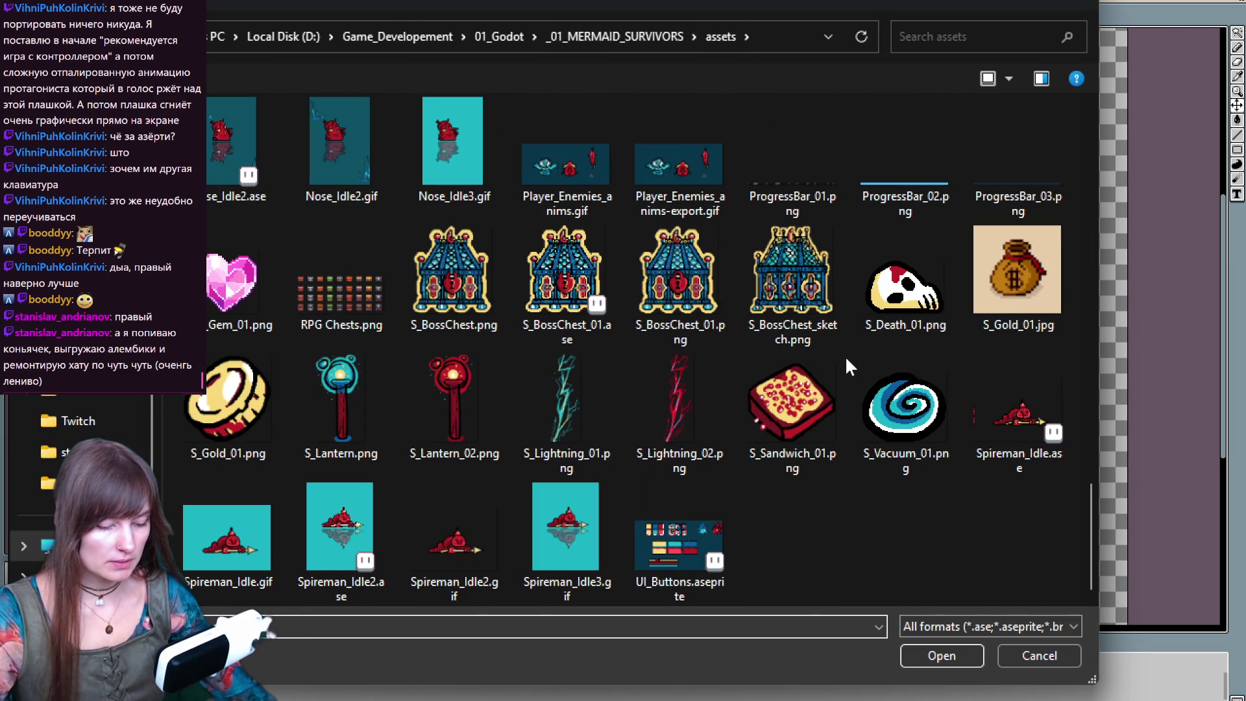
{"action": "scroll", "coordinate": [852, 367], "scroll_direction": "up", "scroll_amount": 2}
{"action": "scroll", "coordinate": [851, 367], "scroll_direction": "down", "scroll_amount": 2}
{"action": "scroll", "coordinate": [851, 367], "scroll_direction": "up", "scroll_amount": 20}
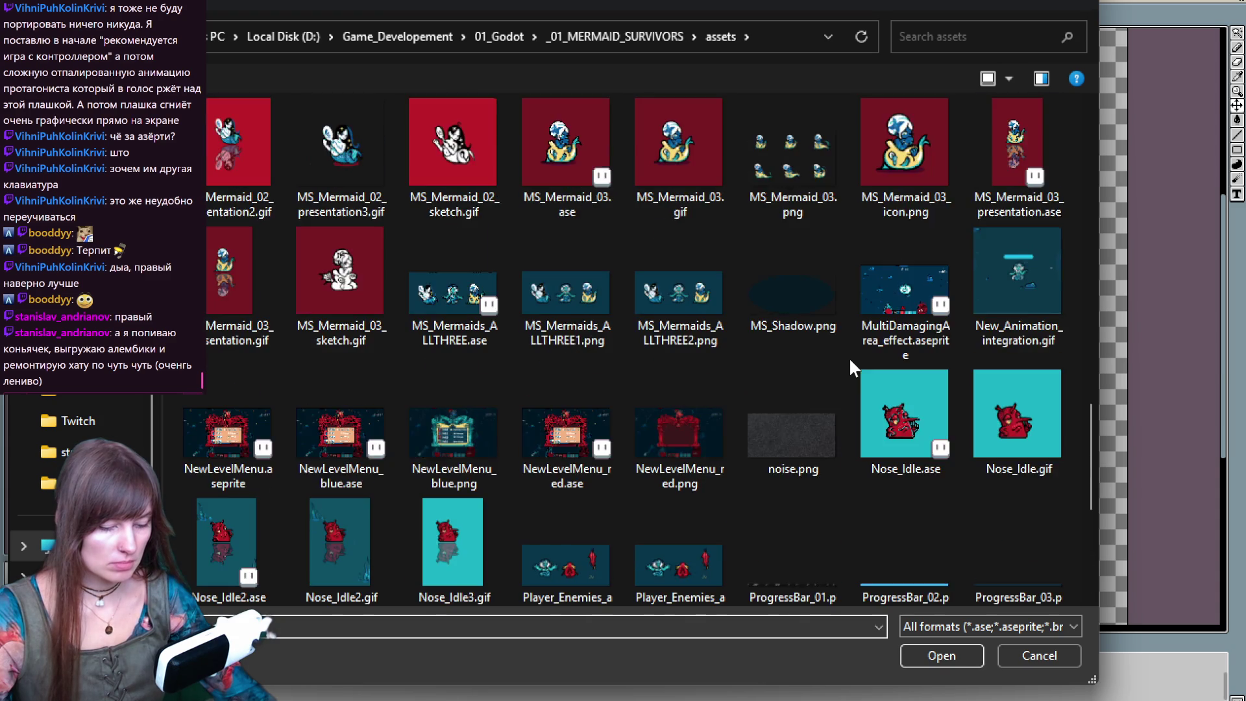
{"action": "scroll", "coordinate": [850, 361], "scroll_direction": "down", "scroll_amount": 2}
{"action": "scroll", "coordinate": [850, 361], "scroll_direction": "down", "scroll_amount": 7}
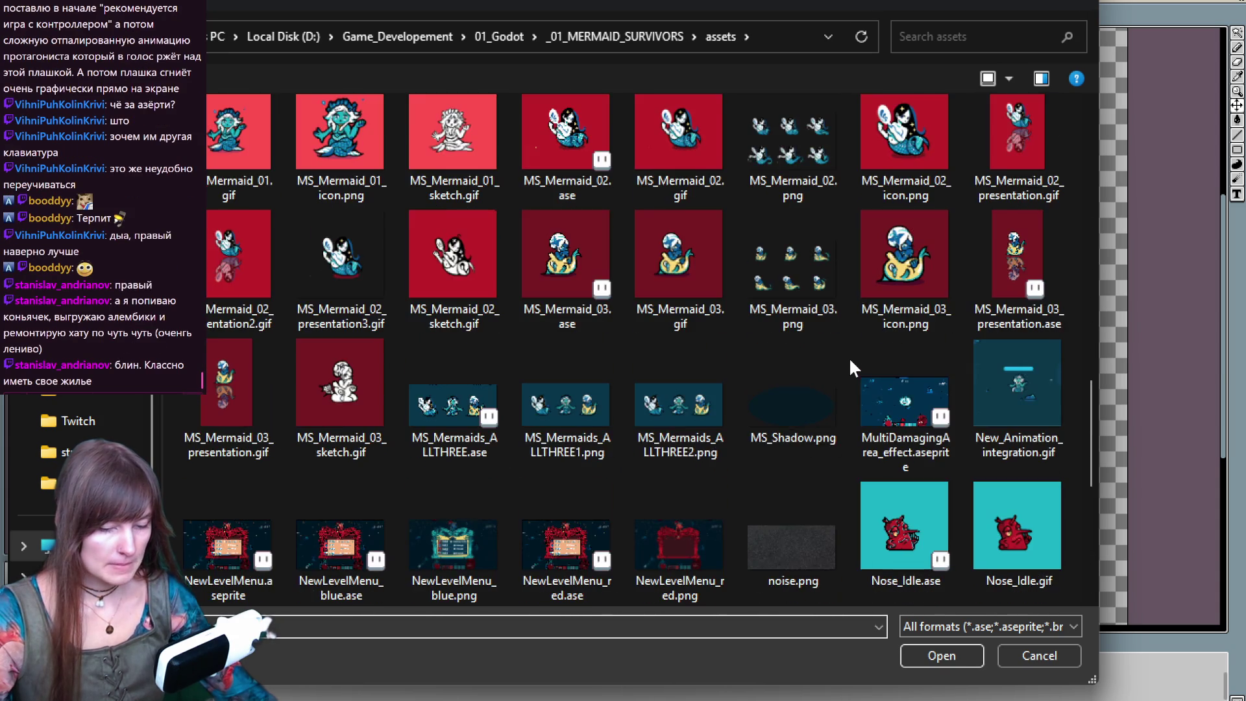
{"action": "scroll", "coordinate": [849, 357], "scroll_direction": "up", "scroll_amount": 10}
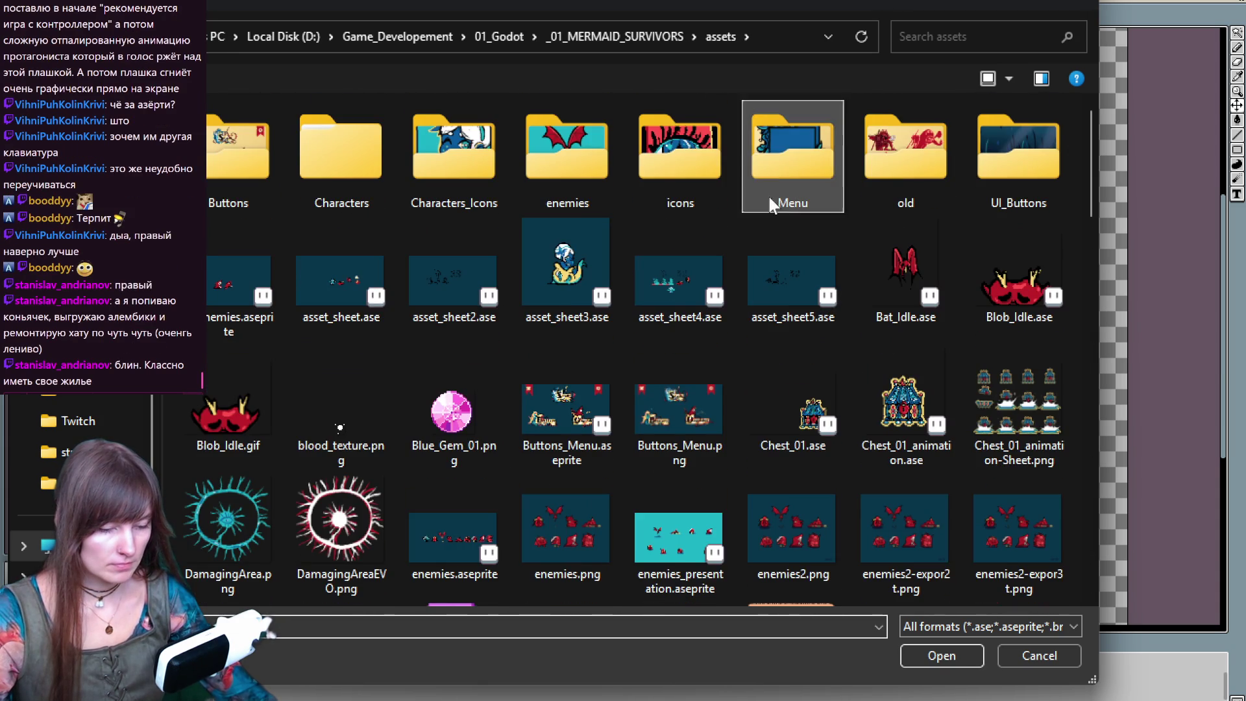
{"action": "double_click", "coordinate": [473, 161]}
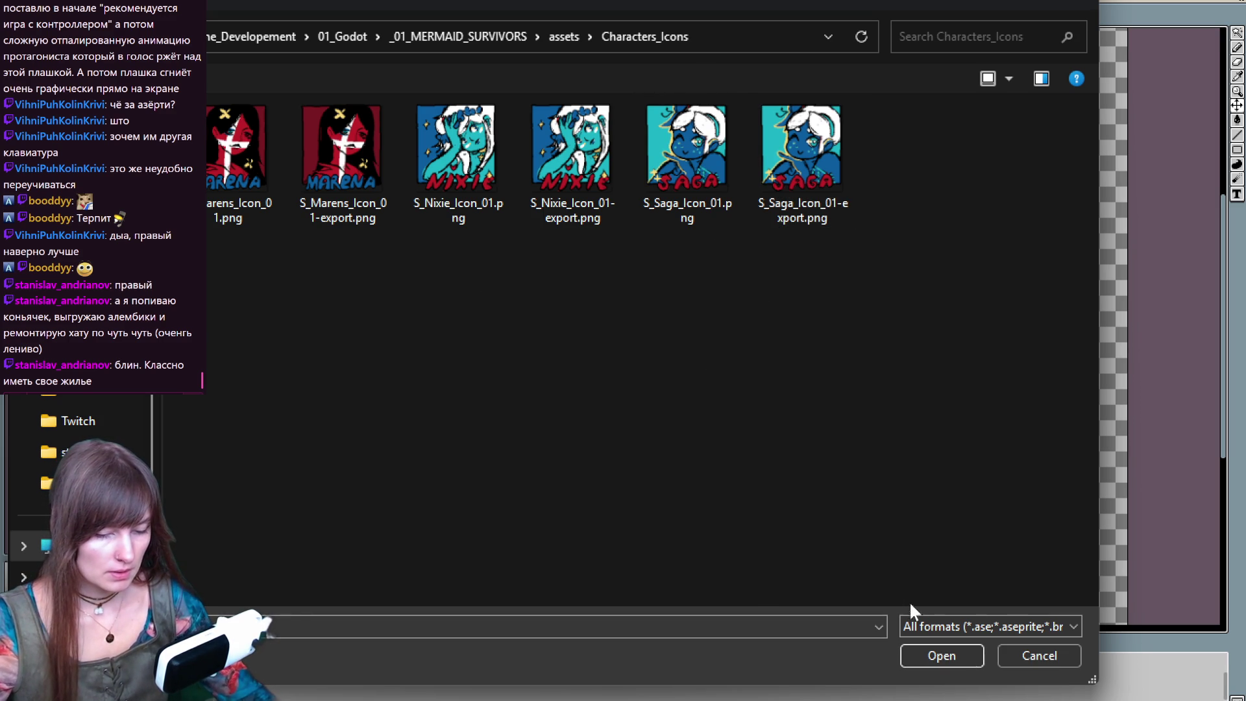
{"action": "left_click", "coordinate": [1052, 652]}
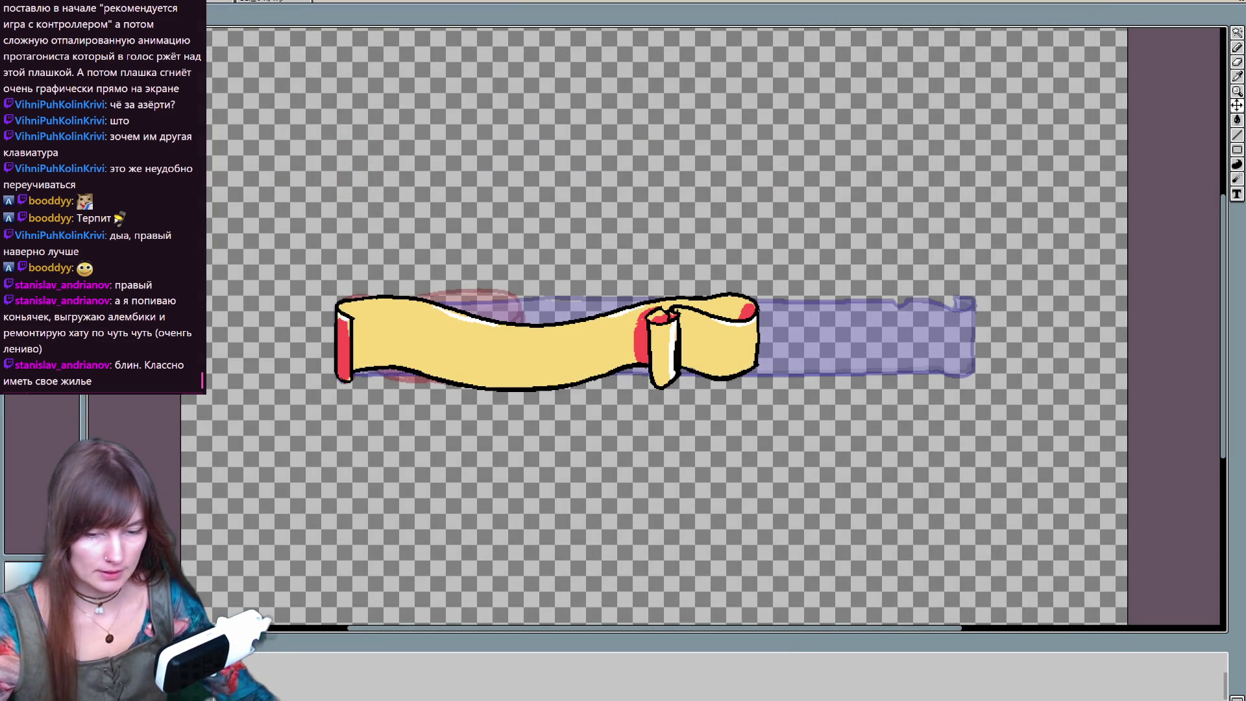
- Create a new sprite of Width 1915 and Height 1075 with a transparent background
{"action": "key", "text": "ctrl+n"}
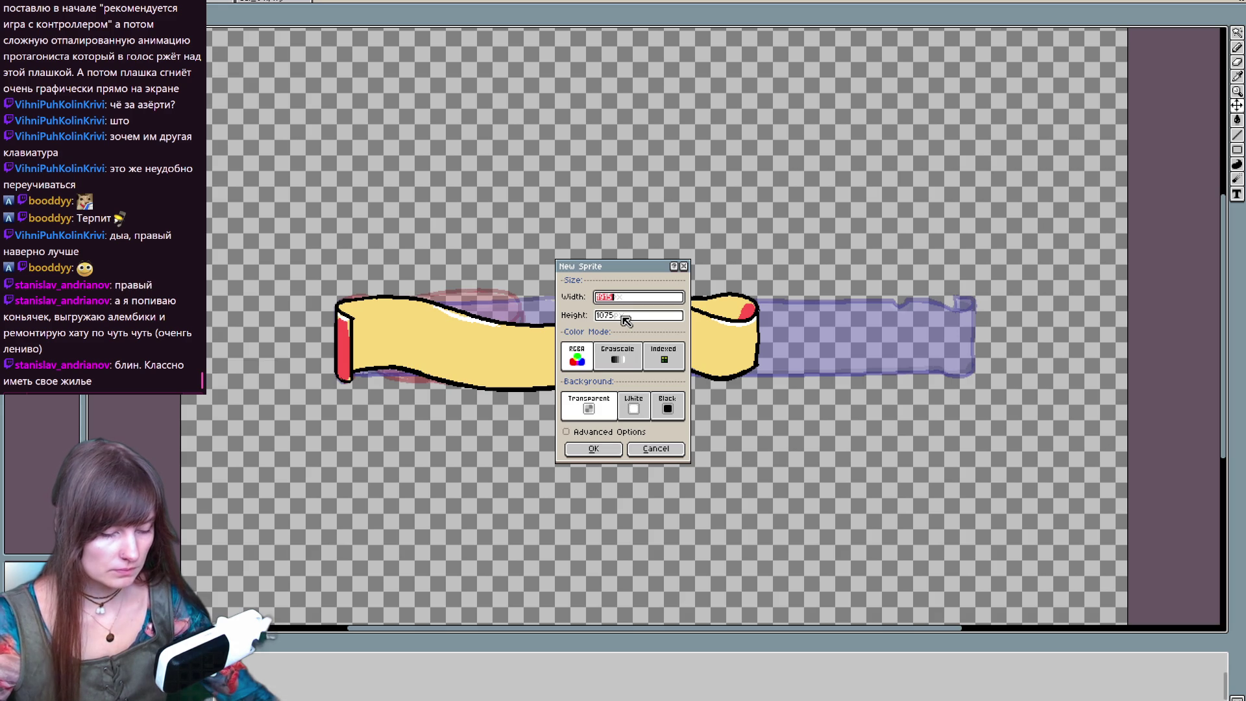
{"action": "left_click", "coordinate": [591, 448]}
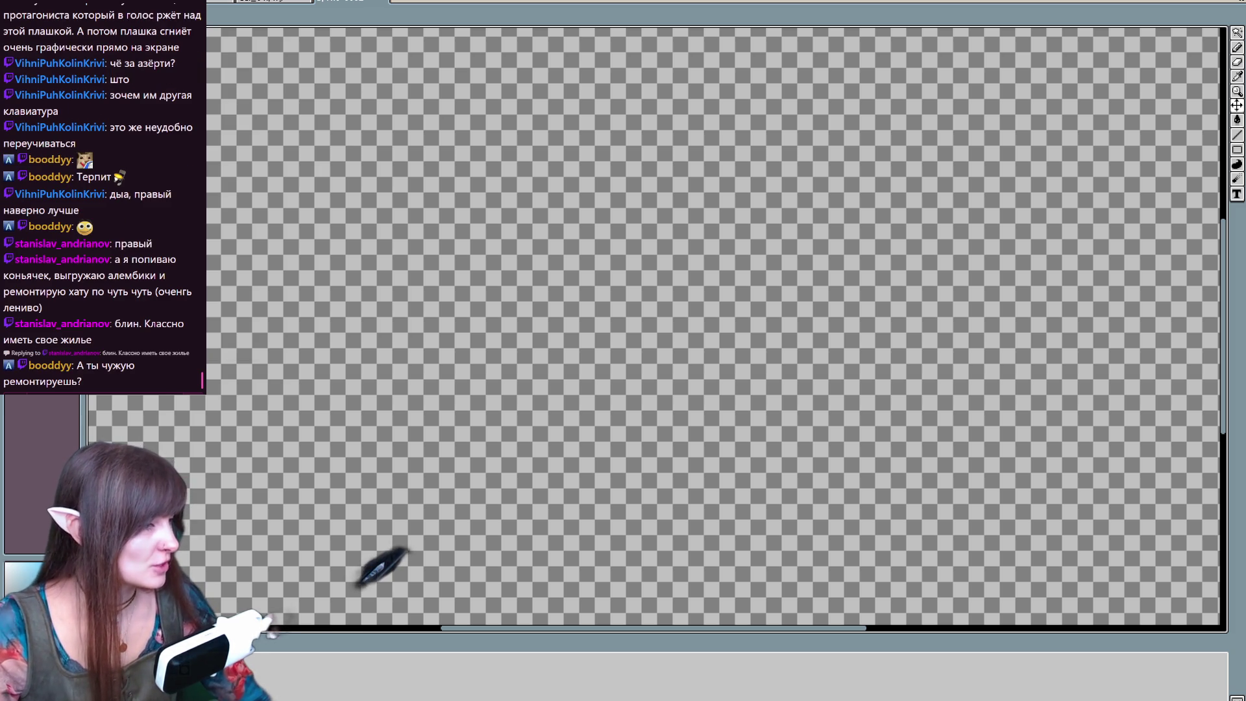
- Open the Nixie portrait card PNG as a new document and review the open documents
{"action": "left_click_drag", "start_coordinate": [773, 5], "coordinate": [853, 242]}
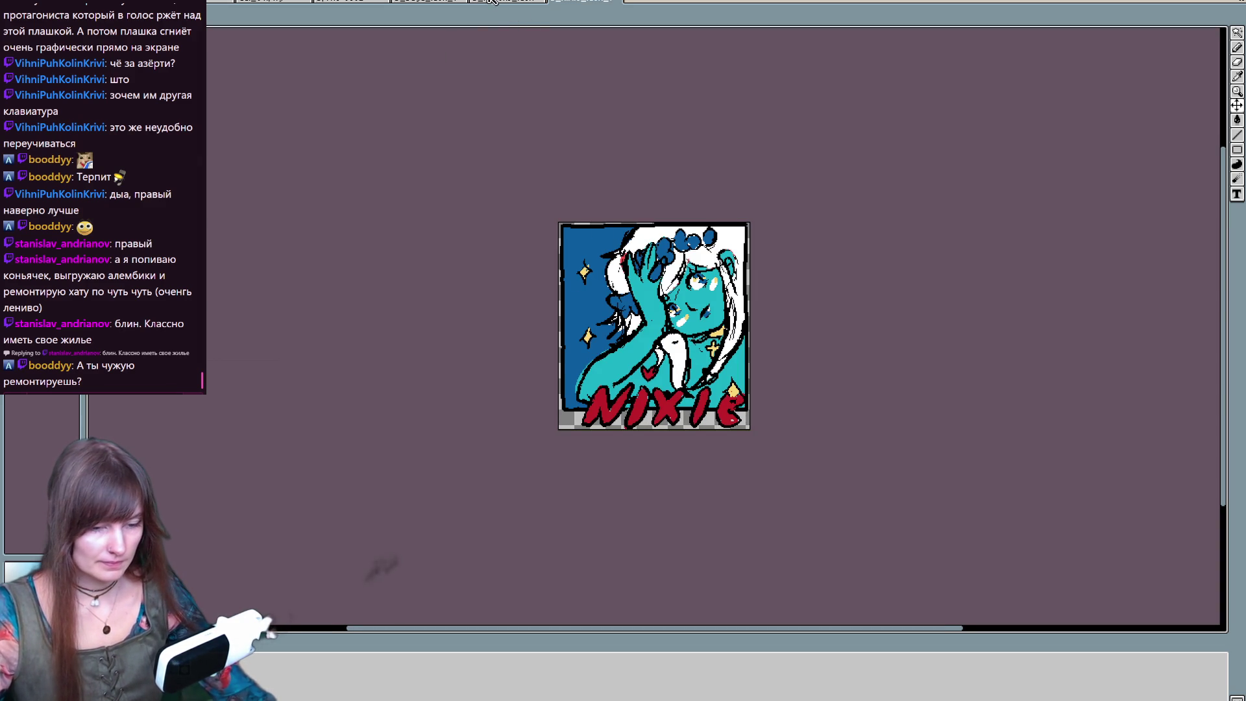
{"action": "left_click", "coordinate": [491, 1]}
{"action": "left_click", "coordinate": [362, 2]}
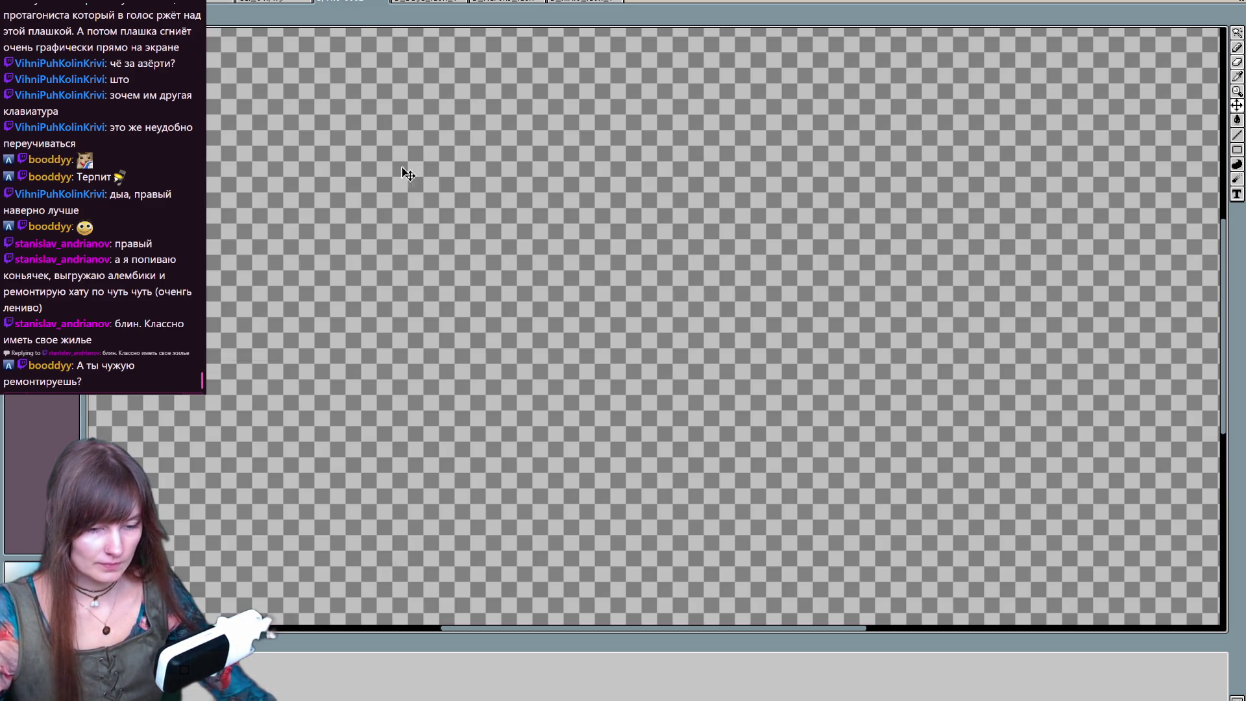
{"action": "scroll", "coordinate": [621, 281], "scroll_direction": "down", "scroll_amount": 2}
{"action": "scroll", "coordinate": [623, 285], "scroll_direction": "up", "scroll_amount": 1}
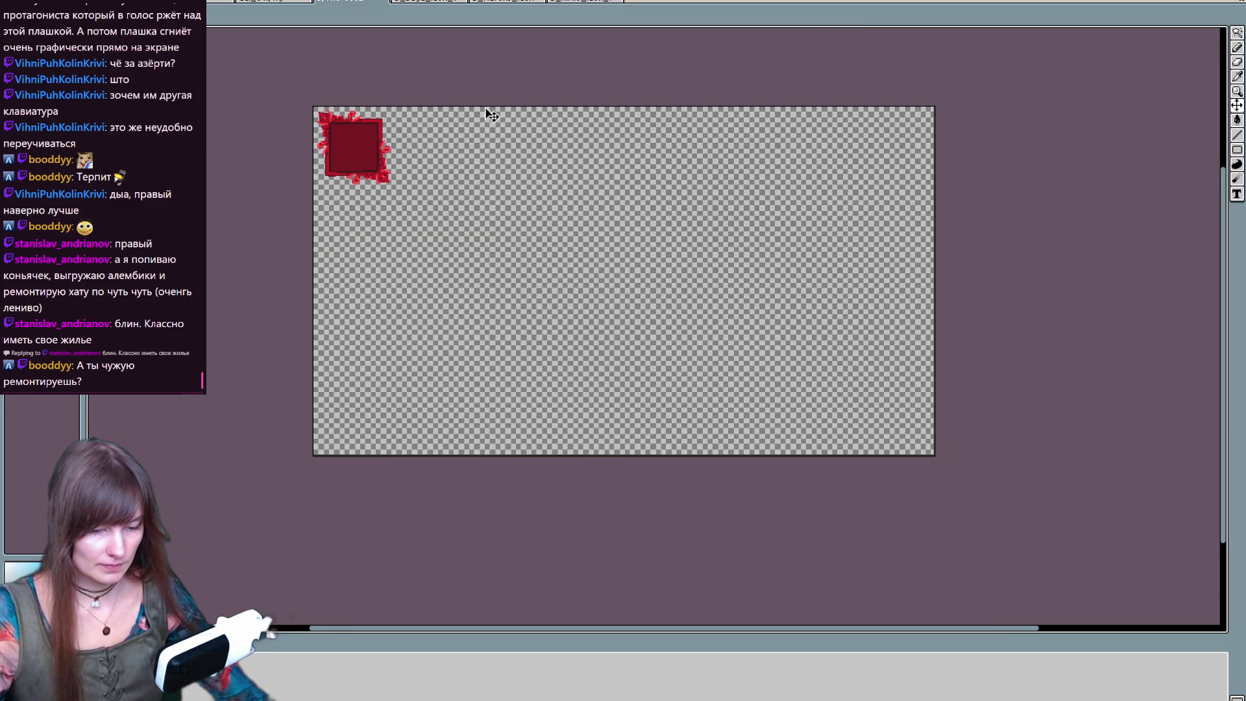
{"action": "scroll", "coordinate": [491, 114], "scroll_direction": "up", "scroll_amount": 1}
{"action": "scroll", "coordinate": [591, 256], "scroll_direction": "down", "scroll_amount": 1}
{"action": "scroll", "coordinate": [682, 272], "scroll_direction": "up", "scroll_amount": 1}
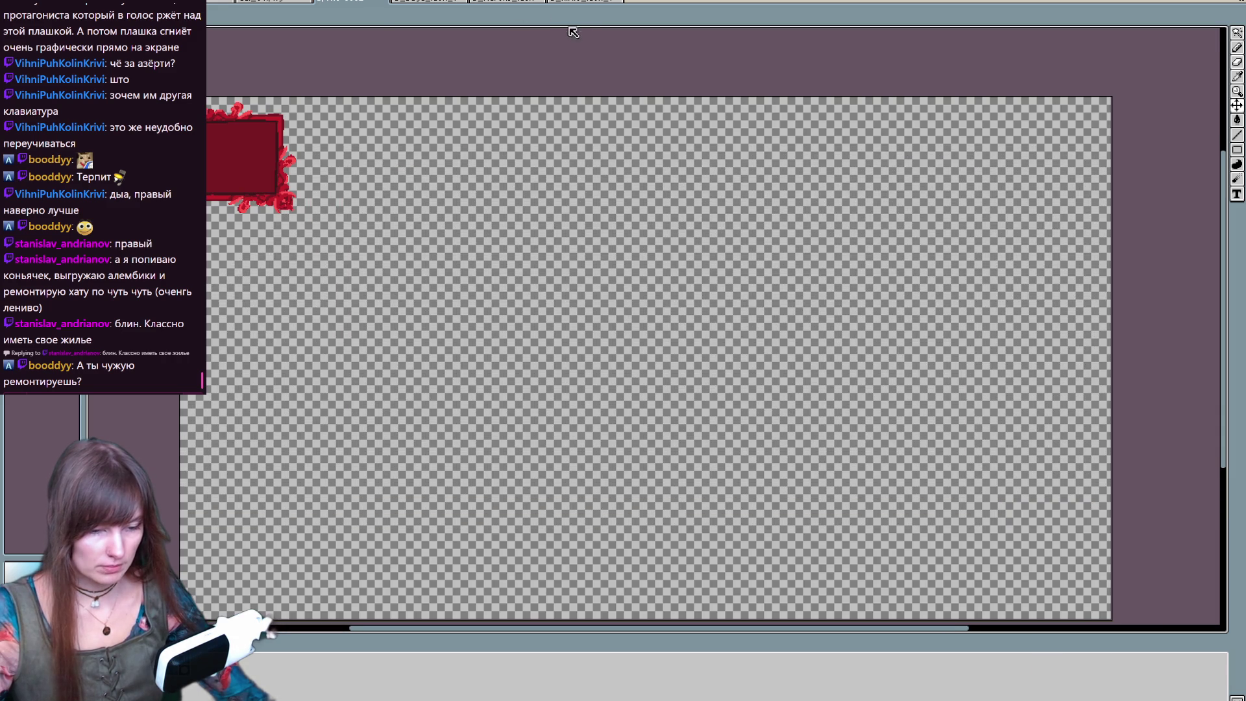
- Delete the red frame from the large canvas
{"action": "left_click", "coordinate": [579, 5]}
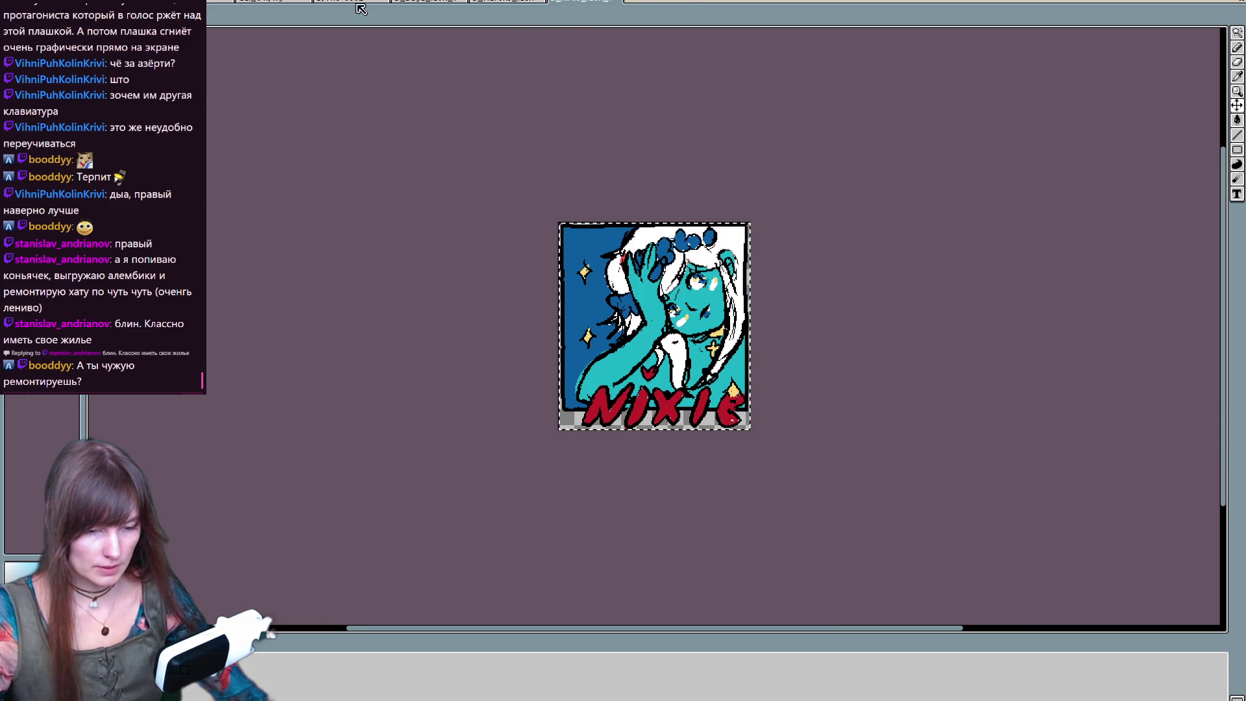
{"action": "left_click", "coordinate": [361, 8]}
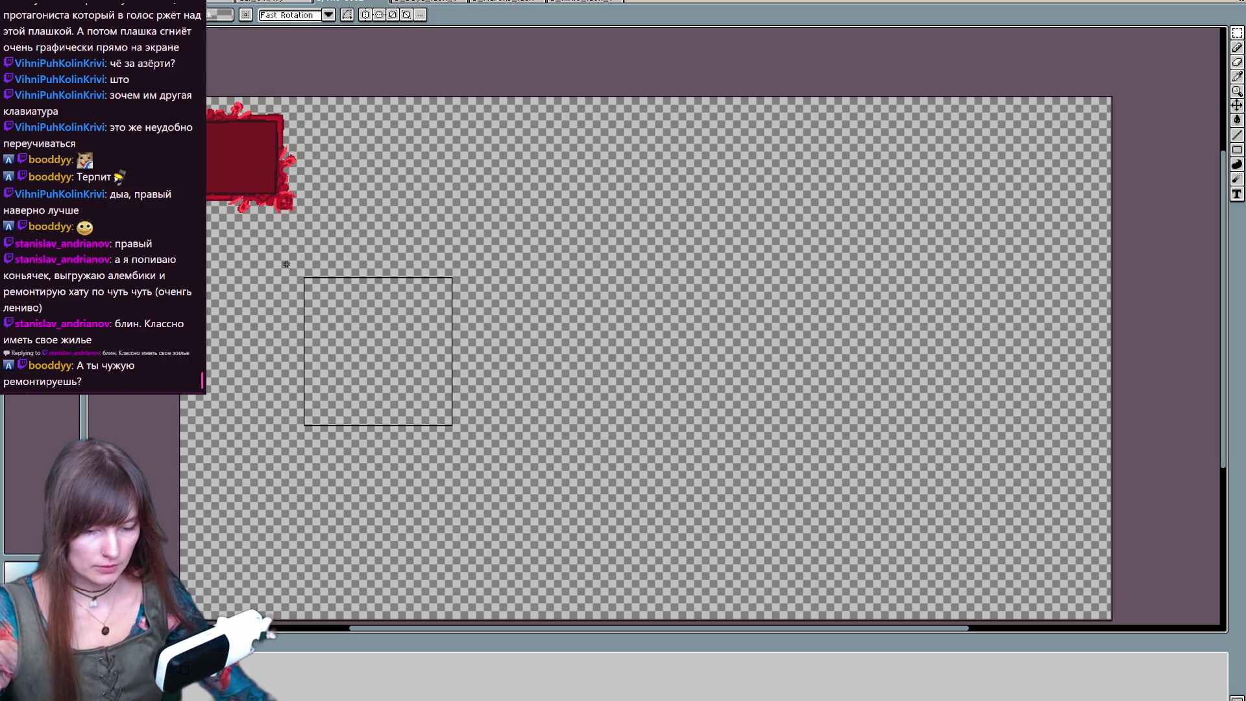
{"action": "key", "text": "Delete"}
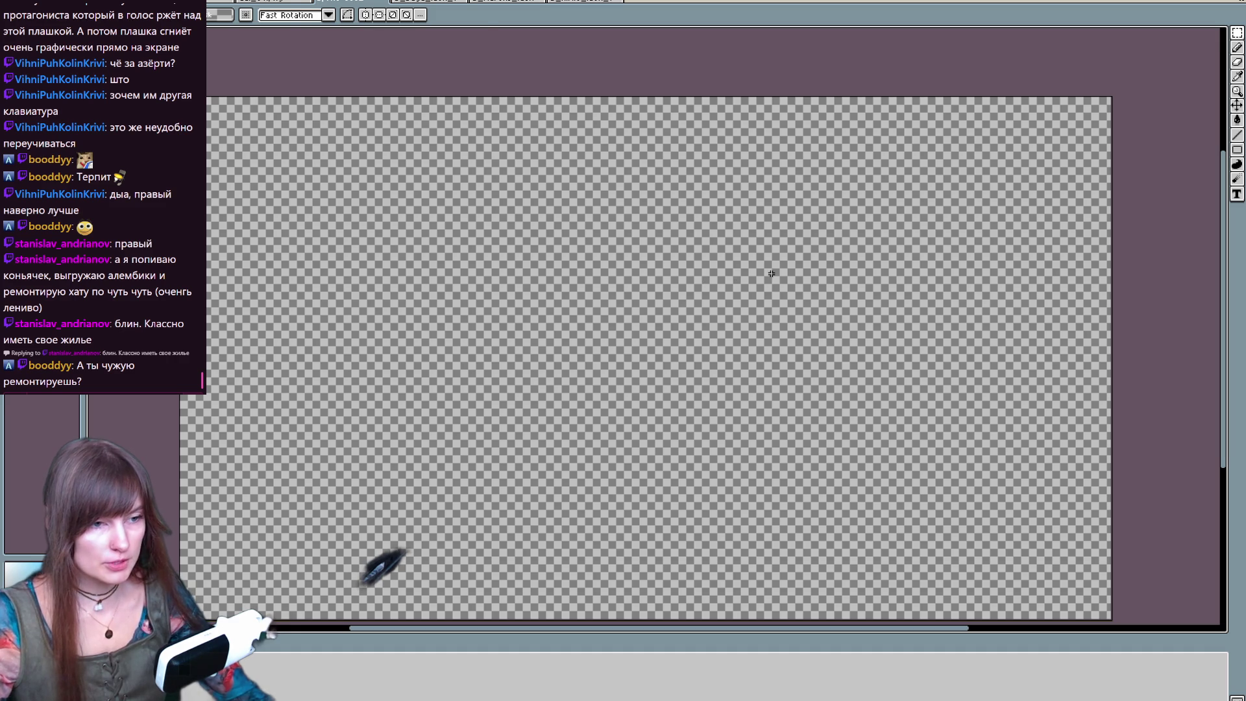
- Paste the NIXIE card top-left and the MARENA card beside it on the large canvas
{"action": "key", "text": "ctrl+v"}
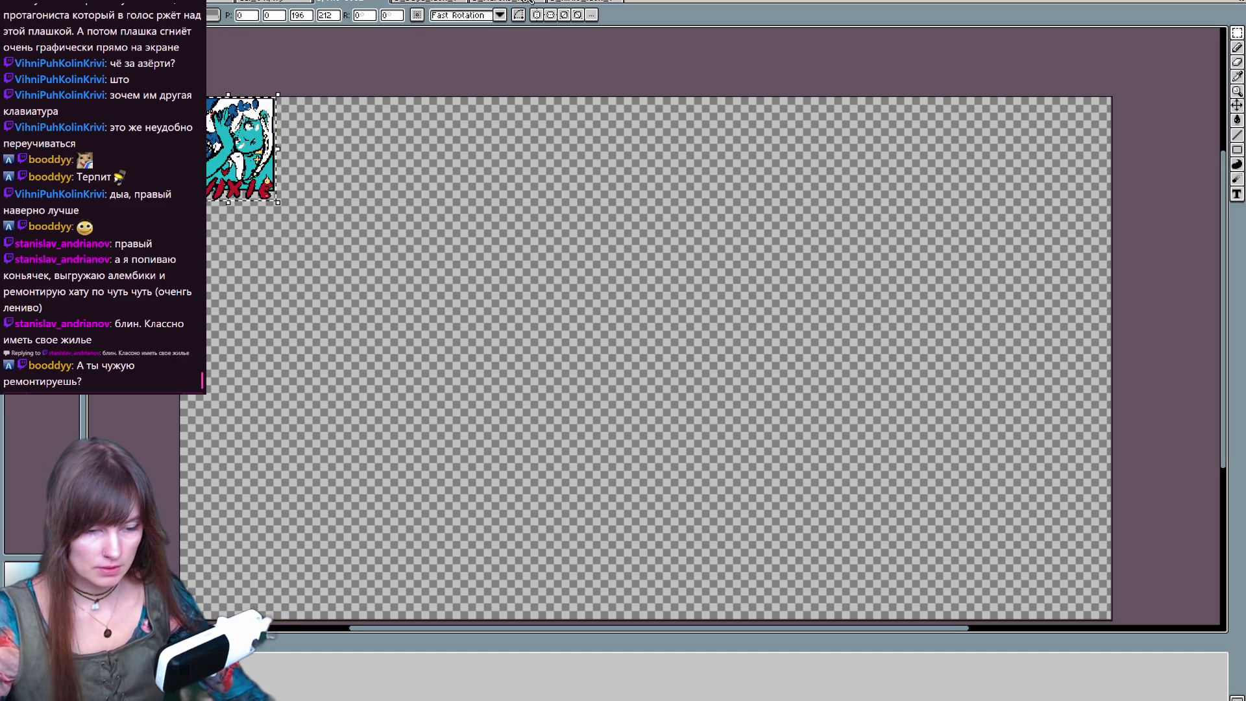
{"action": "left_click", "coordinate": [530, 2]}
{"action": "left_click", "coordinate": [595, 3]}
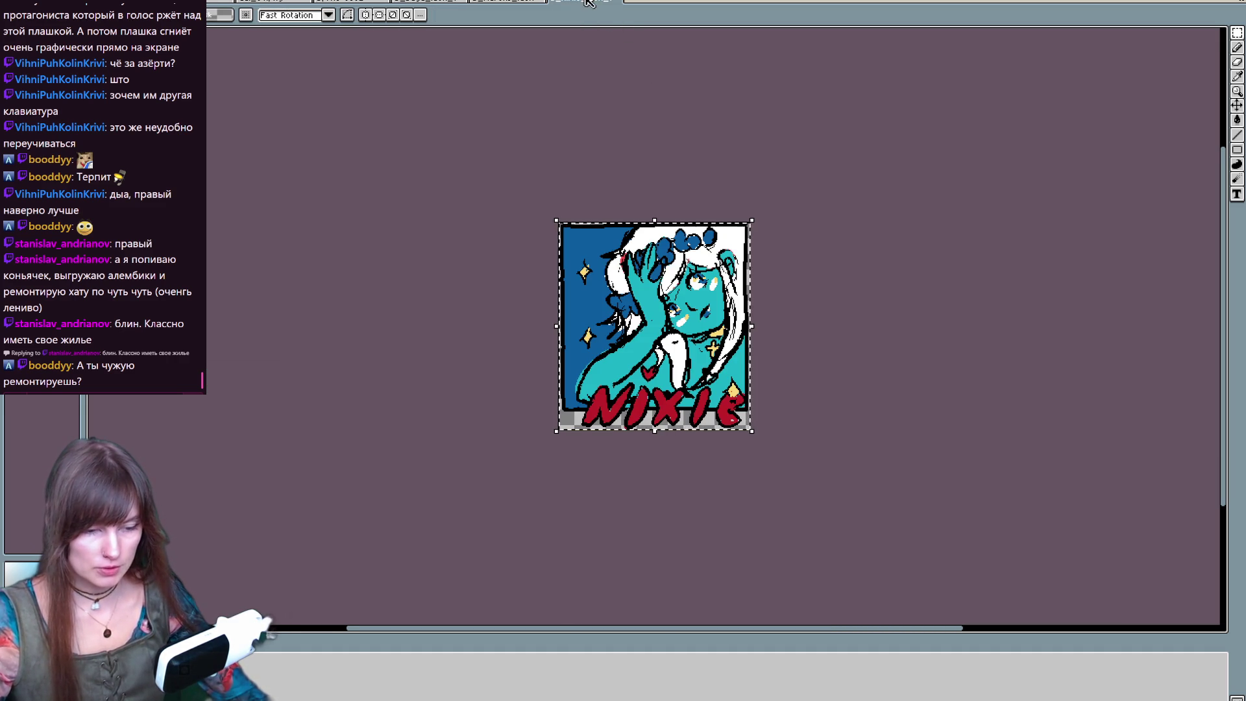
{"action": "left_click", "coordinate": [369, 2]}
{"action": "key", "text": "ctrl+v"}
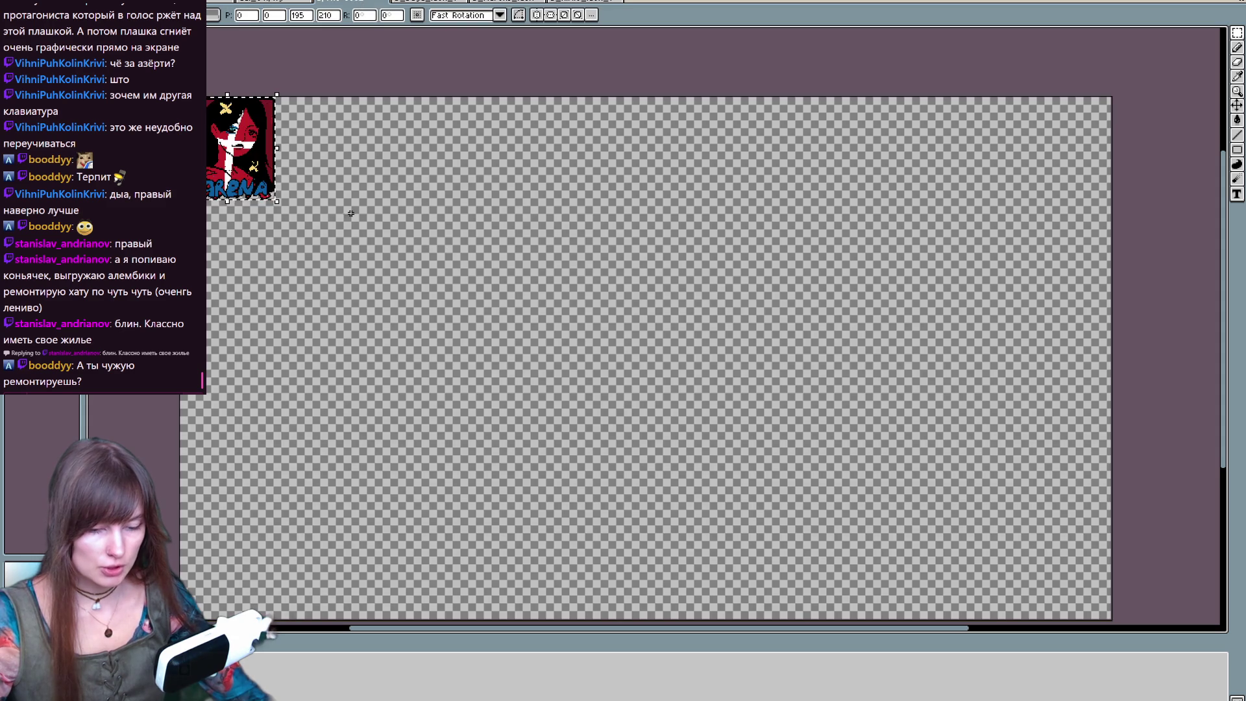
{"action": "mouse_move", "coordinate": [245, 161]}
{"action": "left_mouse_down"}
{"action": "mouse_move", "coordinate": [364, 223]}
{"action": "mouse_move", "coordinate": [350, 164]}
{"action": "left_mouse_up"}
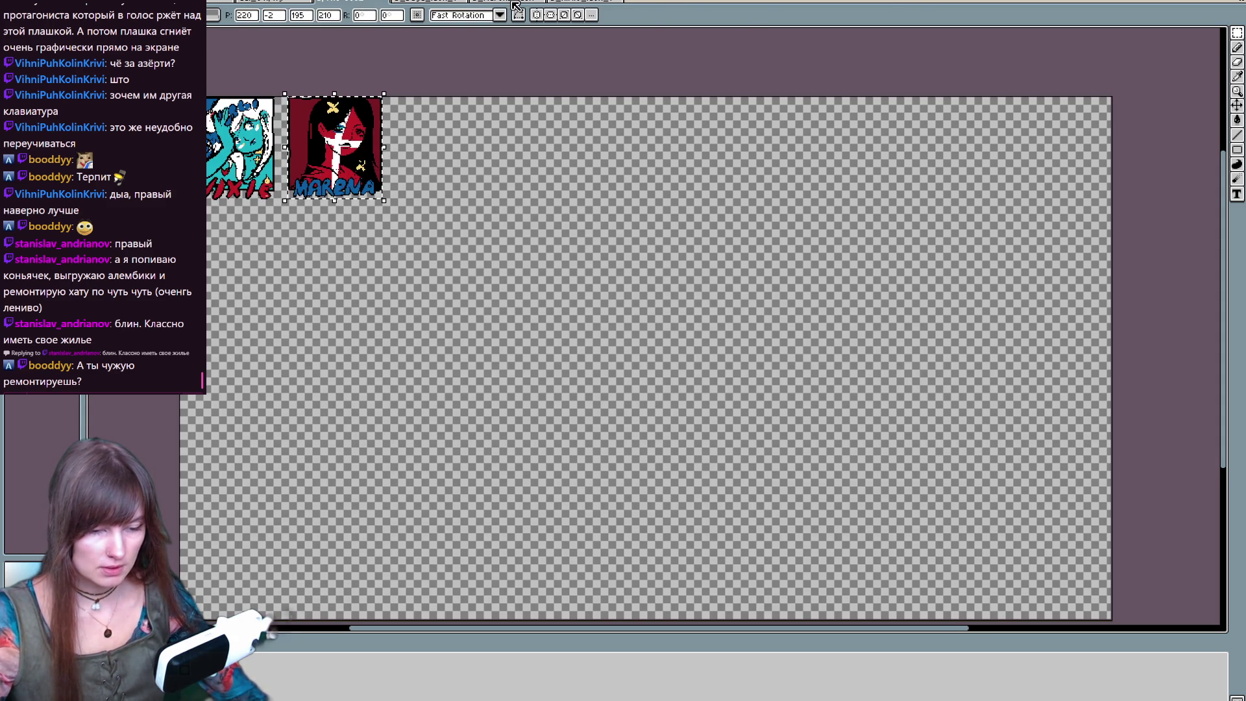
- Copy the SAGA card and paste it just right of MARENA on the large canvas
{"action": "left_click", "coordinate": [509, 3]}
{"action": "left_click", "coordinate": [431, 2]}
{"action": "key", "text": "ctrl+a"}
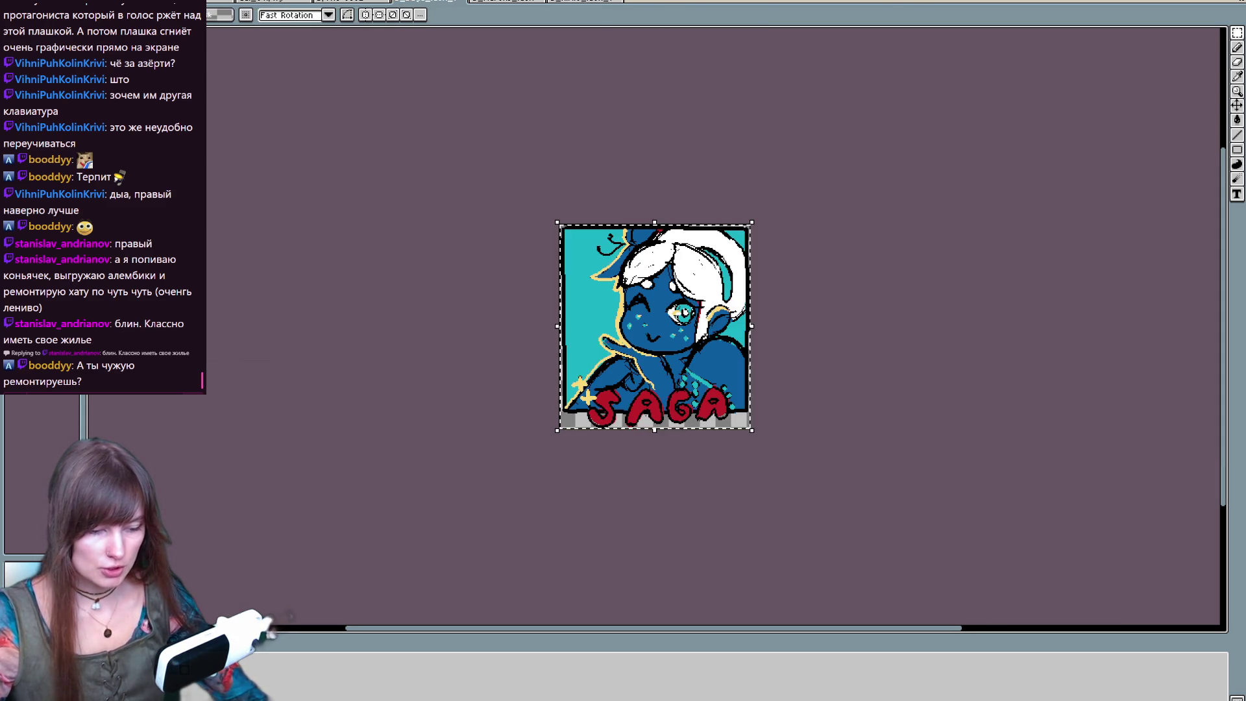
{"action": "left_click", "coordinate": [370, 3]}
{"action": "key", "text": "ctrl+v"}
{"action": "mouse_move", "coordinate": [334, 167]}
{"action": "left_mouse_down"}
{"action": "mouse_move", "coordinate": [487, 168]}
{"action": "mouse_move", "coordinate": [476, 167]}
{"action": "left_mouse_up"}
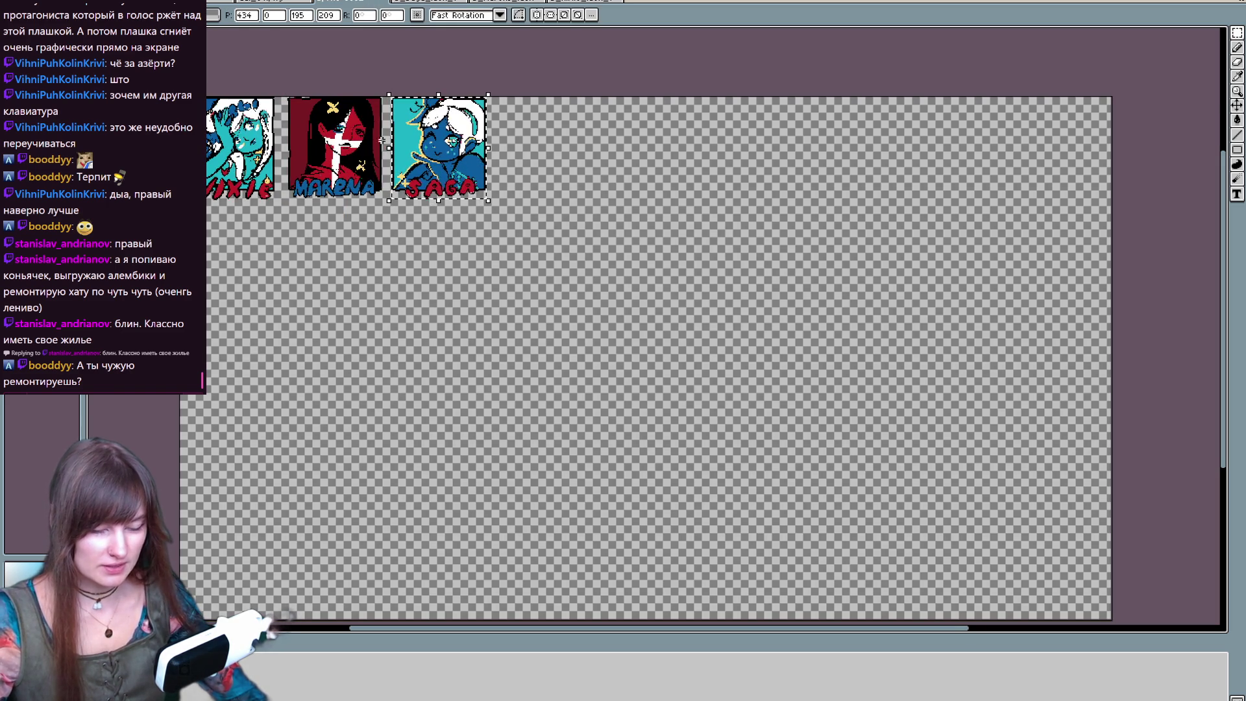
{"action": "scroll", "coordinate": [785, 252], "scroll_direction": "up", "scroll_amount": 2}
{"action": "scroll", "coordinate": [785, 252], "scroll_direction": "down", "scroll_amount": 1}
{"action": "left_click_drag", "start_coordinate": [921, 253], "coordinate": [925, 253]}
{"action": "left_click_drag", "start_coordinate": [956, 327], "coordinate": [902, 337]}
{"action": "scroll", "coordinate": [922, 334], "scroll_direction": "up", "scroll_amount": 1}
{"action": "mouse_move", "coordinate": [351, 270]}
{"action": "left_mouse_down"}
{"action": "mouse_move", "coordinate": [714, 337]}
{"action": "mouse_move", "coordinate": [567, 330]}
{"action": "left_mouse_up"}
{"action": "scroll", "coordinate": [713, 337], "scroll_direction": "down", "scroll_amount": 1}
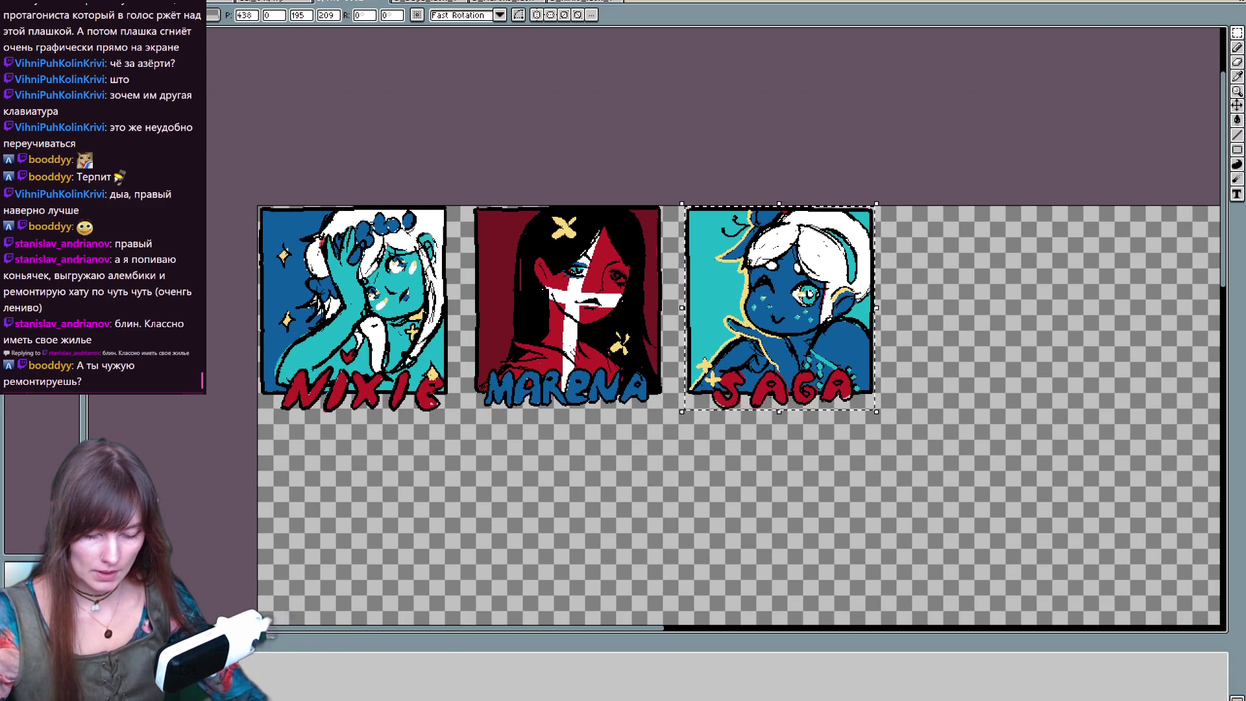
- Try erasing different combinations of the NIXIE, MARENA and SAGA cards, undoing as needed
{"action": "right_click", "coordinate": [214, 654]}
{"action": "left_click", "coordinate": [255, 681]}
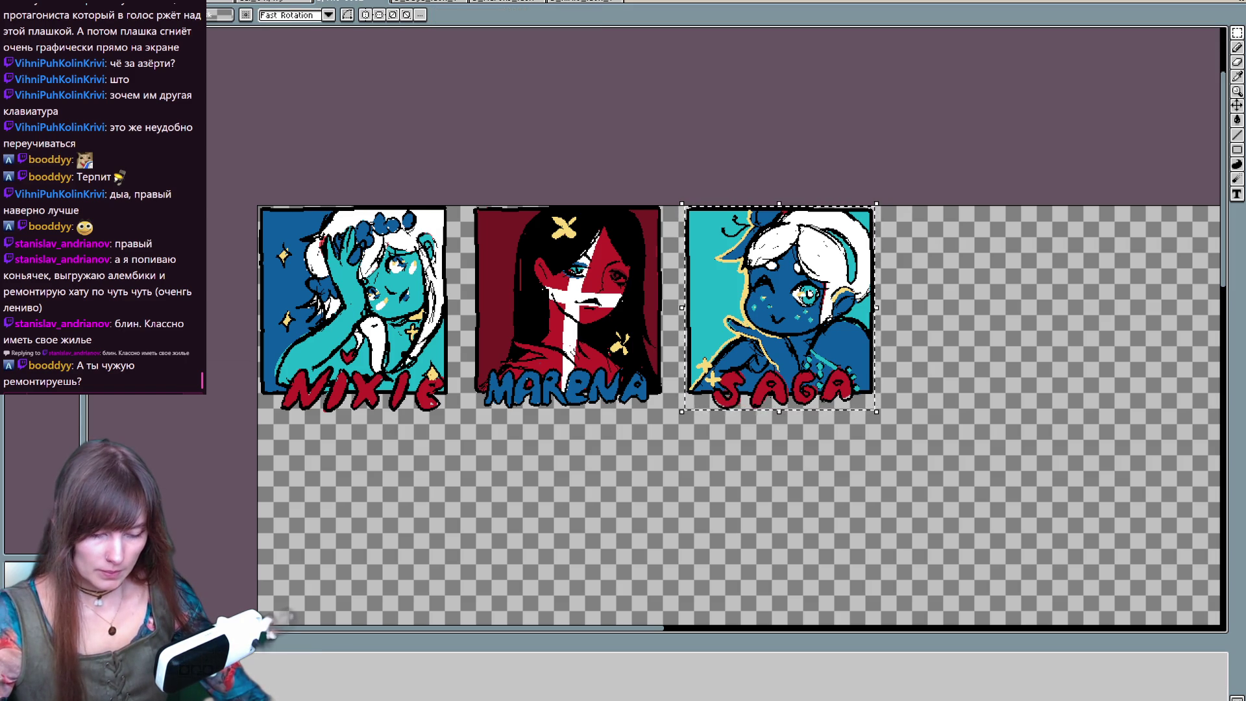
{"action": "left_click_drag", "start_coordinate": [946, 462], "coordinate": [467, 201]}
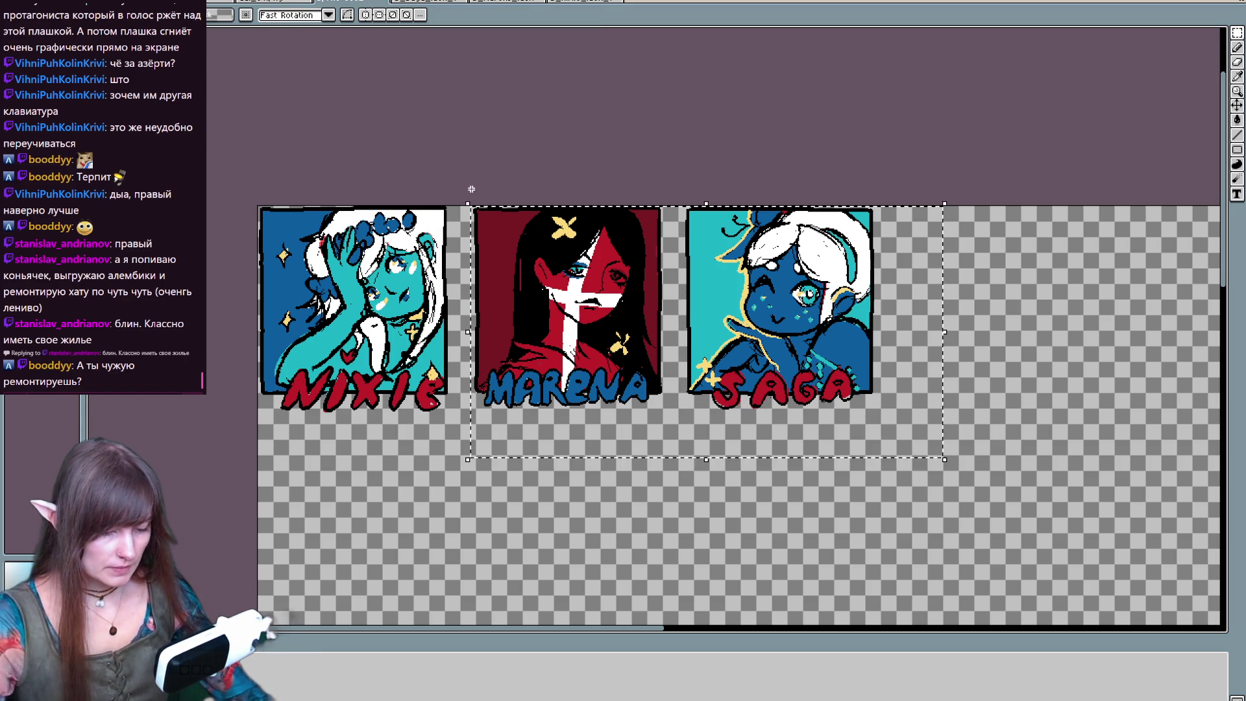
{"action": "key", "text": "Delete"}
{"action": "key", "text": "ctrl+z"}
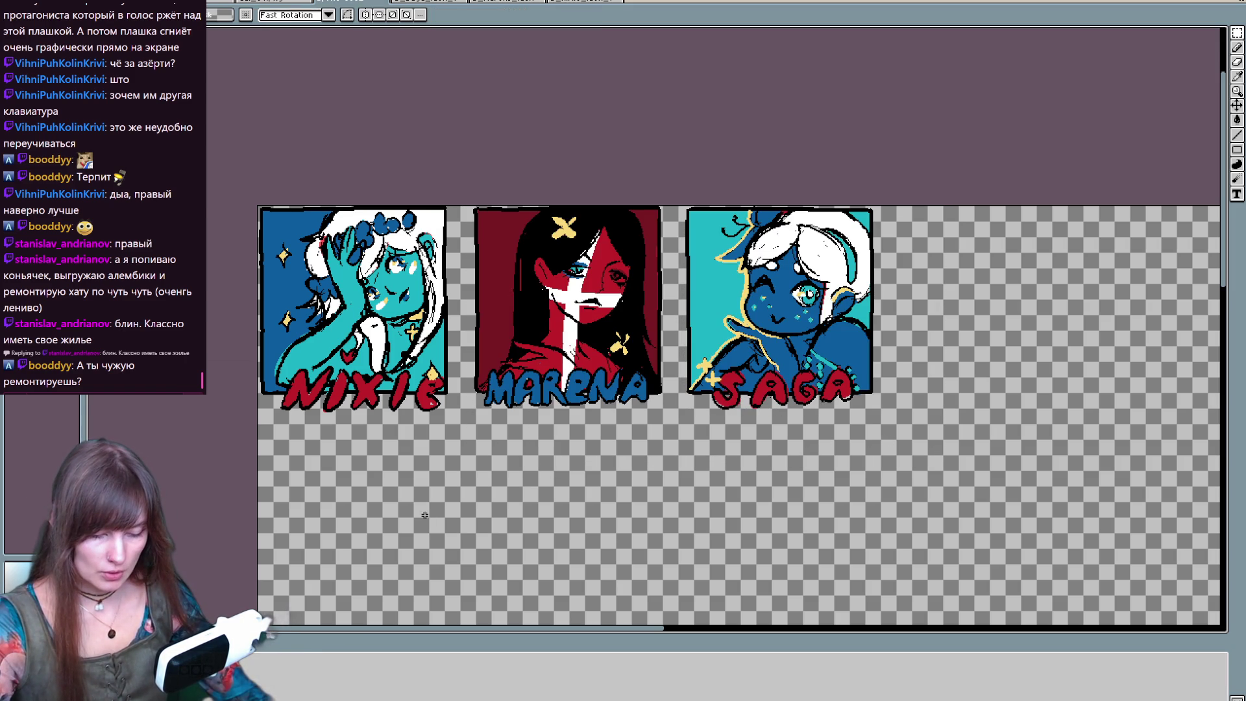
{"action": "left_click_drag", "start_coordinate": [448, 433], "coordinate": [254, 203]}
{"action": "key", "text": "Delete"}
{"action": "mouse_move", "coordinate": [1120, 484]}
{"action": "left_mouse_down"}
{"action": "mouse_move", "coordinate": [692, 173]}
{"action": "mouse_move", "coordinate": [677, 181]}
{"action": "left_mouse_up"}
{"action": "key", "text": "Delete"}
{"action": "key", "text": "ctrl+z"}
{"action": "key", "text": "ctrl+z"}
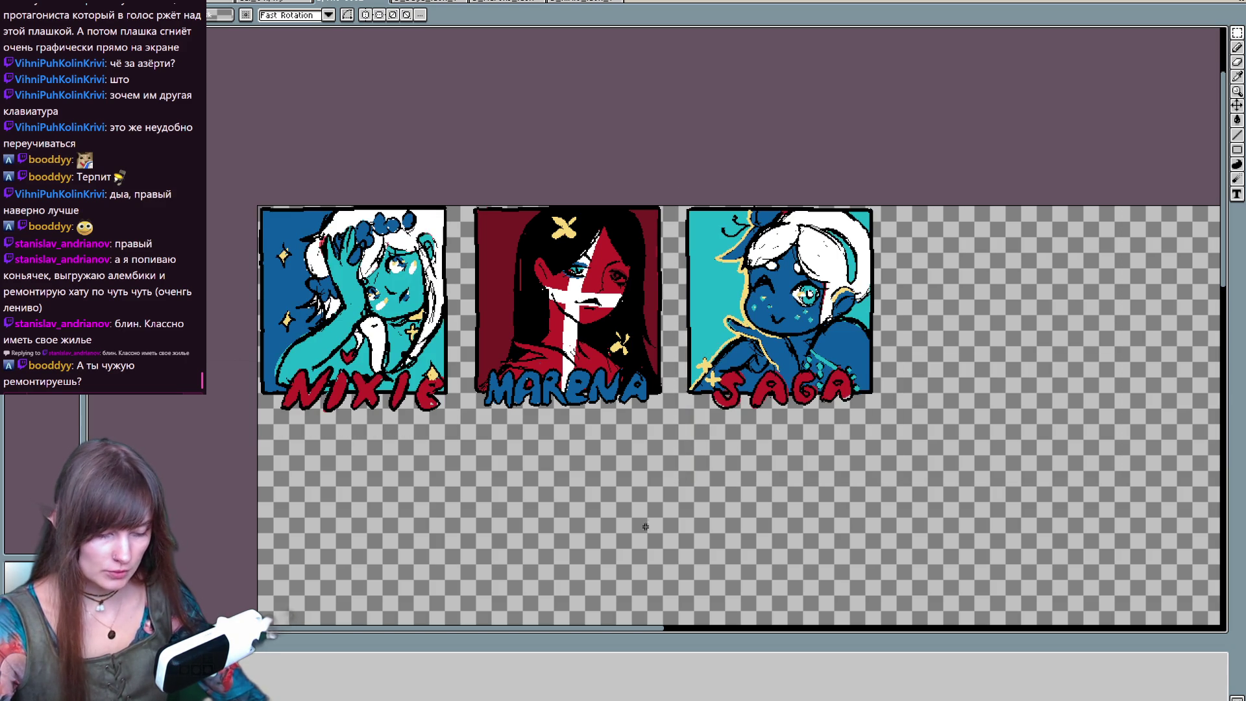
{"action": "mouse_move", "coordinate": [682, 430]}
{"action": "left_mouse_down"}
{"action": "mouse_move", "coordinate": [260, 206]}
{"action": "mouse_move", "coordinate": [250, 144]}
{"action": "left_mouse_up"}
{"action": "key", "text": "Delete"}
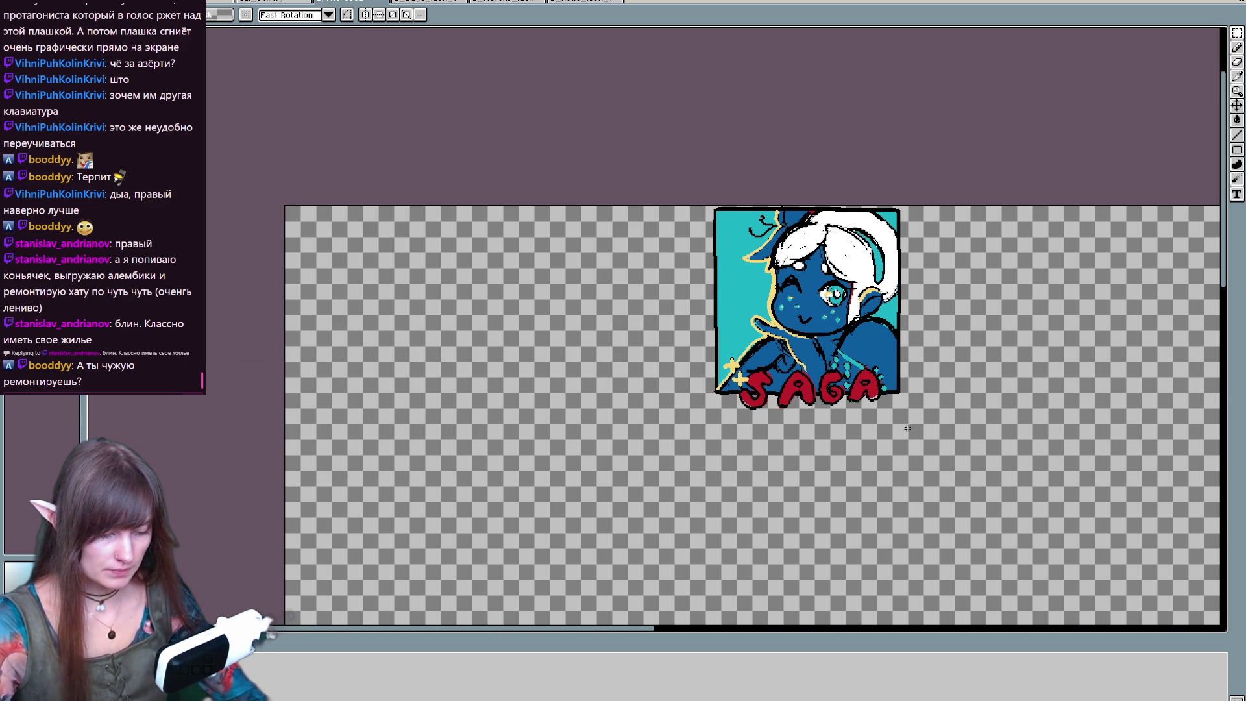
- Settle on only the NIXIE card at top-left and shrink Canvas Size bounds toward it
{"action": "left_click_drag", "start_coordinate": [907, 429], "coordinate": [617, 172]}
{"action": "key", "text": "ctrl+t"}
{"action": "left_click_drag", "start_coordinate": [808, 280], "coordinate": [380, 280]}
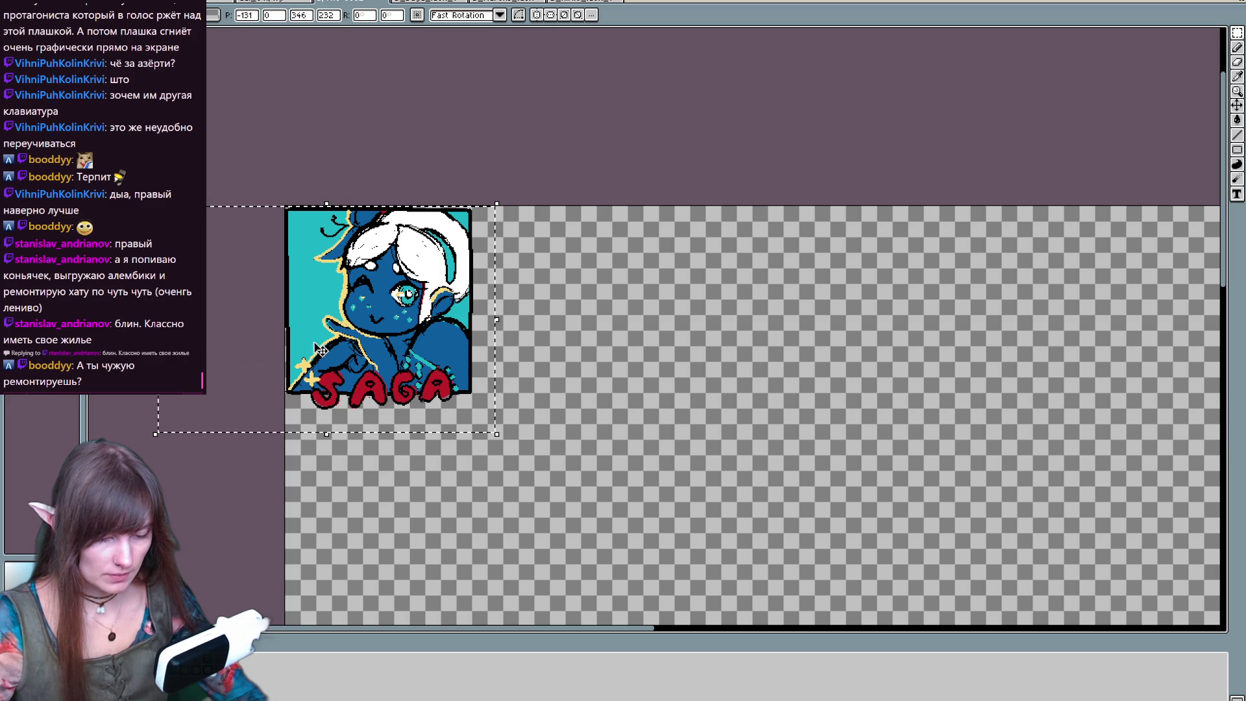
{"action": "key", "text": "ctrl+z"}
{"action": "key", "text": "ctrl+t"}
{"action": "left_click_drag", "start_coordinate": [583, 305], "coordinate": [367, 305]}
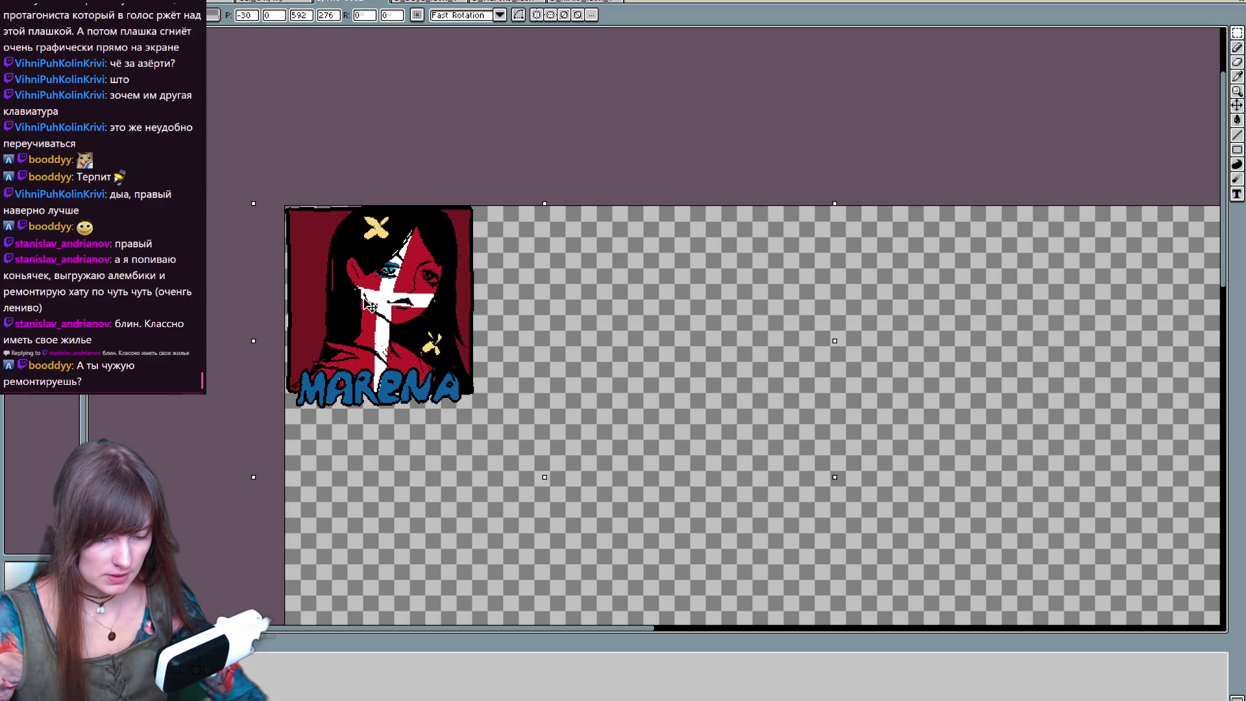
{"action": "key", "text": "Return"}
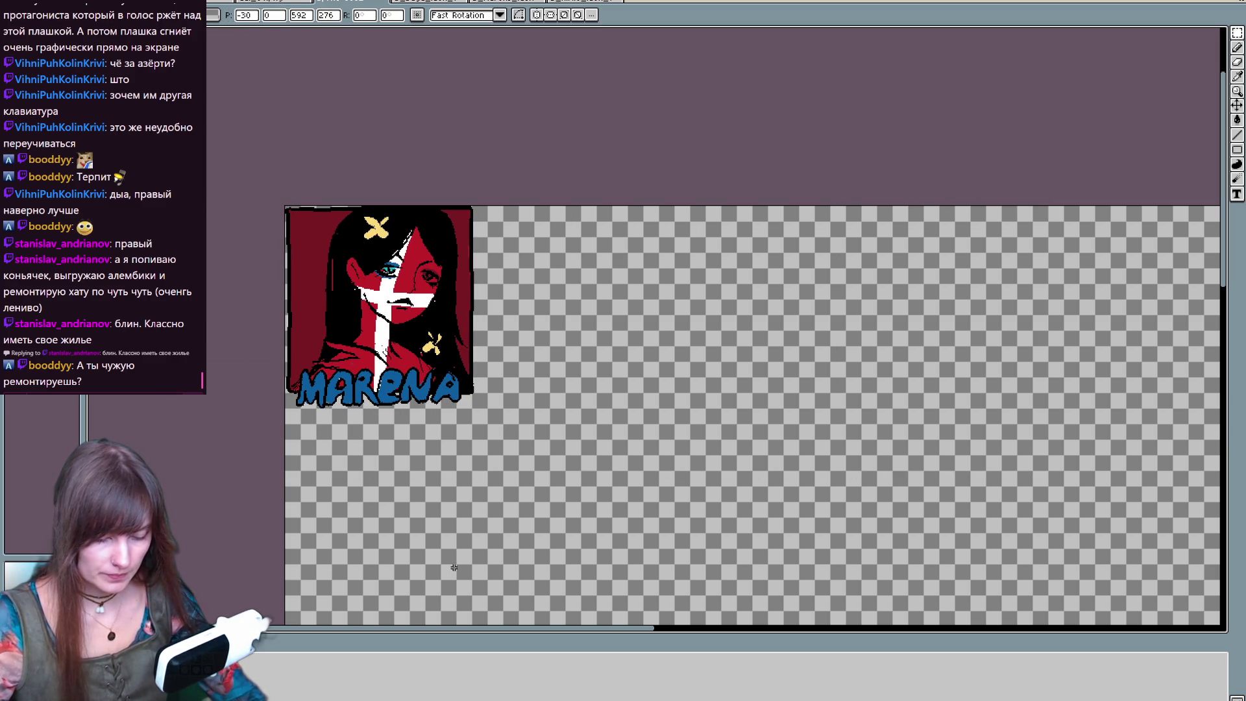
{"action": "key", "text": "Delete"}
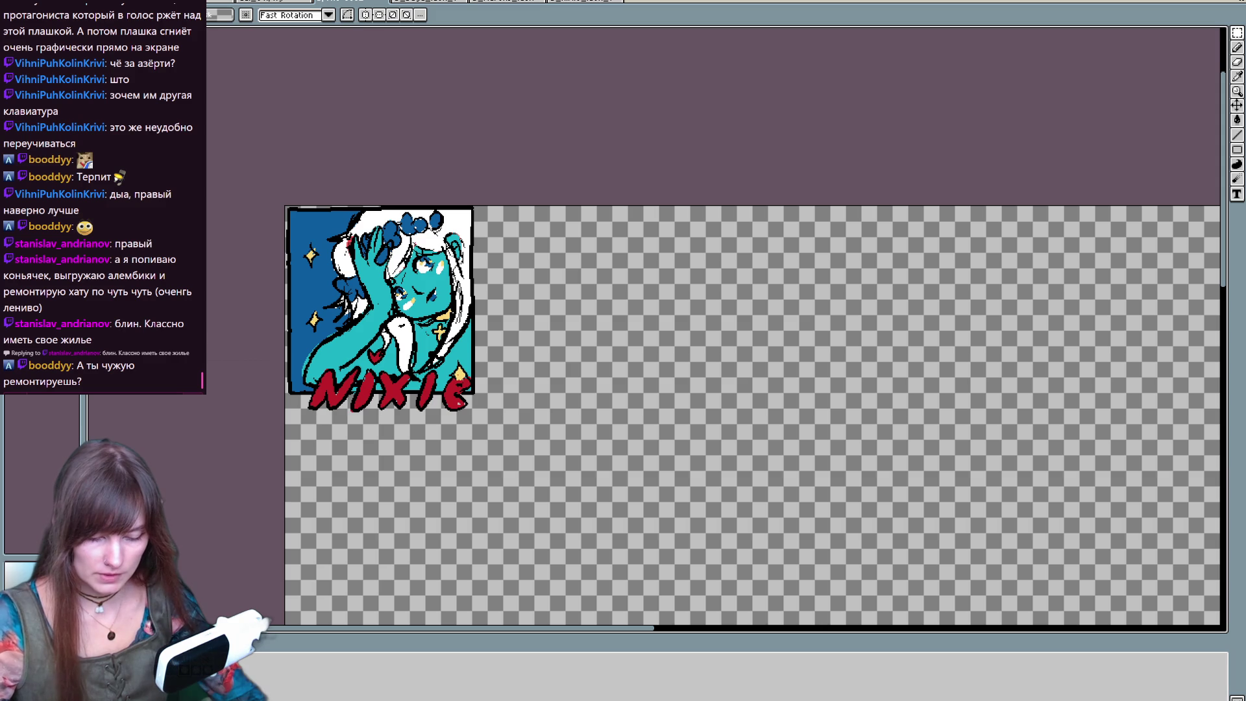
{"action": "key", "text": "ctrl+alt+c"}
{"action": "mouse_move", "coordinate": [432, 409]}
{"action": "left_mouse_down"}
{"action": "mouse_move", "coordinate": [536, 445]}
{"action": "mouse_move", "coordinate": [267, 301]}
{"action": "mouse_move", "coordinate": [564, 411]}
{"action": "mouse_move", "coordinate": [759, 447]}
{"action": "mouse_move", "coordinate": [570, 383]}
{"action": "mouse_move", "coordinate": [469, 312]}
{"action": "mouse_move", "coordinate": [442, 329]}
{"action": "left_mouse_up"}
- Set the canvas width to 212, align the crop box over the NIXIE artwork, and apply
{"action": "left_click_drag", "start_coordinate": [508, 374], "coordinate": [484, 371]}
{"action": "left_click_drag", "start_coordinate": [418, 433], "coordinate": [414, 415]}
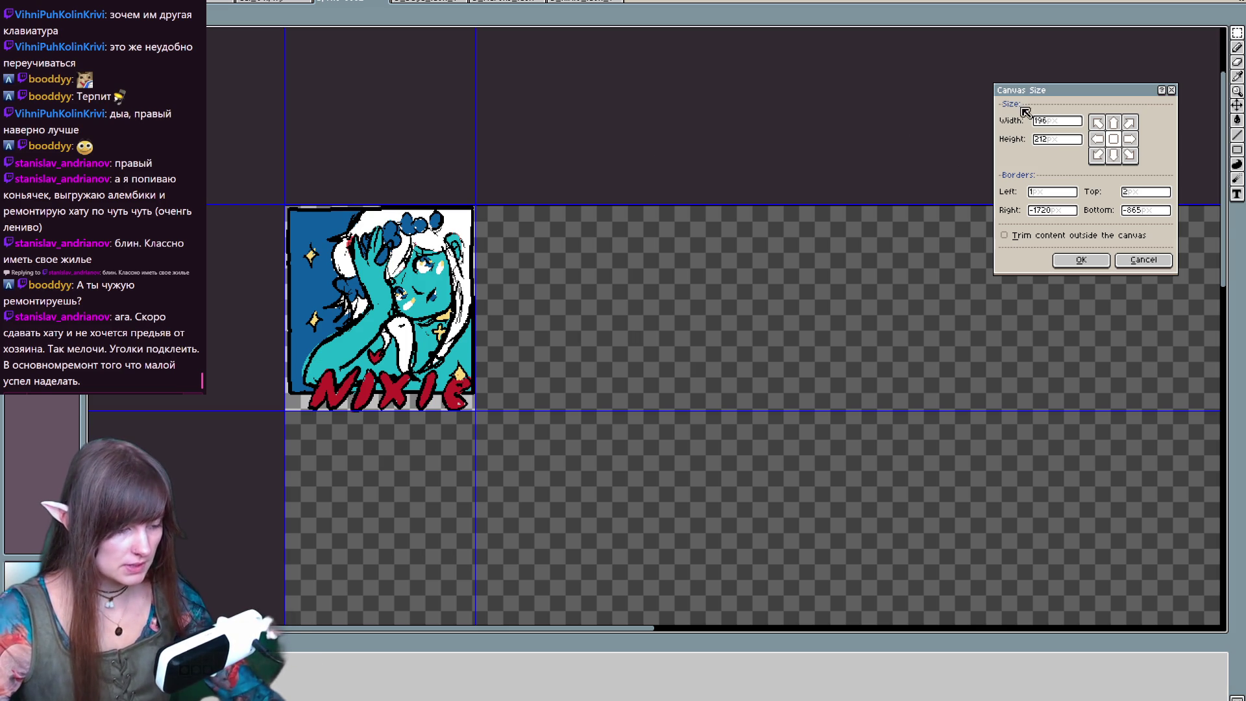
{"action": "double_click", "coordinate": [1065, 120]}
{"action": "type", "text": "212"}
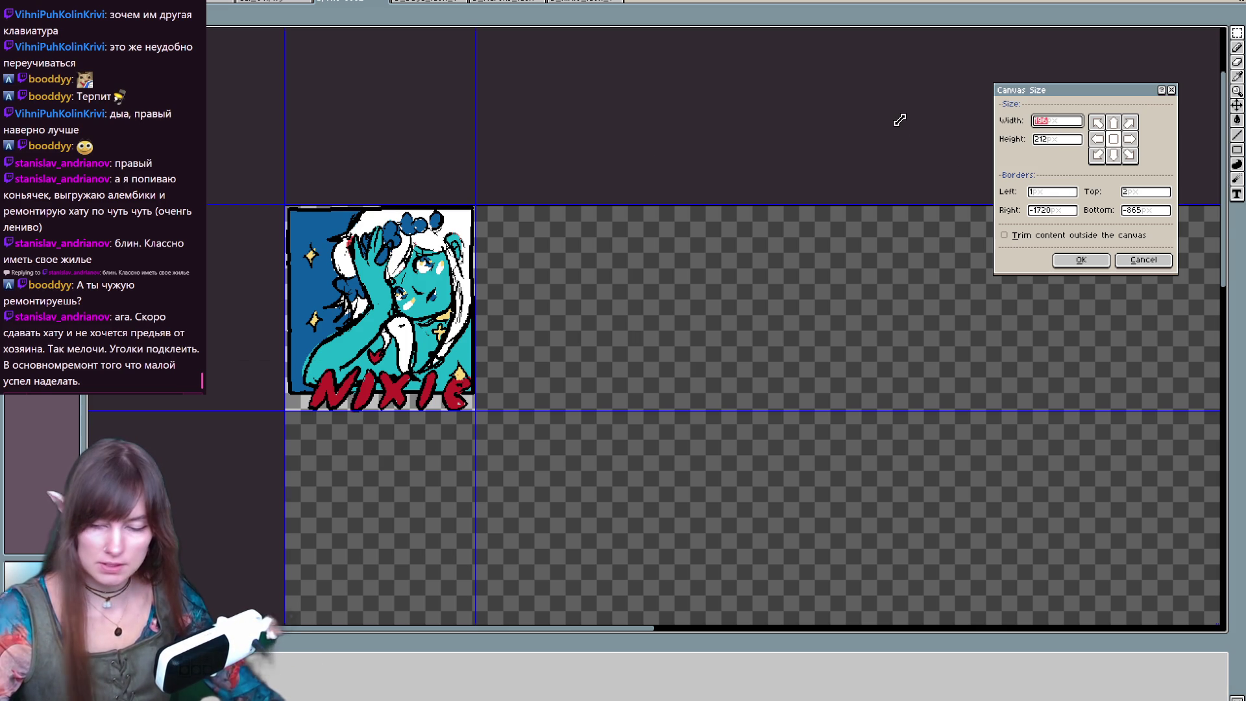
{"action": "scroll", "coordinate": [802, 503], "scroll_direction": "down", "scroll_amount": 3}
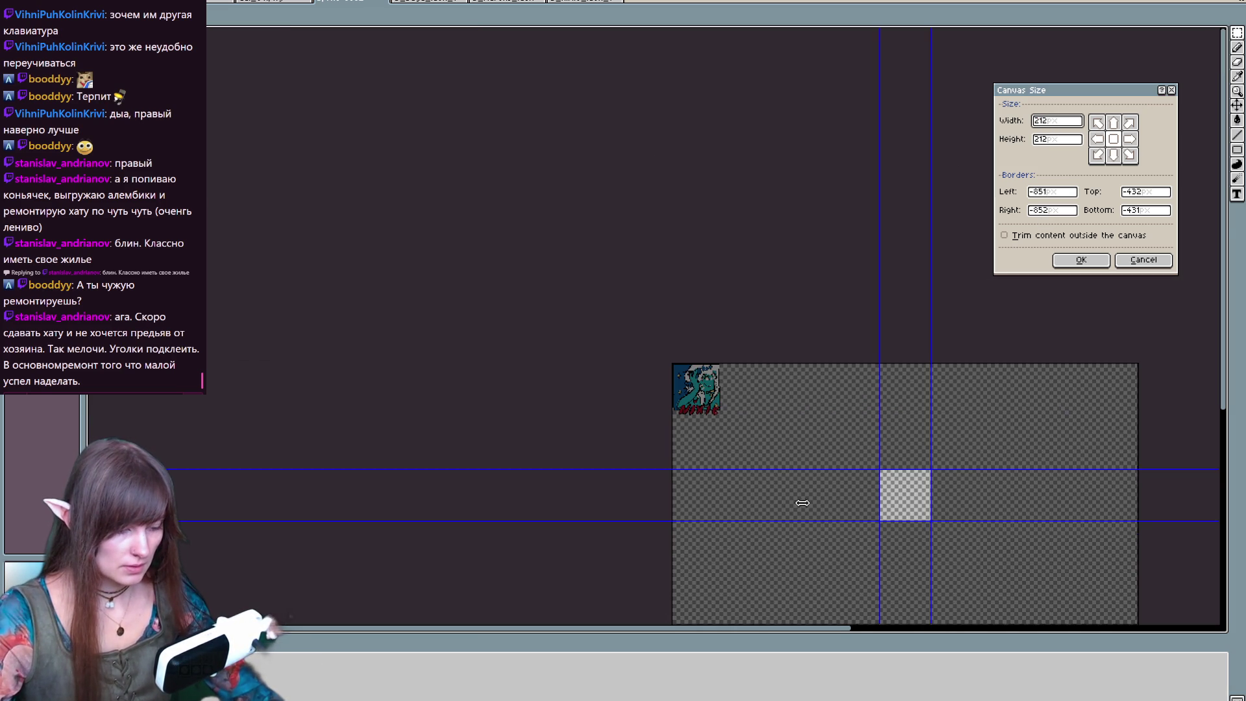
{"action": "left_click_drag", "start_coordinate": [929, 511], "coordinate": [723, 406]}
{"action": "scroll", "coordinate": [707, 402], "scroll_direction": "up", "scroll_amount": 3}
{"action": "scroll", "coordinate": [643, 272], "scroll_direction": "down", "scroll_amount": 1}
{"action": "scroll", "coordinate": [608, 152], "scroll_direction": "up", "scroll_amount": 2}
{"action": "left_click_drag", "start_coordinate": [621, 196], "coordinate": [617, 204]}
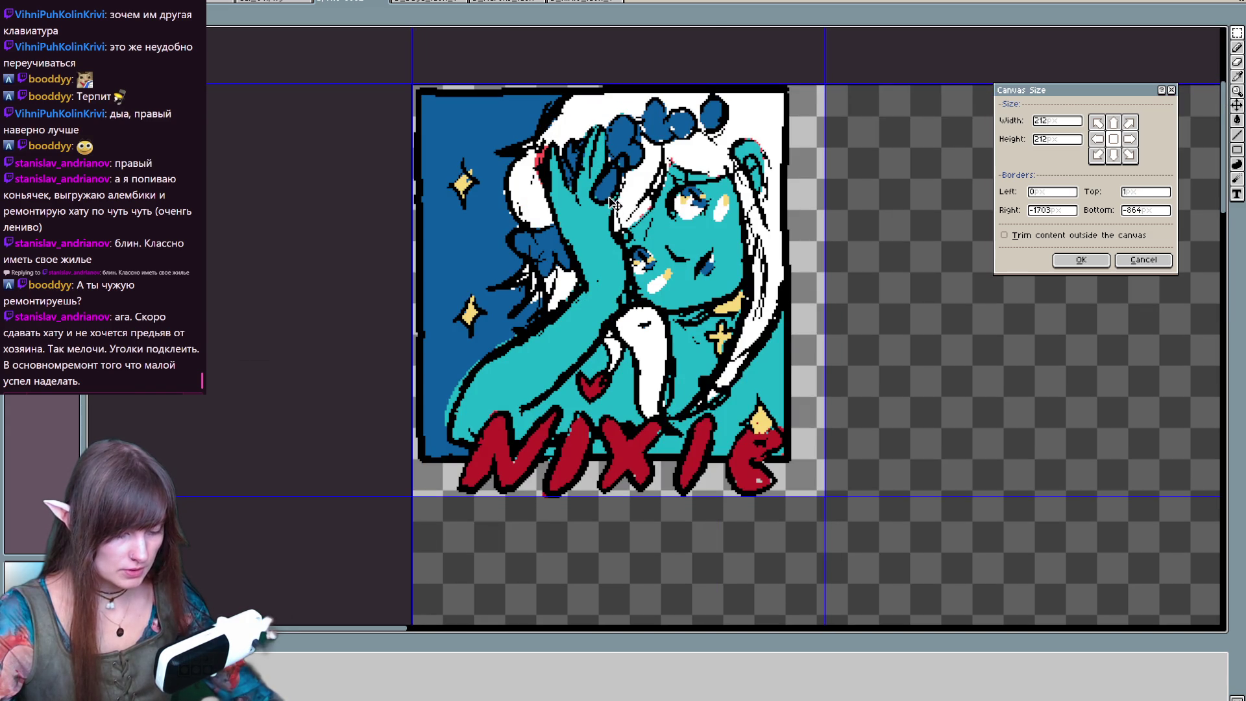
{"action": "left_click", "coordinate": [1081, 260]}
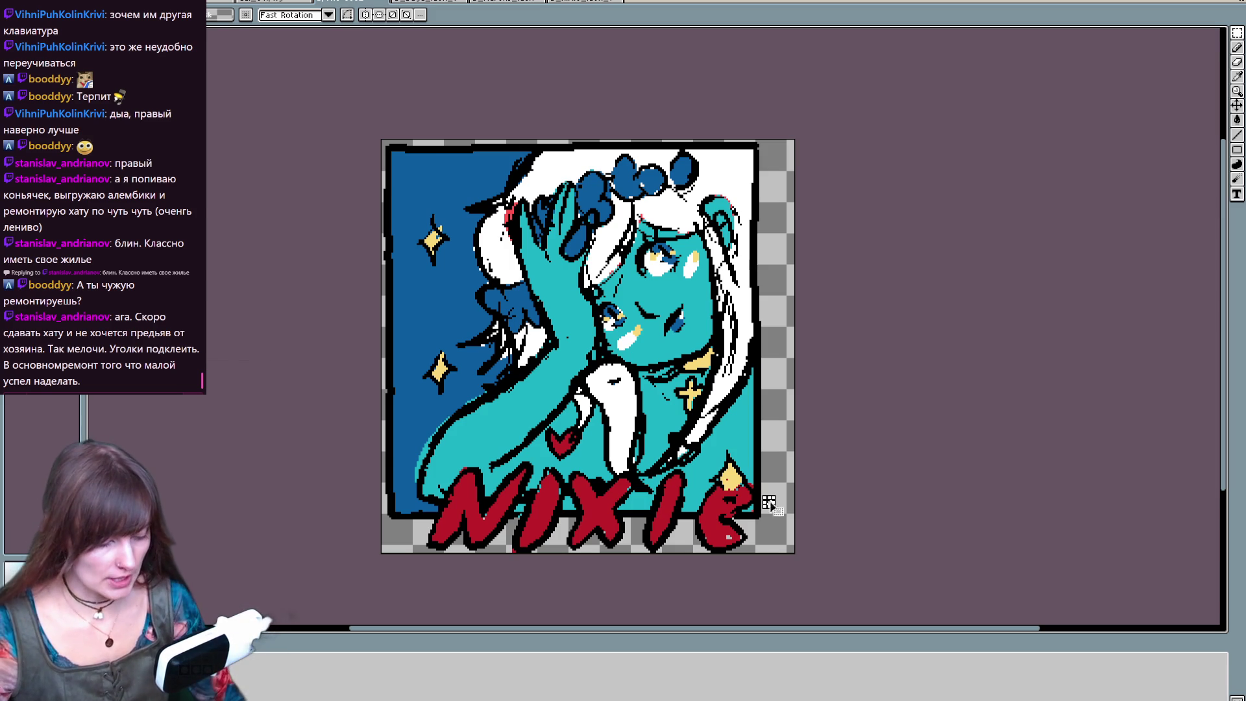
- Shift the whole NIXIE artwork slightly right and down, undoing a stray dark blue stroke
{"action": "mouse_move", "coordinate": [755, 559]}
{"action": "left_mouse_down"}
{"action": "mouse_move", "coordinate": [744, 217]}
{"action": "mouse_move", "coordinate": [418, 130]}
{"action": "mouse_move", "coordinate": [384, 153]}
{"action": "mouse_move", "coordinate": [357, 151]}
{"action": "left_mouse_up"}
{"action": "left_click_drag", "start_coordinate": [680, 360], "coordinate": [697, 368]}
{"action": "key", "text": "Return"}
{"action": "mouse_move", "coordinate": [844, 415]}
{"action": "left_mouse_down"}
{"action": "mouse_move", "coordinate": [784, 458]}
{"action": "mouse_move", "coordinate": [809, 403]}
{"action": "left_mouse_up"}
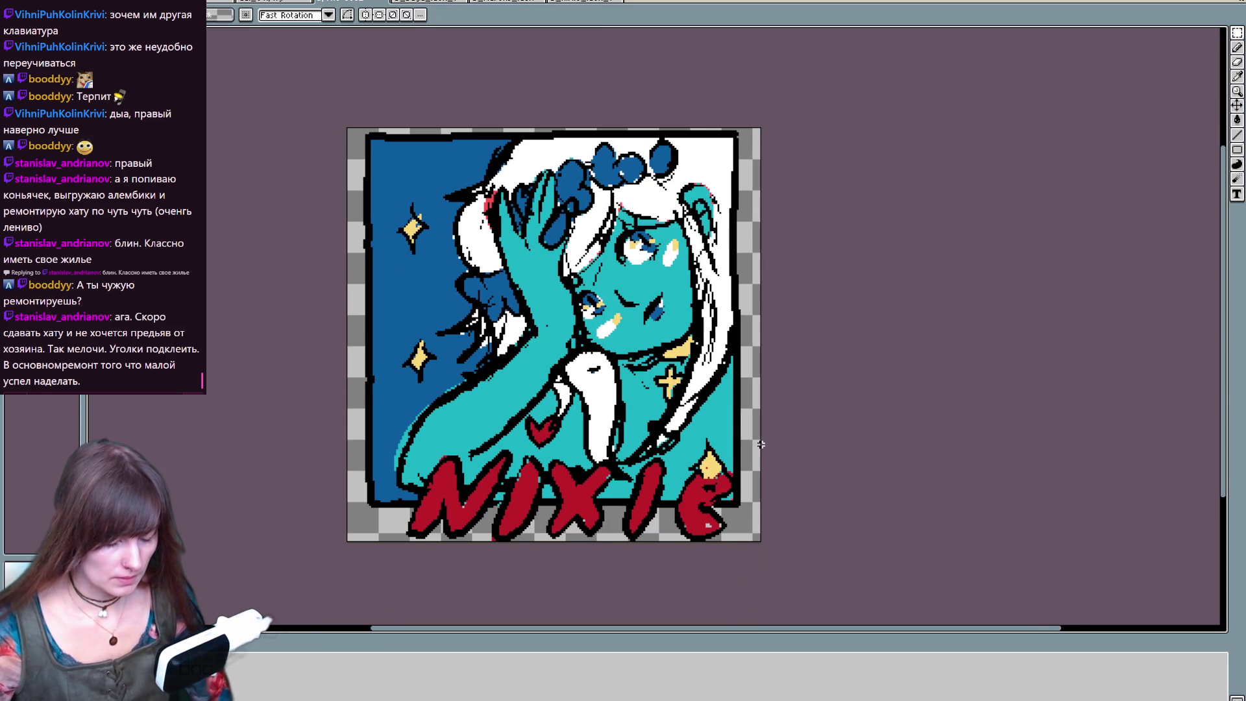
{"action": "scroll", "coordinate": [835, 397], "scroll_direction": "up", "scroll_amount": 3}
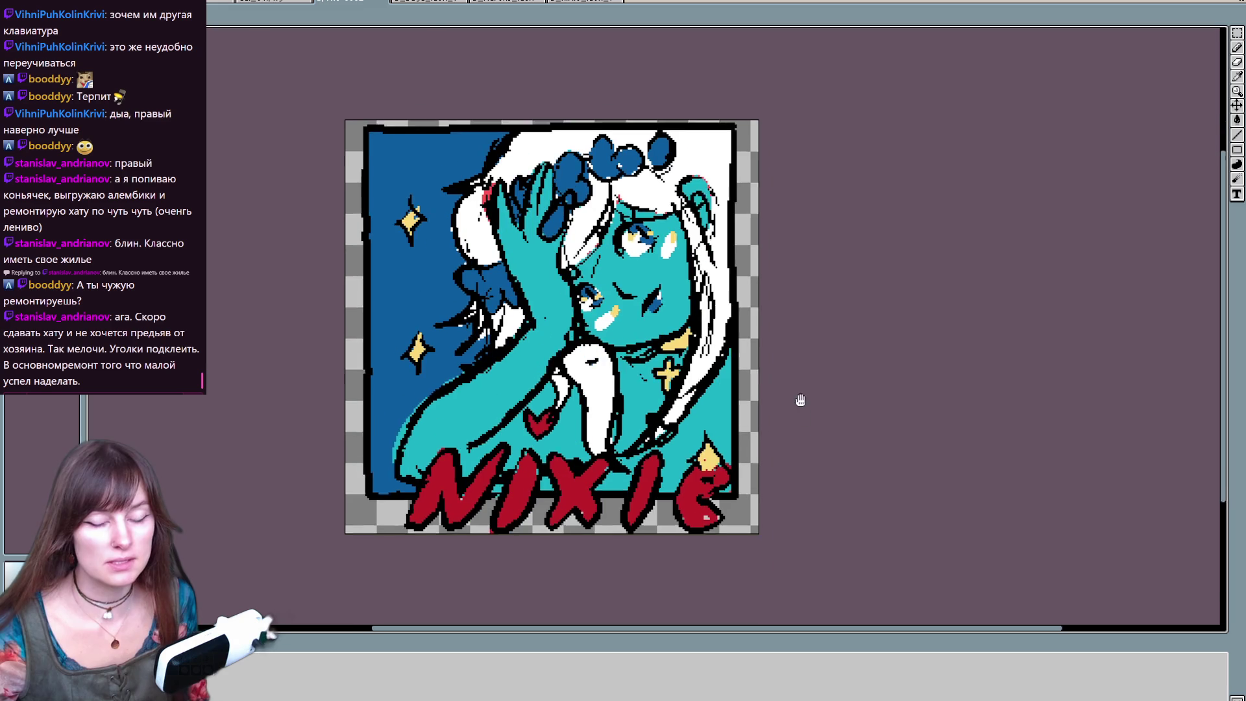
{"action": "scroll", "coordinate": [798, 397], "scroll_direction": "down", "scroll_amount": 3}
{"action": "key", "text": "ctrl+z"}
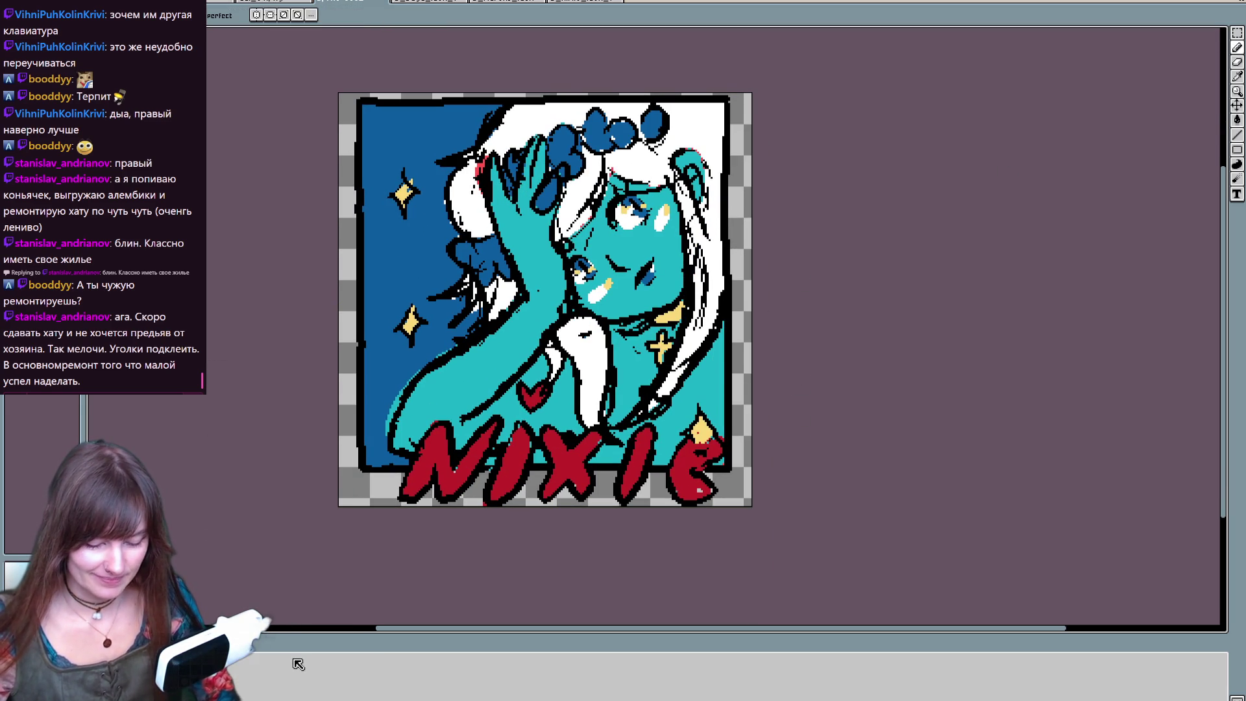
{"action": "left_click_drag", "start_coordinate": [298, 516], "coordinate": [271, 591]}
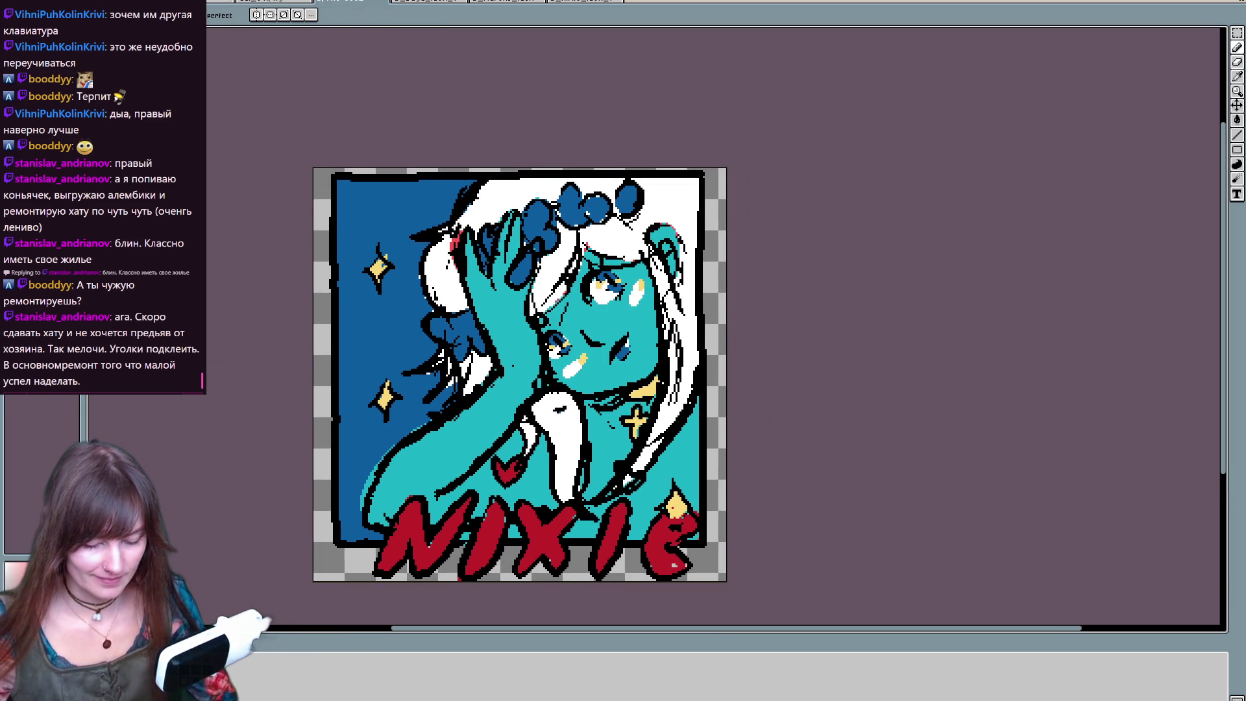
- Set the NIXIE layer's opacity to 51% in Layer Properties
{"action": "key", "text": "shift+p"}
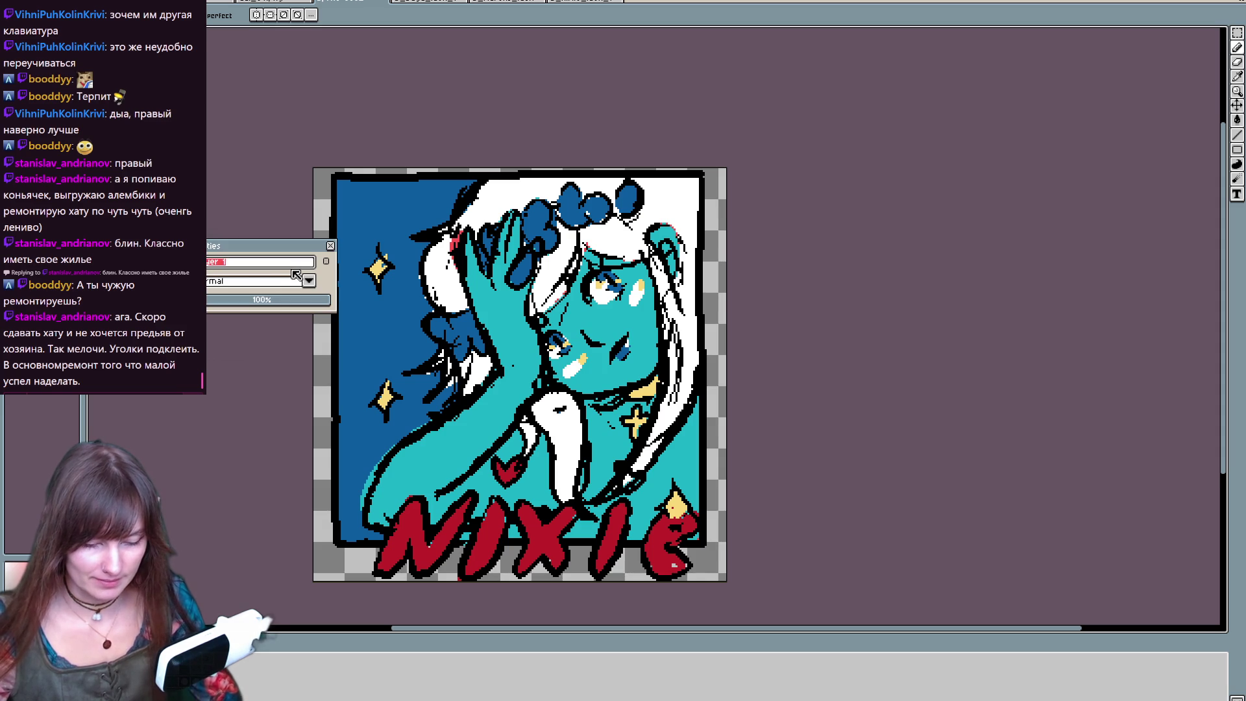
{"action": "left_click", "coordinate": [269, 303]}
{"action": "left_click", "coordinate": [330, 247]}
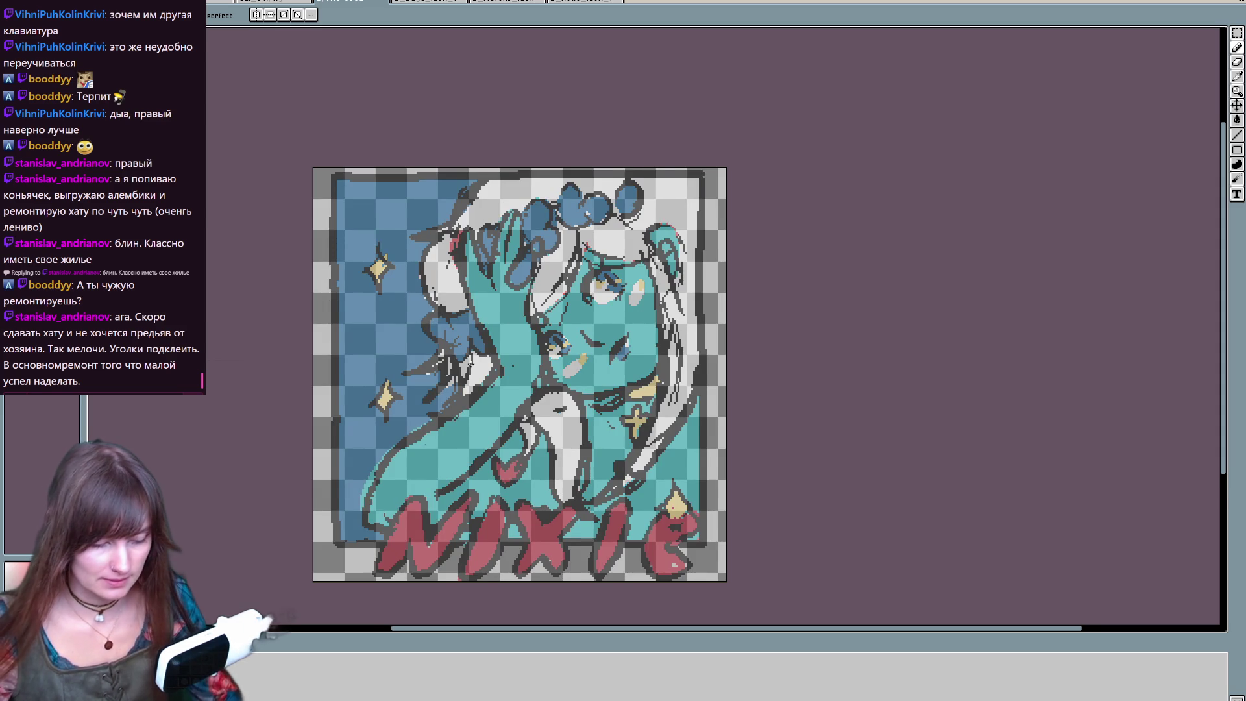
{"action": "left_click_drag", "start_coordinate": [519, 375], "coordinate": [539, 332]}
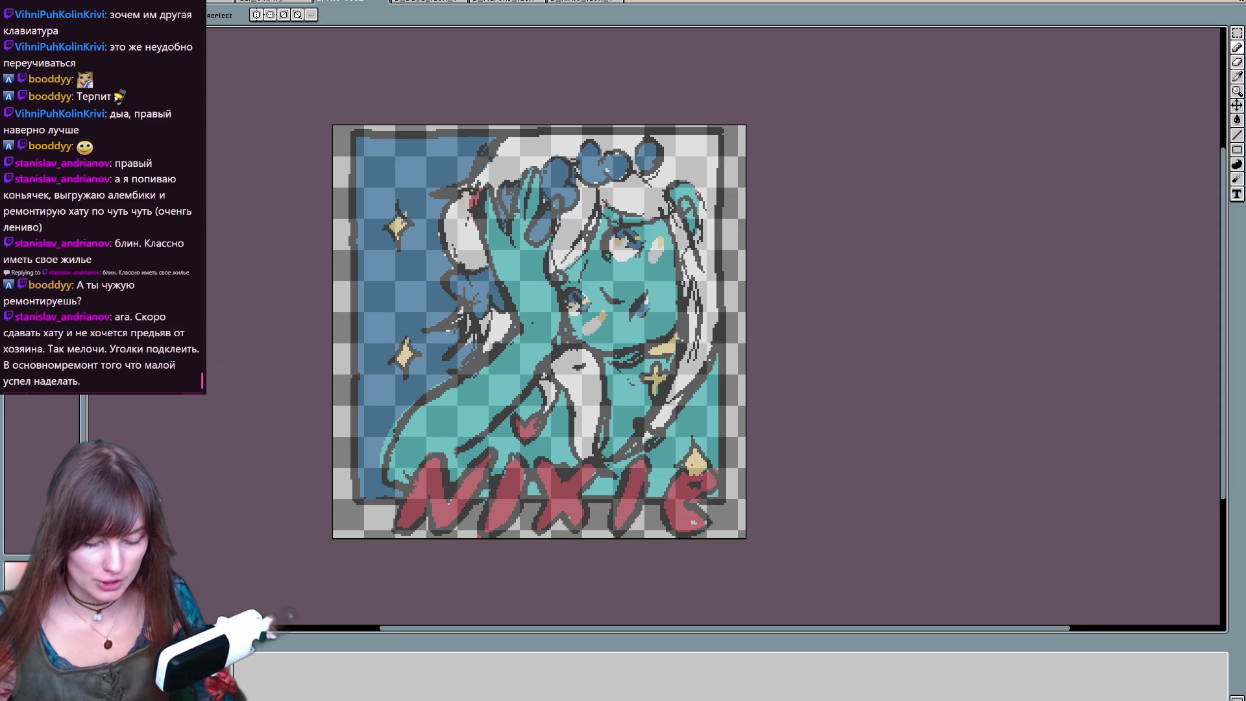
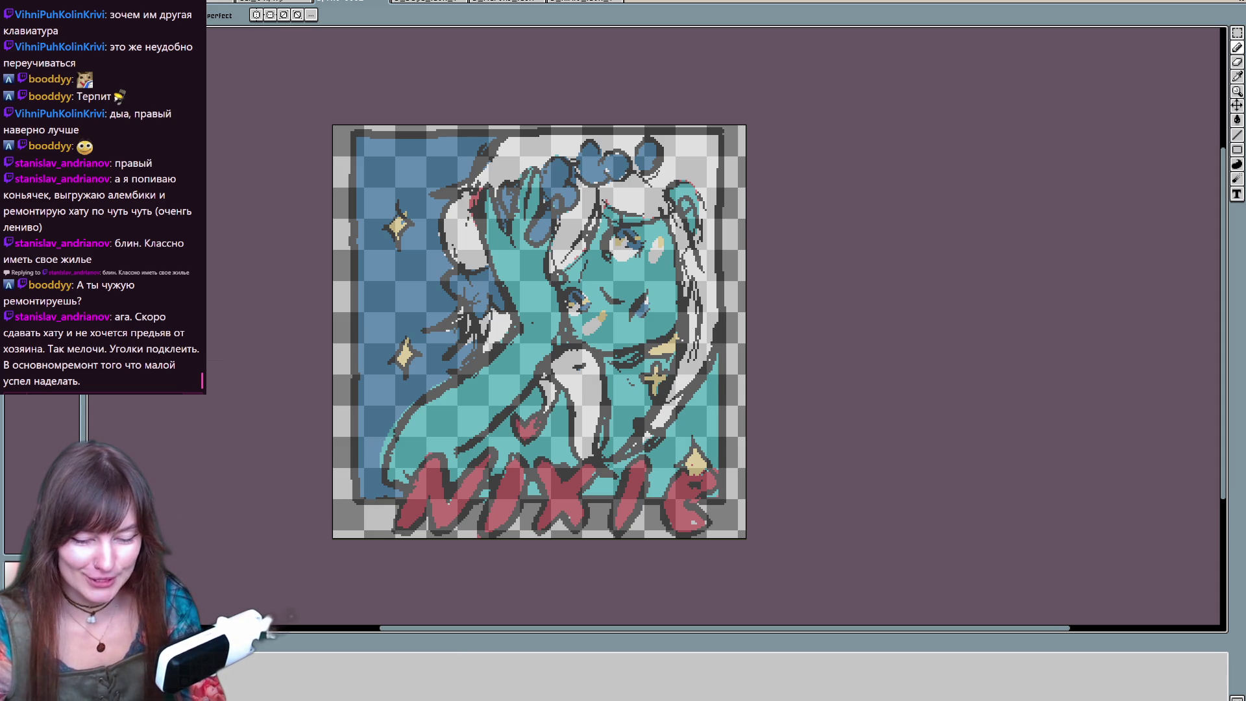
- Open mermaid_palette.aseprite from the MERMAID_SURVIVORS assets folder
{"action": "key", "text": "ctrl+o"}
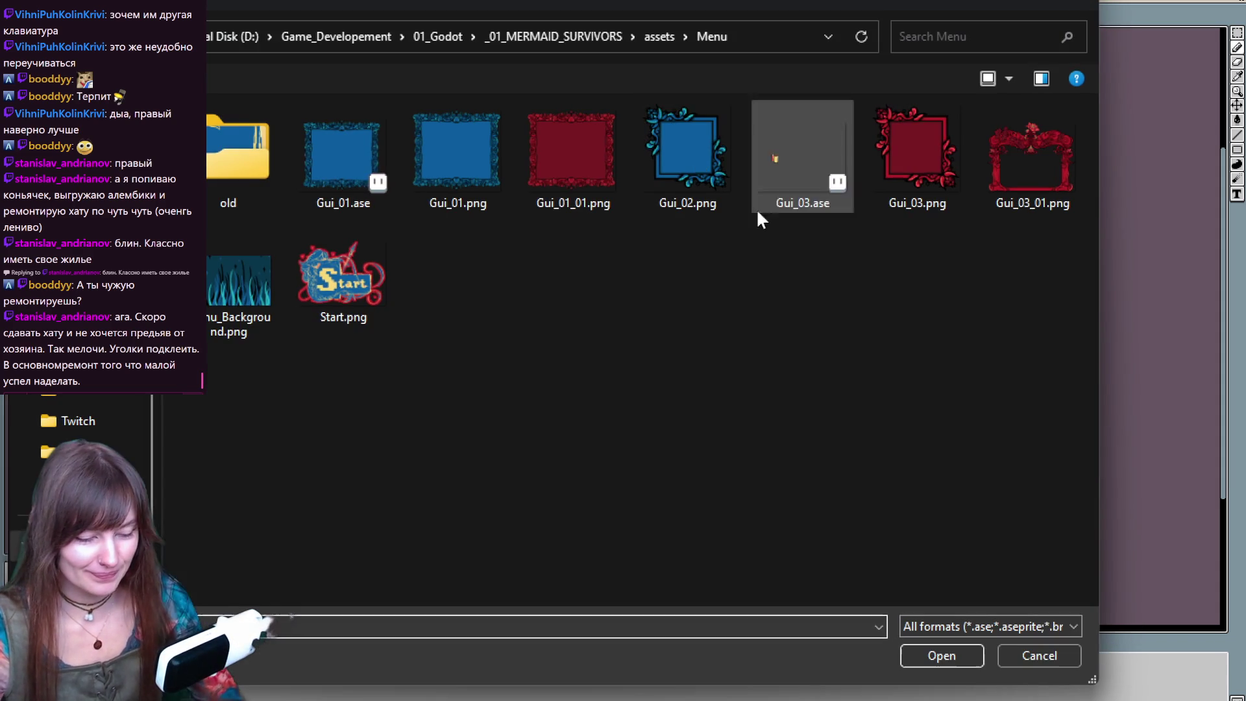
{"action": "left_click", "coordinate": [660, 37]}
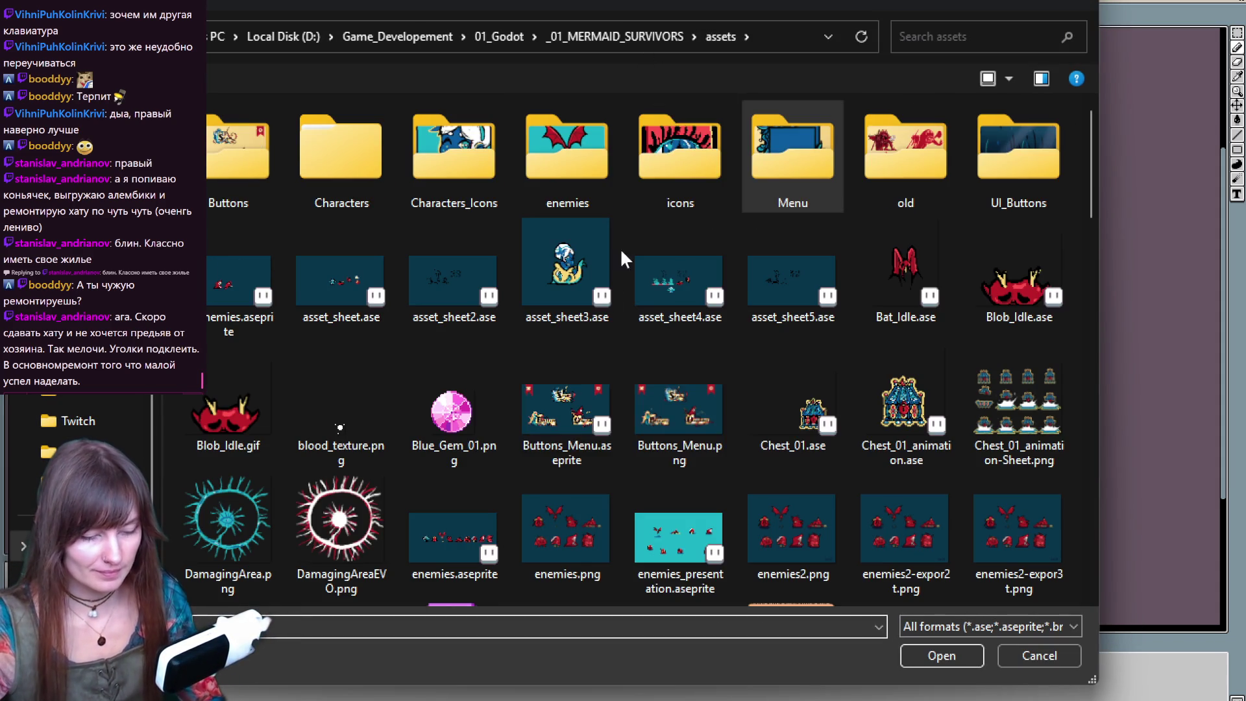
{"action": "left_click_drag", "start_coordinate": [1083, 191], "coordinate": [1061, 308]}
{"action": "scroll", "coordinate": [1064, 313], "scroll_direction": "down", "scroll_amount": 4}
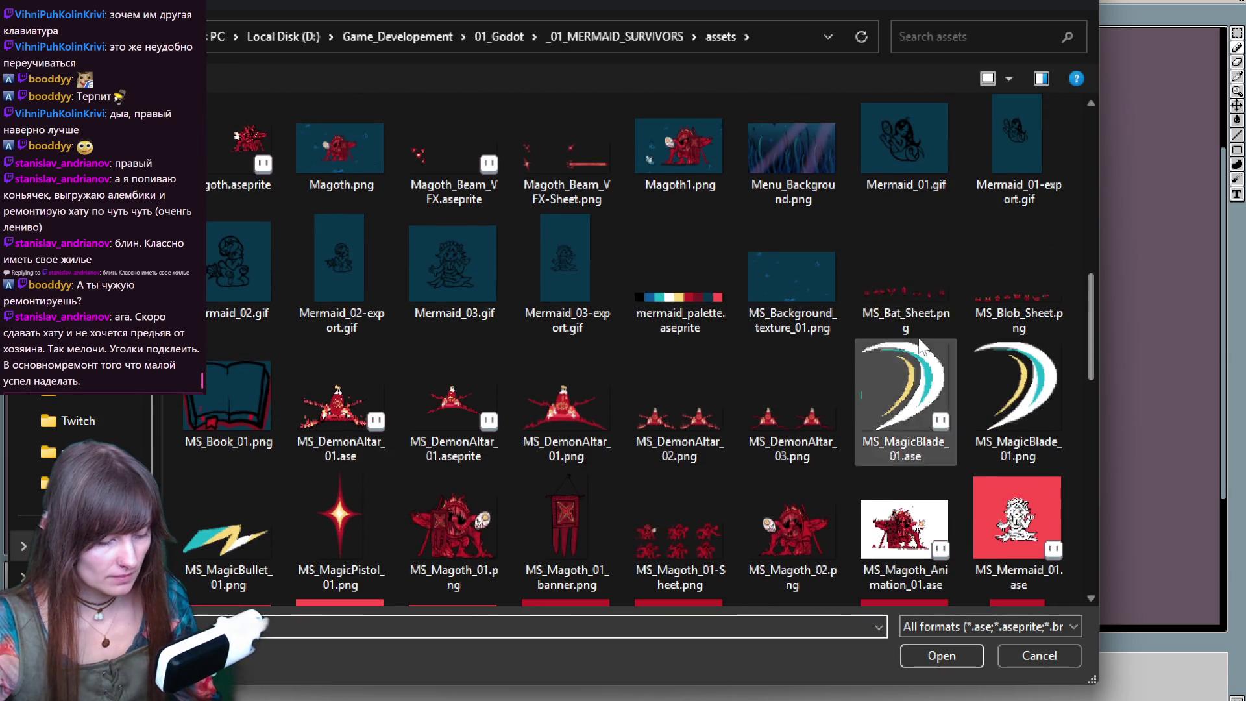
{"action": "double_click", "coordinate": [679, 195]}
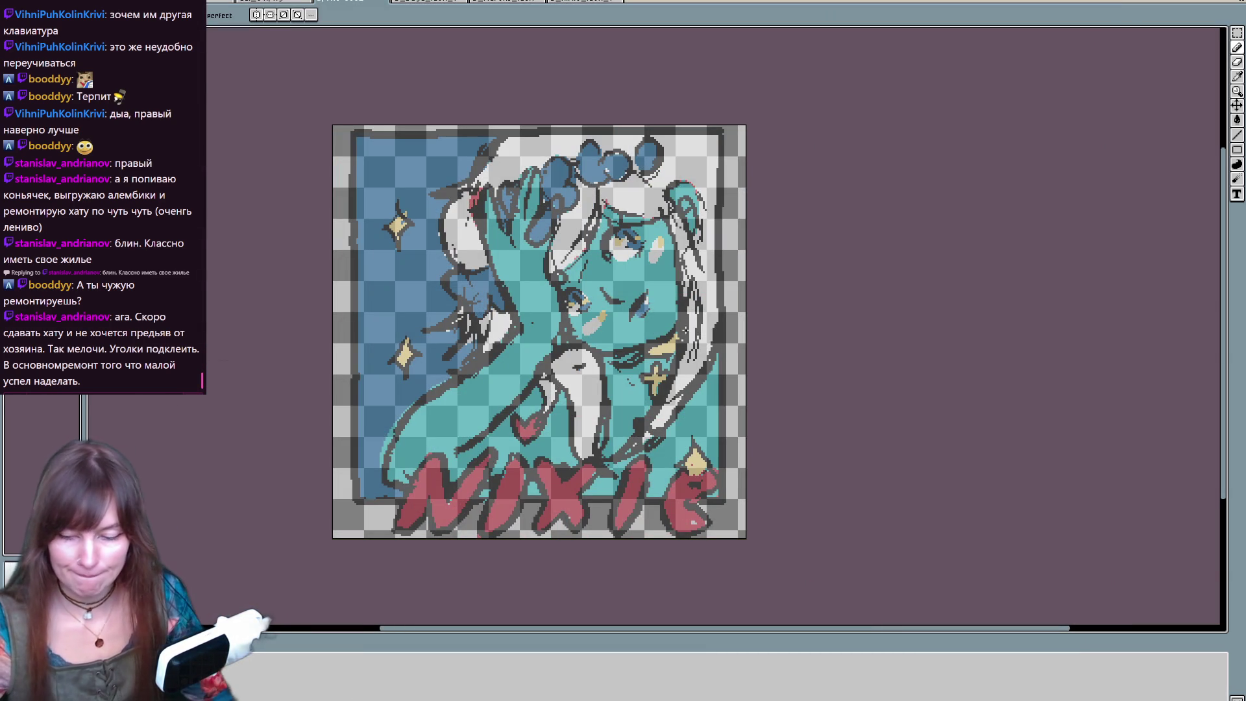
- Dismiss the colour values panel, reposition the portrait and undo the accidental loop stroke
{"action": "key", "text": "g"}
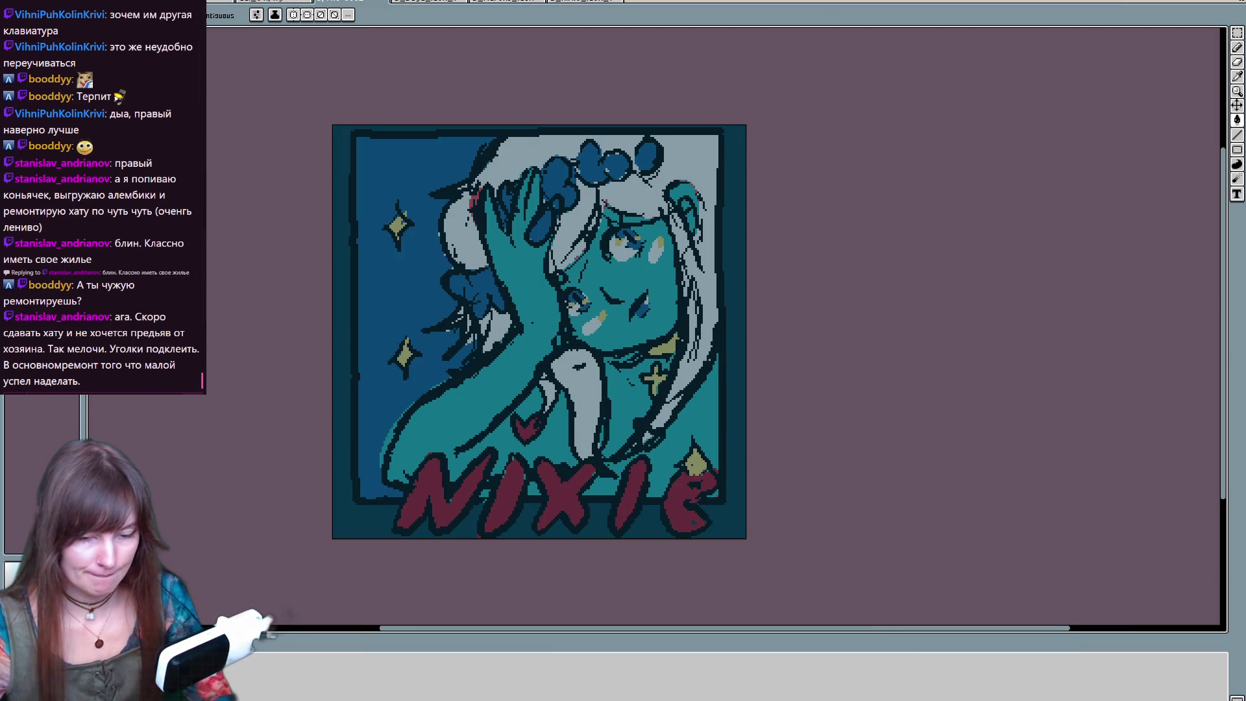
{"action": "left_click_drag", "start_coordinate": [749, 409], "coordinate": [737, 411]}
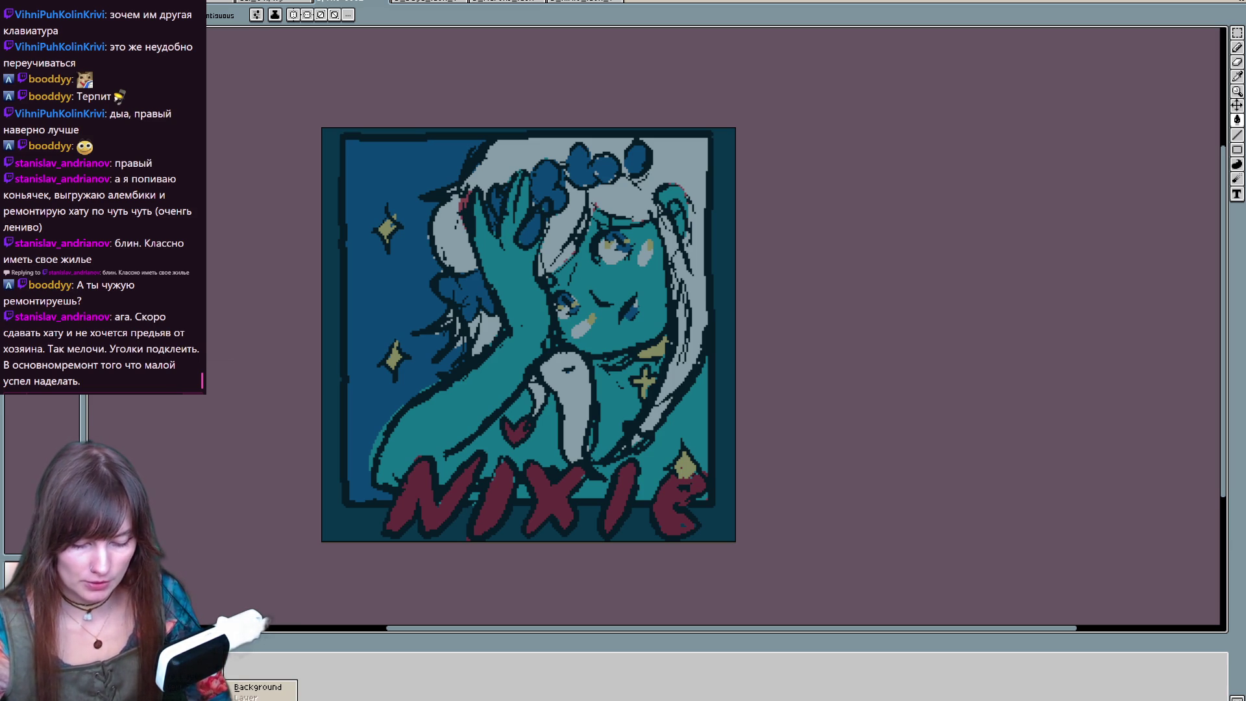
{"action": "left_click_drag", "start_coordinate": [262, 698], "coordinate": [273, 695]}
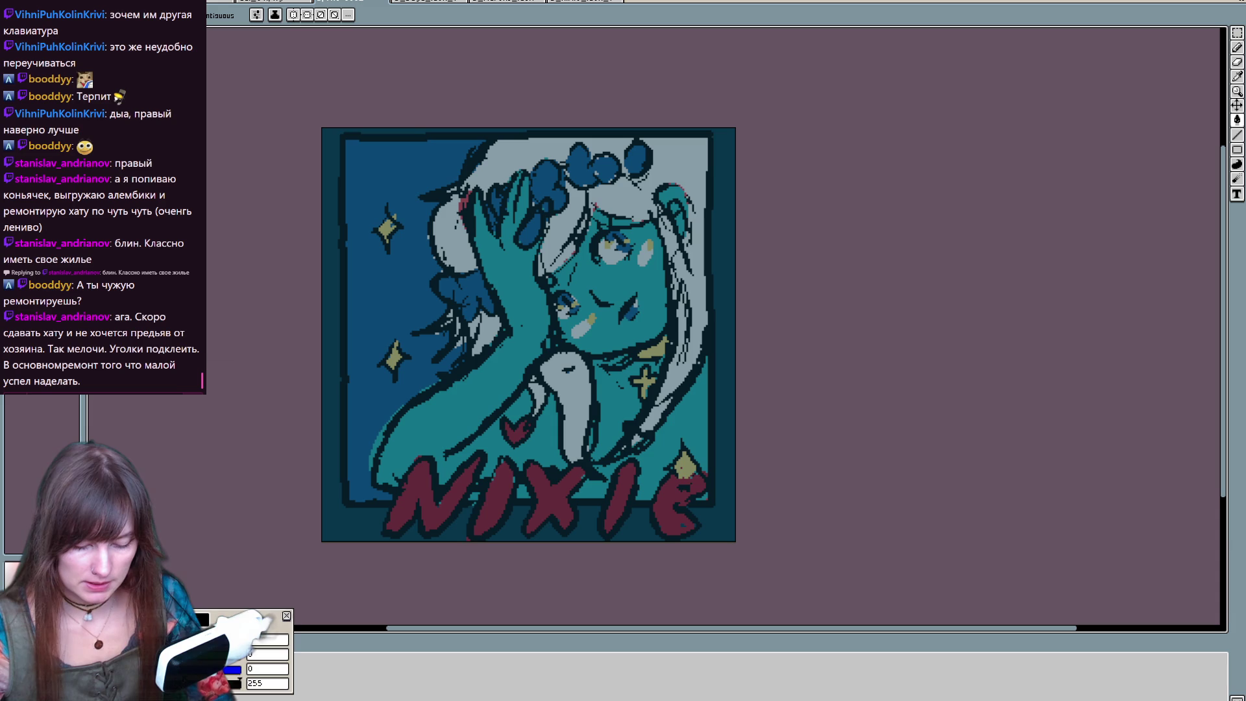
{"action": "left_click_drag", "start_coordinate": [273, 694], "coordinate": [334, 676]}
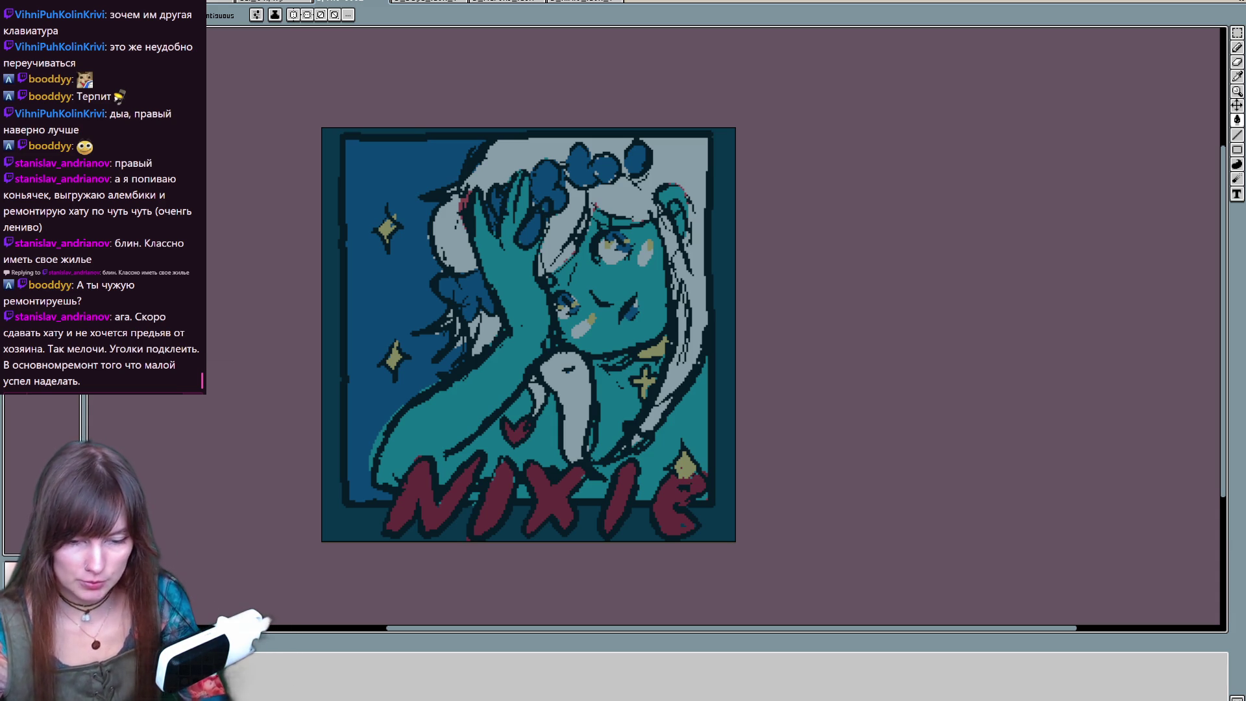
{"action": "mouse_move", "coordinate": [603, 266]}
{"action": "left_mouse_down"}
{"action": "mouse_move", "coordinate": [655, 389]}
{"action": "mouse_move", "coordinate": [652, 415]}
{"action": "mouse_move", "coordinate": [609, 451]}
{"action": "left_mouse_up"}
{"action": "key", "text": "ctrl+z"}
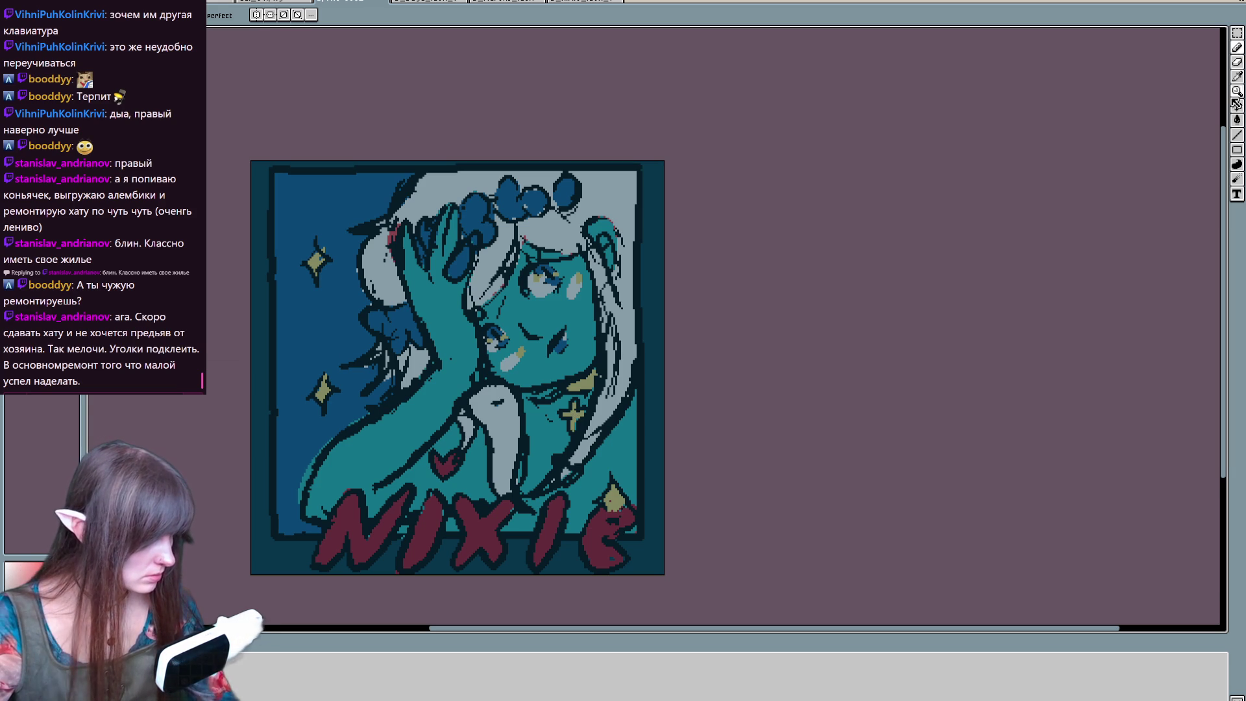
- Draw a thick black rectangle frame around the artwork
{"action": "left_click", "coordinate": [1236, 149]}
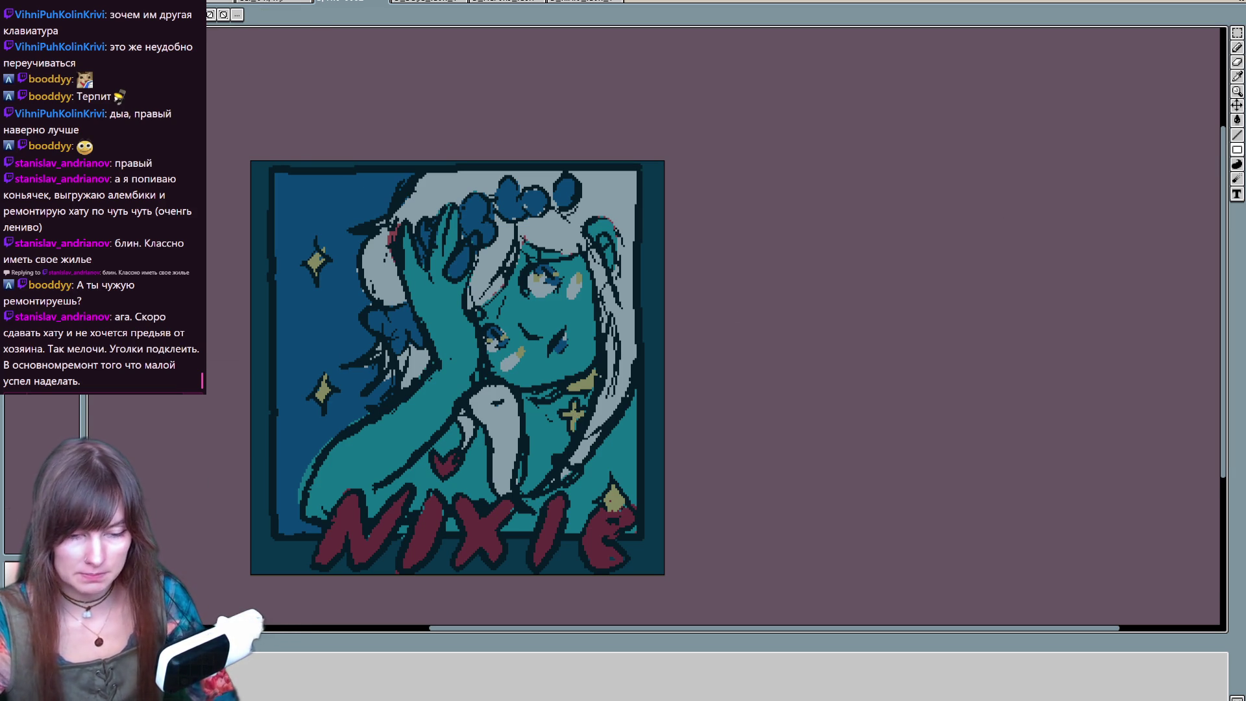
{"action": "mouse_move", "coordinate": [269, 171]}
{"action": "left_mouse_down"}
{"action": "mouse_move", "coordinate": [645, 551]}
{"action": "mouse_move", "coordinate": [658, 563]}
{"action": "mouse_move", "coordinate": [642, 538]}
{"action": "mouse_move", "coordinate": [667, 534]}
{"action": "mouse_move", "coordinate": [696, 547]}
{"action": "left_mouse_up"}
{"action": "mouse_move", "coordinate": [809, 475]}
{"action": "left_mouse_down"}
{"action": "mouse_move", "coordinate": [834, 370]}
{"action": "mouse_move", "coordinate": [809, 423]}
{"action": "left_mouse_up"}
- Try a curved pencil stroke up the artwork's left side, then undo it
{"action": "key", "text": "b"}
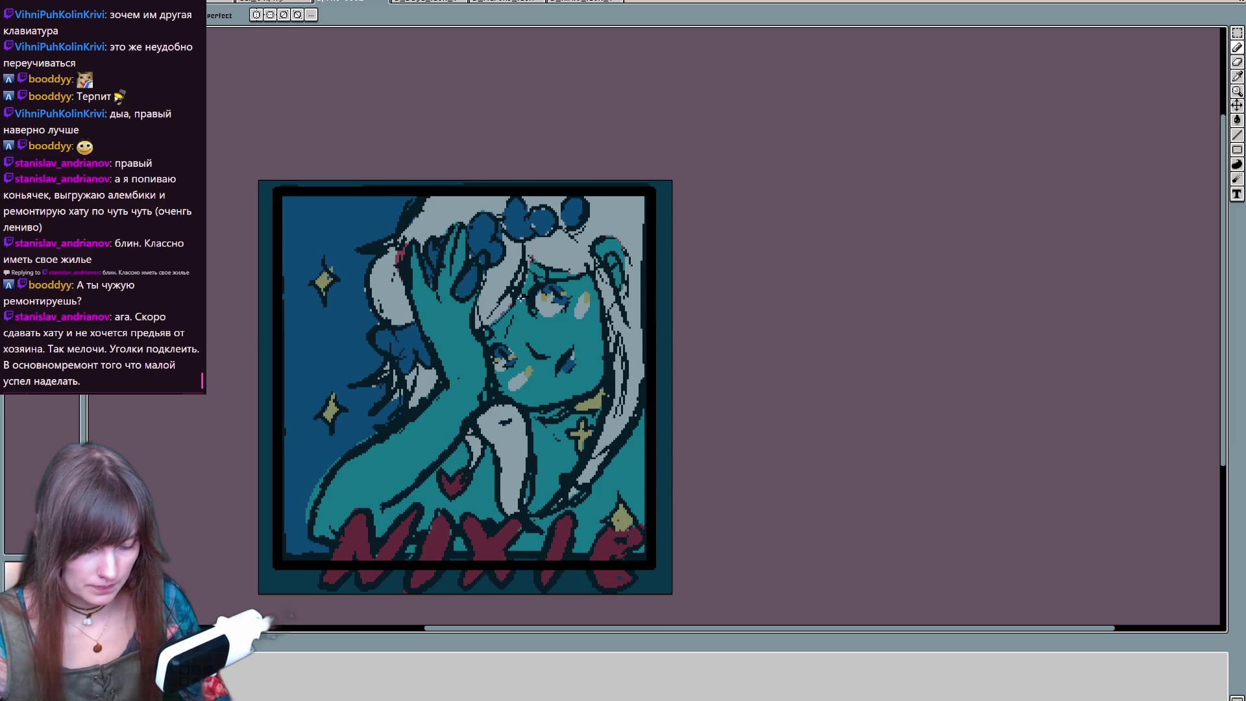
{"action": "left_click_drag", "start_coordinate": [339, 549], "coordinate": [389, 431]}
{"action": "key", "text": "ctrl+z"}
{"action": "left_click_drag", "start_coordinate": [305, 542], "coordinate": [396, 395]}
{"action": "key", "text": "ctrl+z"}
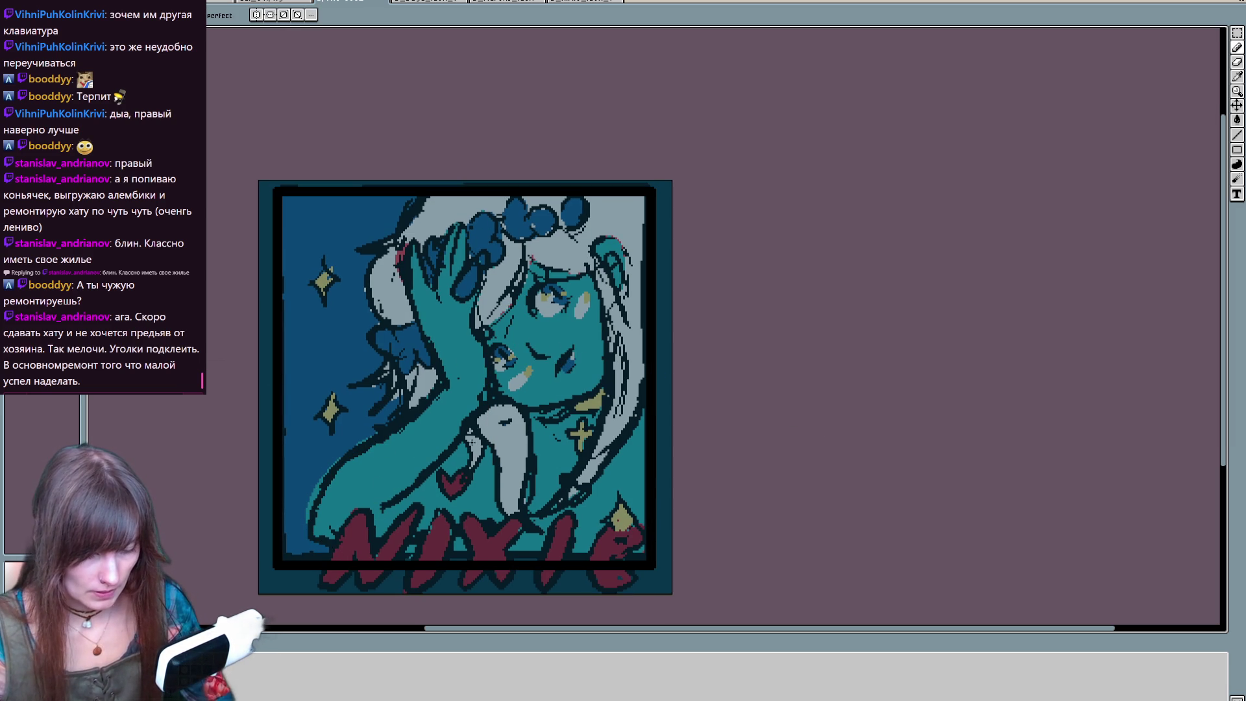
{"action": "left_click_drag", "start_coordinate": [415, 364], "coordinate": [393, 327]}
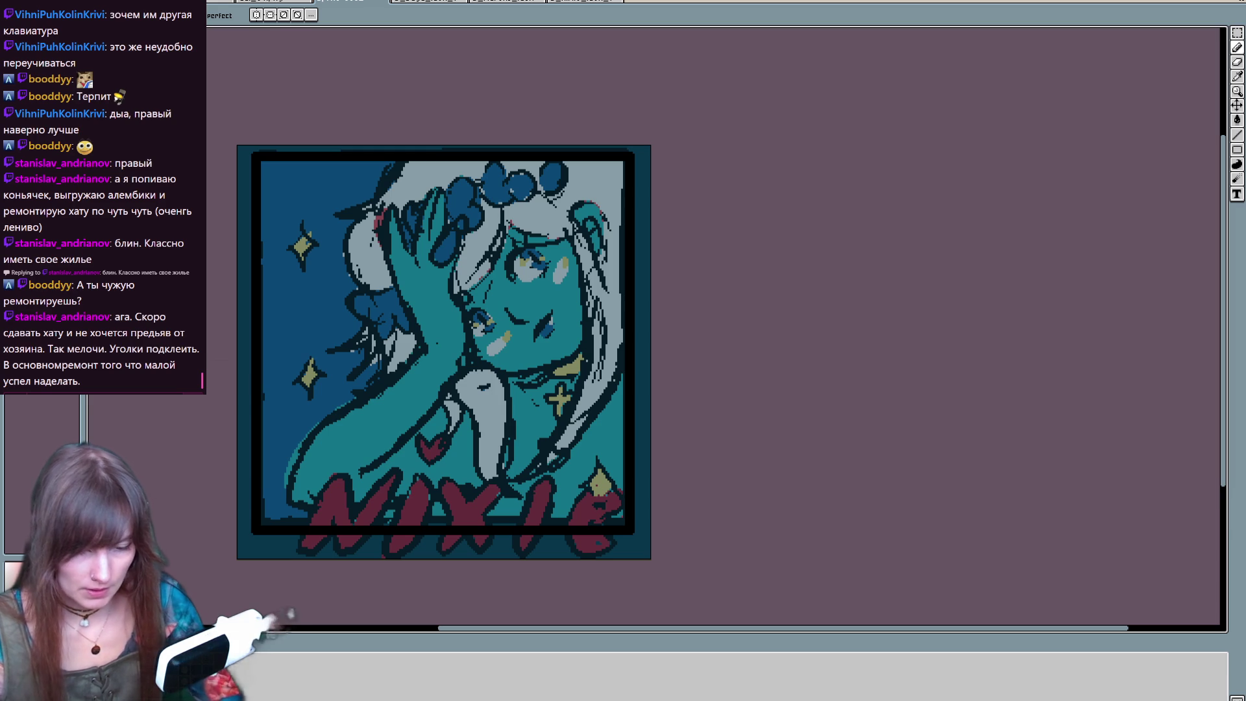
{"action": "key", "text": "g"}
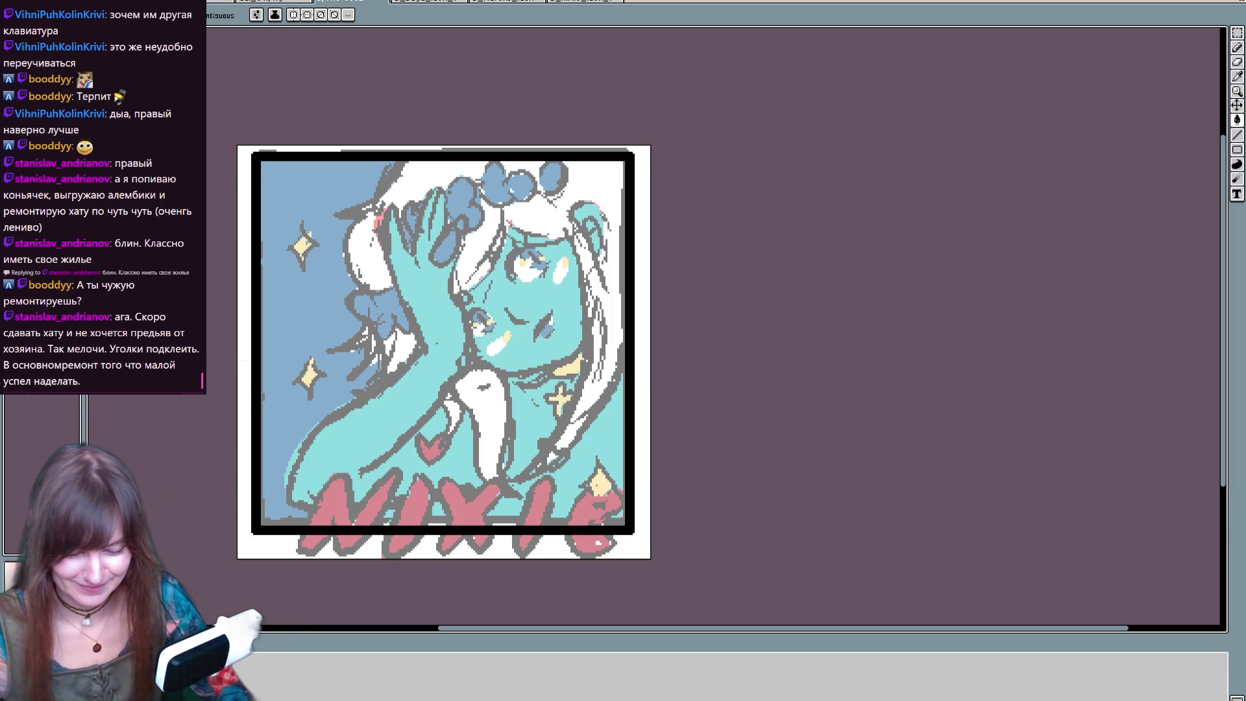
- Sketch black outline strokes over the raised hand, undoing the failed attempts
{"action": "key", "text": "b"}
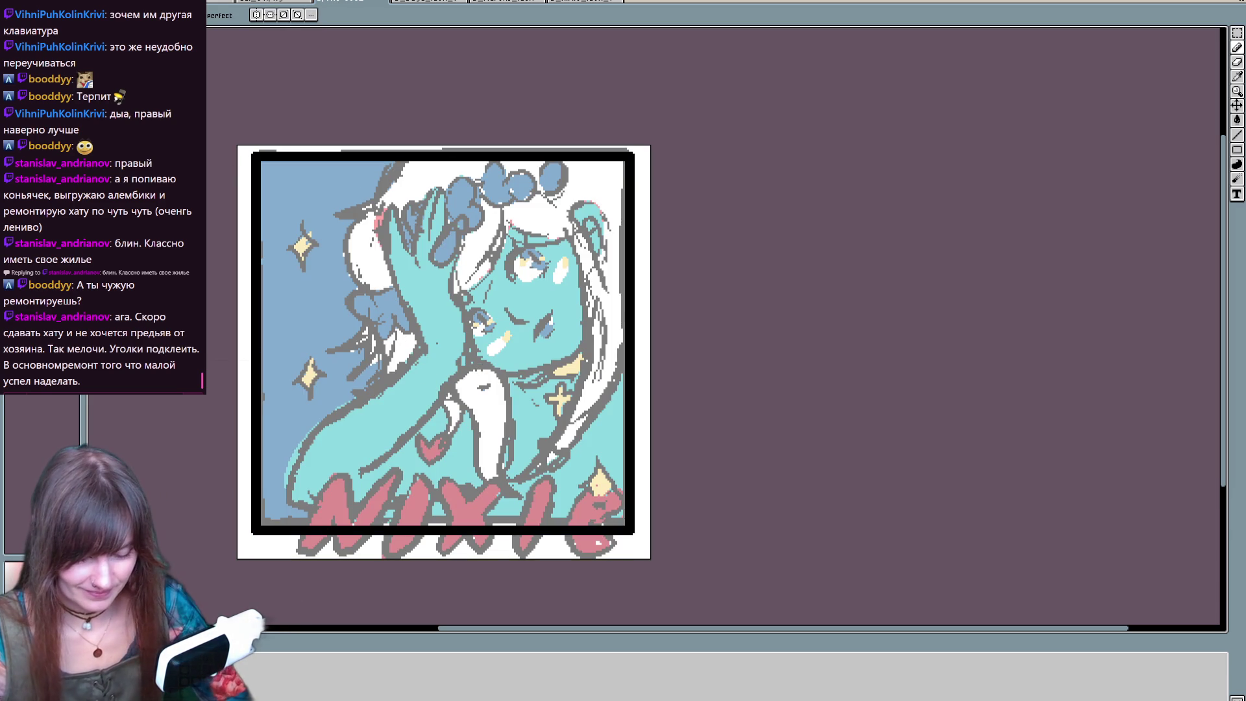
{"action": "mouse_move", "coordinate": [387, 201]}
{"action": "left_mouse_down"}
{"action": "mouse_move", "coordinate": [420, 330]}
{"action": "mouse_move", "coordinate": [385, 256]}
{"action": "mouse_move", "coordinate": [405, 229]}
{"action": "mouse_move", "coordinate": [421, 266]}
{"action": "left_mouse_up"}
{"action": "key", "text": "ctrl+z"}
{"action": "key", "text": "ctrl+z"}
{"action": "mouse_move", "coordinate": [405, 310]}
{"action": "left_mouse_down"}
{"action": "mouse_move", "coordinate": [391, 282]}
{"action": "mouse_move", "coordinate": [407, 230]}
{"action": "mouse_move", "coordinate": [419, 262]}
{"action": "mouse_move", "coordinate": [441, 184]}
{"action": "left_mouse_up"}
{"action": "key", "text": "ctrl+z"}
{"action": "left_click_drag", "start_coordinate": [412, 267], "coordinate": [439, 185]}
{"action": "key", "text": "ctrl+z"}
{"action": "key", "text": "ctrl+z"}
{"action": "mouse_move", "coordinate": [421, 267]}
{"action": "left_mouse_down"}
{"action": "mouse_move", "coordinate": [391, 203]}
{"action": "mouse_move", "coordinate": [387, 263]}
{"action": "mouse_move", "coordinate": [390, 200]}
{"action": "mouse_move", "coordinate": [414, 261]}
{"action": "mouse_move", "coordinate": [436, 187]}
{"action": "mouse_move", "coordinate": [434, 248]}
{"action": "mouse_move", "coordinate": [448, 230]}
{"action": "mouse_move", "coordinate": [457, 247]}
{"action": "mouse_move", "coordinate": [464, 218]}
{"action": "mouse_move", "coordinate": [464, 233]}
{"action": "mouse_move", "coordinate": [489, 220]}
{"action": "mouse_move", "coordinate": [480, 204]}
{"action": "left_mouse_up"}
- Add short black strokes along the hair's right side, undoing the last one
{"action": "key", "text": "ctrl+z"}
{"action": "mouse_move", "coordinate": [463, 252]}
{"action": "left_mouse_down"}
{"action": "mouse_move", "coordinate": [468, 276]}
{"action": "mouse_move", "coordinate": [496, 255]}
{"action": "mouse_move", "coordinate": [509, 203]}
{"action": "mouse_move", "coordinate": [571, 246]}
{"action": "mouse_move", "coordinate": [549, 498]}
{"action": "left_mouse_up"}
{"action": "key", "text": "ctrl+z"}
{"action": "key", "text": "ctrl+z"}
{"action": "mouse_move", "coordinate": [574, 241]}
{"action": "left_mouse_down"}
{"action": "mouse_move", "coordinate": [546, 499]}
{"action": "mouse_move", "coordinate": [584, 292]}
{"action": "mouse_move", "coordinate": [522, 480]}
{"action": "mouse_move", "coordinate": [558, 457]}
{"action": "mouse_move", "coordinate": [624, 352]}
{"action": "left_mouse_up"}
{"action": "key", "text": "ctrl+z"}
{"action": "key", "text": "ctrl+z"}
{"action": "left_click_drag", "start_coordinate": [584, 436], "coordinate": [624, 397]}
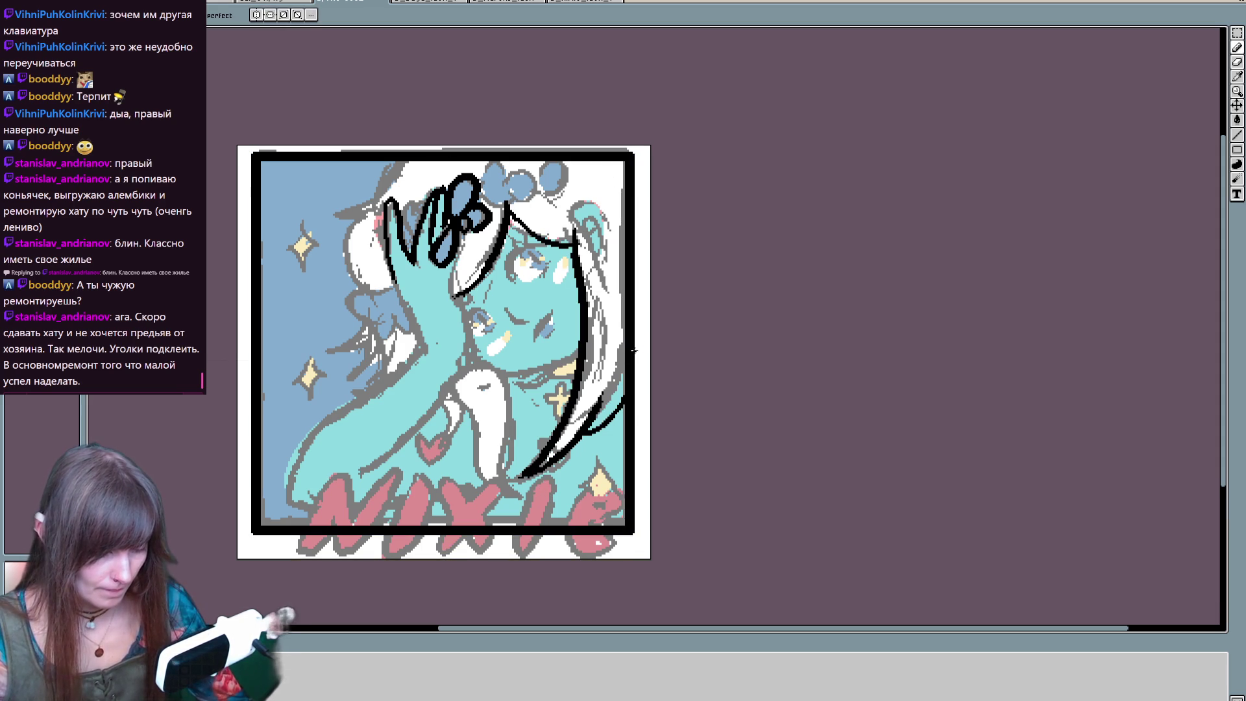
{"action": "key", "text": "ctrl+z"}
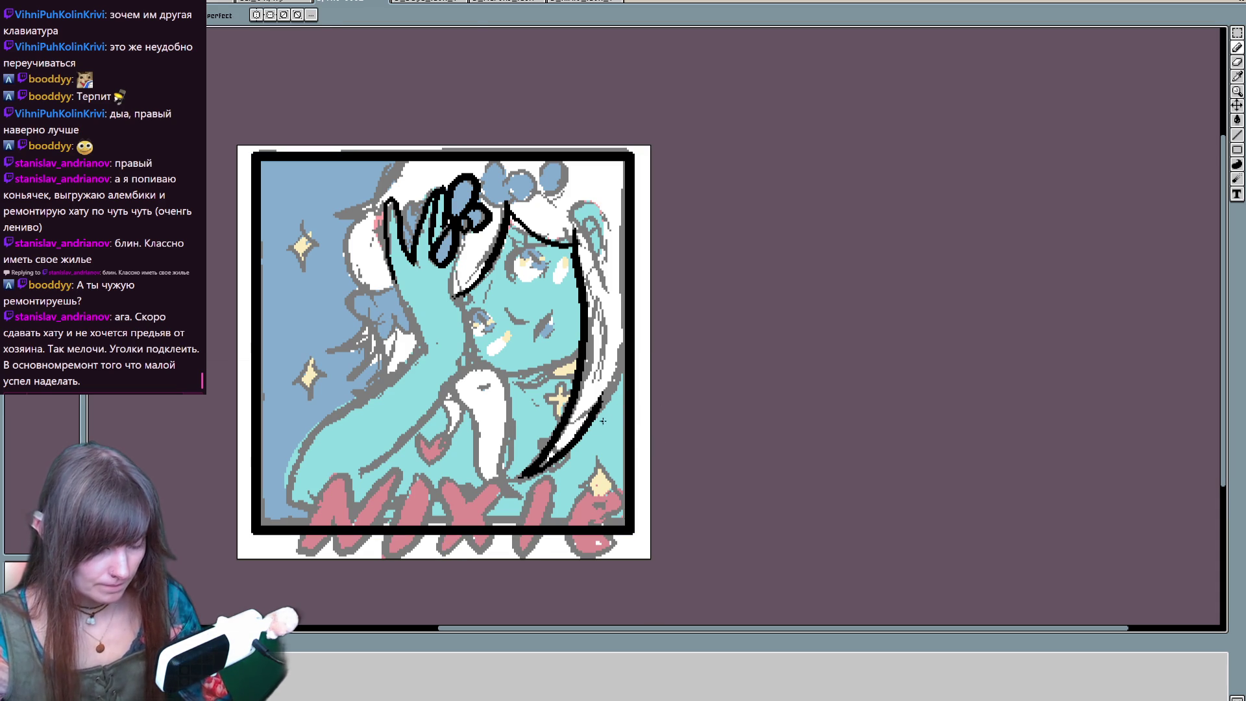
- Lasso-delete the sketch strokes, restore them, then extend the line left of the hand downward
{"action": "key", "text": "q"}
{"action": "mouse_move", "coordinate": [598, 460]}
{"action": "left_mouse_down"}
{"action": "mouse_move", "coordinate": [613, 325]}
{"action": "mouse_move", "coordinate": [466, 168]}
{"action": "mouse_move", "coordinate": [354, 206]}
{"action": "mouse_move", "coordinate": [539, 485]}
{"action": "left_mouse_up"}
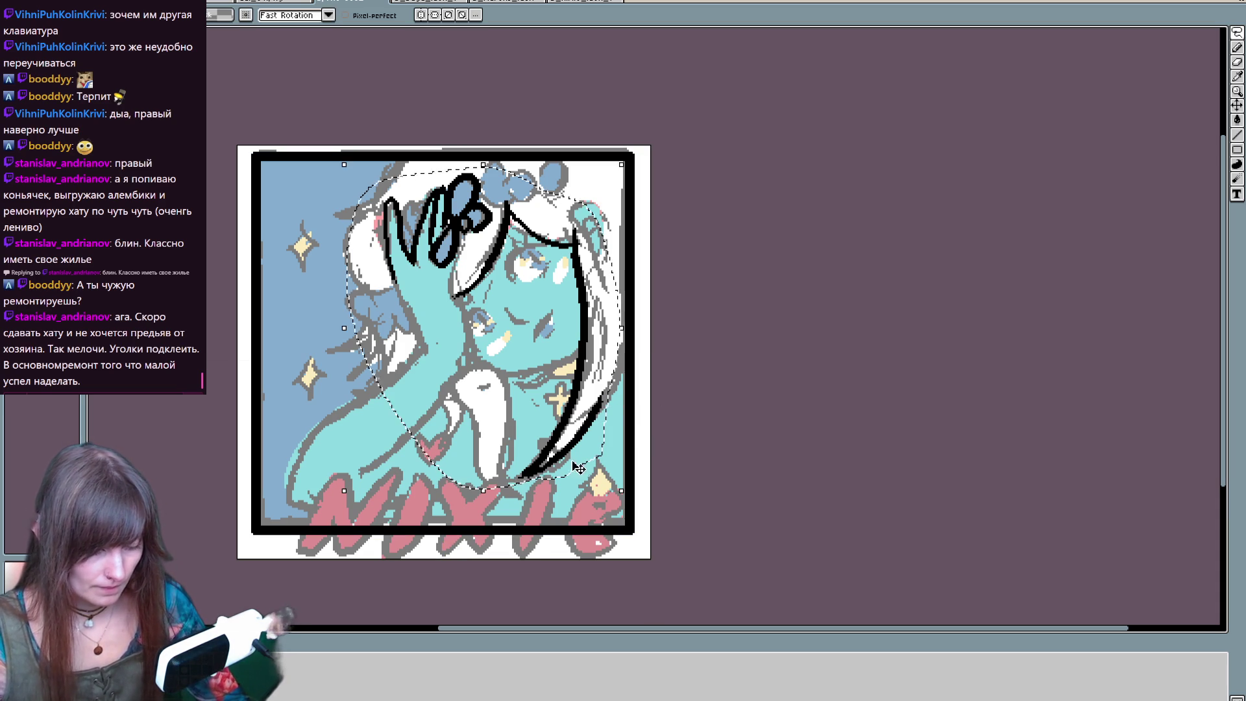
{"action": "key", "text": "Delete"}
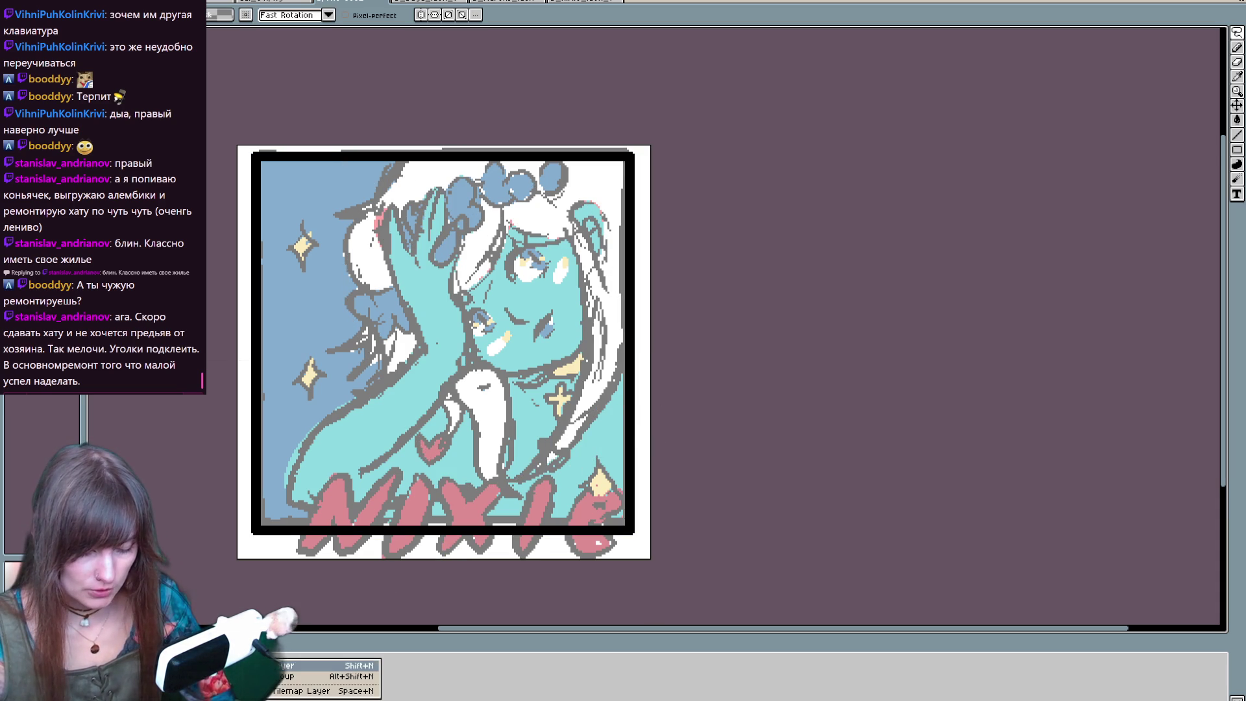
{"action": "key", "text": "ctrl+z"}
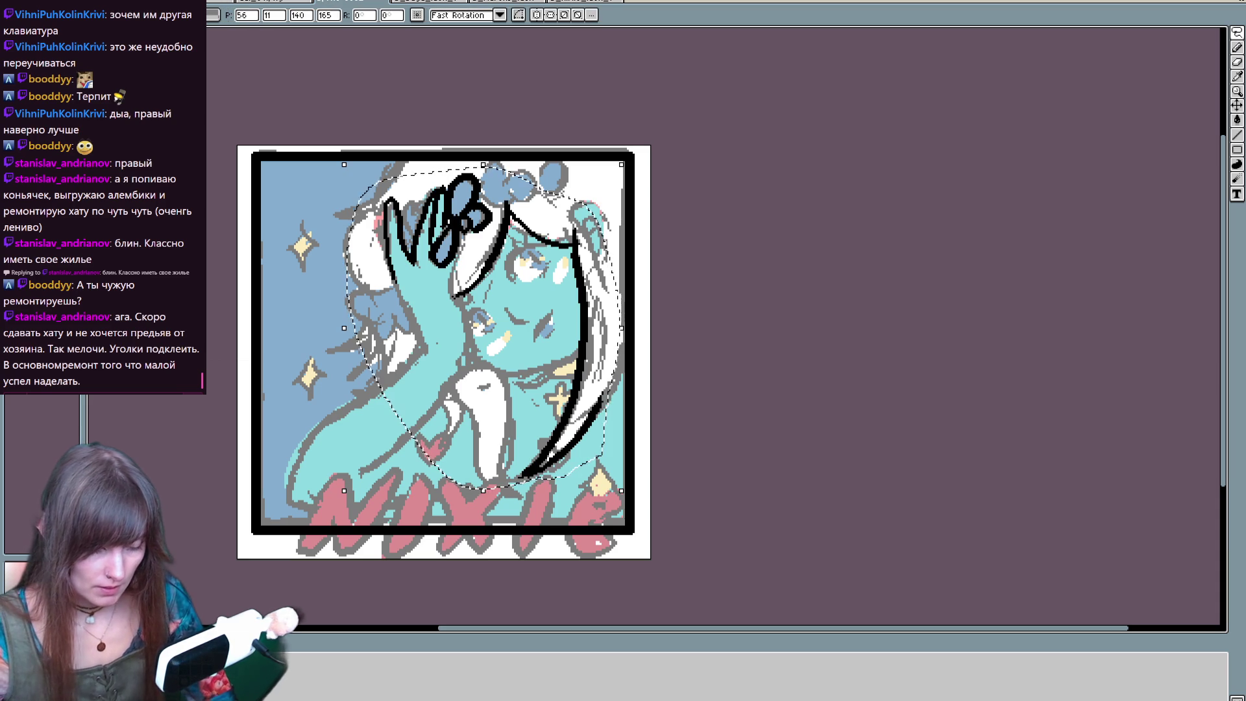
{"action": "key", "text": "b"}
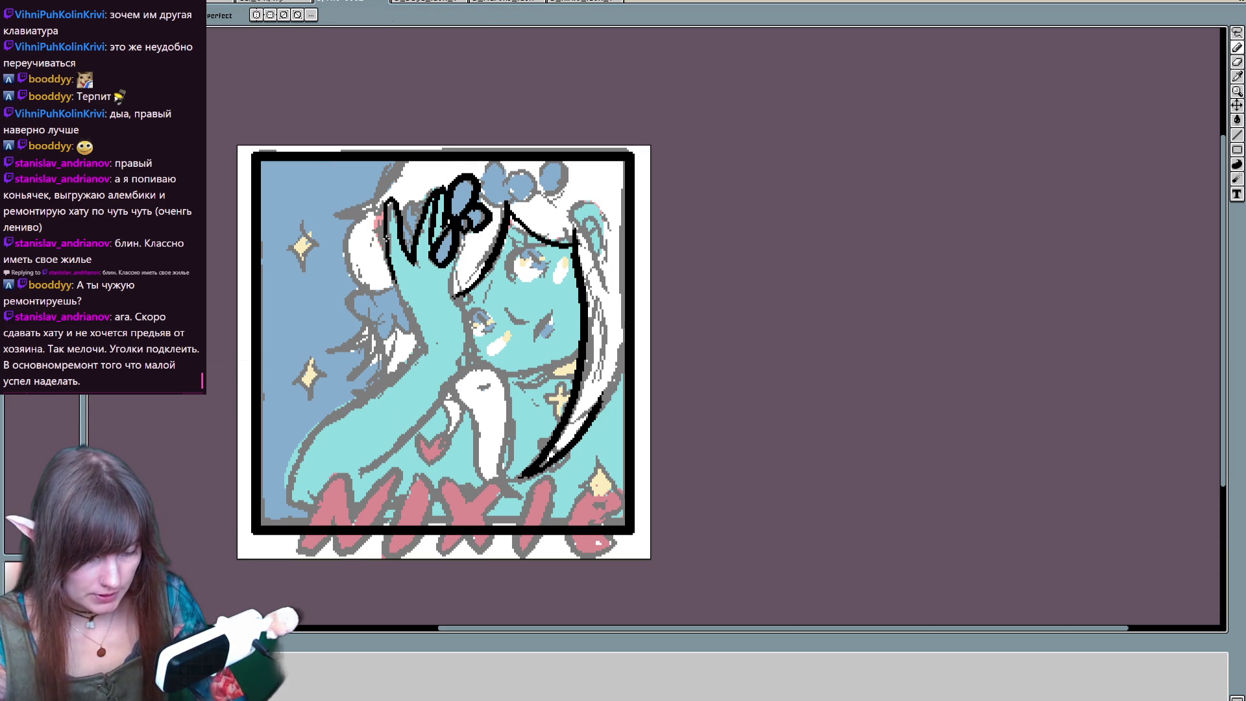
{"action": "left_click_drag", "start_coordinate": [391, 276], "coordinate": [426, 345]}
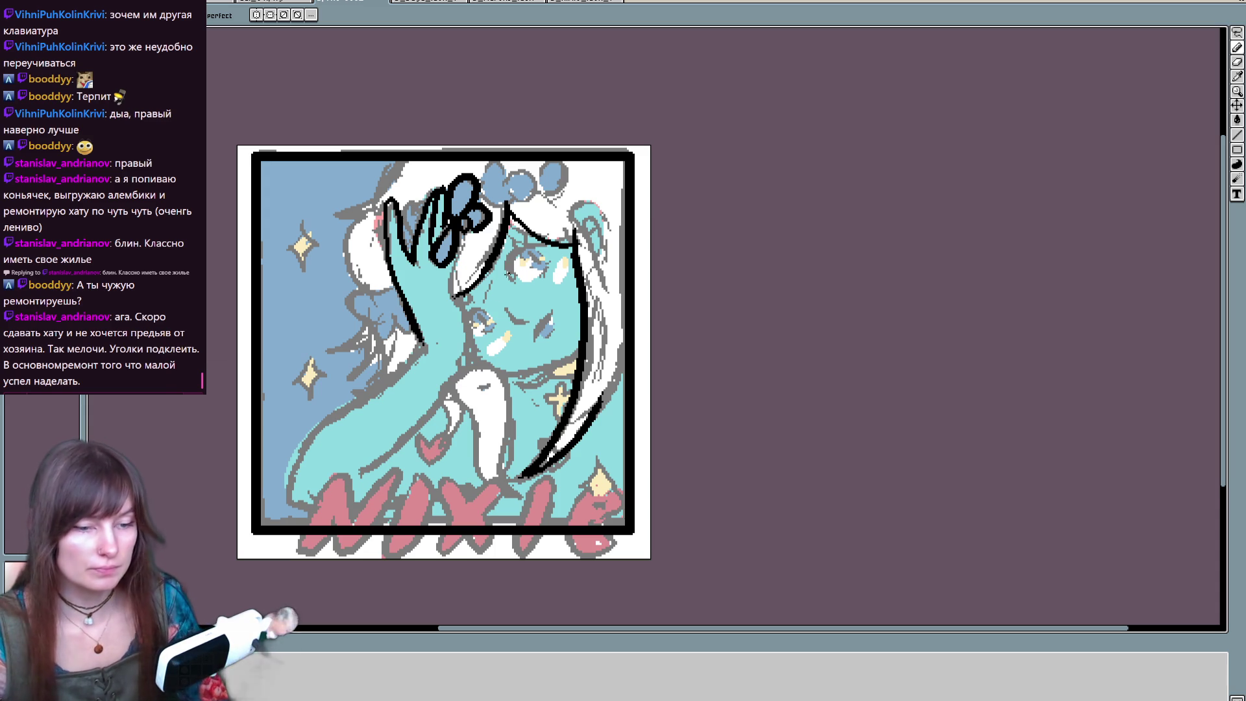
- Outline the forearm in thick black and trace around the blue flower near the fingers
{"action": "mouse_move", "coordinate": [425, 344]}
{"action": "left_mouse_down"}
{"action": "mouse_move", "coordinate": [323, 421]}
{"action": "mouse_move", "coordinate": [281, 501]}
{"action": "mouse_move", "coordinate": [299, 508]}
{"action": "left_mouse_up"}
{"action": "key", "text": "ctrl+z"}
{"action": "mouse_move", "coordinate": [423, 337]}
{"action": "left_mouse_down"}
{"action": "mouse_move", "coordinate": [284, 510]}
{"action": "mouse_move", "coordinate": [310, 516]}
{"action": "mouse_move", "coordinate": [486, 341]}
{"action": "mouse_move", "coordinate": [446, 267]}
{"action": "left_mouse_up"}
{"action": "key", "text": "ctrl+z"}
{"action": "left_click_drag", "start_coordinate": [472, 363], "coordinate": [447, 280]}
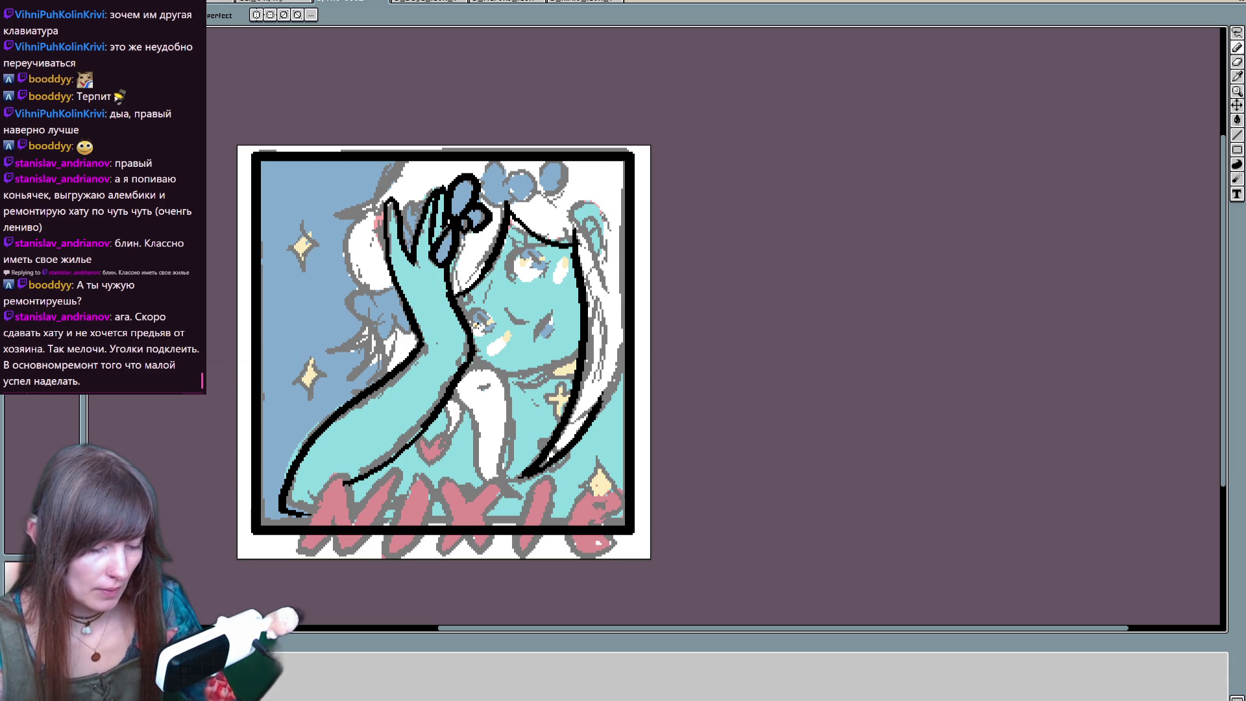
{"action": "left_click_drag", "start_coordinate": [449, 271], "coordinate": [467, 245]}
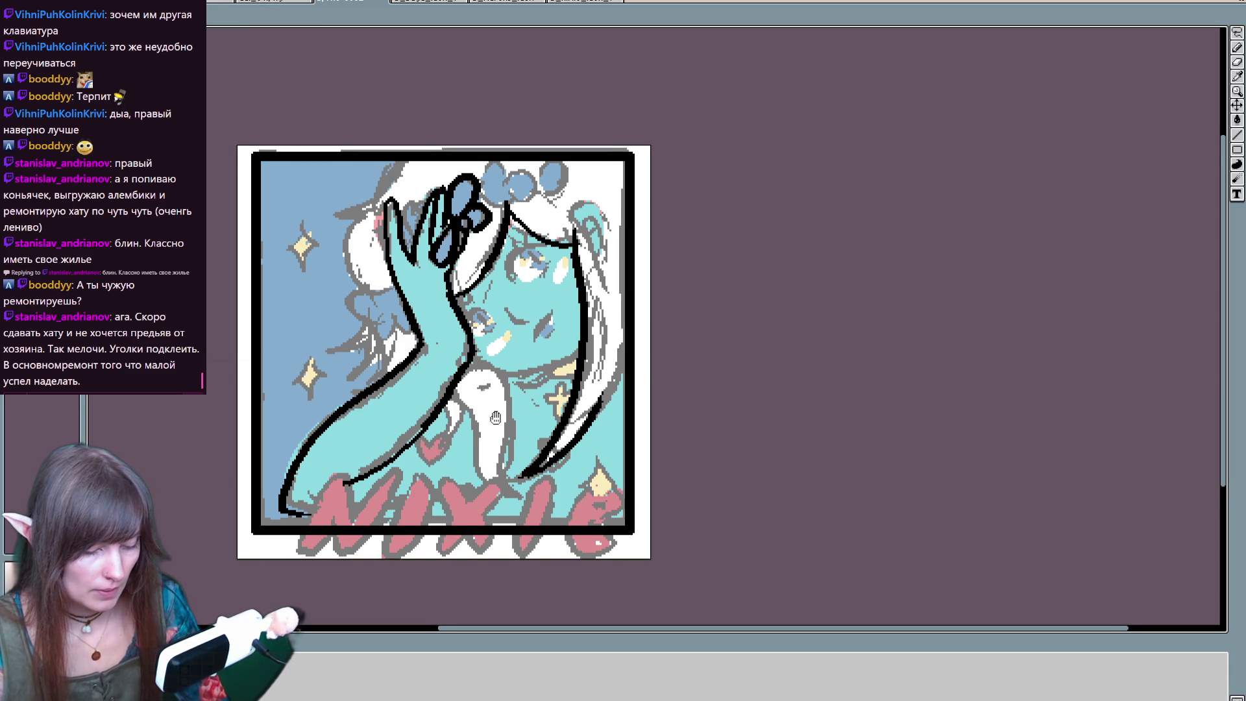
{"action": "left_click_drag", "start_coordinate": [529, 355], "coordinate": [547, 310]}
{"action": "key", "text": "ctrl"}
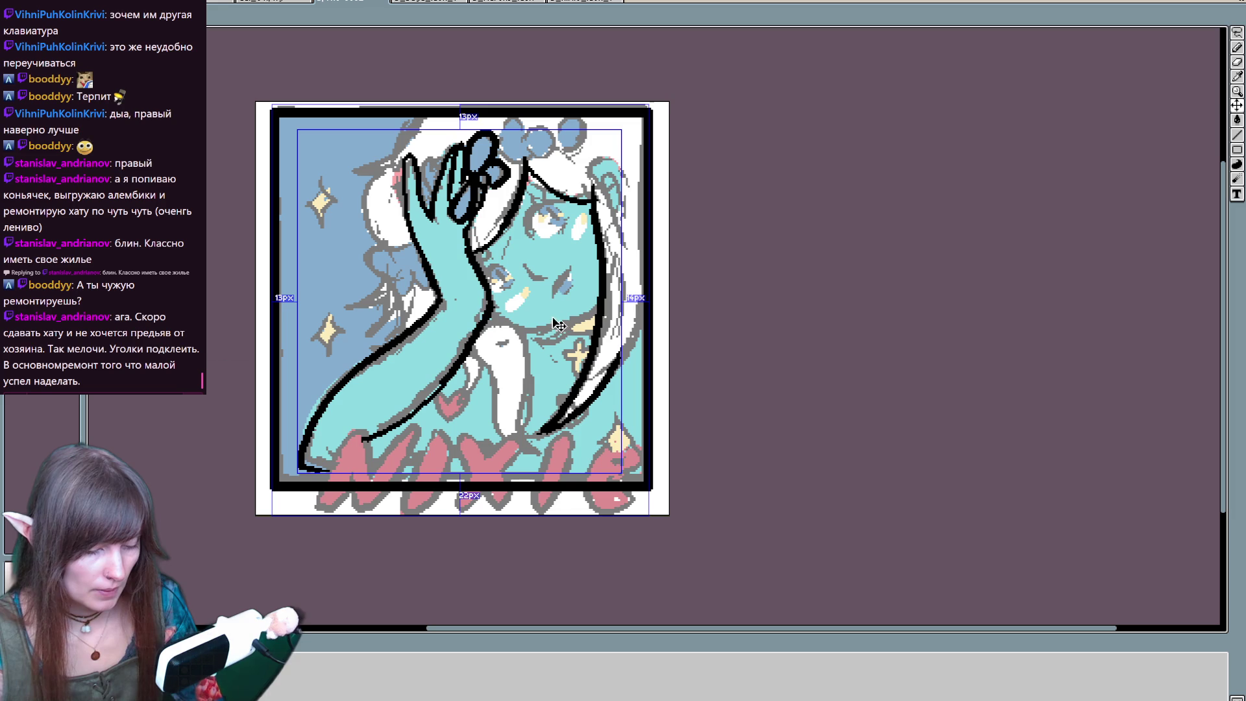
- Redraw the arm's inner edge outline, then try and undo a short shoulder stroke
{"action": "left_click_drag", "start_coordinate": [471, 229], "coordinate": [484, 317]}
{"action": "key", "text": "ctrl"}
{"action": "key", "text": "ctrl+z"}
{"action": "mouse_move", "coordinate": [472, 230]}
{"action": "left_mouse_down"}
{"action": "mouse_move", "coordinate": [486, 314]}
{"action": "mouse_move", "coordinate": [372, 448]}
{"action": "left_mouse_up"}
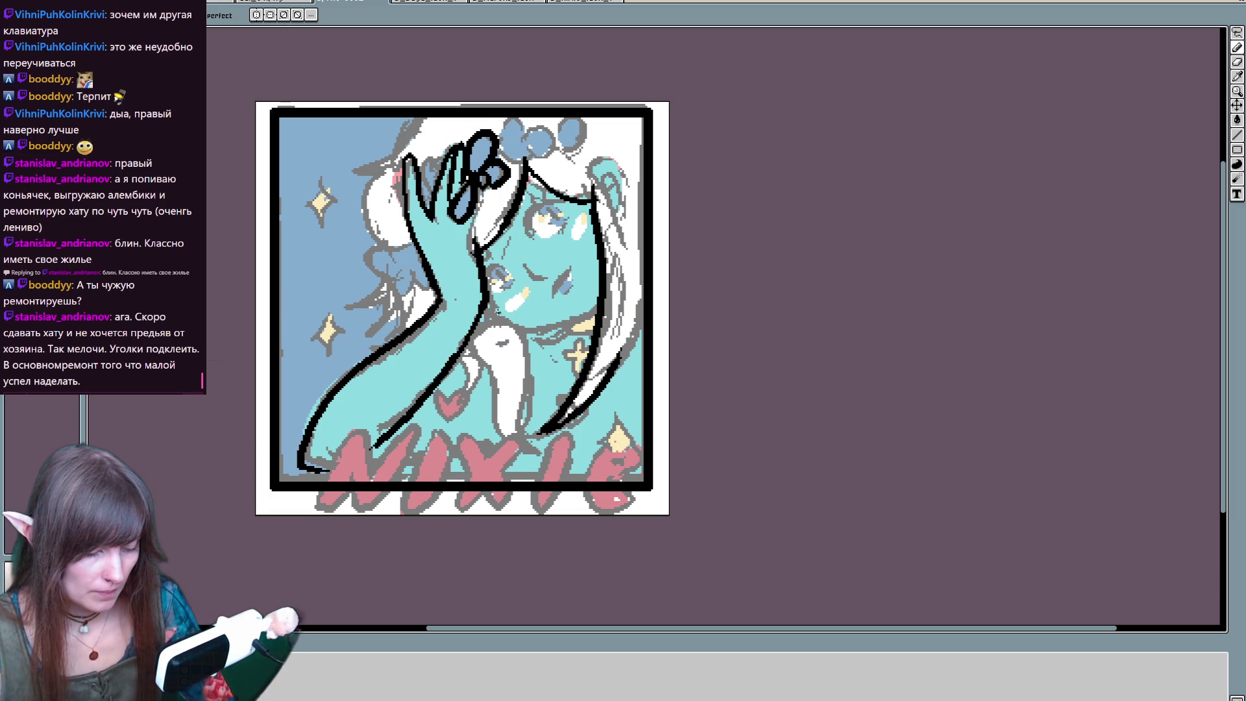
{"action": "mouse_move", "coordinate": [413, 244]}
{"action": "left_mouse_down"}
{"action": "mouse_move", "coordinate": [325, 318]}
{"action": "mouse_move", "coordinate": [314, 311]}
{"action": "mouse_move", "coordinate": [354, 327]}
{"action": "mouse_move", "coordinate": [364, 311]}
{"action": "mouse_move", "coordinate": [314, 260]}
{"action": "mouse_move", "coordinate": [337, 206]}
{"action": "mouse_move", "coordinate": [301, 214]}
{"action": "mouse_move", "coordinate": [367, 163]}
{"action": "mouse_move", "coordinate": [308, 212]}
{"action": "mouse_move", "coordinate": [331, 233]}
{"action": "mouse_move", "coordinate": [371, 160]}
{"action": "left_mouse_up"}
{"action": "key", "text": "ctrl+z"}
- Outline the white hair's left edge and its upper diagonal in black
{"action": "key", "text": "ctrl+z"}
{"action": "key", "text": "ctrl+z"}
{"action": "mouse_move", "coordinate": [323, 221]}
{"action": "left_mouse_down"}
{"action": "mouse_move", "coordinate": [307, 272]}
{"action": "mouse_move", "coordinate": [321, 287]}
{"action": "left_mouse_up"}
{"action": "left_click_drag", "start_coordinate": [303, 216], "coordinate": [370, 160]}
{"action": "left_click_drag", "start_coordinate": [328, 198], "coordinate": [374, 166]}
{"action": "key", "text": "ctrl+z"}
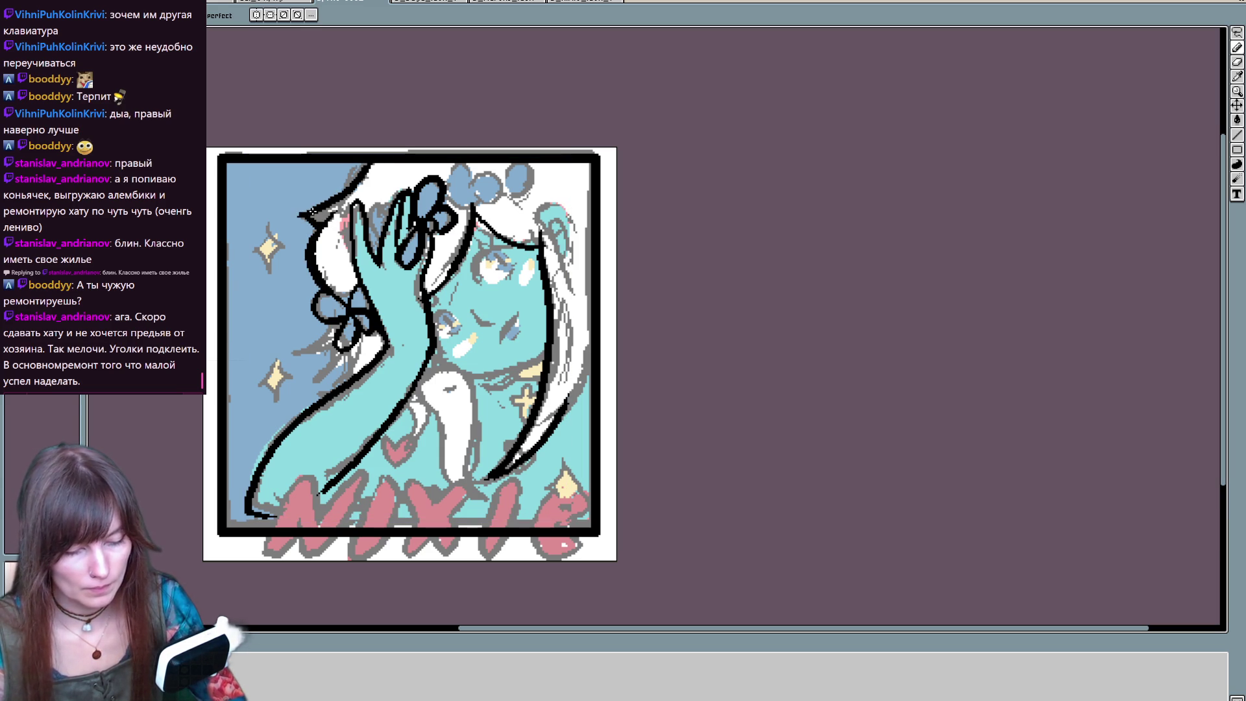
- Thicken the hair outlines near the bow and along the top right, and outline the flower petals
{"action": "key", "text": "b"}
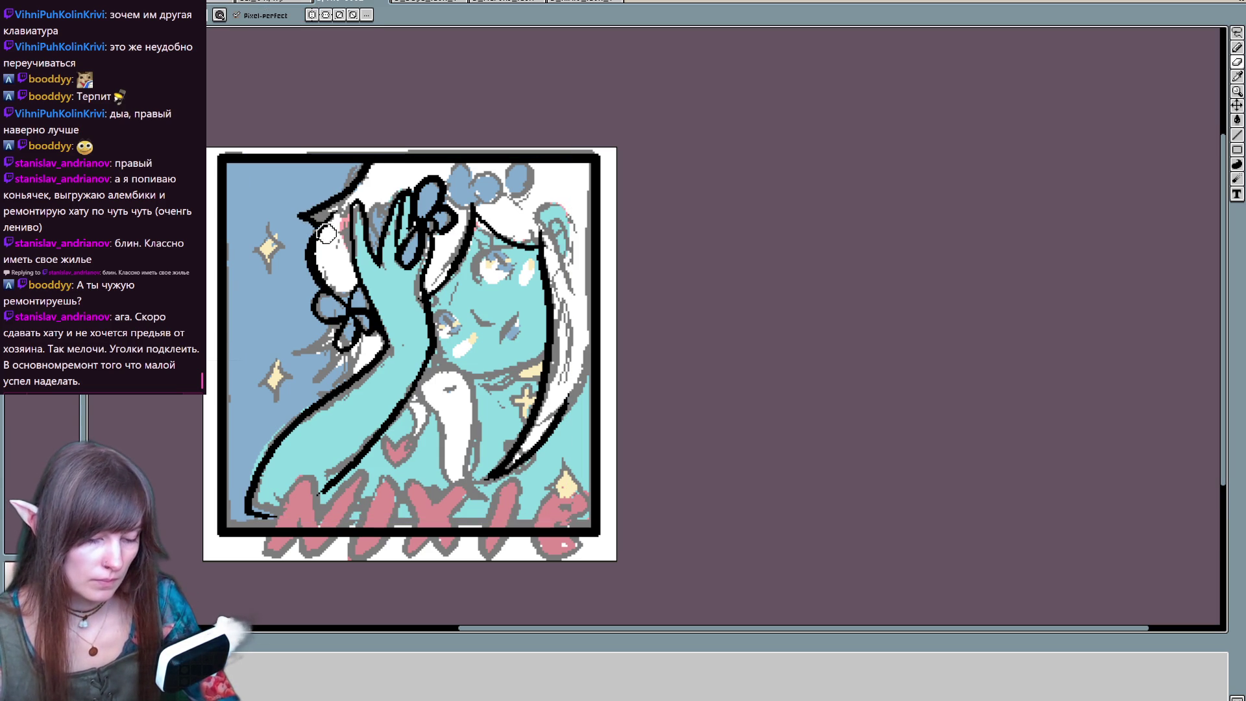
{"action": "key", "text": "b"}
{"action": "mouse_move", "coordinate": [327, 224]}
{"action": "left_mouse_down"}
{"action": "mouse_move", "coordinate": [303, 217]}
{"action": "mouse_move", "coordinate": [344, 208]}
{"action": "mouse_move", "coordinate": [317, 218]}
{"action": "mouse_move", "coordinate": [344, 178]}
{"action": "left_mouse_up"}
{"action": "mouse_move", "coordinate": [352, 290]}
{"action": "left_mouse_down"}
{"action": "mouse_move", "coordinate": [316, 306]}
{"action": "mouse_move", "coordinate": [334, 328]}
{"action": "mouse_move", "coordinate": [325, 353]}
{"action": "mouse_move", "coordinate": [336, 342]}
{"action": "left_mouse_up"}
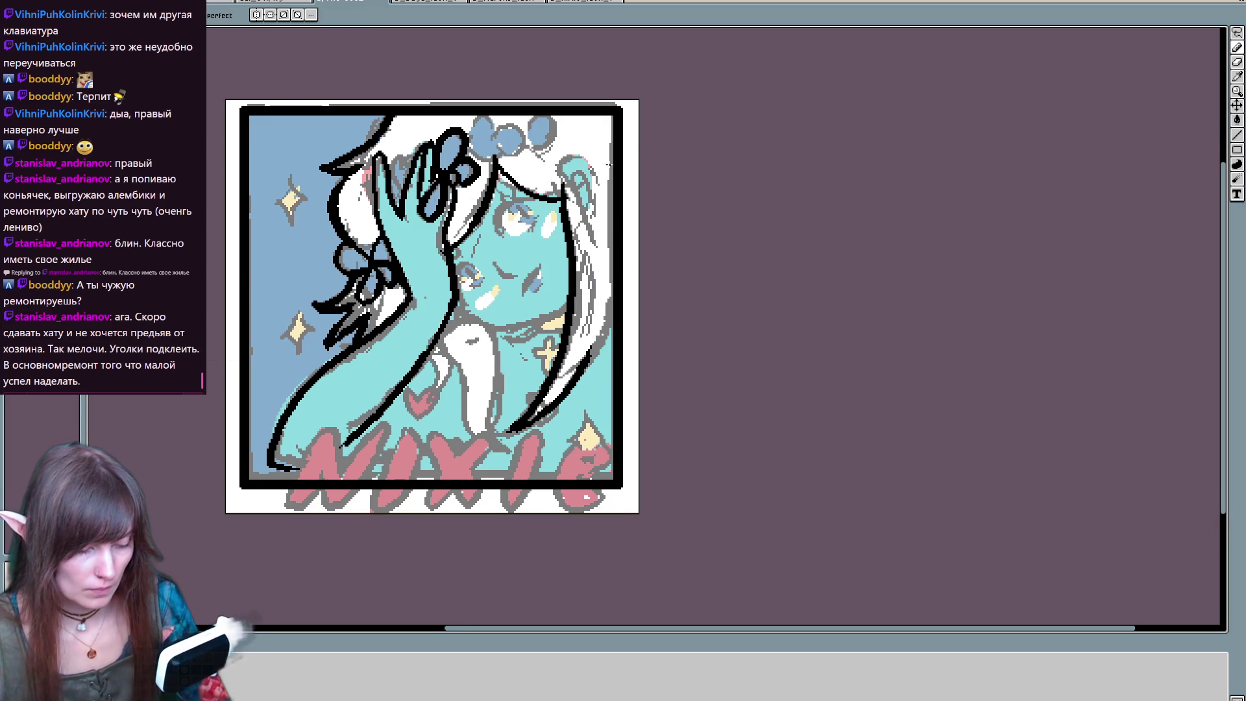
{"action": "mouse_move", "coordinate": [558, 152]}
{"action": "left_mouse_down"}
{"action": "mouse_move", "coordinate": [591, 227]}
{"action": "mouse_move", "coordinate": [594, 310]}
{"action": "left_mouse_up"}
{"action": "left_click_drag", "start_coordinate": [571, 153], "coordinate": [596, 214]}
{"action": "mouse_move", "coordinate": [563, 159]}
{"action": "left_mouse_down"}
{"action": "mouse_move", "coordinate": [597, 221]}
{"action": "mouse_move", "coordinate": [587, 182]}
{"action": "left_mouse_up"}
{"action": "mouse_move", "coordinate": [489, 138]}
{"action": "left_mouse_down"}
{"action": "mouse_move", "coordinate": [487, 118]}
{"action": "mouse_move", "coordinate": [483, 162]}
{"action": "mouse_move", "coordinate": [555, 143]}
{"action": "left_mouse_up"}
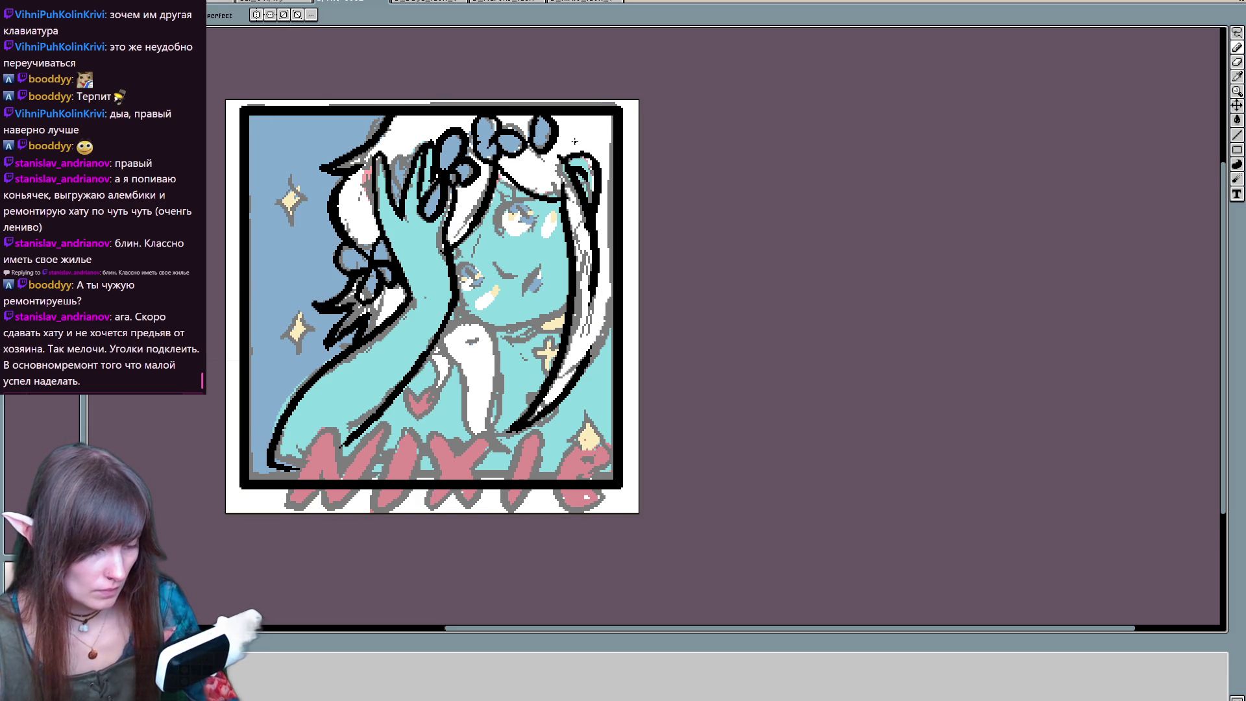
- Draw a thick chin line under the face extending toward the hair
{"action": "left_click_drag", "start_coordinate": [558, 286], "coordinate": [562, 261]}
{"action": "left_click_drag", "start_coordinate": [456, 279], "coordinate": [538, 296]}
{"action": "mouse_move", "coordinate": [456, 277]}
{"action": "left_mouse_down"}
{"action": "mouse_move", "coordinate": [566, 287]}
{"action": "mouse_move", "coordinate": [571, 277]}
{"action": "left_mouse_up"}
{"action": "left_click_drag", "start_coordinate": [523, 356], "coordinate": [504, 389]}
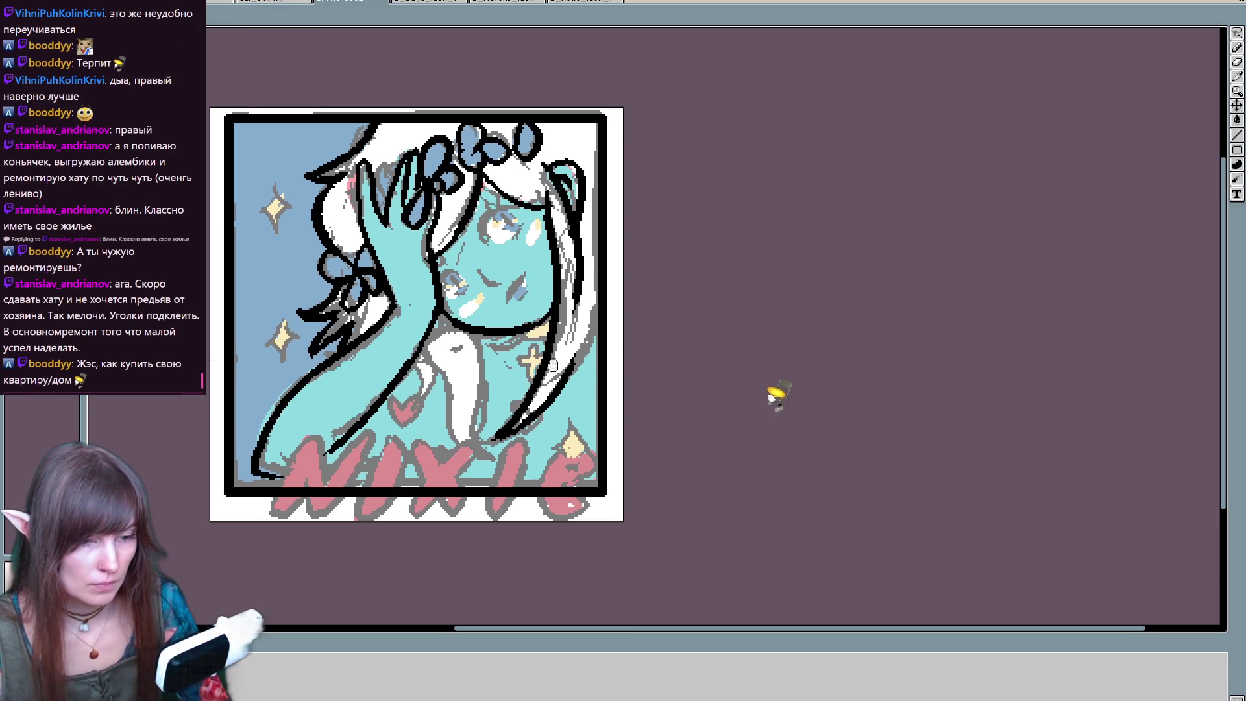
{"action": "key", "text": "ctrl+z"}
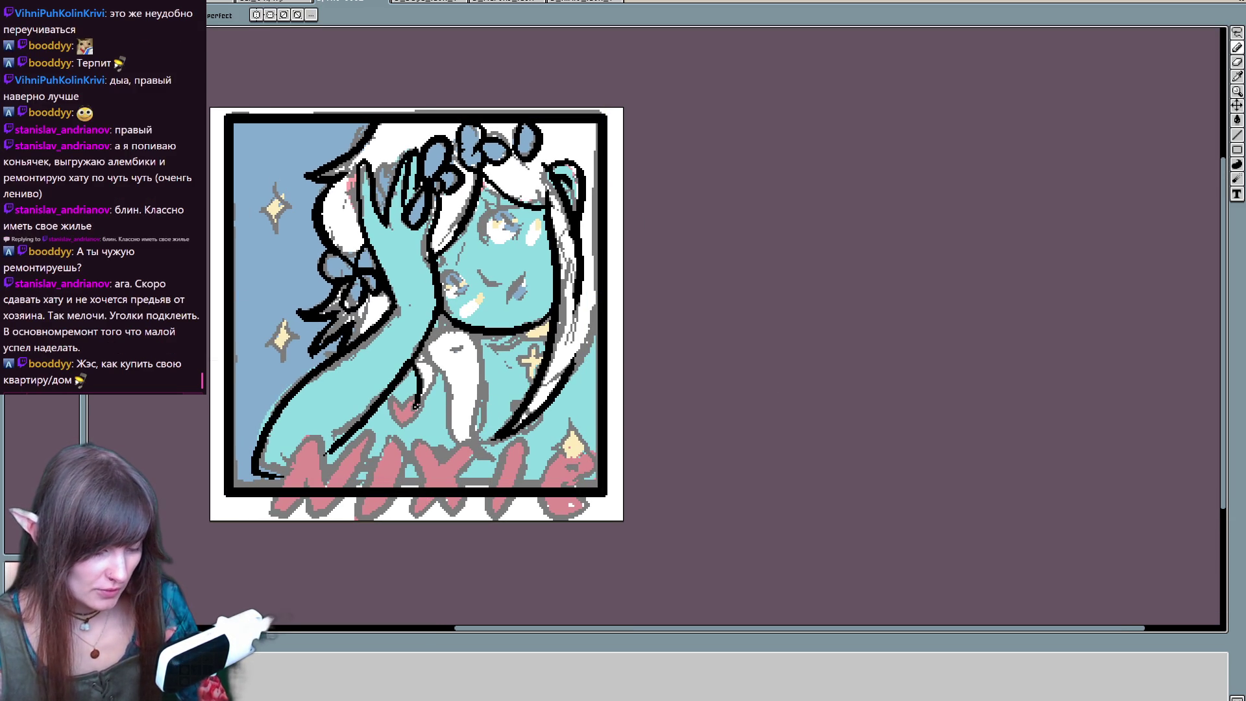
- Redraw the neck strokes below the face and retry the jawline toward the right
{"action": "left_click_drag", "start_coordinate": [429, 365], "coordinate": [480, 464]}
{"action": "key", "text": "ctrl+z"}
{"action": "left_click_drag", "start_coordinate": [447, 365], "coordinate": [503, 459]}
{"action": "key", "text": "ctrl"}
{"action": "key", "text": "ctrl+z"}
{"action": "mouse_move", "coordinate": [428, 343]}
{"action": "left_mouse_down"}
{"action": "mouse_move", "coordinate": [453, 434]}
{"action": "mouse_move", "coordinate": [486, 461]}
{"action": "left_mouse_up"}
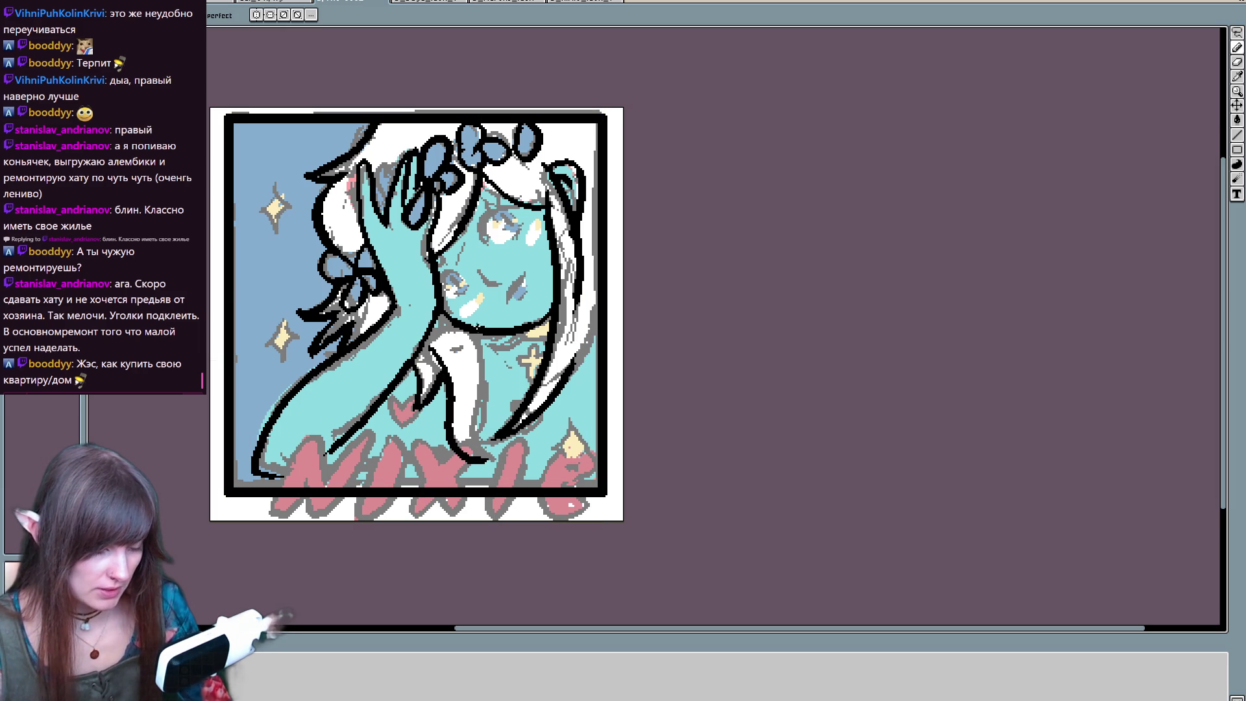
{"action": "left_click_drag", "start_coordinate": [480, 334], "coordinate": [483, 447]}
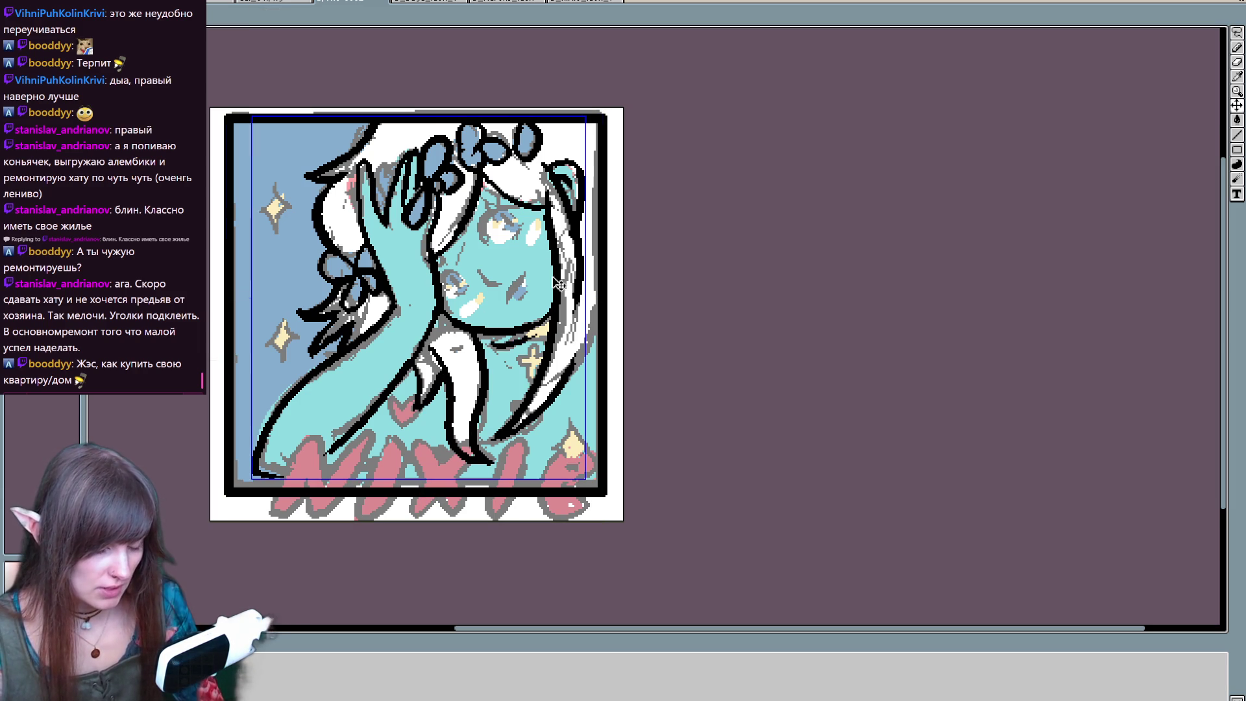
{"action": "mouse_move", "coordinate": [514, 332]}
{"action": "left_mouse_down"}
{"action": "mouse_move", "coordinate": [550, 329]}
{"action": "mouse_move", "coordinate": [530, 385]}
{"action": "mouse_move", "coordinate": [558, 347]}
{"action": "left_mouse_up"}
{"action": "key", "text": "ctrl+z"}
{"action": "key", "text": "ctrl+z"}
{"action": "key", "text": "ctrl+z"}
{"action": "key", "text": "ctrl+z"}
{"action": "key", "text": "ctrl+z"}
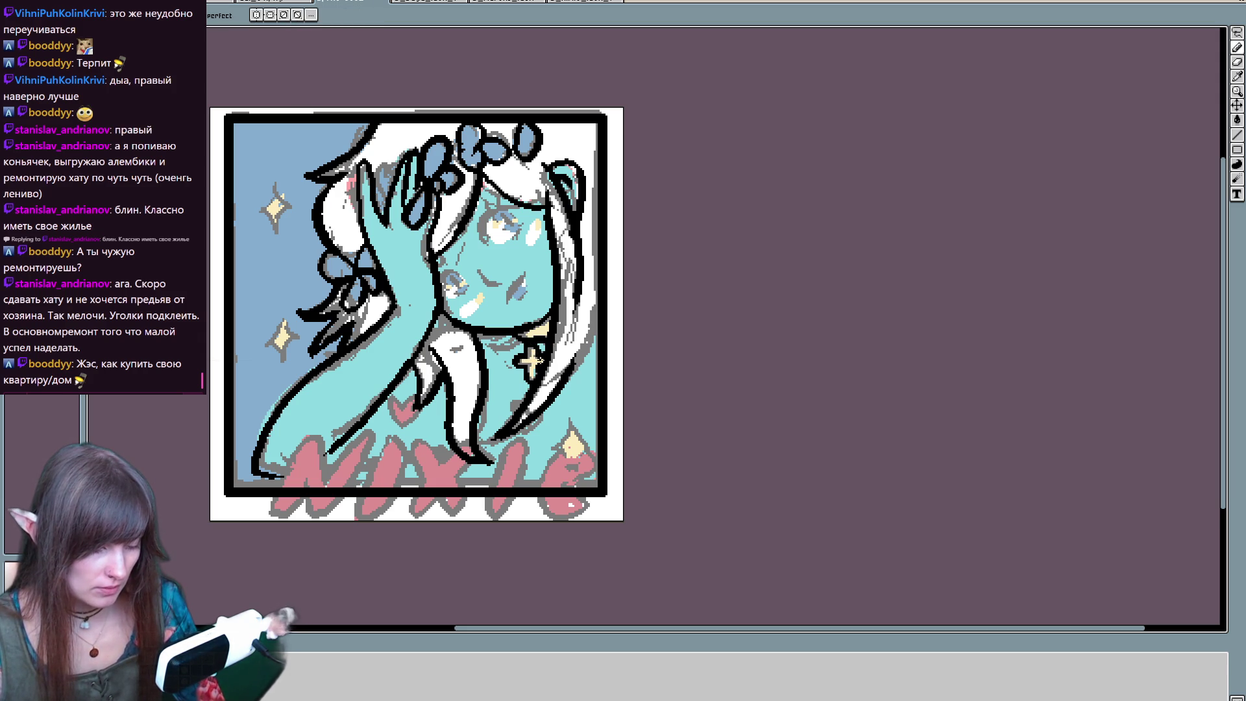
- Outline the lower-left and lower-right yellow sparkles in black
{"action": "key", "text": "e"}
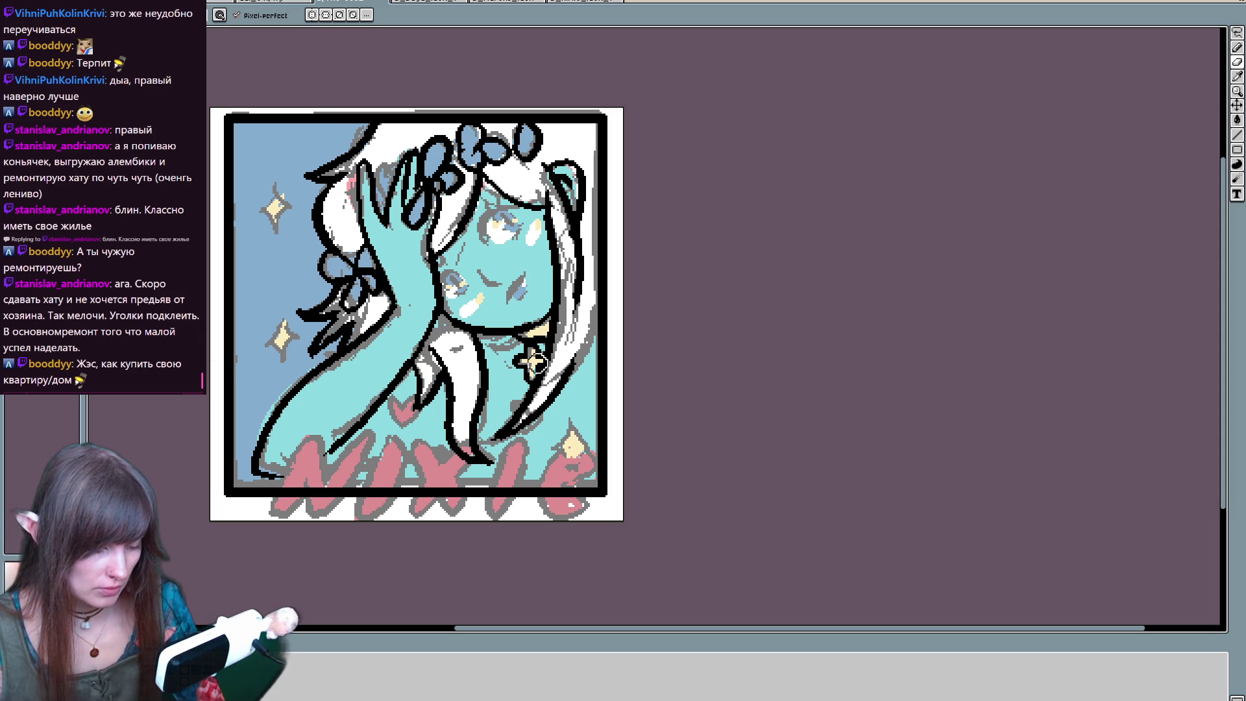
{"action": "key", "text": "b"}
{"action": "key", "text": "ctrl"}
{"action": "key", "text": "ctrl"}
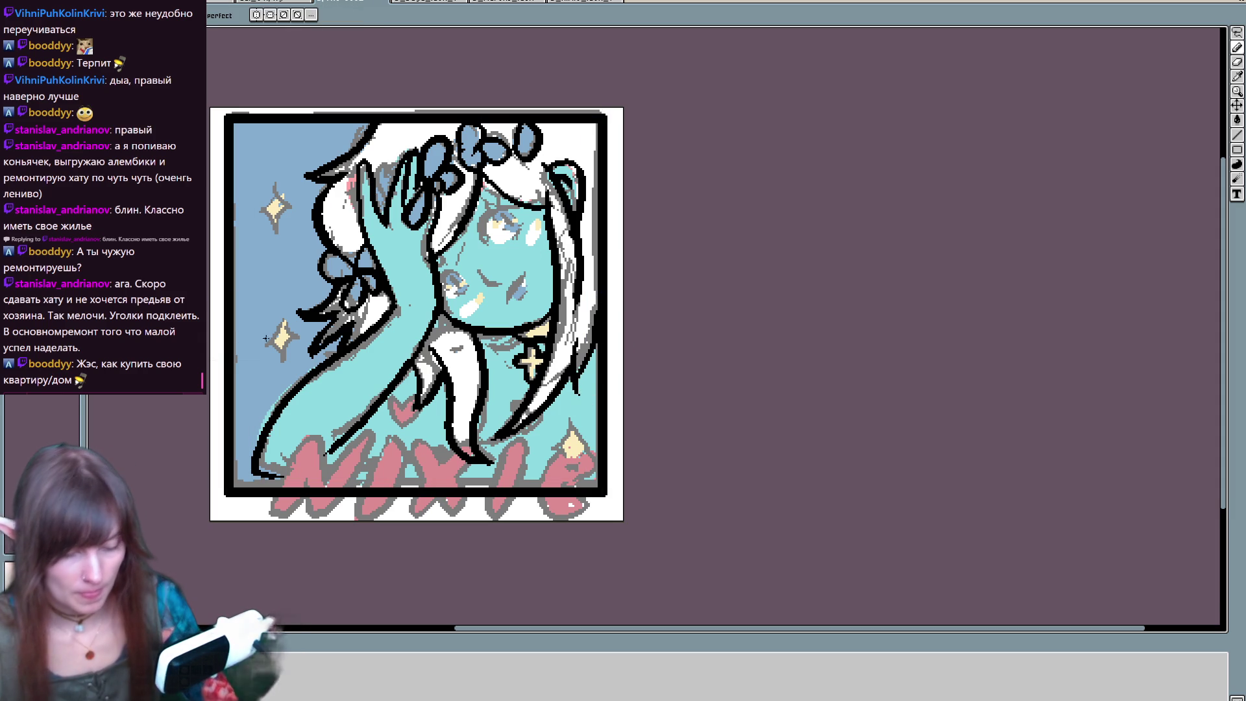
{"action": "mouse_move", "coordinate": [281, 307]}
{"action": "left_mouse_down"}
{"action": "mouse_move", "coordinate": [296, 337]}
{"action": "mouse_move", "coordinate": [280, 370]}
{"action": "left_mouse_up"}
{"action": "left_click_drag", "start_coordinate": [297, 338], "coordinate": [281, 368]}
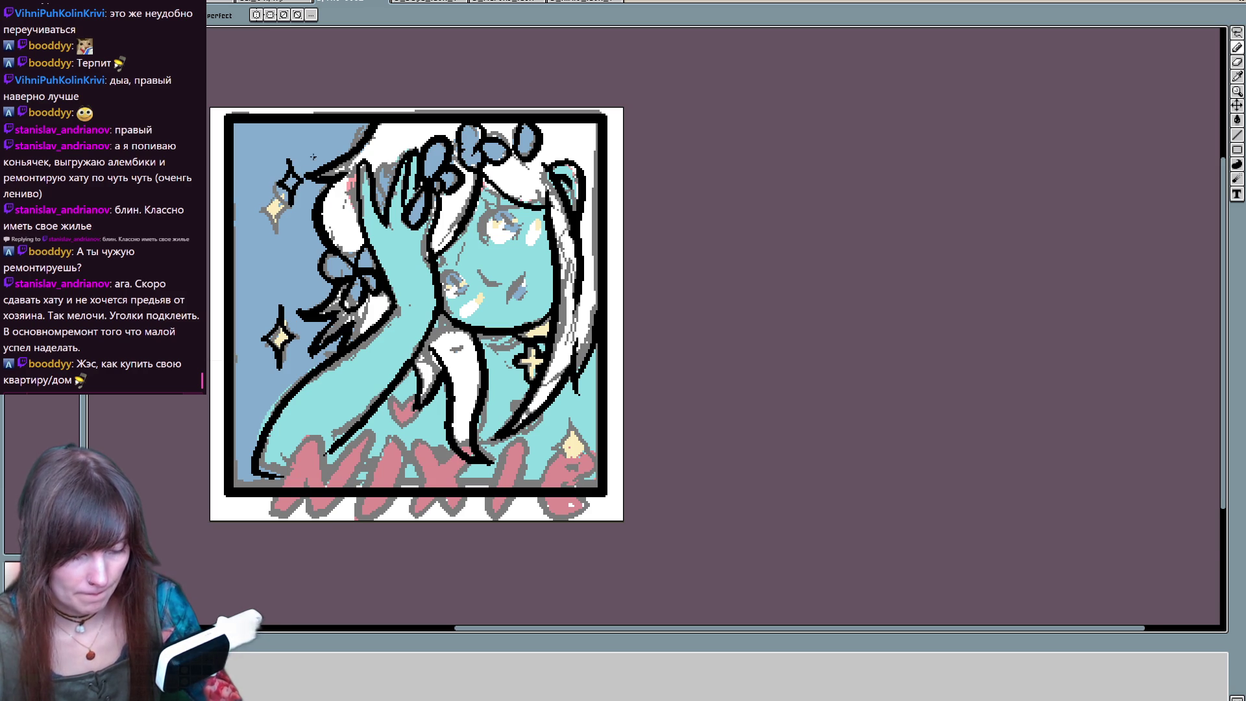
{"action": "mouse_move", "coordinate": [573, 414]}
{"action": "left_mouse_down"}
{"action": "mouse_move", "coordinate": [577, 340]}
{"action": "mouse_move", "coordinate": [587, 393]}
{"action": "left_mouse_up"}
{"action": "left_click_drag", "start_coordinate": [645, 325], "coordinate": [645, 446]}
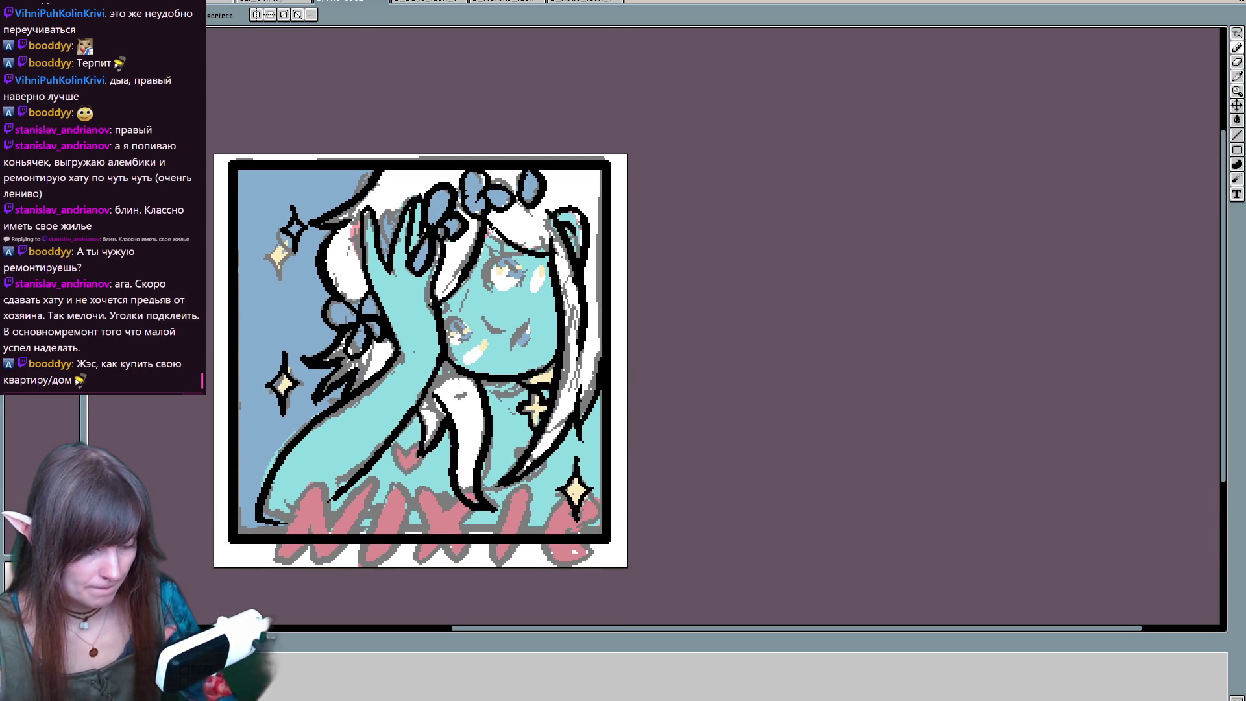
- Zoom in on the face and add small dark marks around the eye
{"action": "scroll", "coordinate": [263, 433], "scroll_direction": "up", "scroll_amount": 2}
{"action": "left_click_drag", "start_coordinate": [580, 395], "coordinate": [497, 455]}
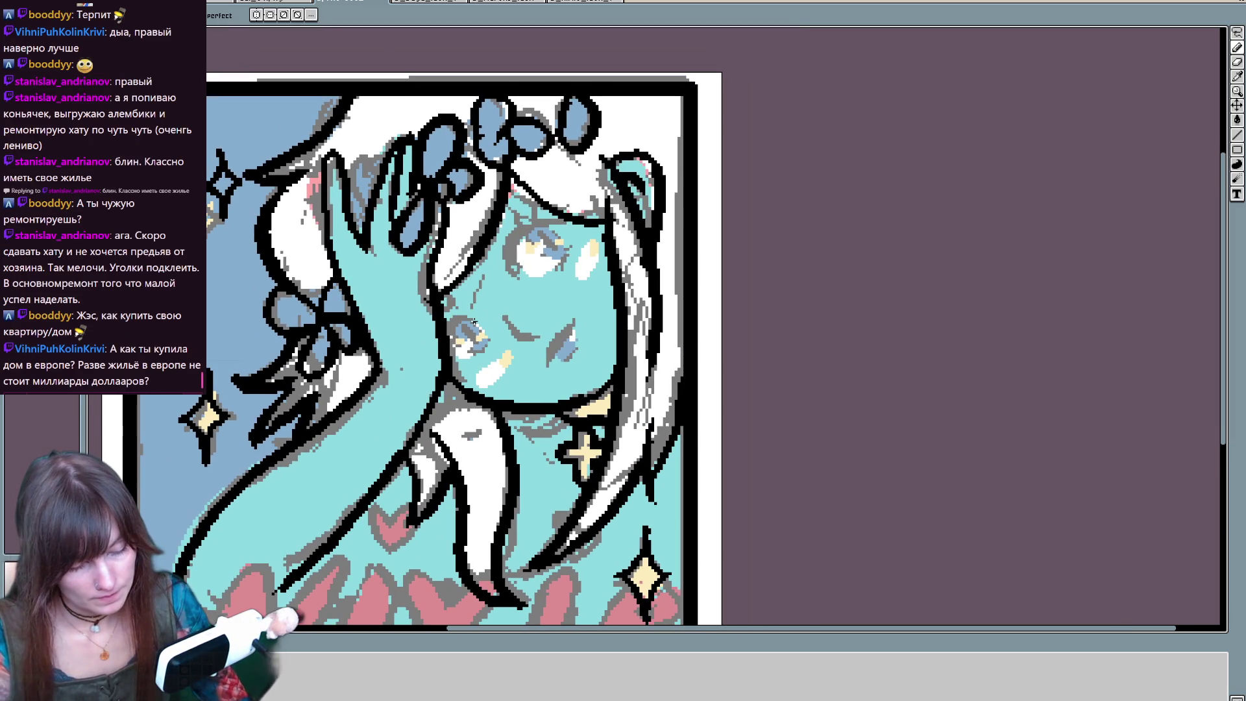
{"action": "mouse_move", "coordinate": [464, 318]}
{"action": "left_mouse_down"}
{"action": "mouse_move", "coordinate": [479, 324]}
{"action": "mouse_move", "coordinate": [455, 358]}
{"action": "left_mouse_up"}
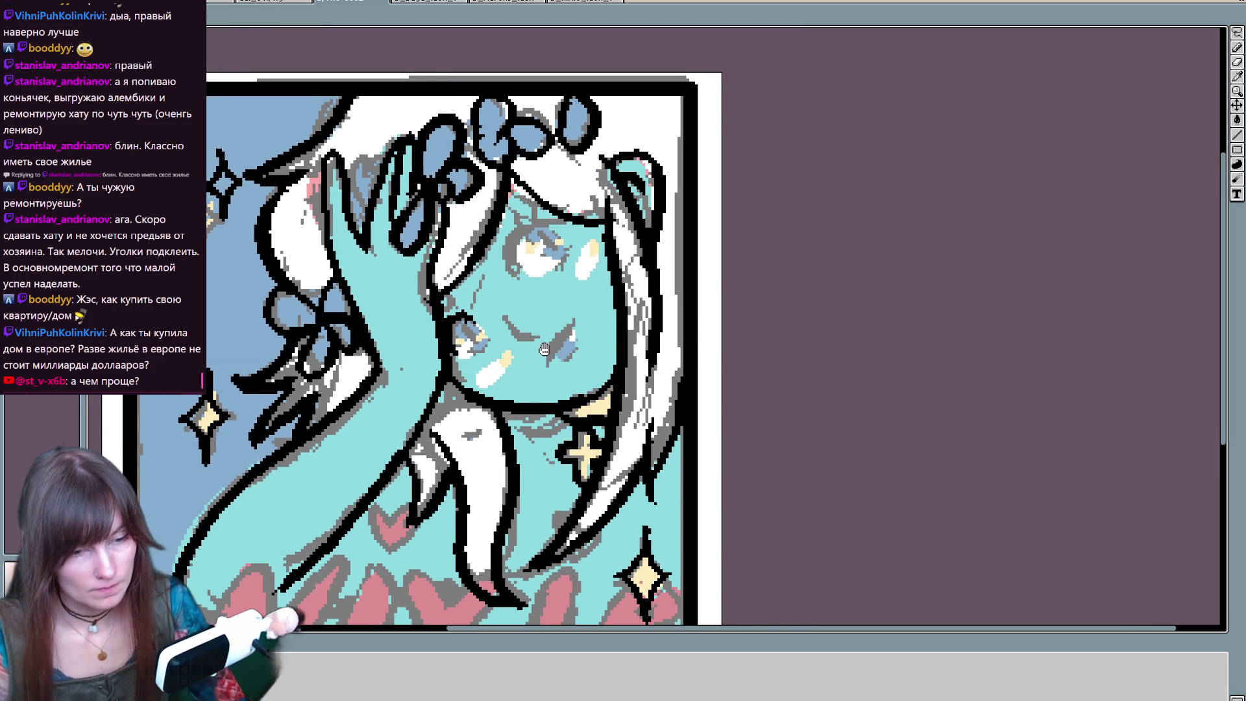
{"action": "left_click_drag", "start_coordinate": [543, 349], "coordinate": [512, 303]}
{"action": "left_click_drag", "start_coordinate": [564, 182], "coordinate": [567, 204]}
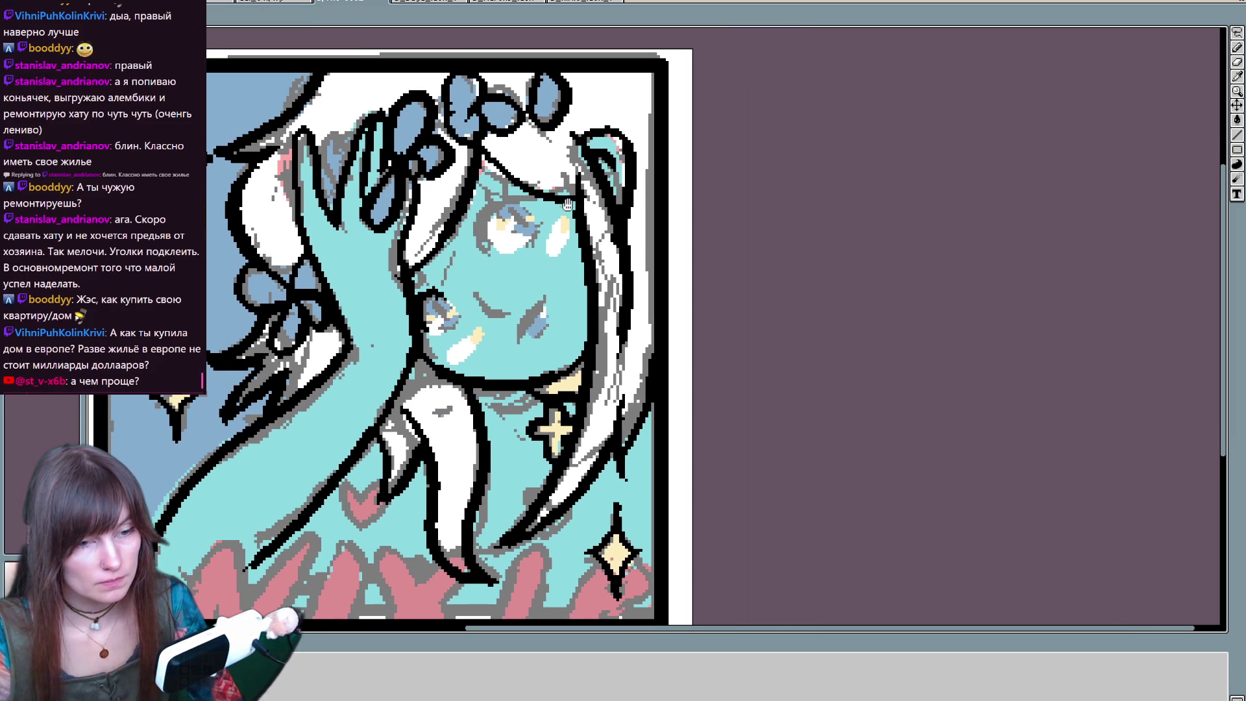
{"action": "key", "text": "space"}
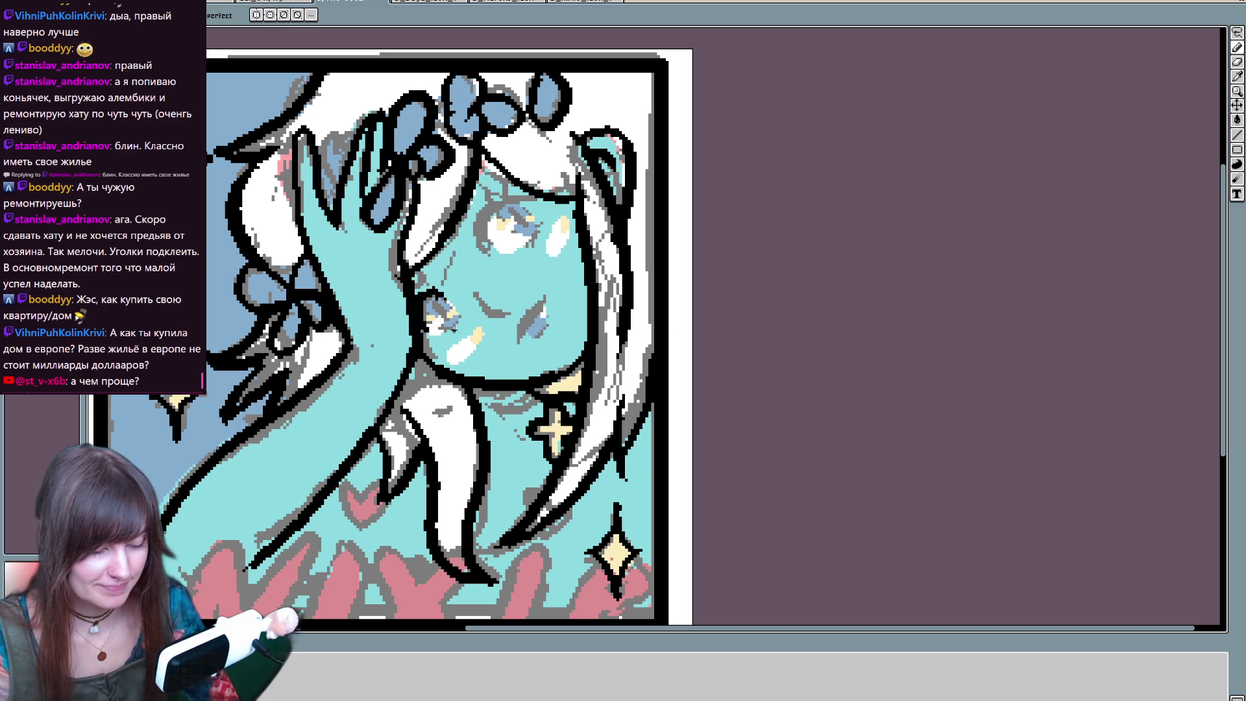
{"action": "mouse_move", "coordinate": [443, 326]}
{"action": "left_mouse_down"}
{"action": "mouse_move", "coordinate": [510, 309]}
{"action": "mouse_move", "coordinate": [494, 314]}
{"action": "left_mouse_up"}
{"action": "key", "text": "ctrl+z"}
{"action": "key", "text": "ctrl+z"}
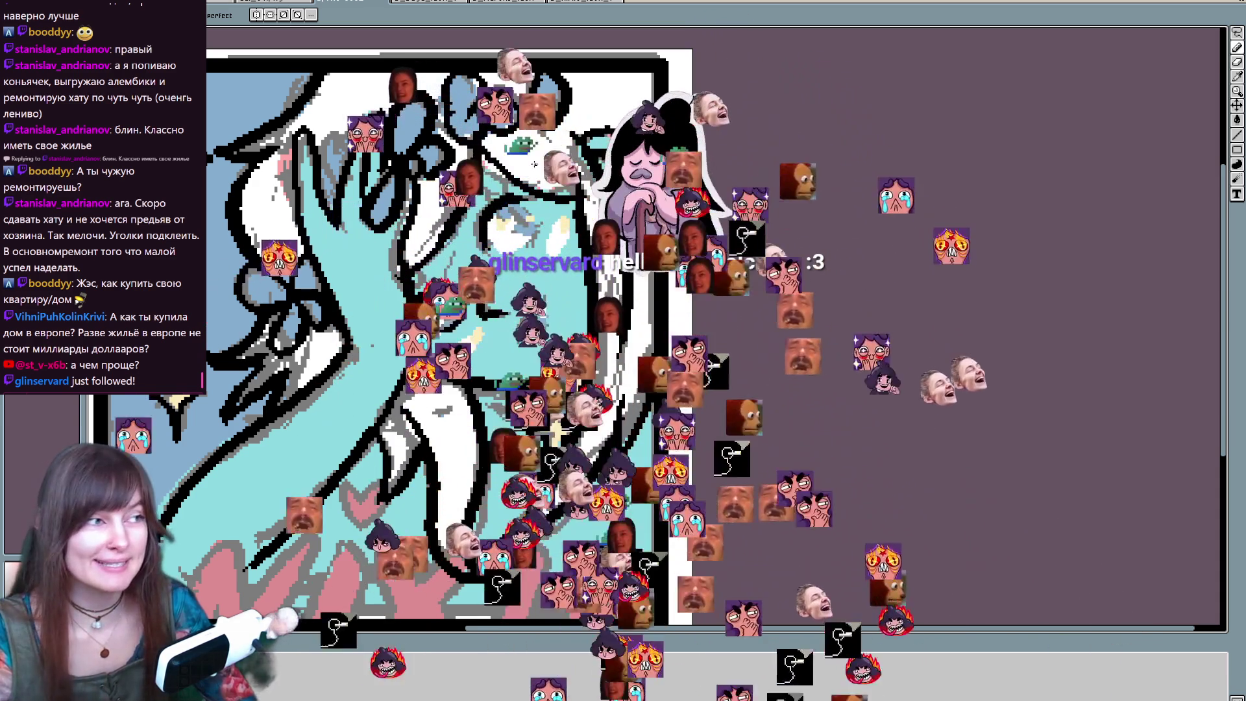
- Select all, deselect and reselect, then toggle back and forth to compare the change
{"action": "key", "text": "ctrl+a"}
{"action": "key", "text": "ctrl+d"}
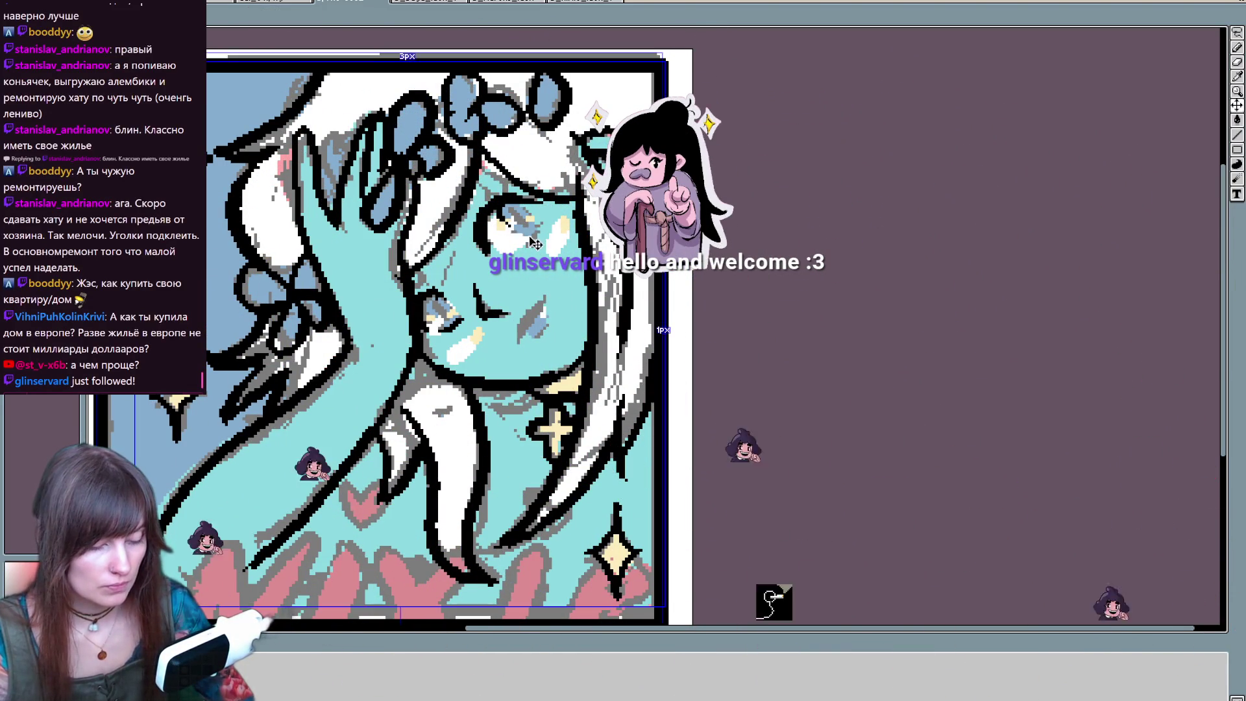
{"action": "key", "text": "ctrl+shift+d"}
{"action": "key", "text": "b"}
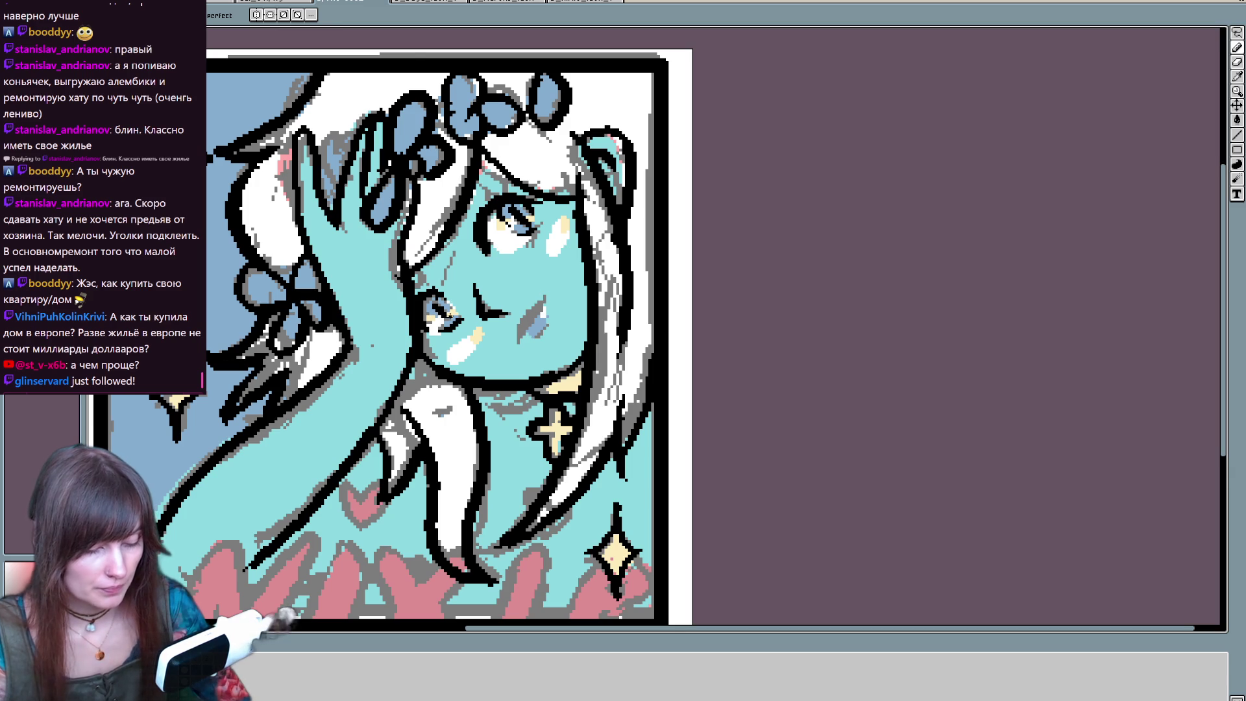
{"action": "key", "text": "Right"}
{"action": "key", "text": "Left"}
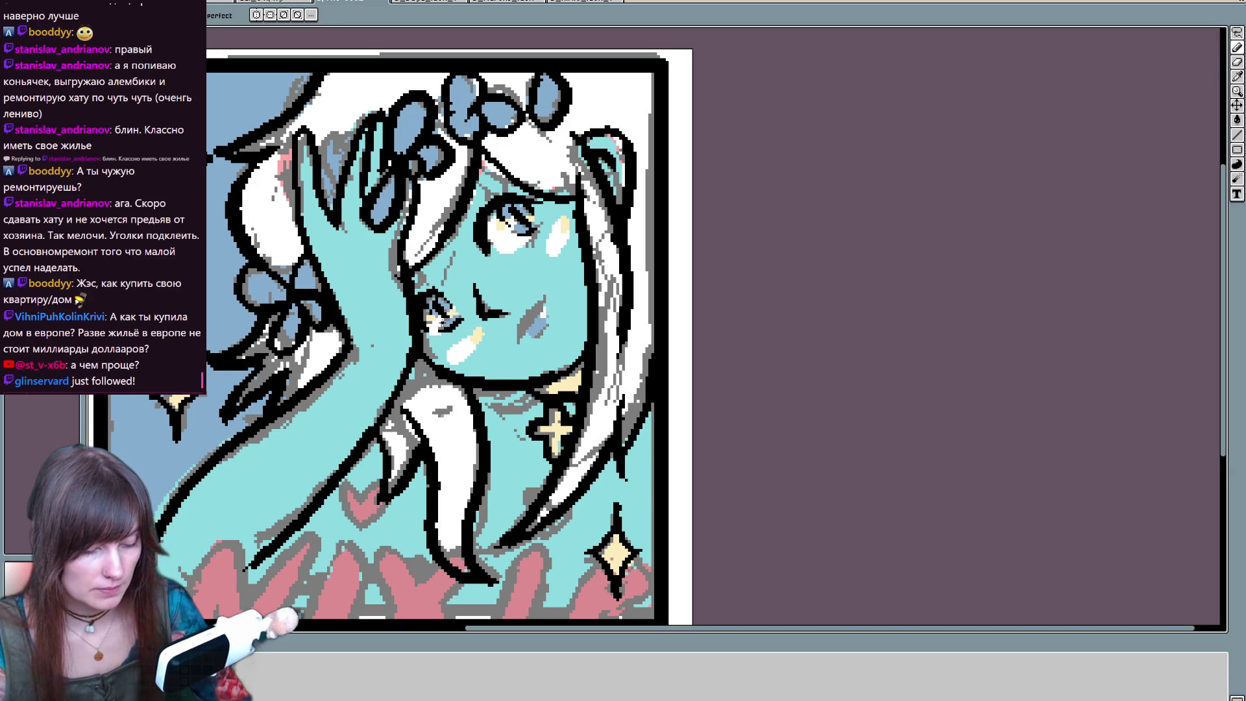
{"action": "key", "text": "Right"}
{"action": "key", "text": "Left"}
{"action": "key", "text": "ctrl"}
{"action": "key", "text": "ctrl"}
{"action": "key", "text": "ctrl"}
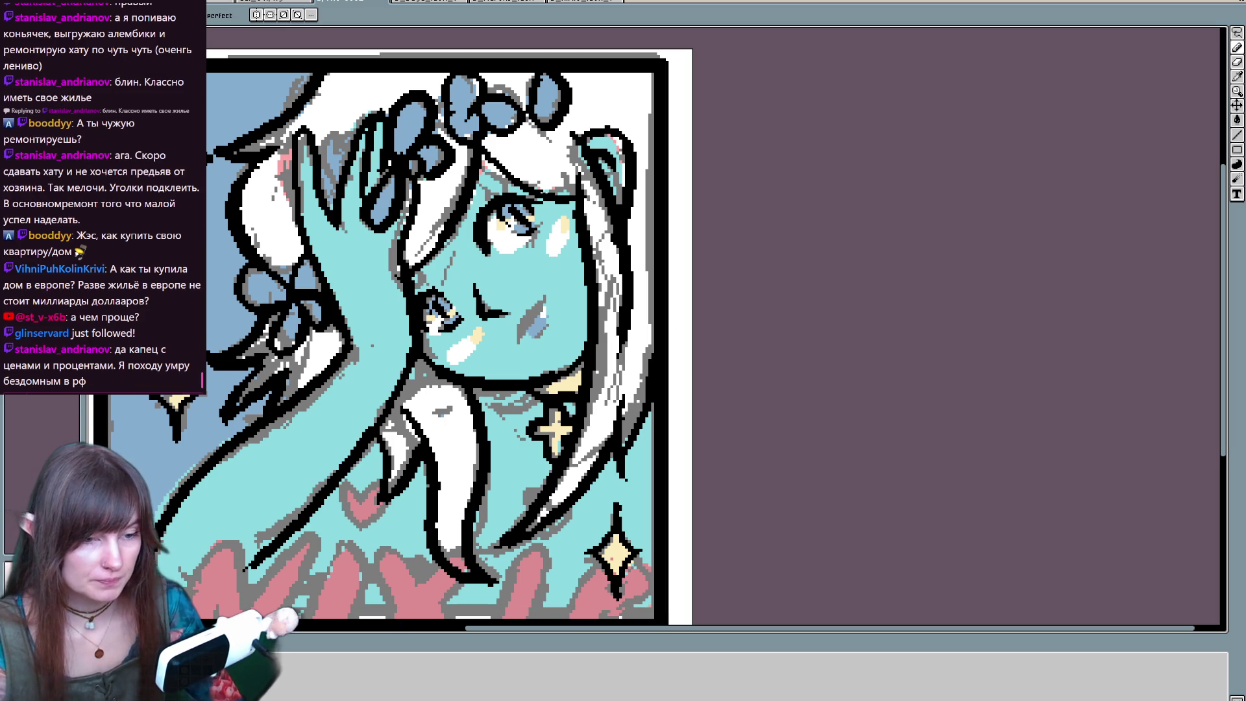
- Add a short dark line on the cheek beside the mouth
{"action": "left_click_drag", "start_coordinate": [519, 318], "coordinate": [519, 347]}
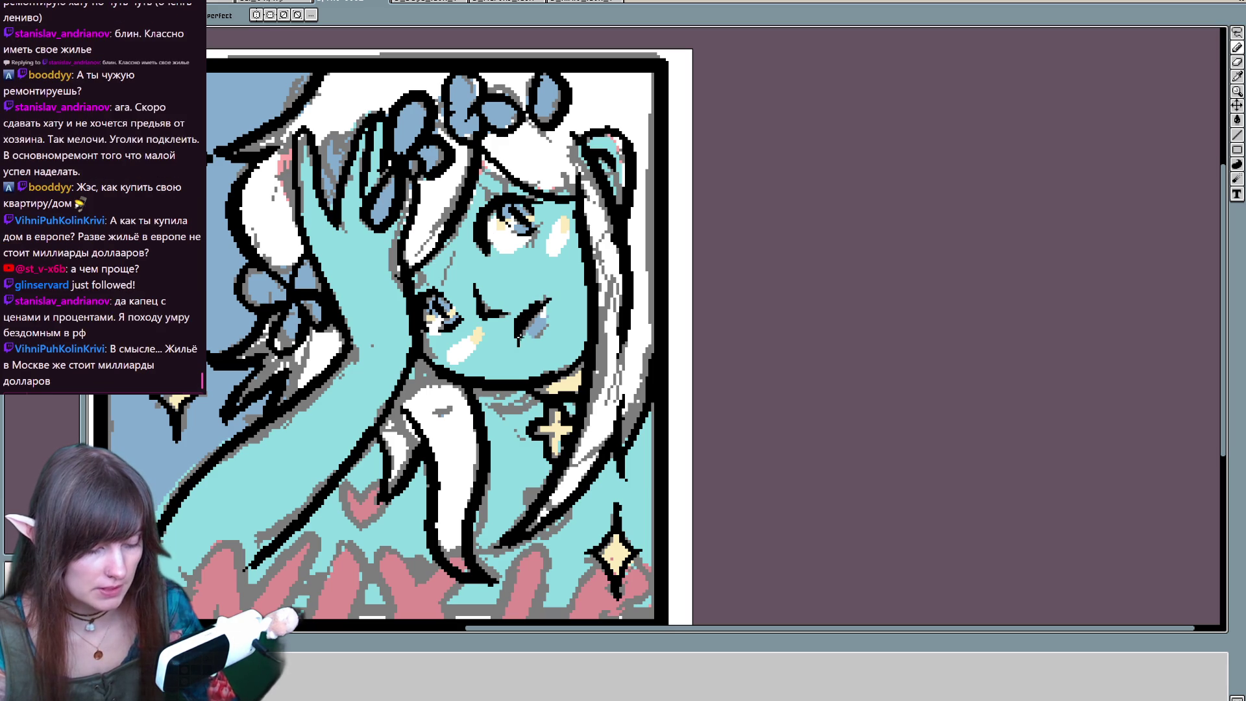
{"action": "left_click_drag", "start_coordinate": [547, 325], "coordinate": [533, 335]}
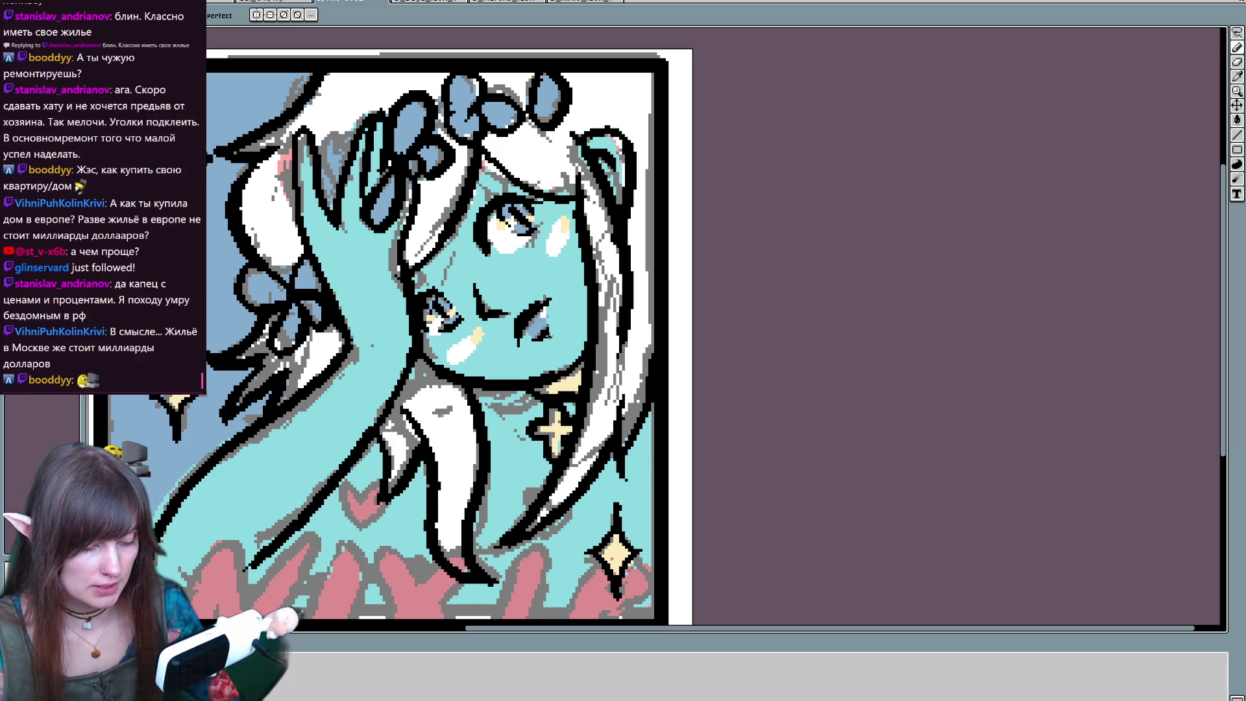
{"action": "key", "text": "e"}
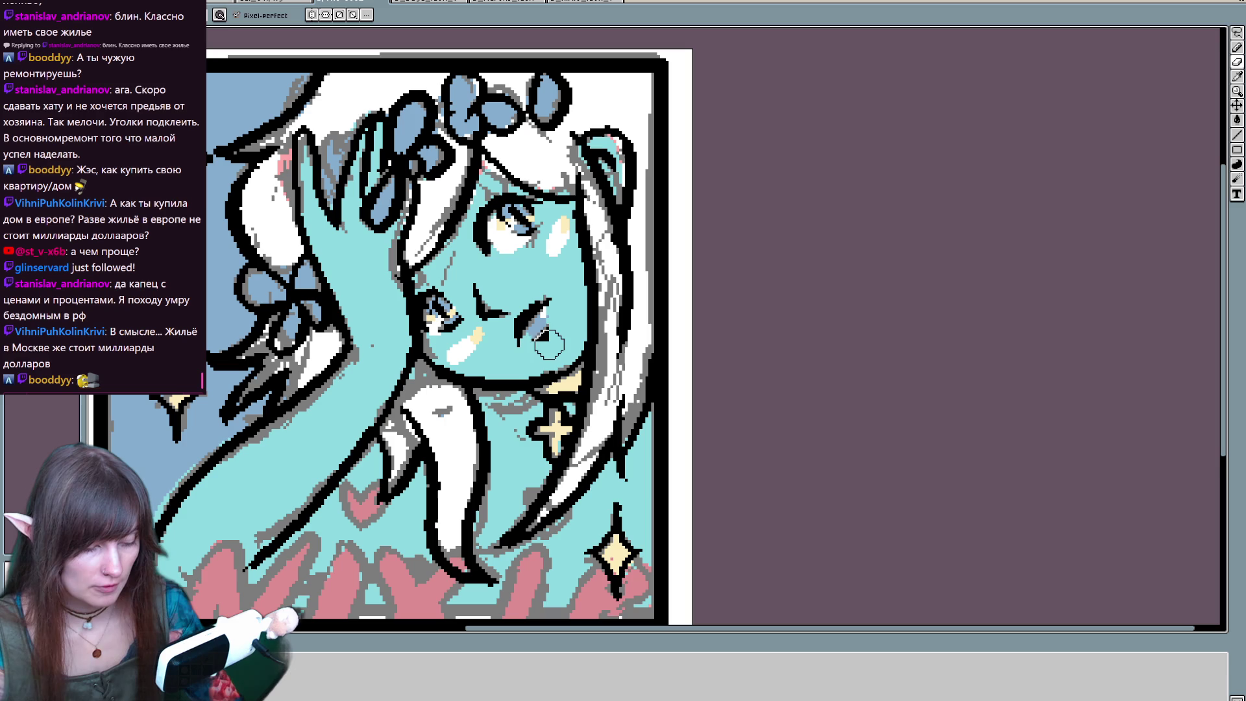
{"action": "key", "text": "b"}
- Draw black contour lines on the raised fingers
{"action": "left_click_drag", "start_coordinate": [511, 176], "coordinate": [532, 211]}
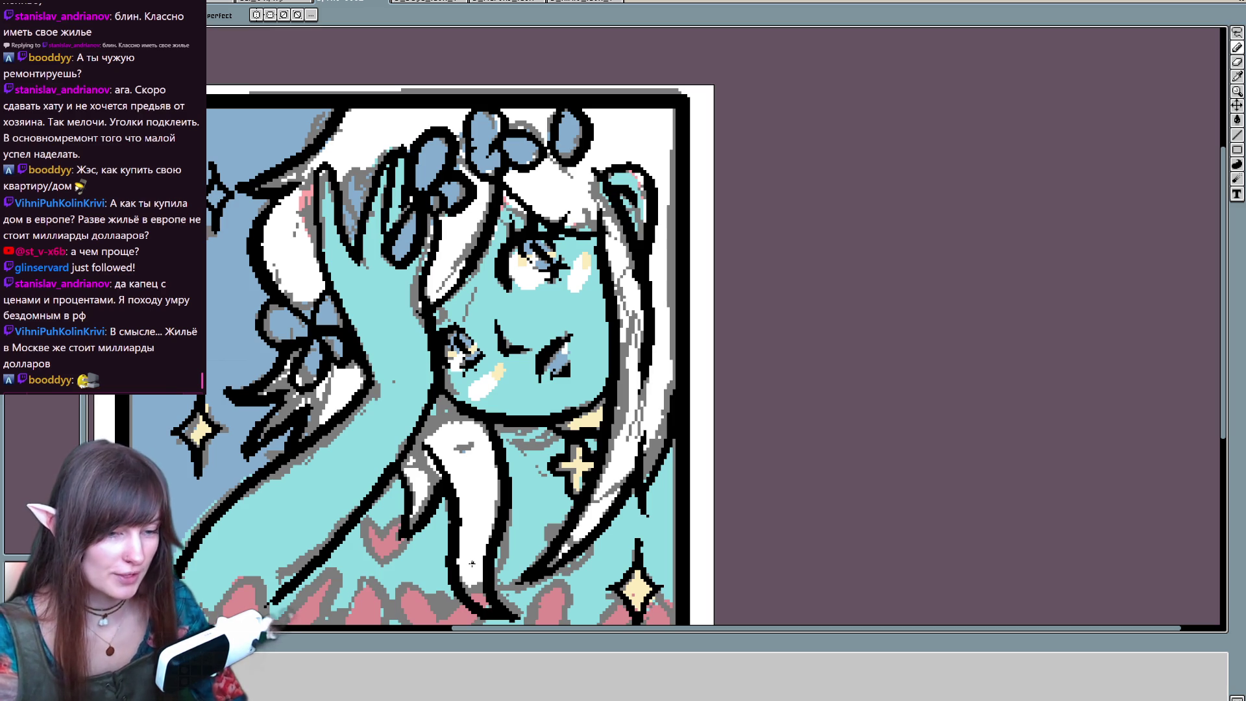
{"action": "left_click_drag", "start_coordinate": [485, 313], "coordinate": [511, 254]}
{"action": "mouse_move", "coordinate": [525, 332]}
{"action": "left_mouse_down"}
{"action": "mouse_move", "coordinate": [476, 442]}
{"action": "mouse_move", "coordinate": [495, 410]}
{"action": "left_mouse_up"}
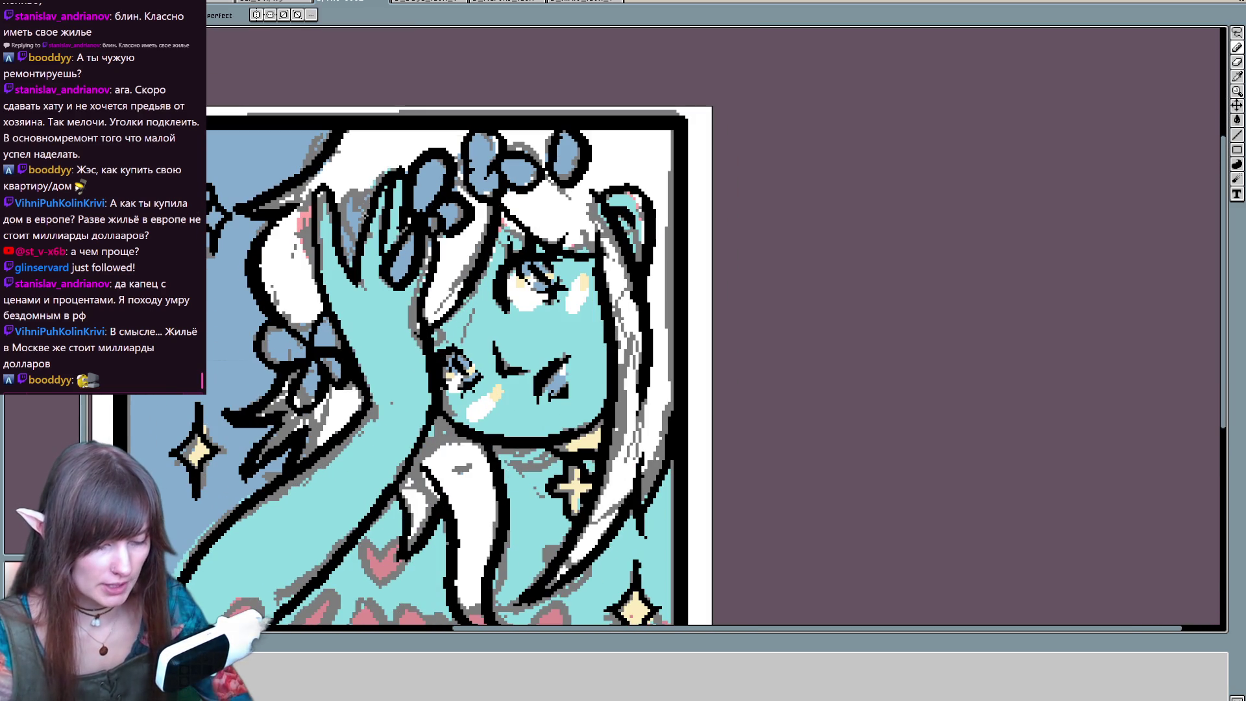
{"action": "key", "text": "b"}
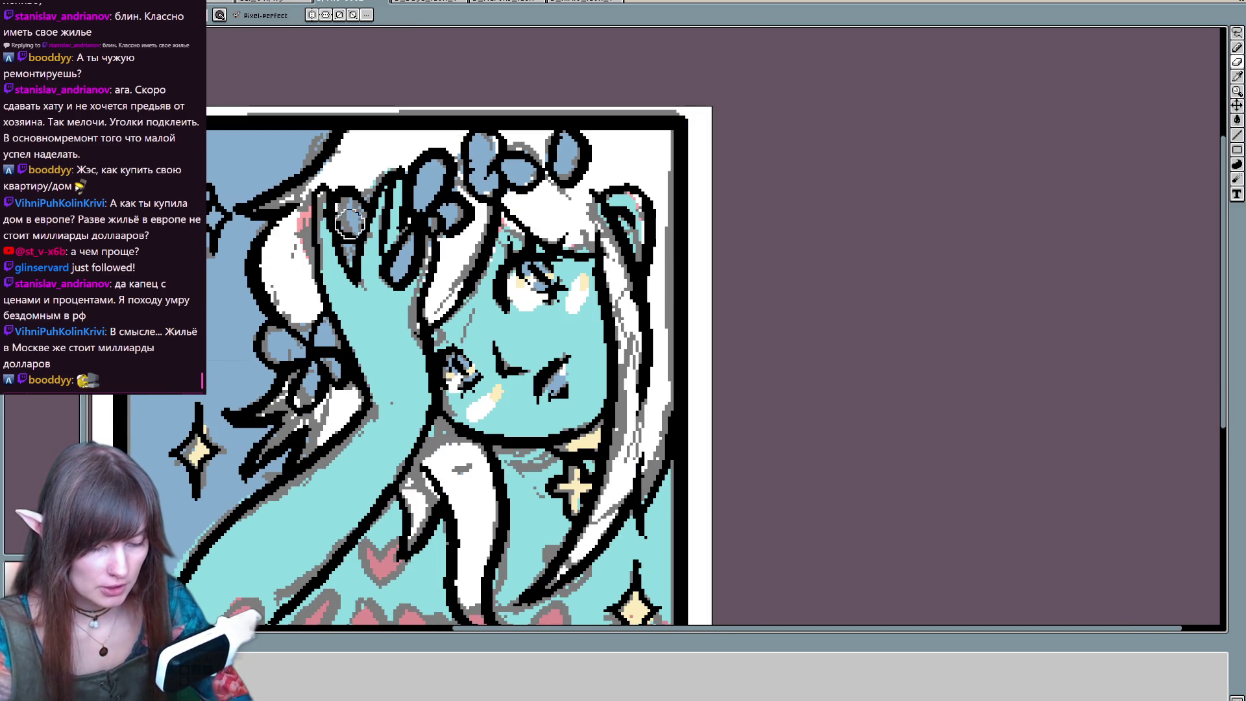
{"action": "key", "text": "minus"}
{"action": "mouse_move", "coordinate": [338, 247]}
{"action": "left_mouse_down"}
{"action": "mouse_move", "coordinate": [337, 269]}
{"action": "mouse_move", "coordinate": [286, 270]}
{"action": "left_mouse_up"}
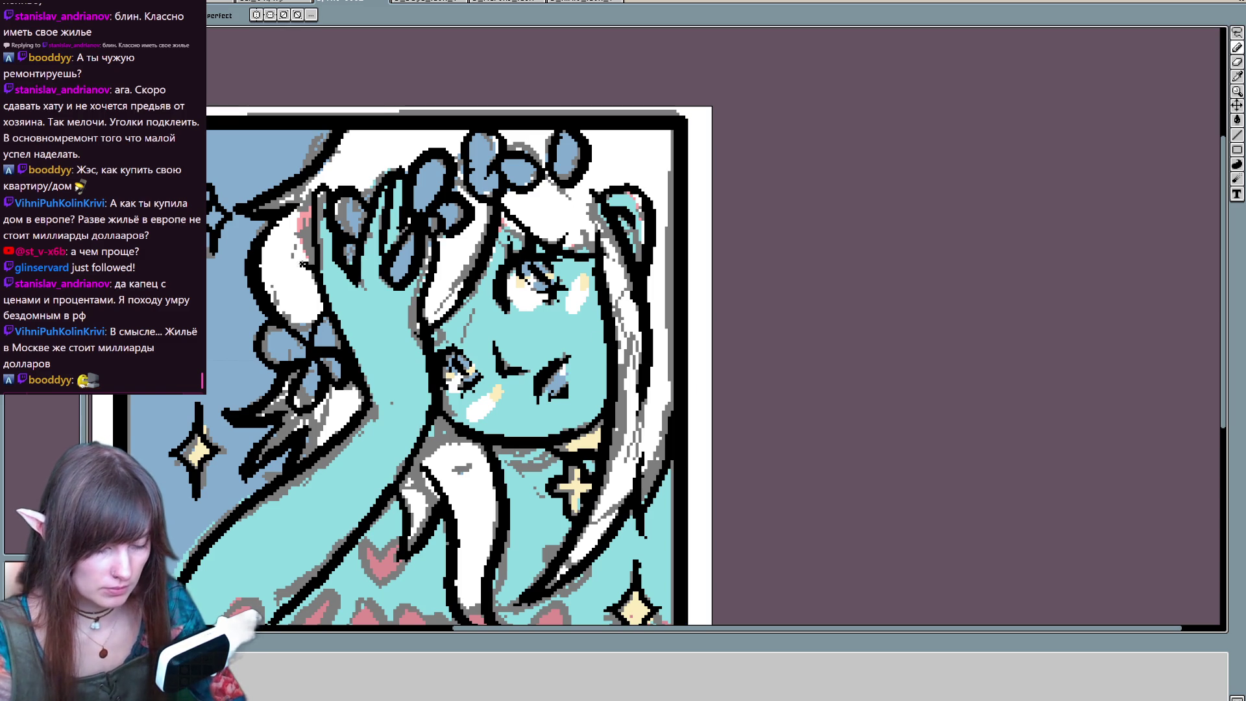
- Draw a teardrop bubble outline on the blue background left of the girl
{"action": "scroll", "coordinate": [303, 264], "scroll_direction": "down", "scroll_amount": 5}
{"action": "scroll", "coordinate": [329, 389], "scroll_direction": "up", "scroll_amount": 3}
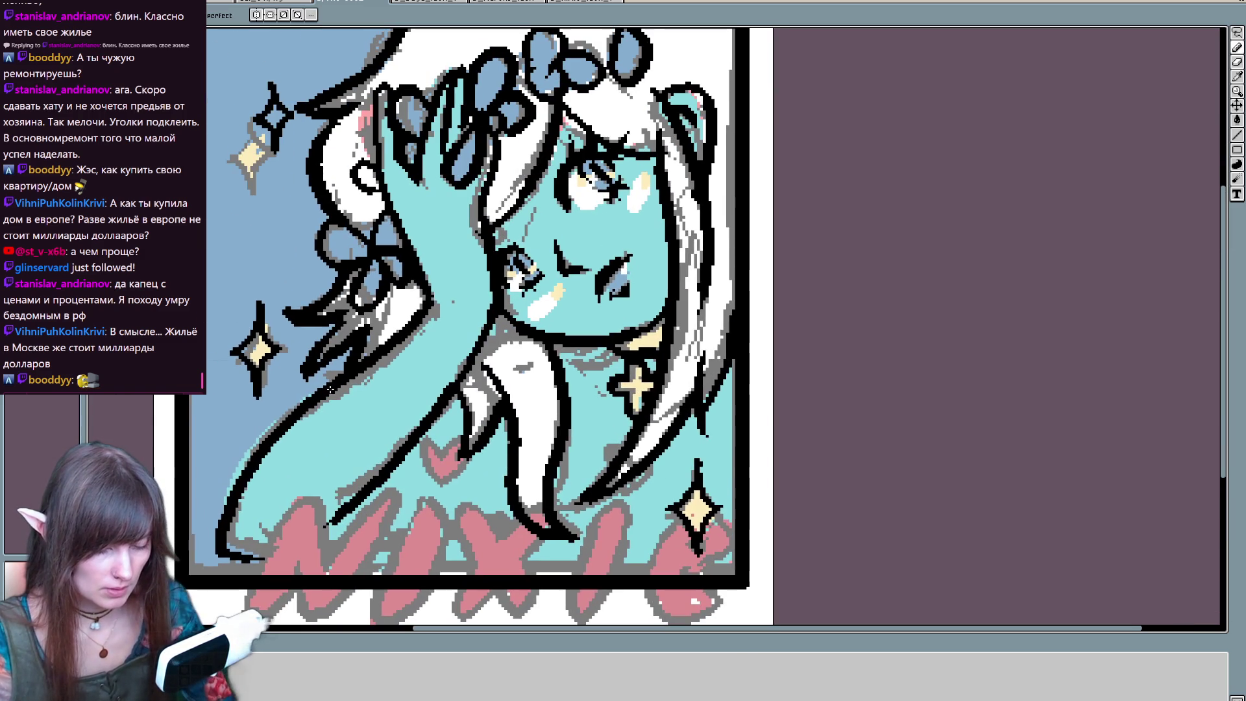
{"action": "left_click_drag", "start_coordinate": [216, 419], "coordinate": [242, 411]}
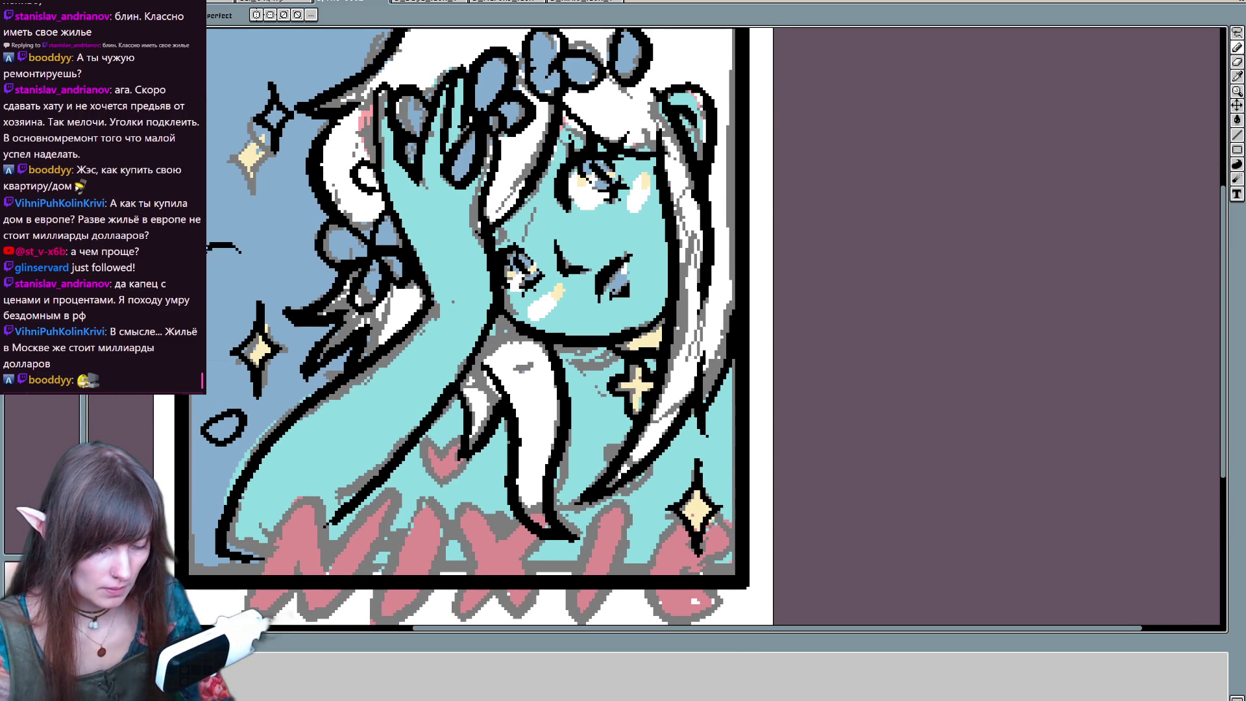
- Mark out a text box spanning the NIXIE title area with the Text tool
{"action": "mouse_move", "coordinate": [706, 453]}
{"action": "left_mouse_down"}
{"action": "mouse_move", "coordinate": [590, 509]}
{"action": "mouse_move", "coordinate": [633, 440]}
{"action": "mouse_move", "coordinate": [634, 488]}
{"action": "mouse_move", "coordinate": [642, 480]}
{"action": "mouse_move", "coordinate": [712, 288]}
{"action": "left_mouse_up"}
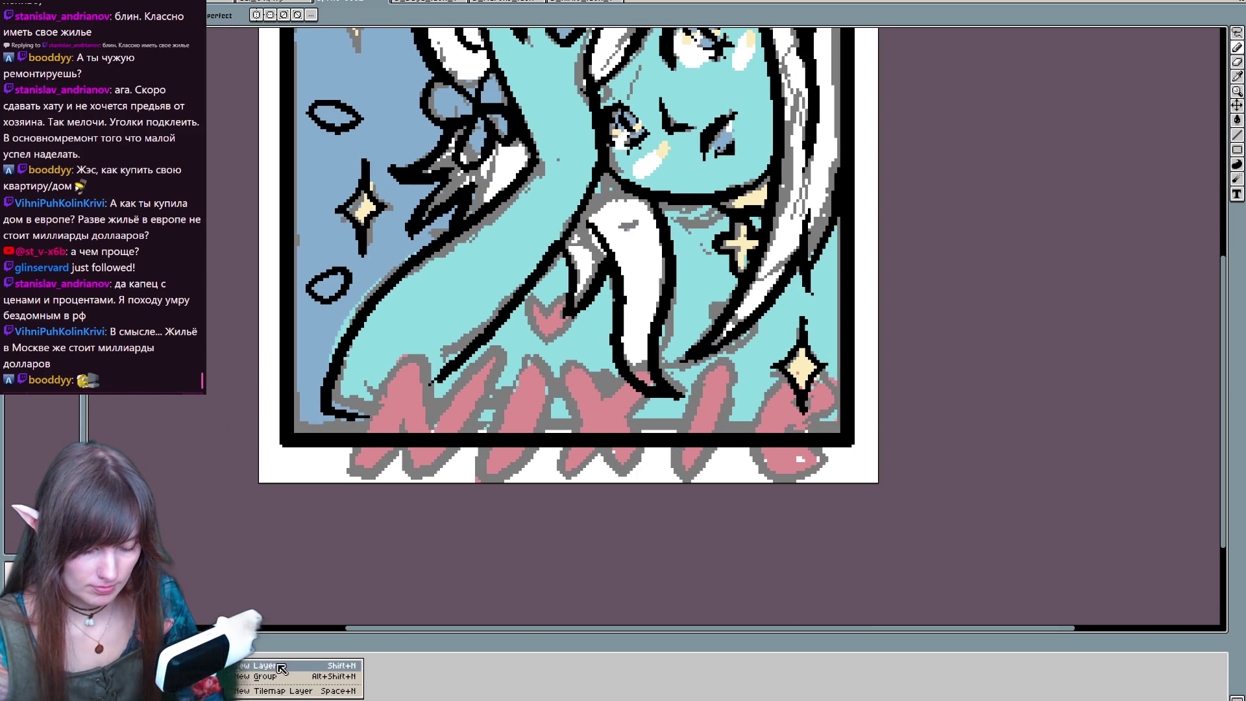
{"action": "left_click_drag", "start_coordinate": [276, 563], "coordinate": [187, 635]}
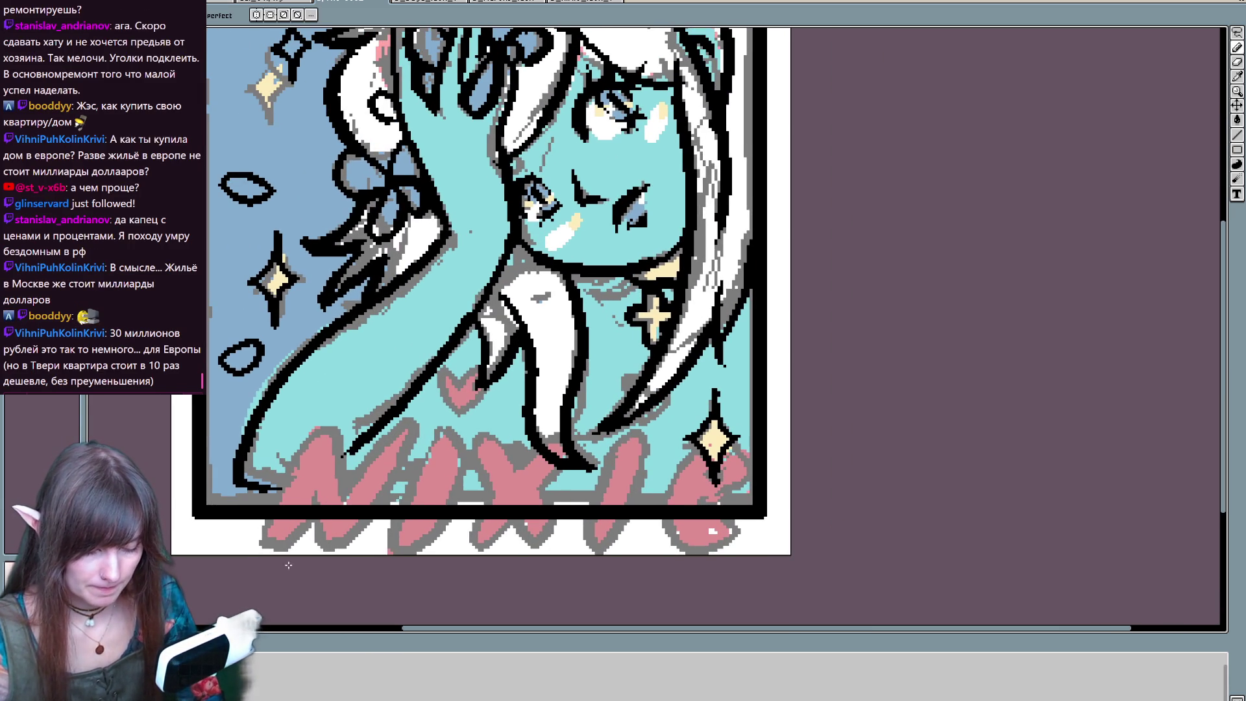
{"action": "mouse_move", "coordinate": [398, 461]}
{"action": "left_mouse_down"}
{"action": "mouse_move", "coordinate": [383, 548]}
{"action": "mouse_move", "coordinate": [399, 545]}
{"action": "left_mouse_up"}
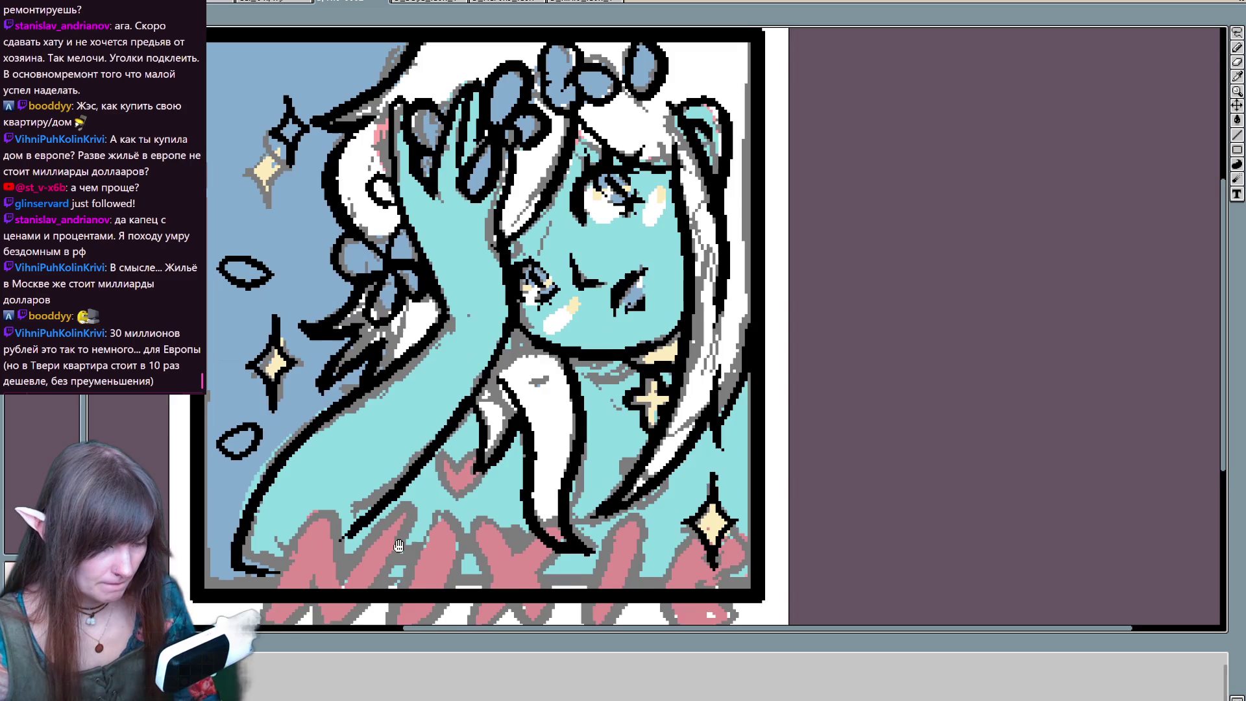
{"action": "scroll", "coordinate": [876, 422], "scroll_direction": "down", "scroll_amount": 2}
{"action": "scroll", "coordinate": [880, 442], "scroll_direction": "up", "scroll_amount": 2}
{"action": "scroll", "coordinate": [890, 445], "scroll_direction": "down", "scroll_amount": 2}
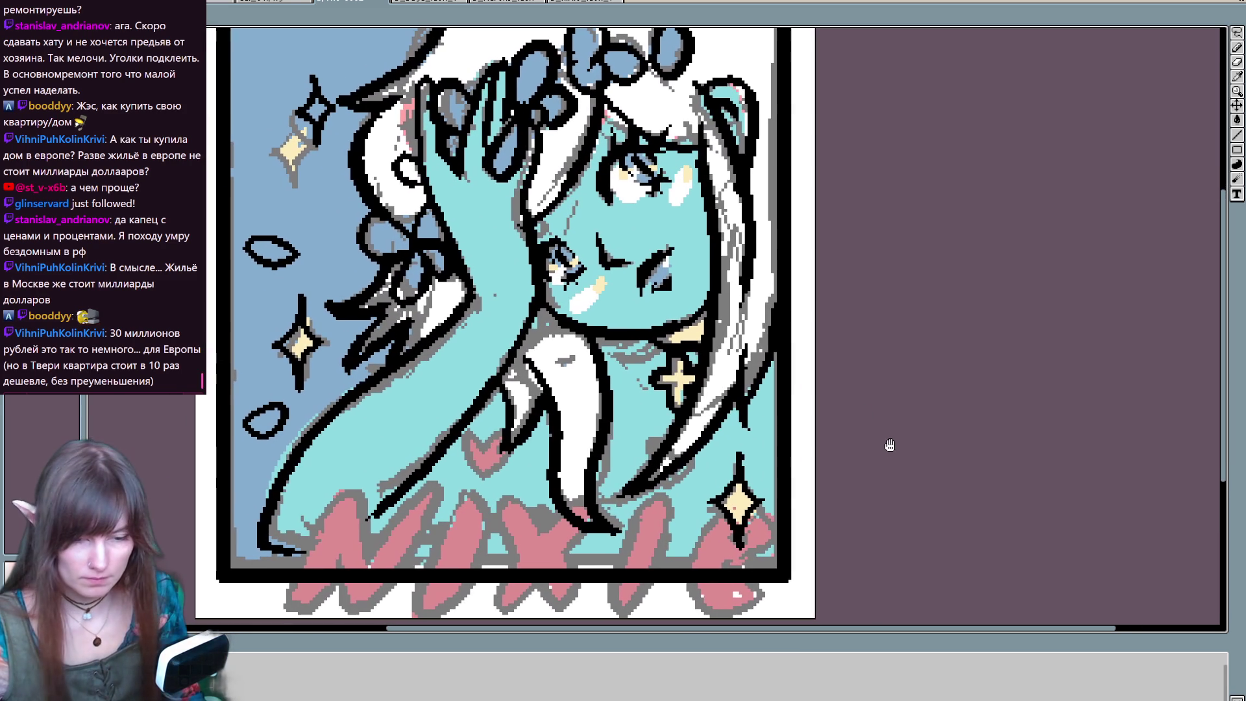
{"action": "key", "text": "b"}
{"action": "key", "text": "t"}
{"action": "mouse_move", "coordinate": [242, 480]}
{"action": "left_mouse_down"}
{"action": "mouse_move", "coordinate": [704, 610]}
{"action": "mouse_move", "coordinate": [771, 615]}
{"action": "mouse_move", "coordinate": [758, 617]}
{"action": "left_mouse_up"}
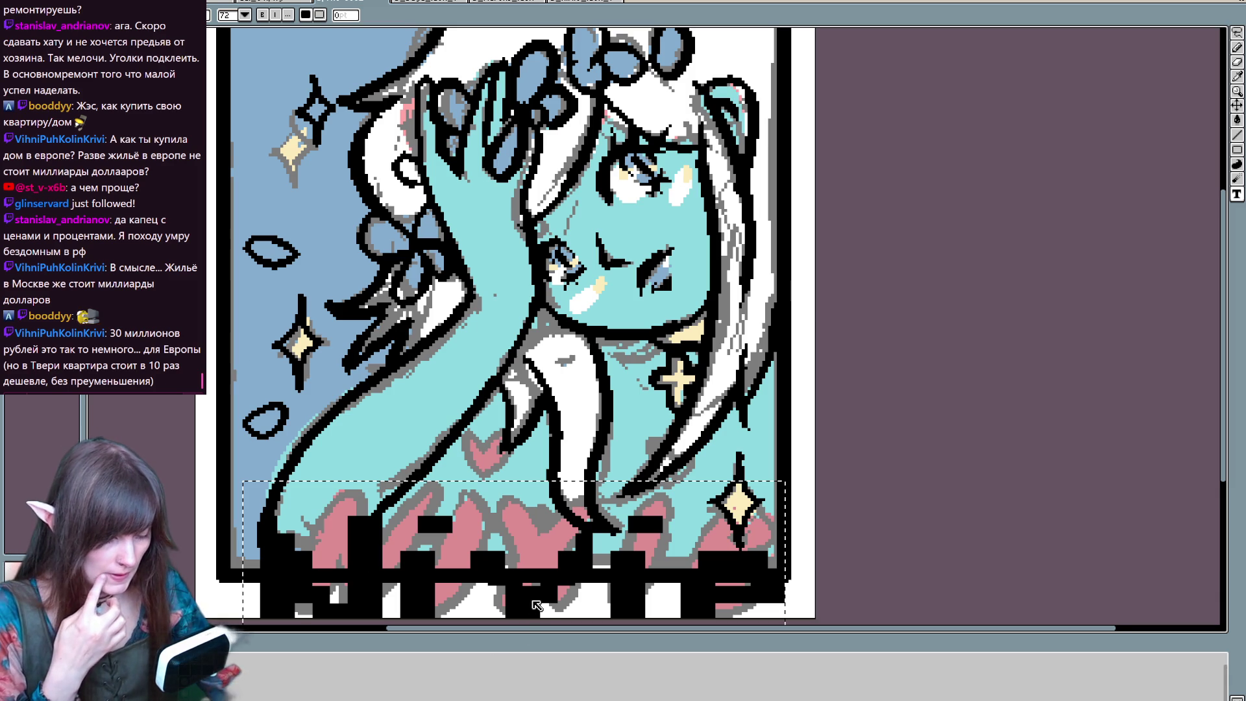
- Discard the unfinished black text and clear a rectangular area across the lower picture
{"action": "type", "text": "e"}
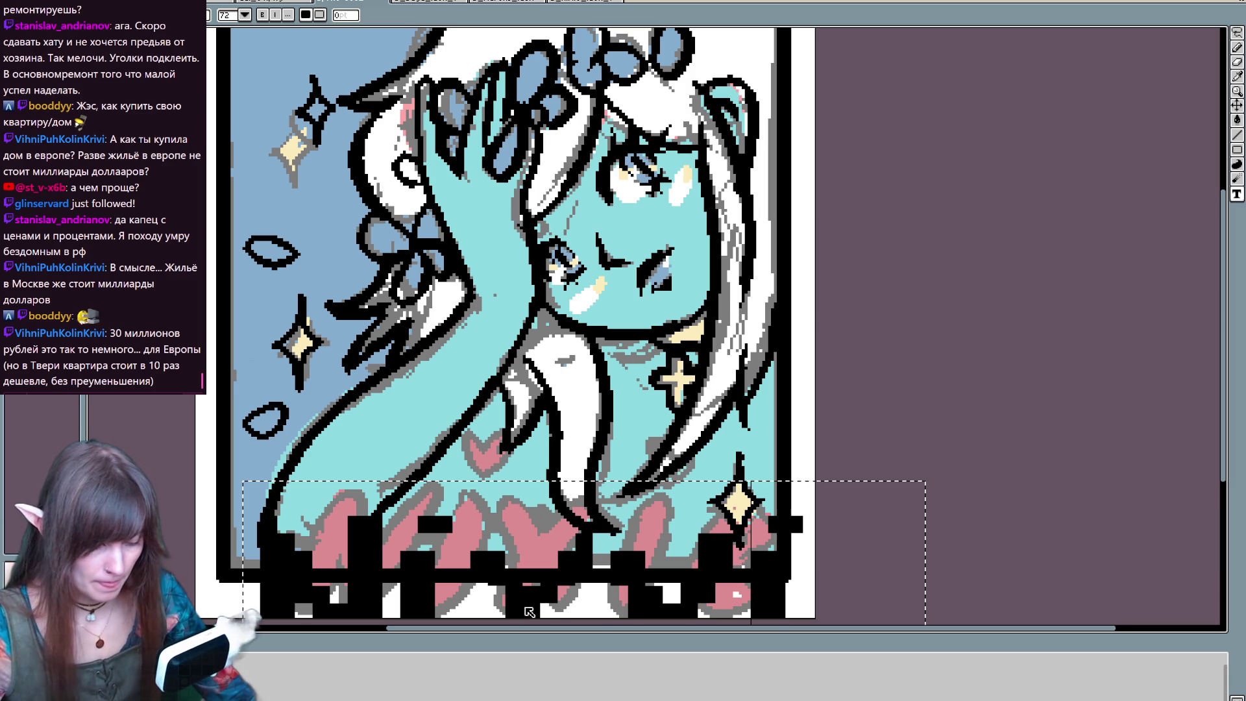
{"action": "key", "text": "Escape"}
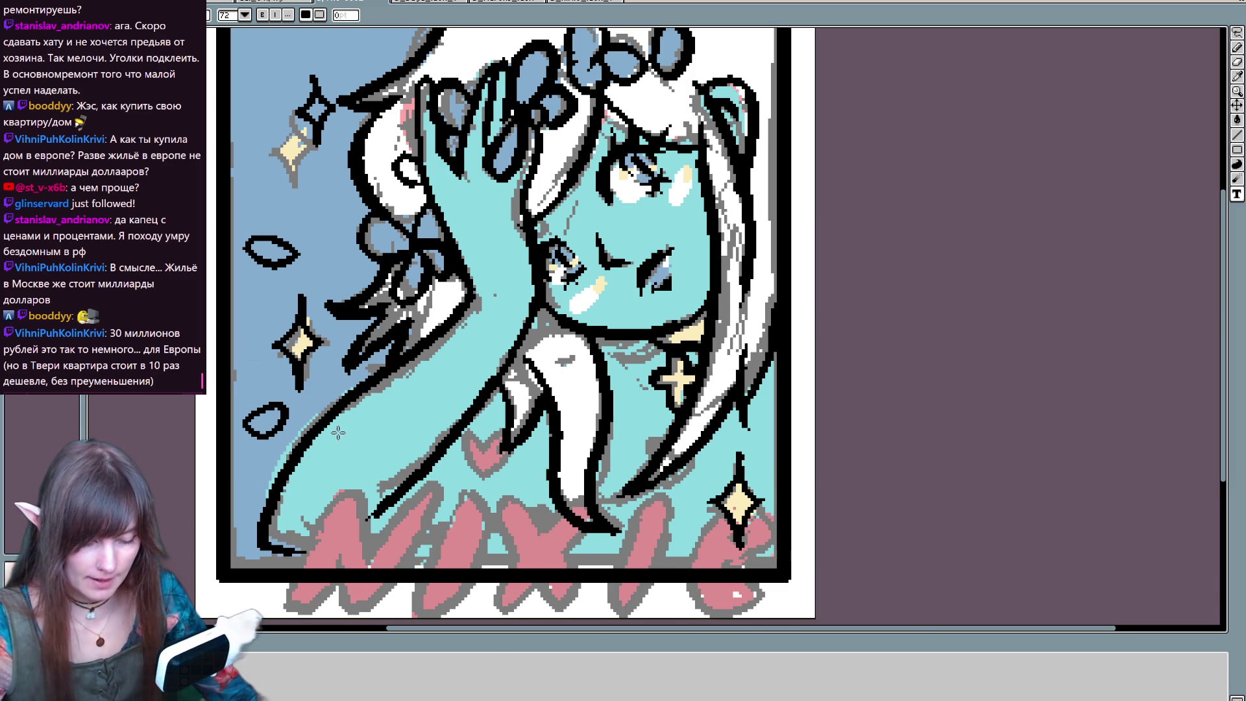
{"action": "mouse_move", "coordinate": [228, 405]}
{"action": "left_mouse_down"}
{"action": "mouse_move", "coordinate": [640, 616]}
{"action": "mouse_move", "coordinate": [765, 593]}
{"action": "left_mouse_up"}
{"action": "left_click", "coordinate": [310, 281]}
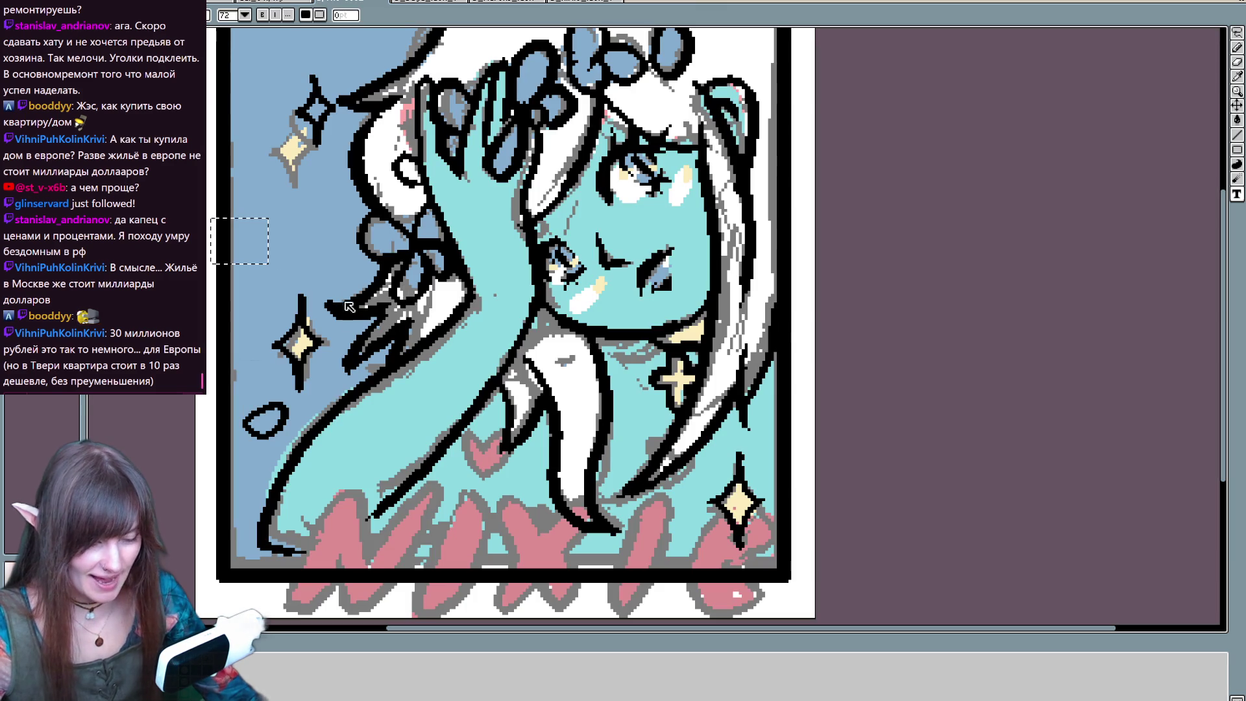
- Redraw a teardrop petal outline on the left background with the pencil
{"action": "key", "text": "b"}
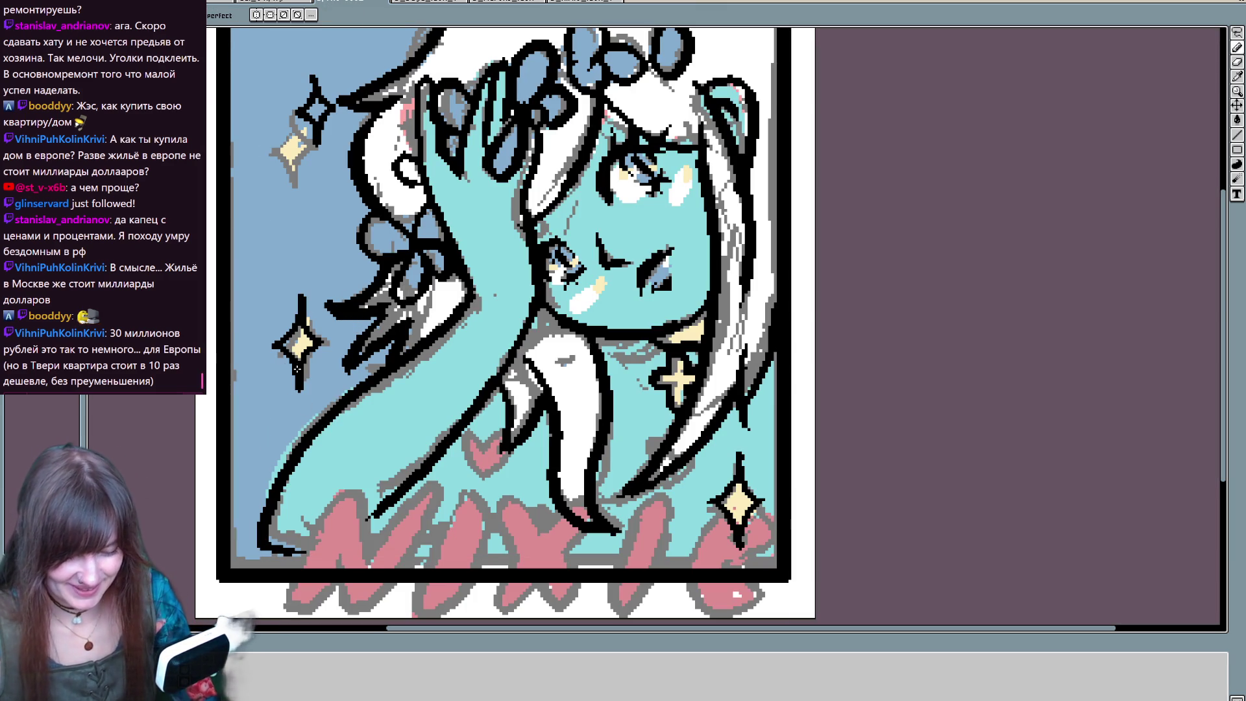
{"action": "key", "text": "space"}
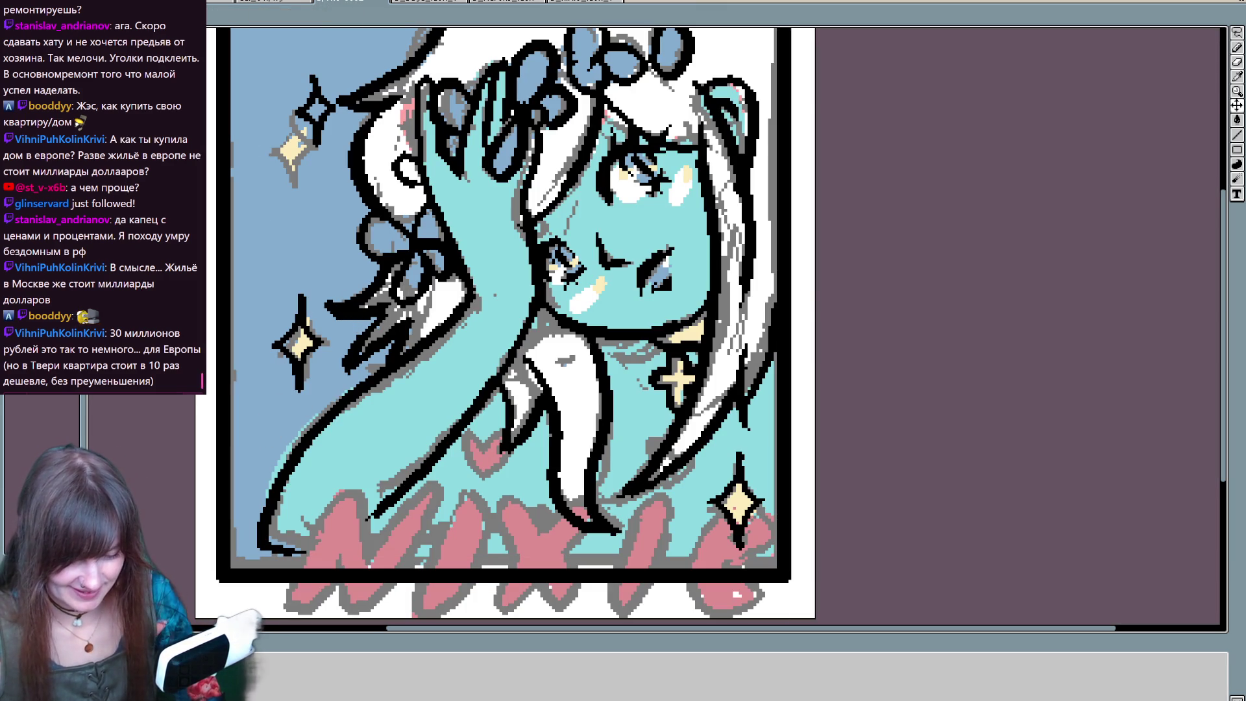
{"action": "left_click_drag", "start_coordinate": [283, 397], "coordinate": [249, 421]}
{"action": "mouse_move", "coordinate": [261, 215]}
{"action": "left_mouse_down"}
{"action": "mouse_move", "coordinate": [335, 203]}
{"action": "mouse_move", "coordinate": [261, 210]}
{"action": "left_mouse_up"}
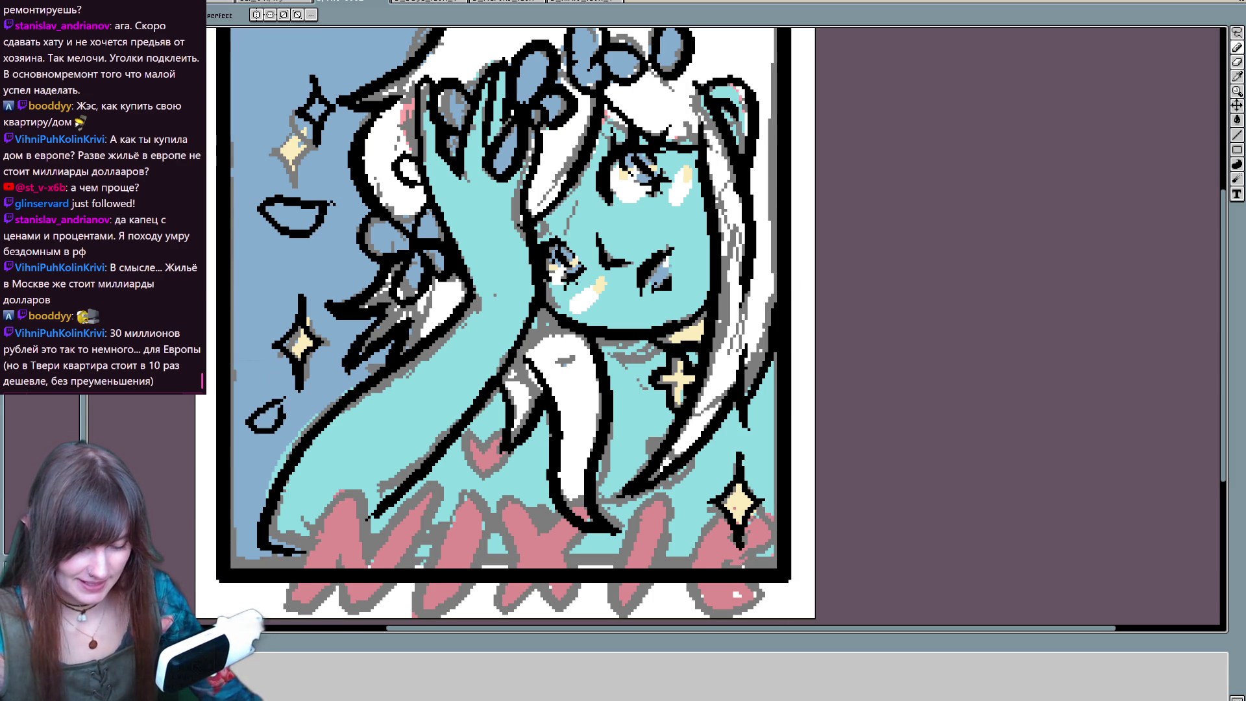
- Add large 'Nixie' text across the picture and move it to the bottom edge
{"action": "key", "text": "t"}
{"action": "left_click_drag", "start_coordinate": [263, 174], "coordinate": [714, 441]}
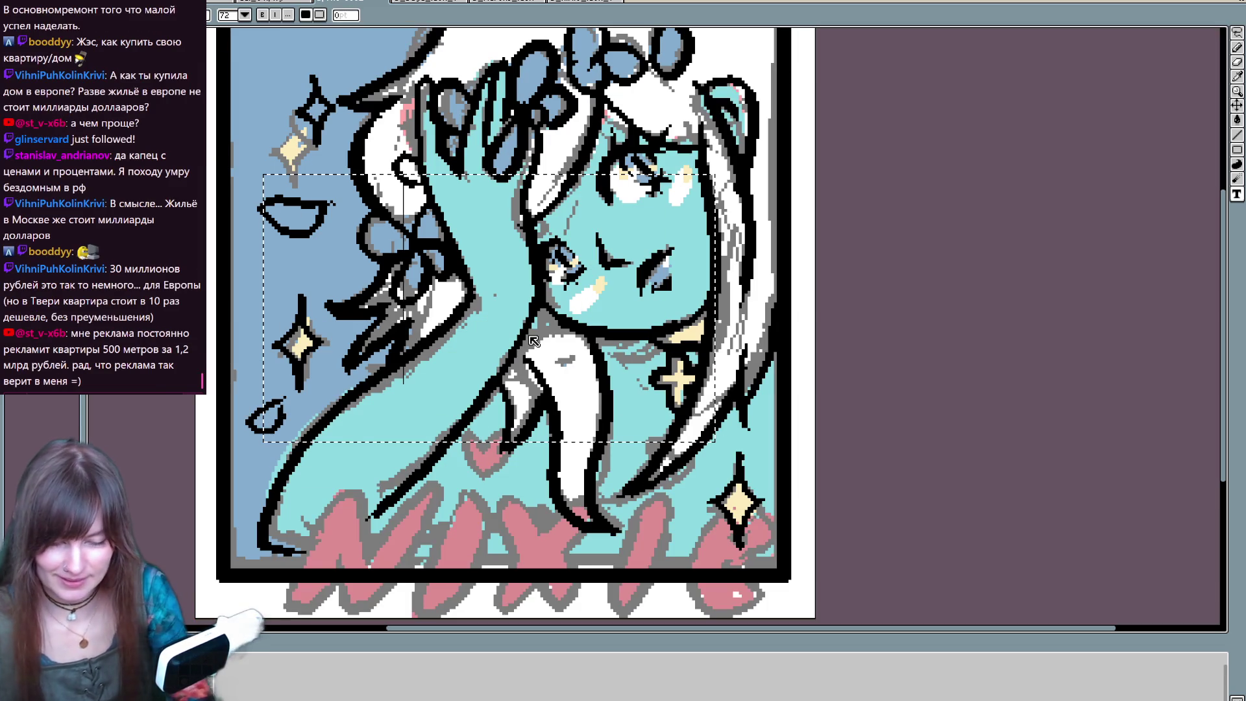
{"action": "type", "text": "Nixie"}
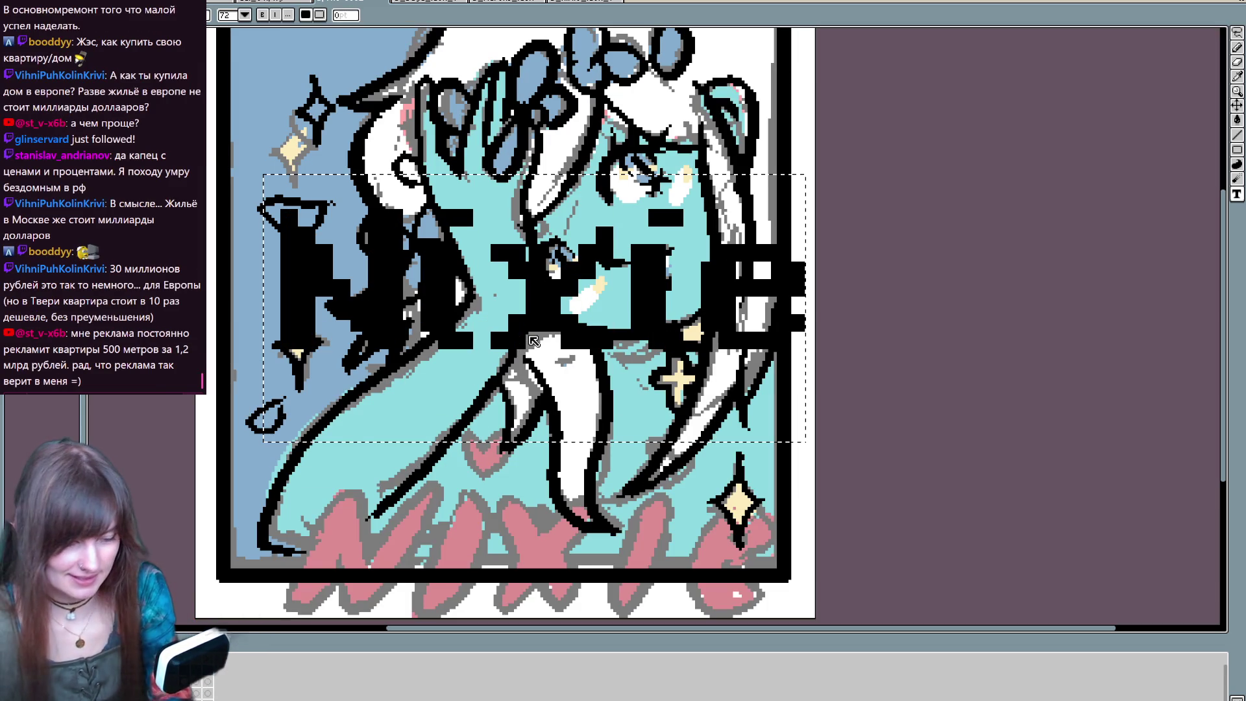
{"action": "key", "text": "Return"}
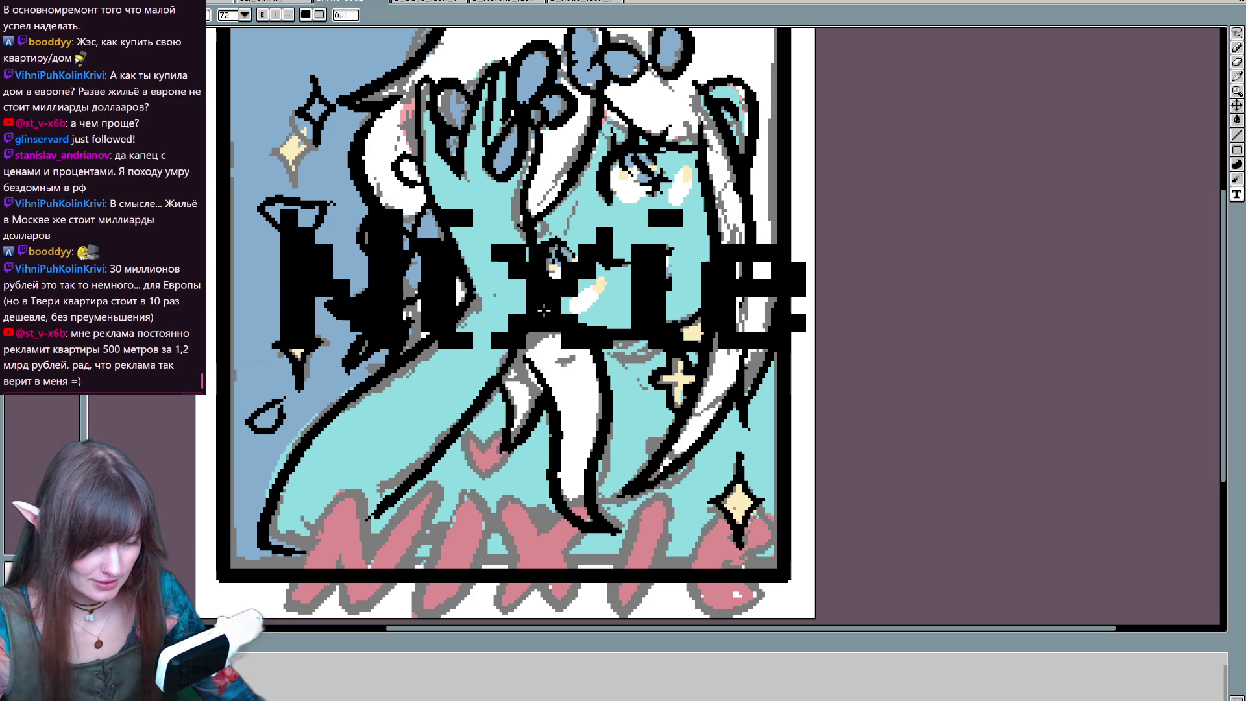
{"action": "key", "text": "v"}
{"action": "mouse_move", "coordinate": [550, 318]}
{"action": "left_mouse_down"}
{"action": "mouse_move", "coordinate": [544, 441]}
{"action": "mouse_move", "coordinate": [507, 581]}
{"action": "mouse_move", "coordinate": [519, 584]}
{"action": "left_mouse_up"}
{"action": "scroll", "coordinate": [772, 526], "scroll_direction": "down", "scroll_amount": 4}
{"action": "scroll", "coordinate": [748, 531], "scroll_direction": "up", "scroll_amount": 1}
{"action": "scroll", "coordinate": [748, 530], "scroll_direction": "up", "scroll_amount": 2}
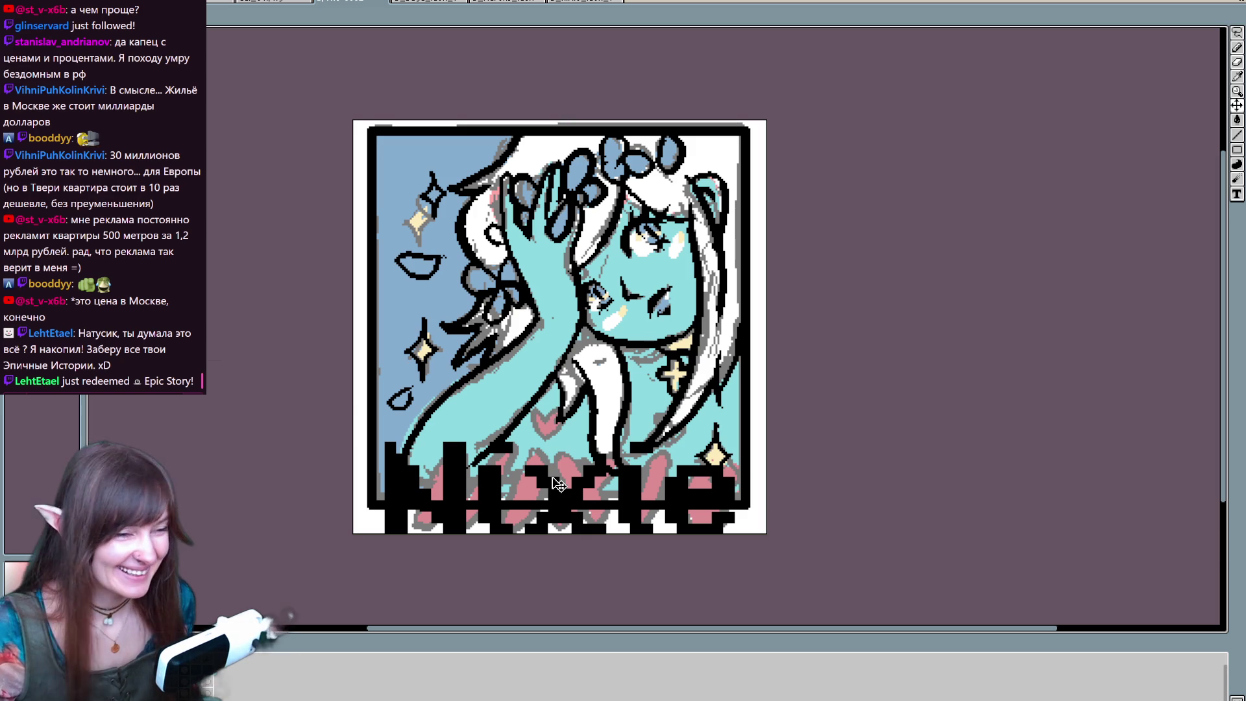
- Compare the portrait with and without the Nixie title and check the title layer bounds
{"action": "key", "text": "ctrl+z"}
{"action": "key", "text": "ctrl+y"}
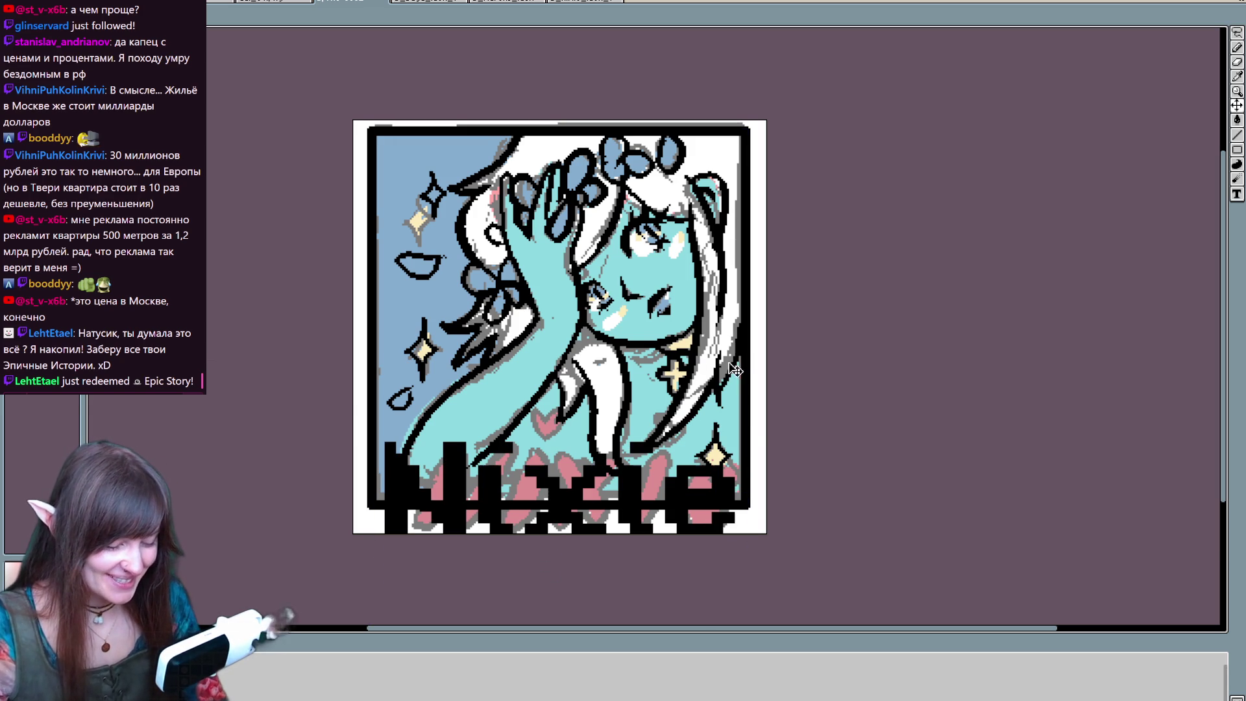
{"action": "scroll", "coordinate": [777, 450], "scroll_direction": "down", "scroll_amount": 3}
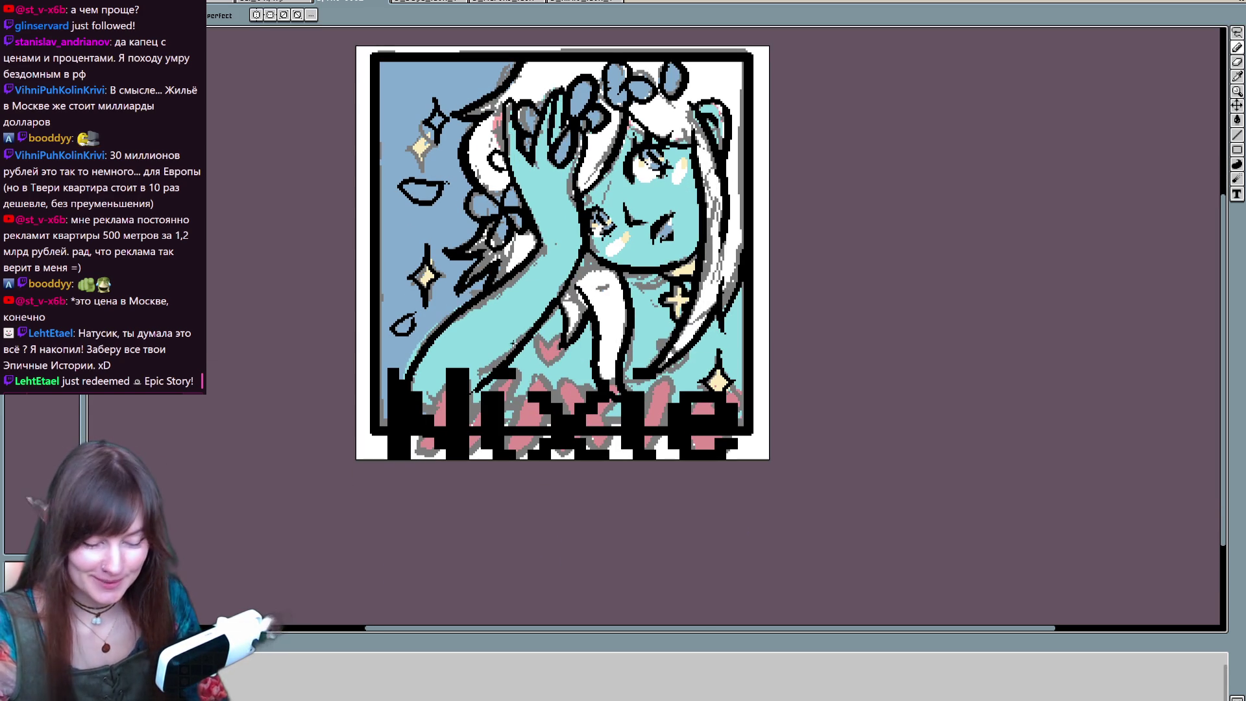
{"action": "key", "text": "ctrl+z"}
{"action": "key", "text": "ctrl+y"}
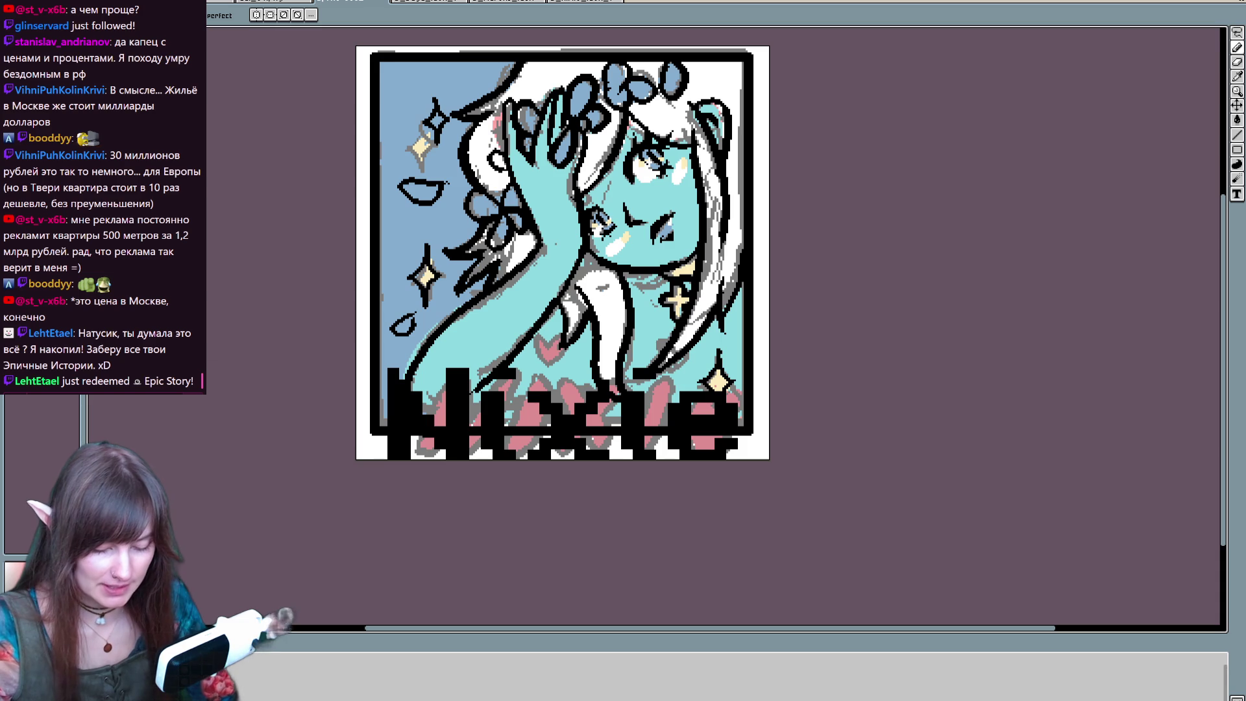
{"action": "key", "text": "v"}
- Draw small black hearts on the left and right line ends above the title
{"action": "key", "text": "b"}
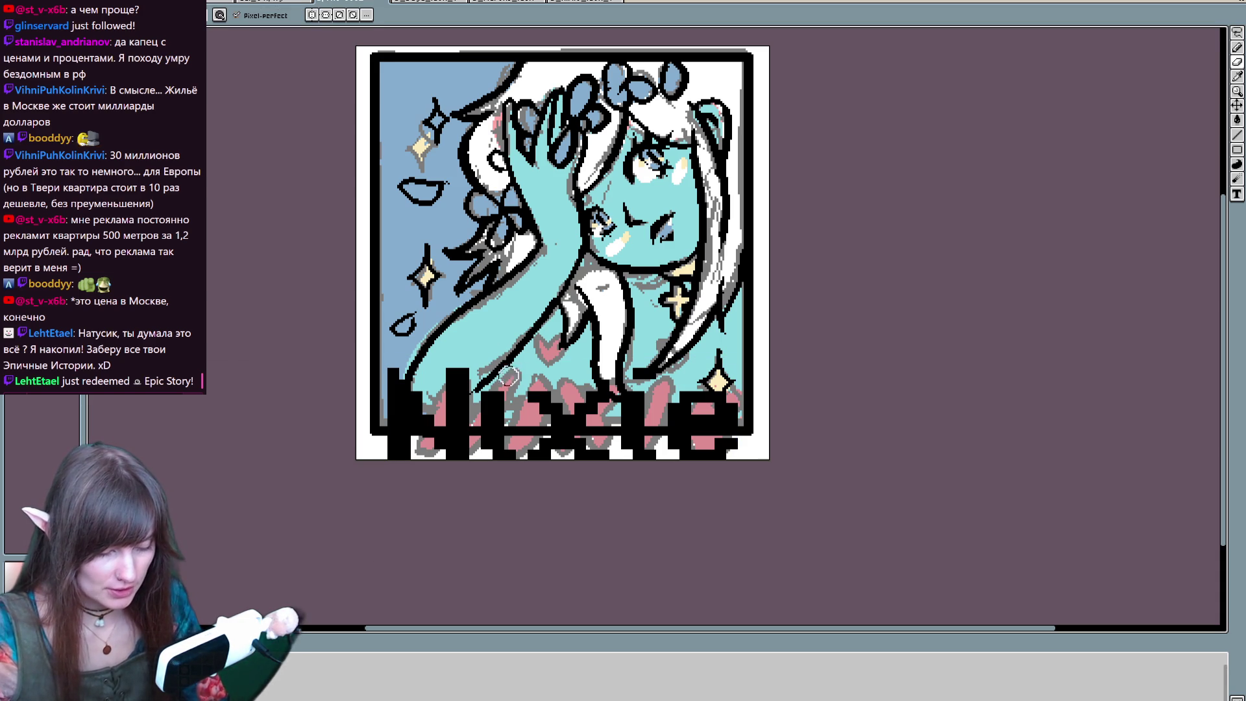
{"action": "key", "text": "e"}
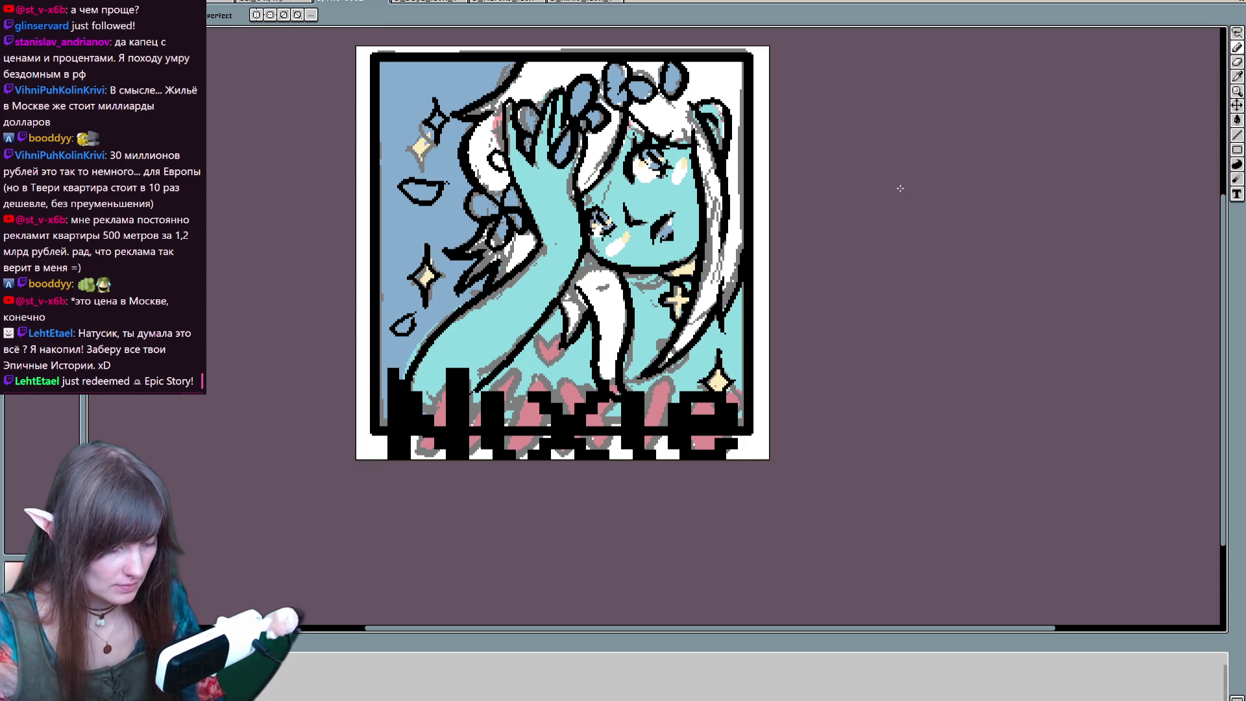
{"action": "left_click_drag", "start_coordinate": [497, 362], "coordinate": [493, 366]}
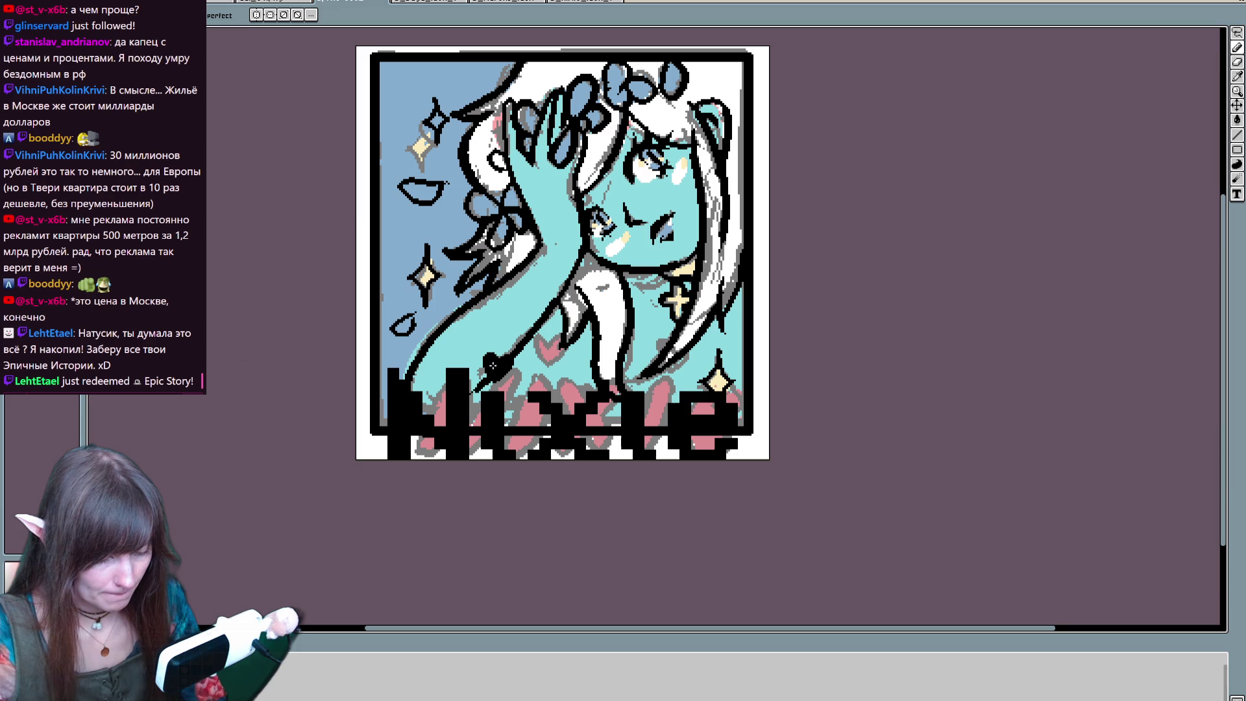
{"action": "left_click_drag", "start_coordinate": [639, 371], "coordinate": [619, 388]}
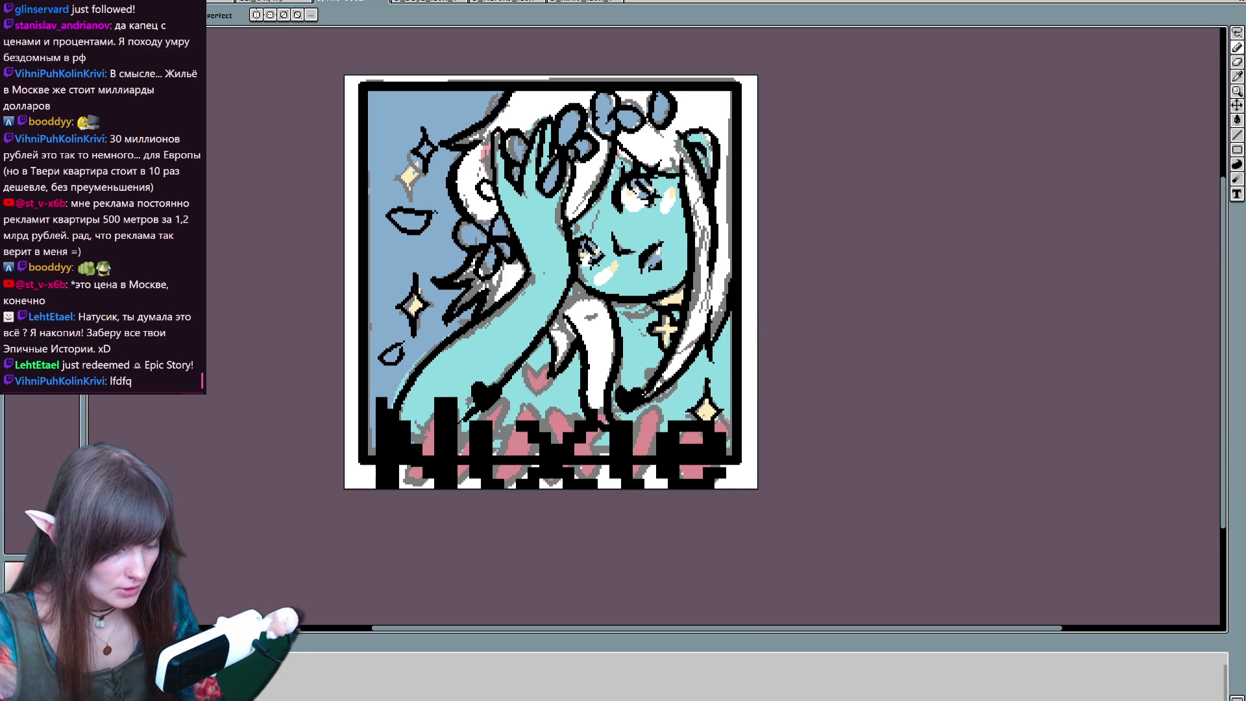
{"action": "mouse_move", "coordinate": [552, 281]}
{"action": "left_mouse_down"}
{"action": "mouse_move", "coordinate": [528, 346]}
{"action": "mouse_move", "coordinate": [560, 310]}
{"action": "left_mouse_up"}
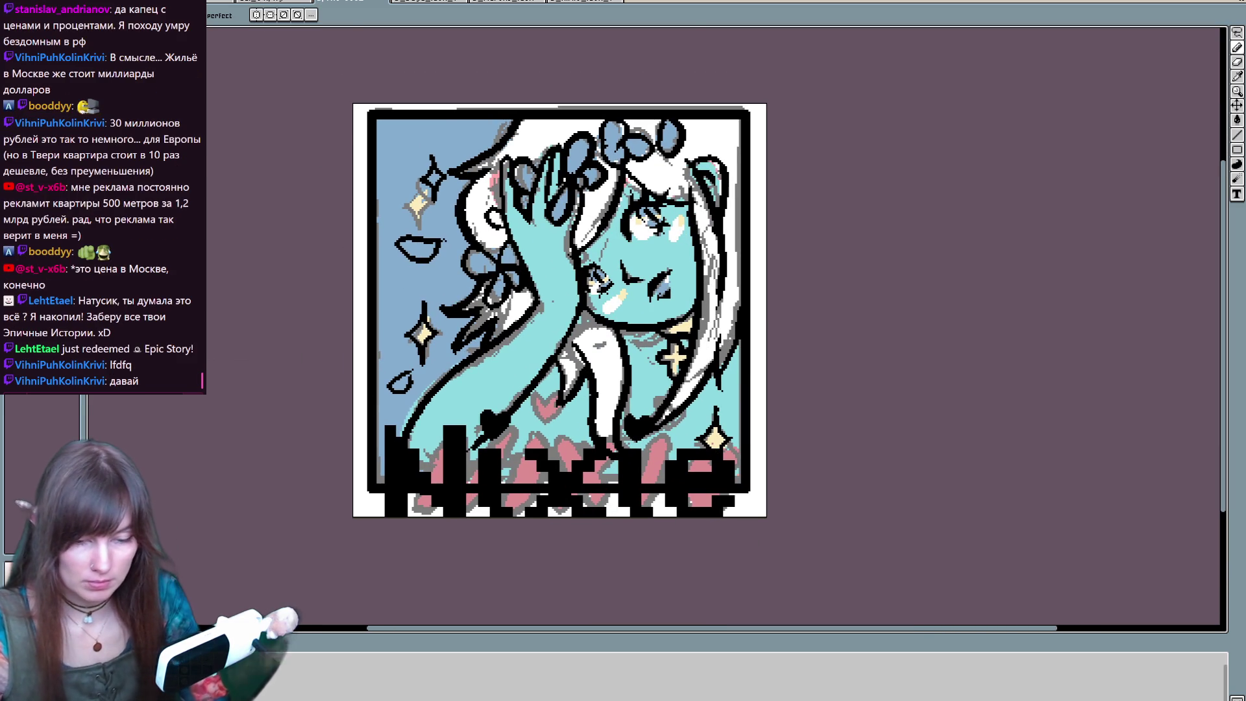
- Fill each Nixie letter and both hearts red with the paint bucket
{"action": "key", "text": "g"}
{"action": "left_click", "coordinate": [397, 468]}
{"action": "left_click", "coordinate": [495, 421]}
{"action": "left_click", "coordinate": [495, 484]}
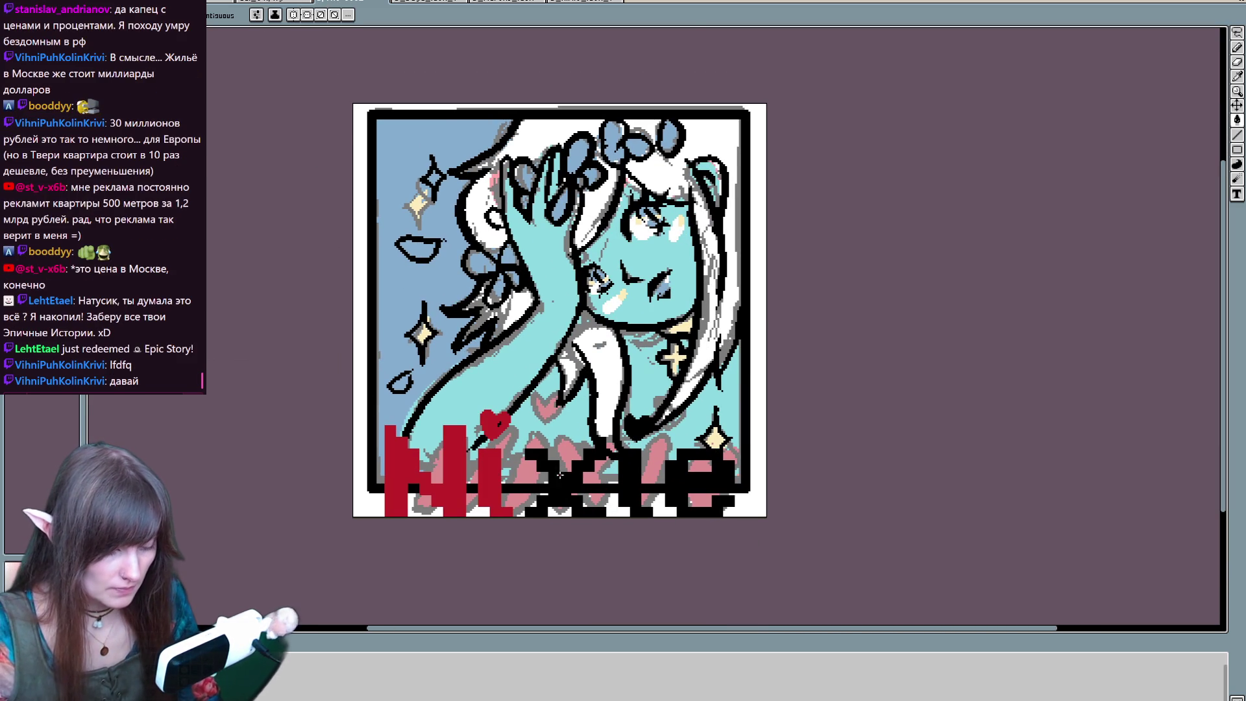
{"action": "left_click", "coordinate": [559, 476]}
{"action": "left_click", "coordinate": [635, 480]}
{"action": "left_click", "coordinate": [694, 497]}
{"action": "left_click", "coordinate": [638, 426]}
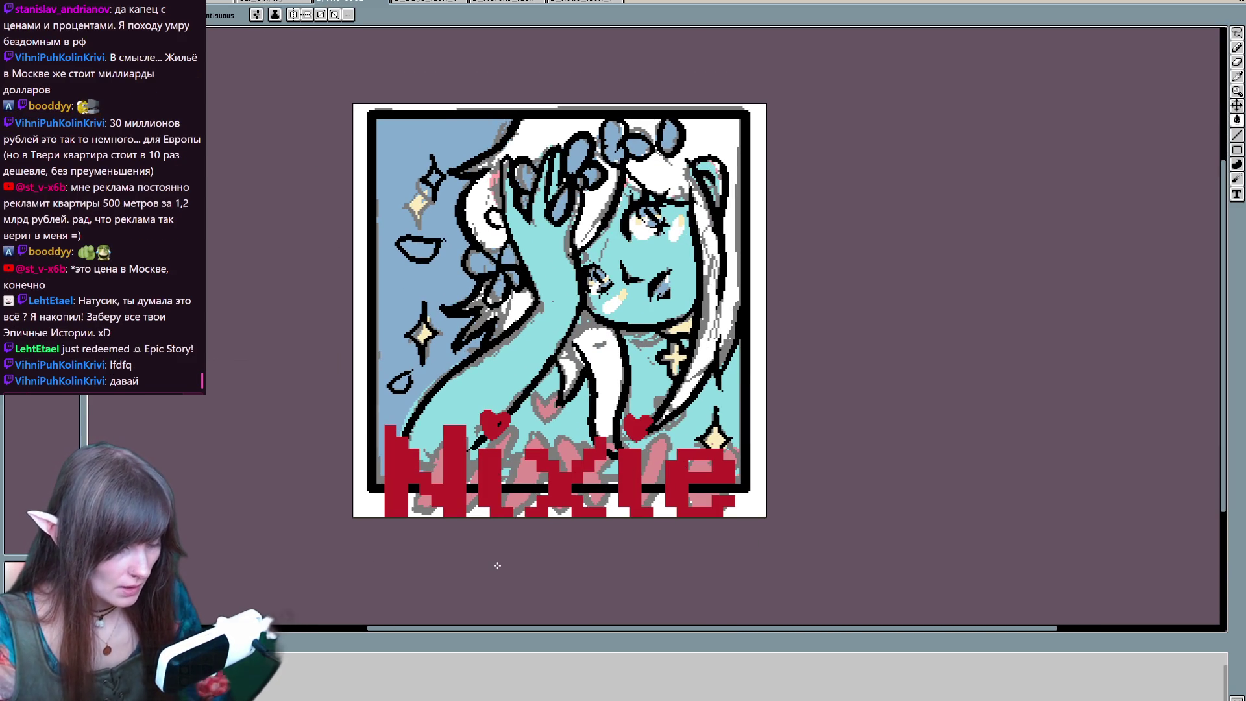
- Touch up the top-left sparkle with the pencil
{"action": "key", "text": "b"}
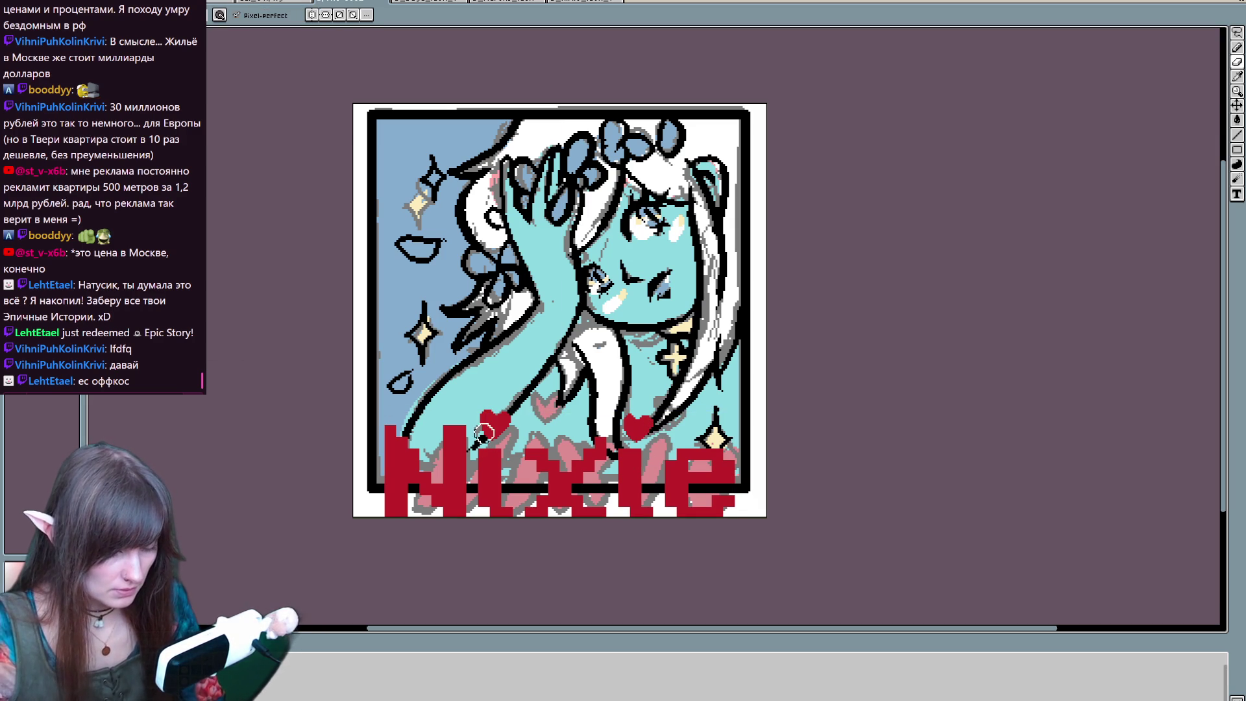
{"action": "left_click_drag", "start_coordinate": [582, 365], "coordinate": [553, 406]}
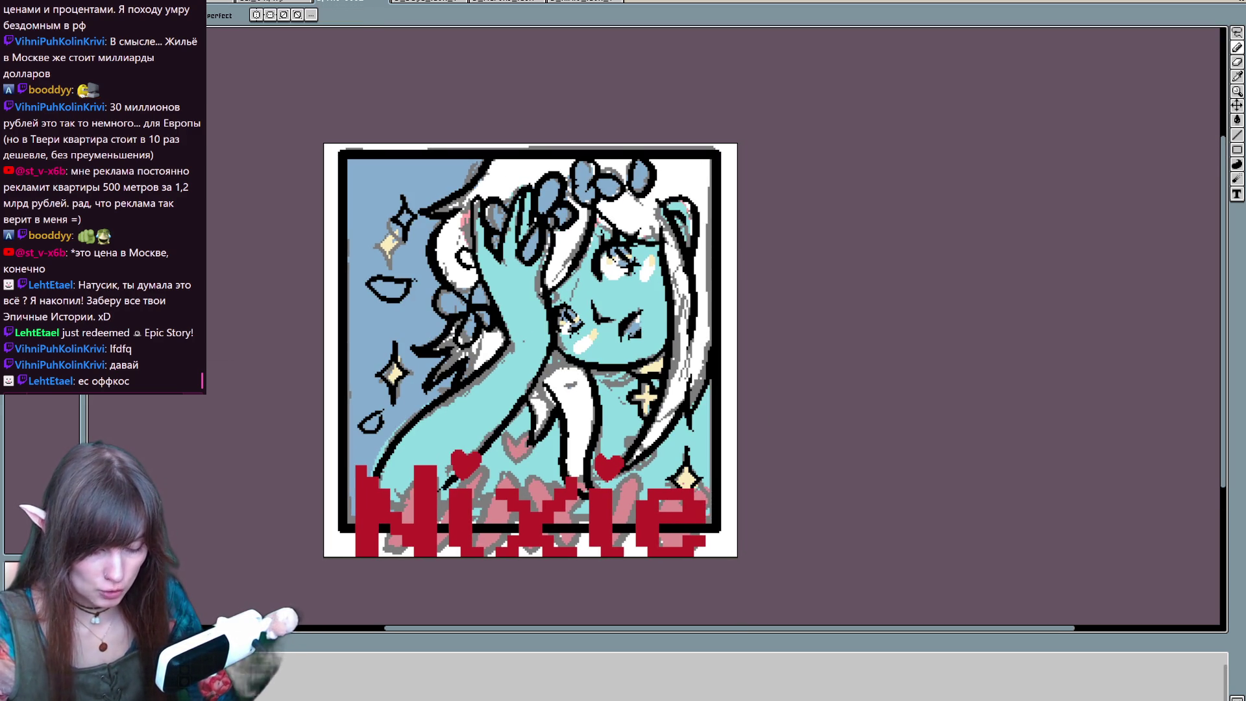
{"action": "left_click_drag", "start_coordinate": [646, 476], "coordinate": [617, 487]}
{"action": "left_click_drag", "start_coordinate": [624, 411], "coordinate": [628, 395]}
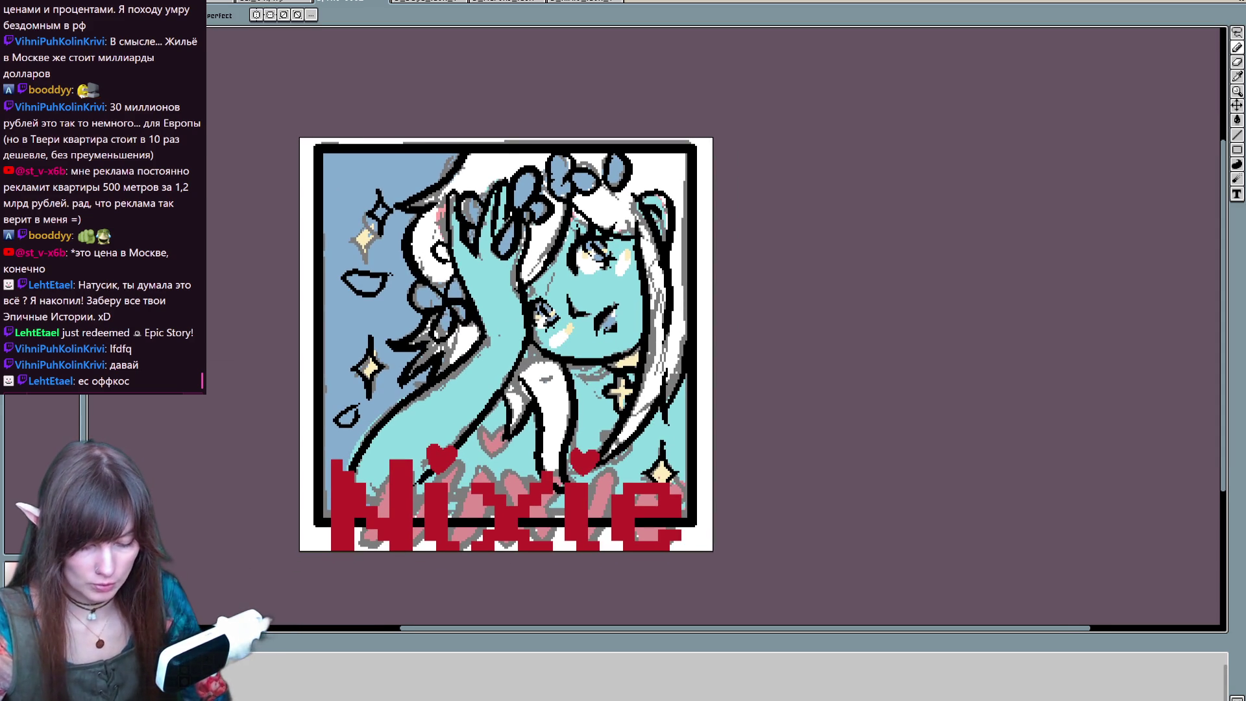
{"action": "mouse_move", "coordinate": [387, 240]}
{"action": "left_mouse_down"}
{"action": "mouse_move", "coordinate": [401, 210]}
{"action": "mouse_move", "coordinate": [364, 244]}
{"action": "mouse_move", "coordinate": [423, 230]}
{"action": "left_mouse_up"}
{"action": "key", "text": "Return"}
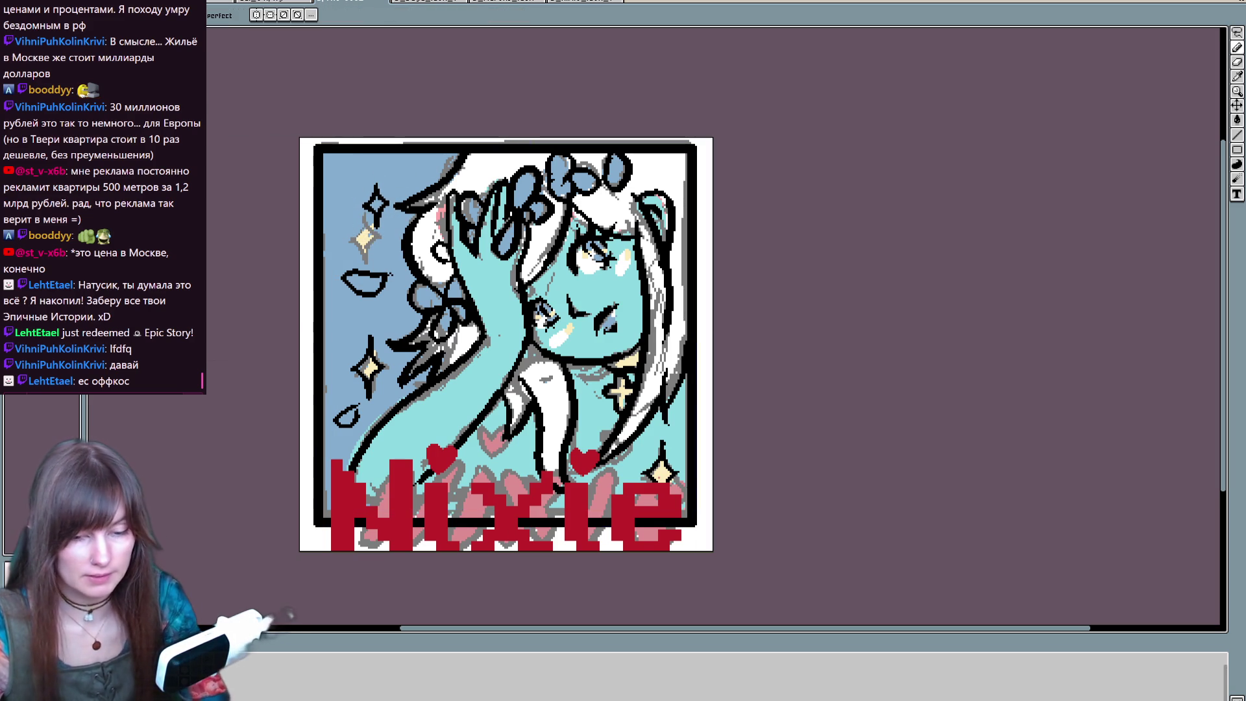
{"action": "key", "text": "e"}
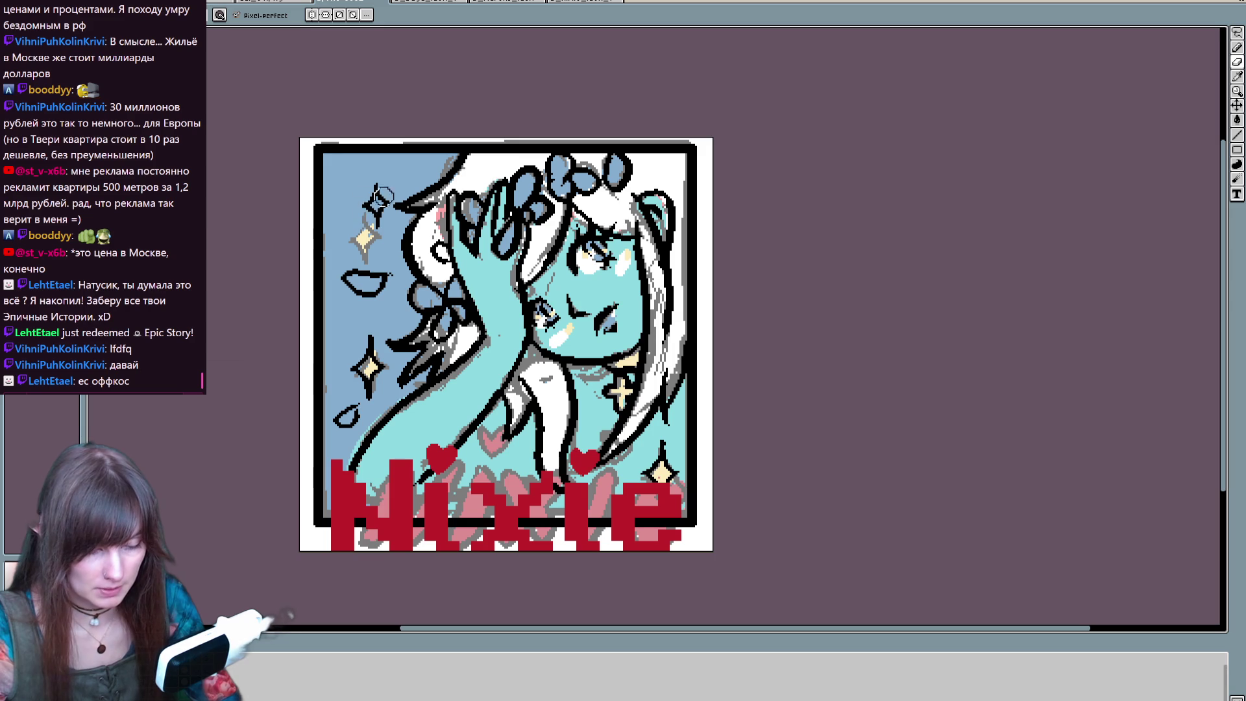
{"action": "key", "text": "b"}
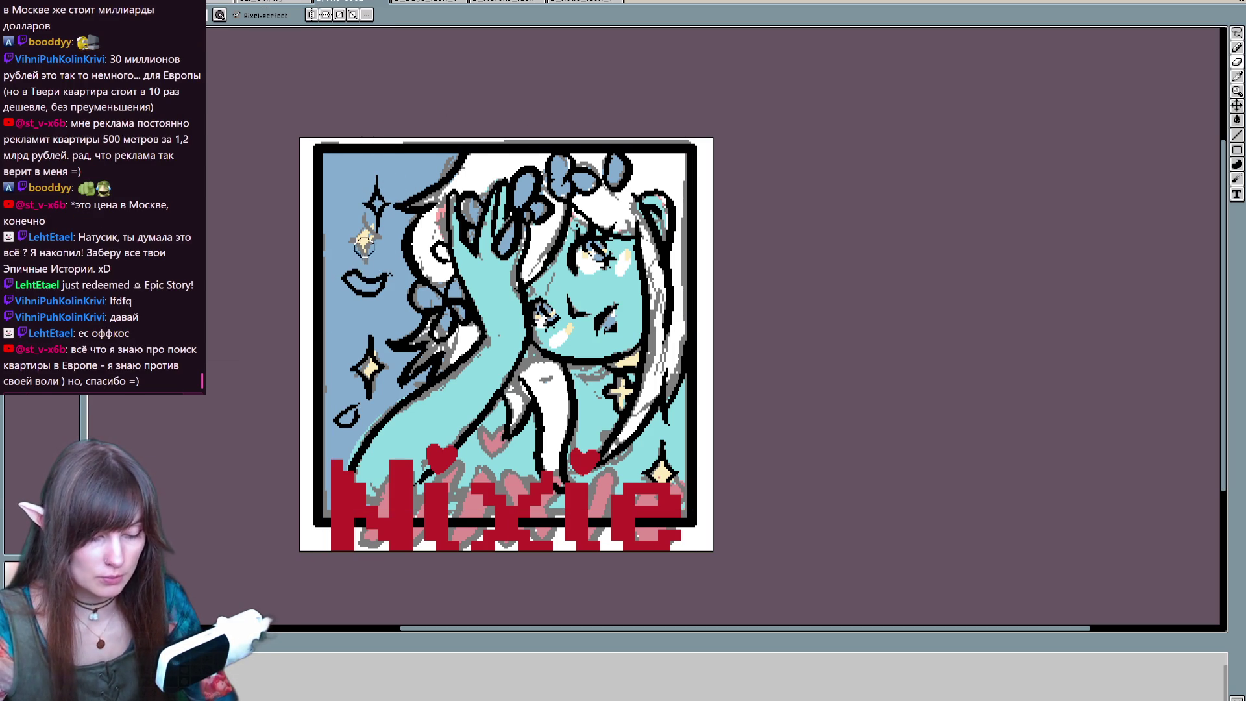
{"action": "key", "text": "ctrl"}
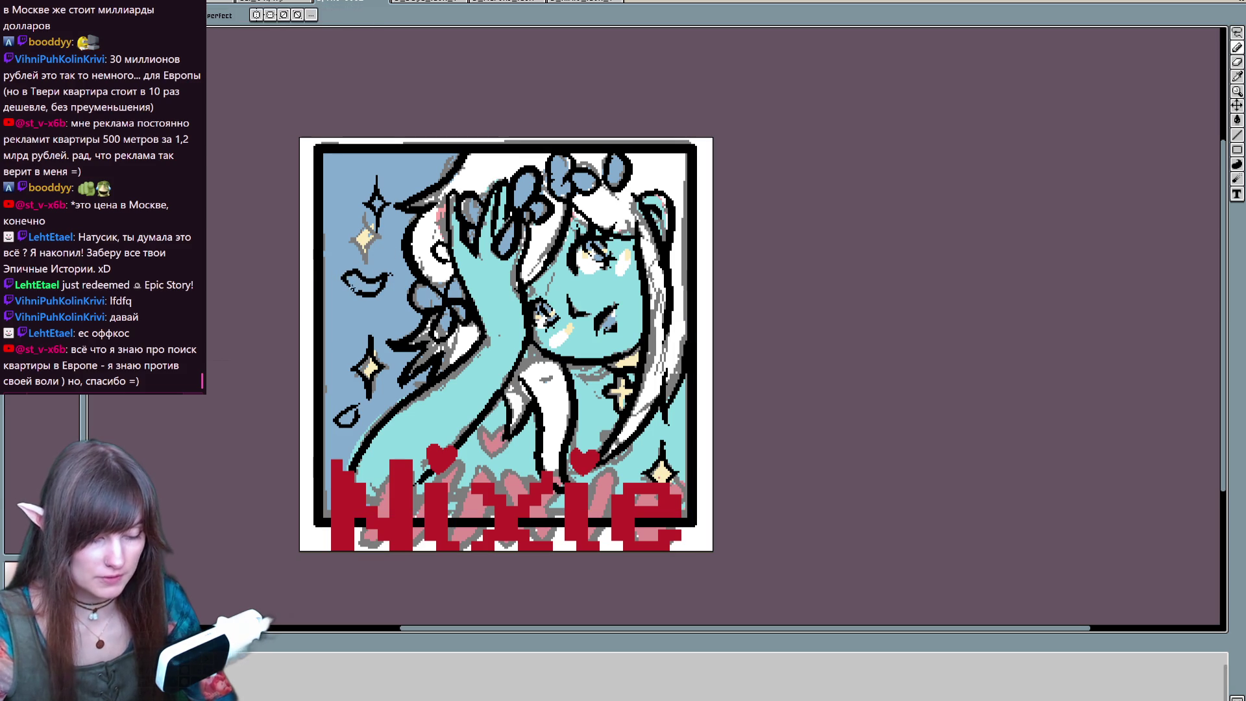
{"action": "key", "text": "e"}
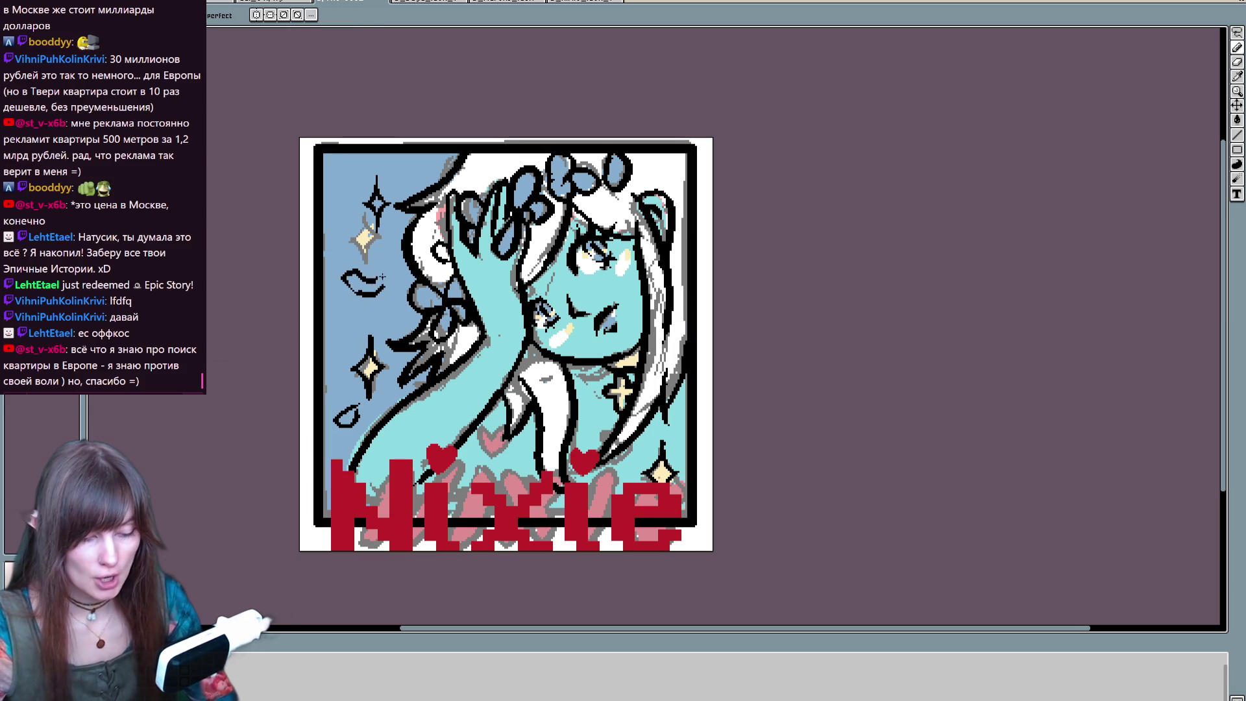
{"action": "key", "text": "ctrl"}
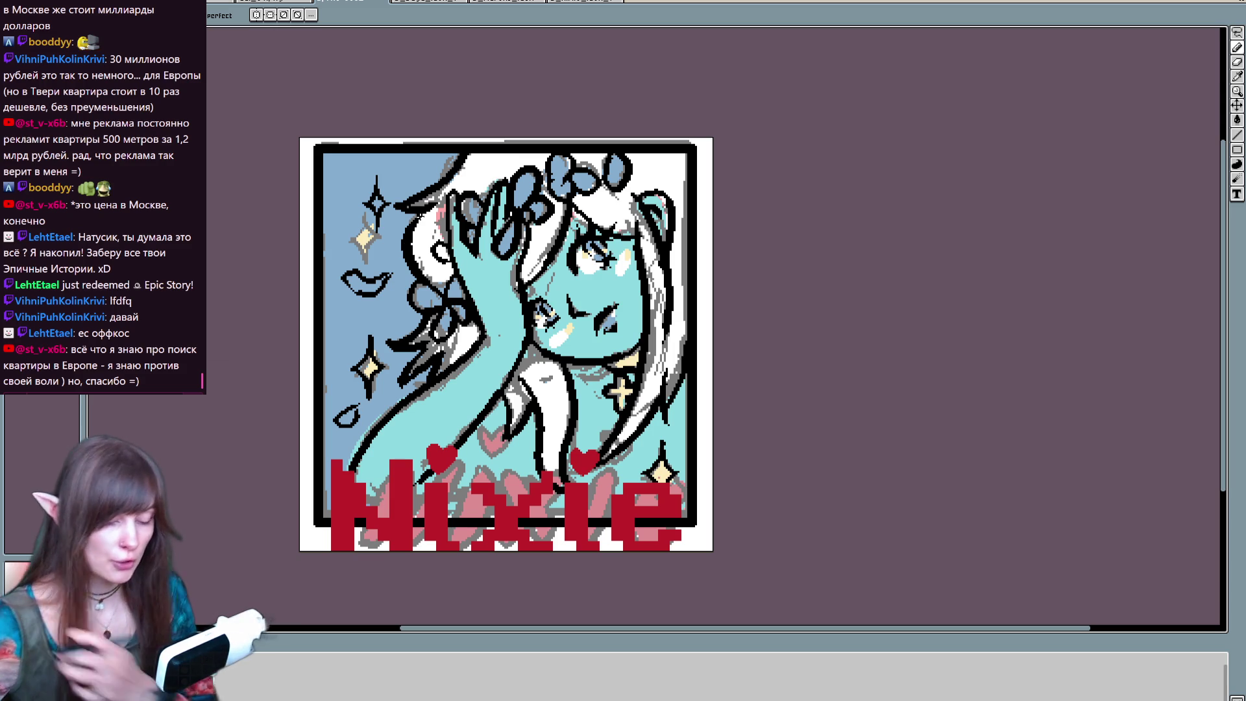
{"action": "key", "text": "ctrl"}
{"action": "key", "text": "ctrl"}
{"action": "key", "text": "ctrl"}
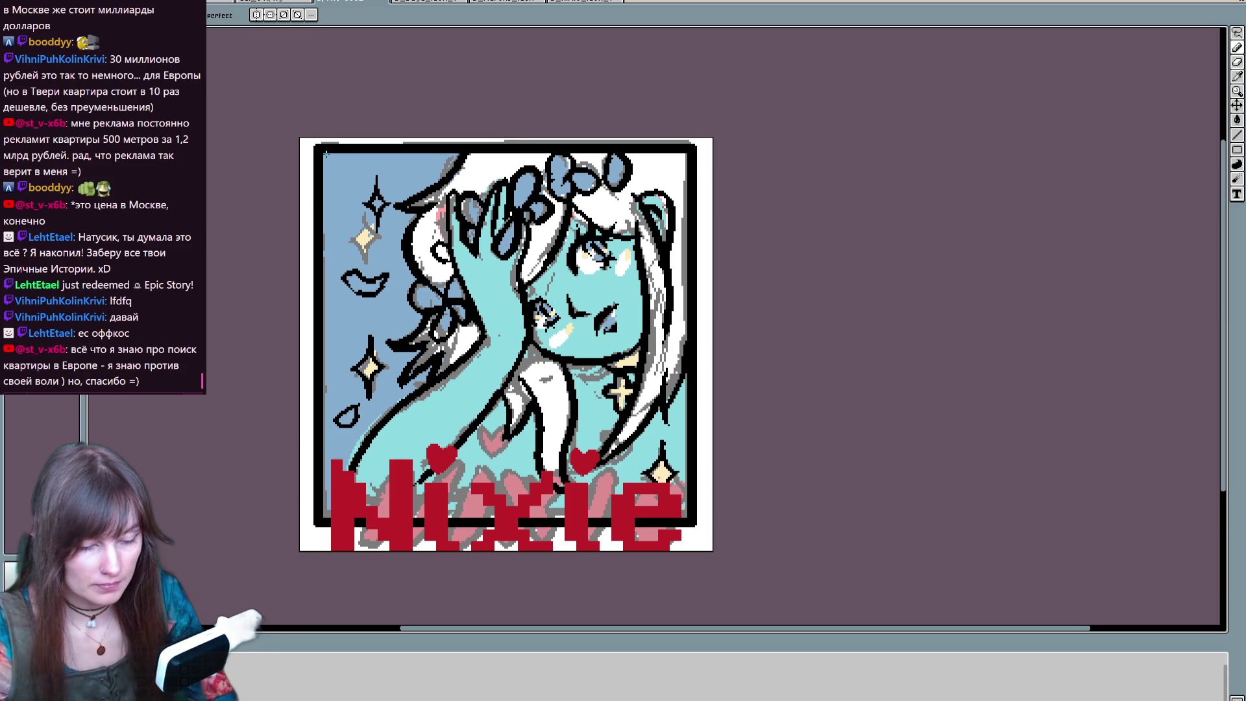
{"action": "left_click_drag", "start_coordinate": [325, 153], "coordinate": [332, 203]}
{"action": "key", "text": "ctrl+z"}
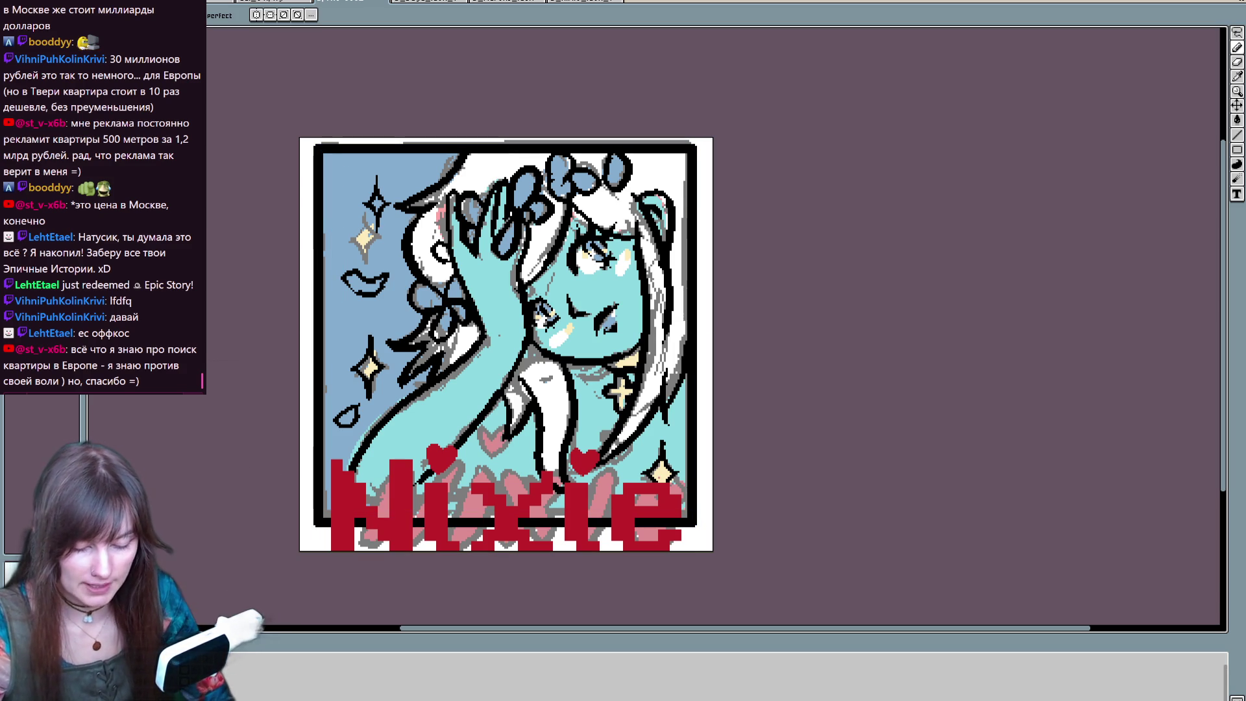